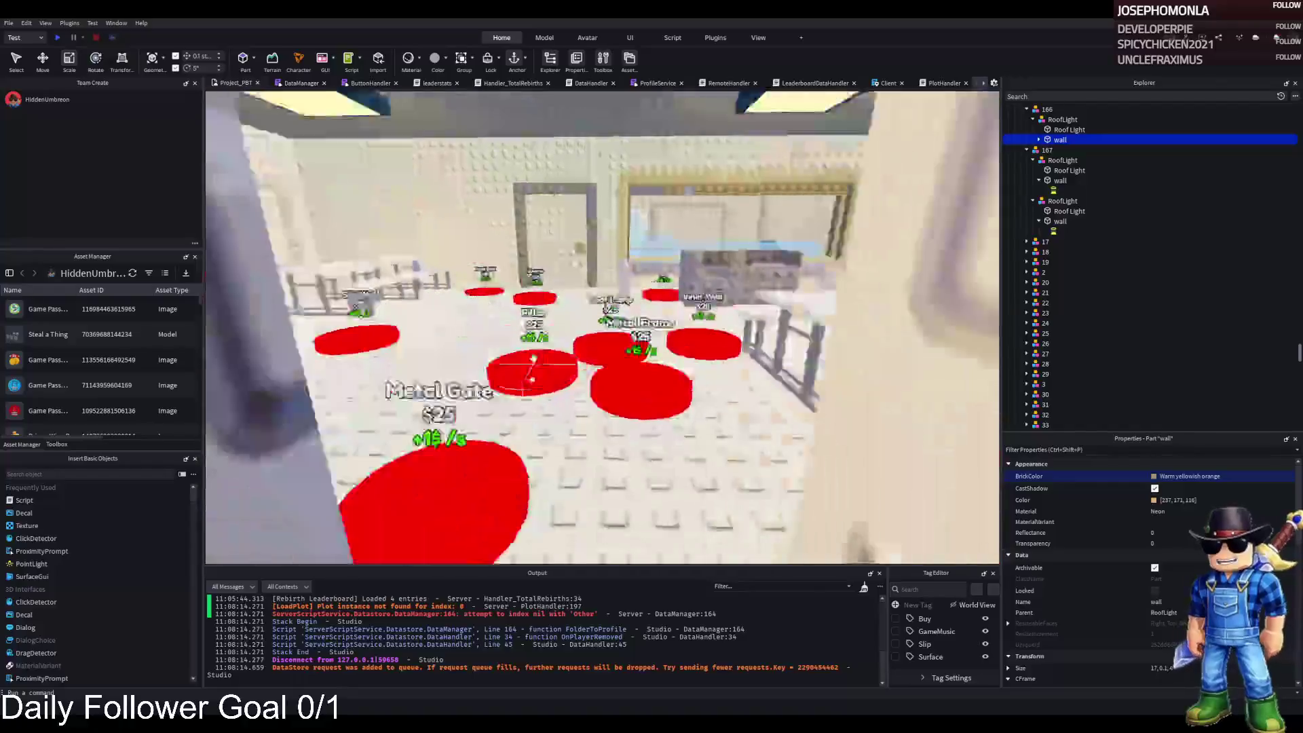
Set pad 167's billboard Item text to 'Roof Lamps'
left_click(683, 364)
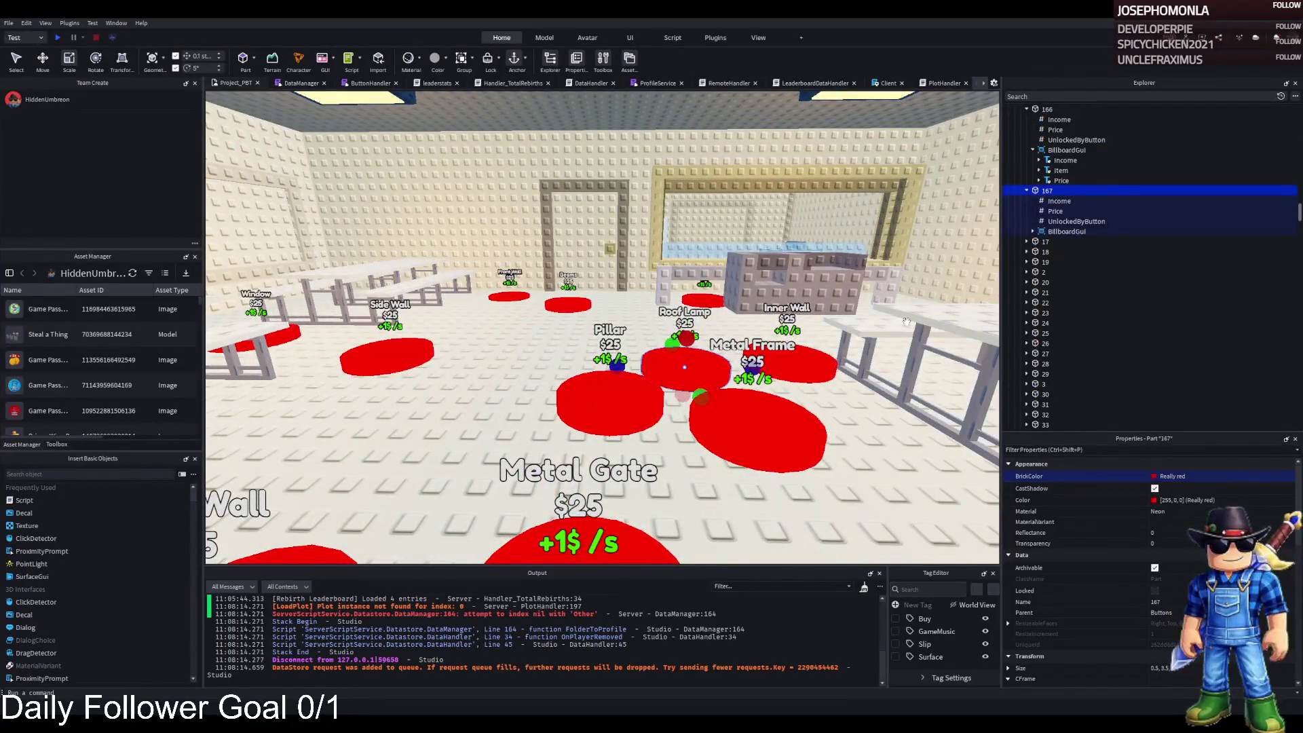
left_click(1059, 251)
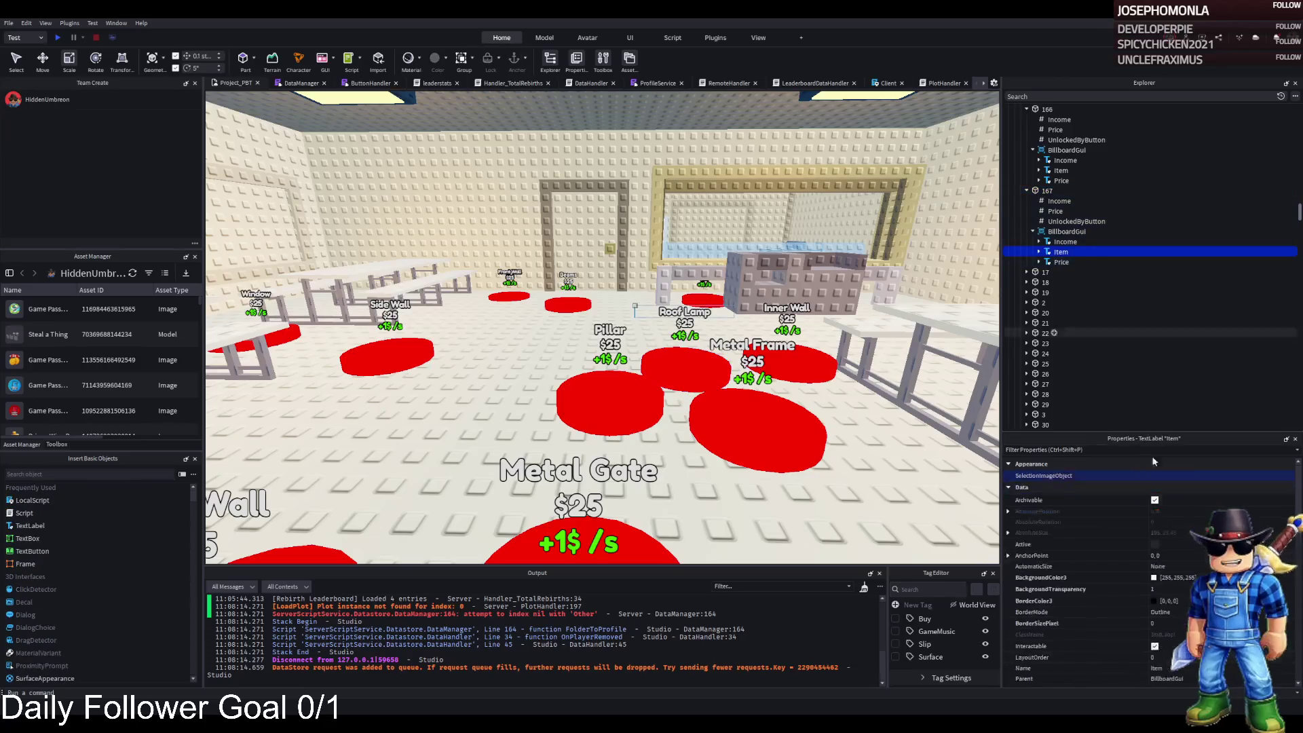
left_click(1168, 572)
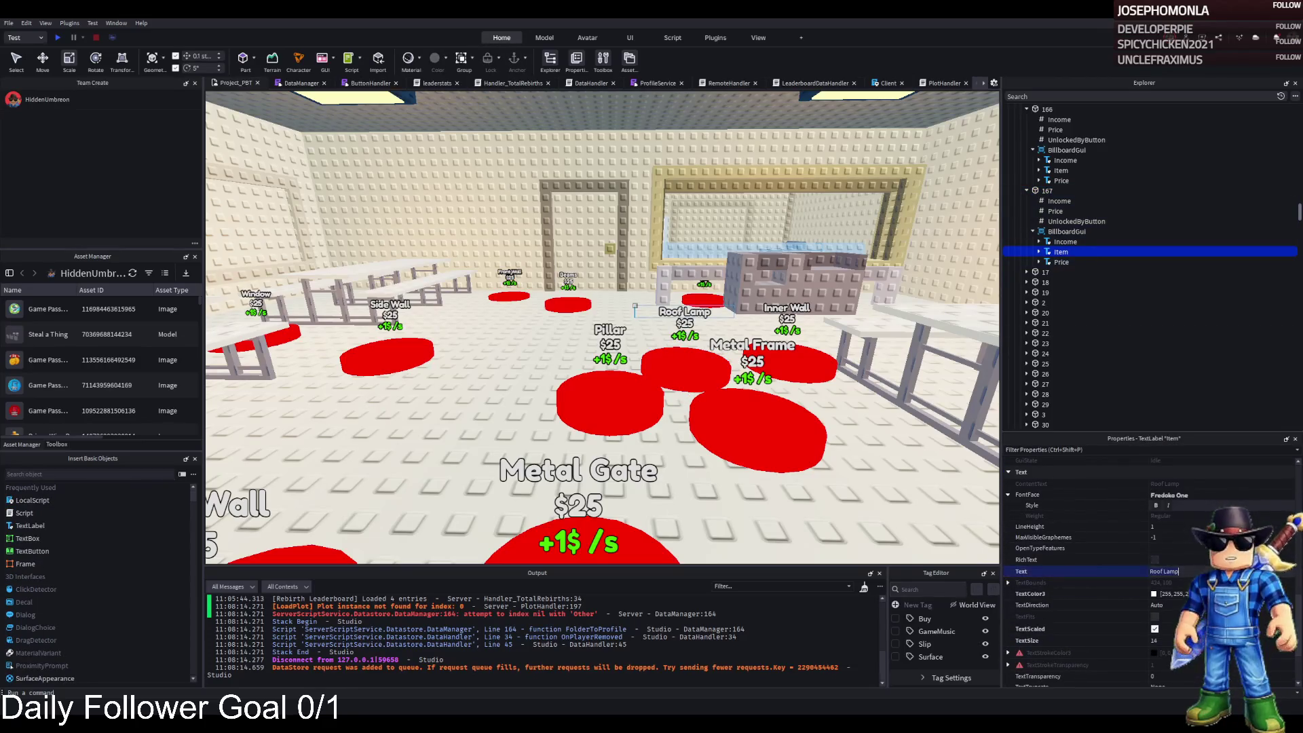
key("Return")
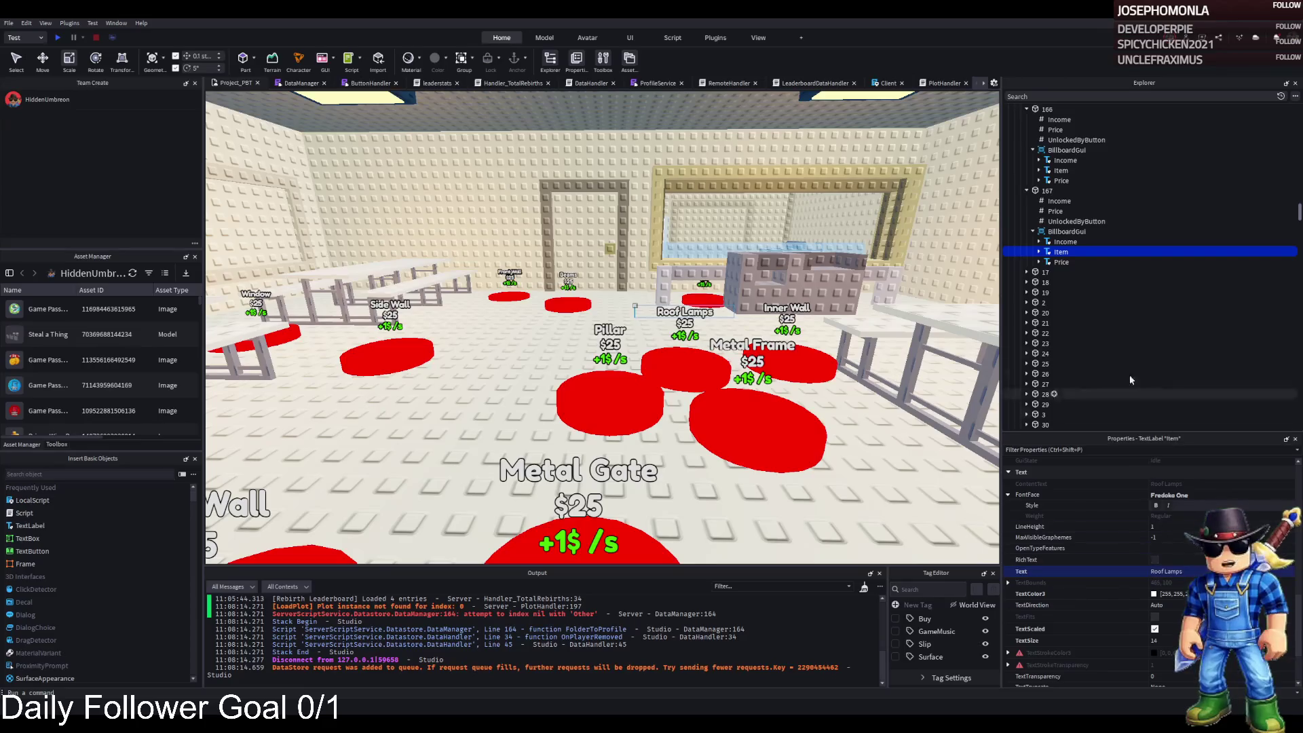
Change pad 167's Price value to 37000
left_click(1075, 221)
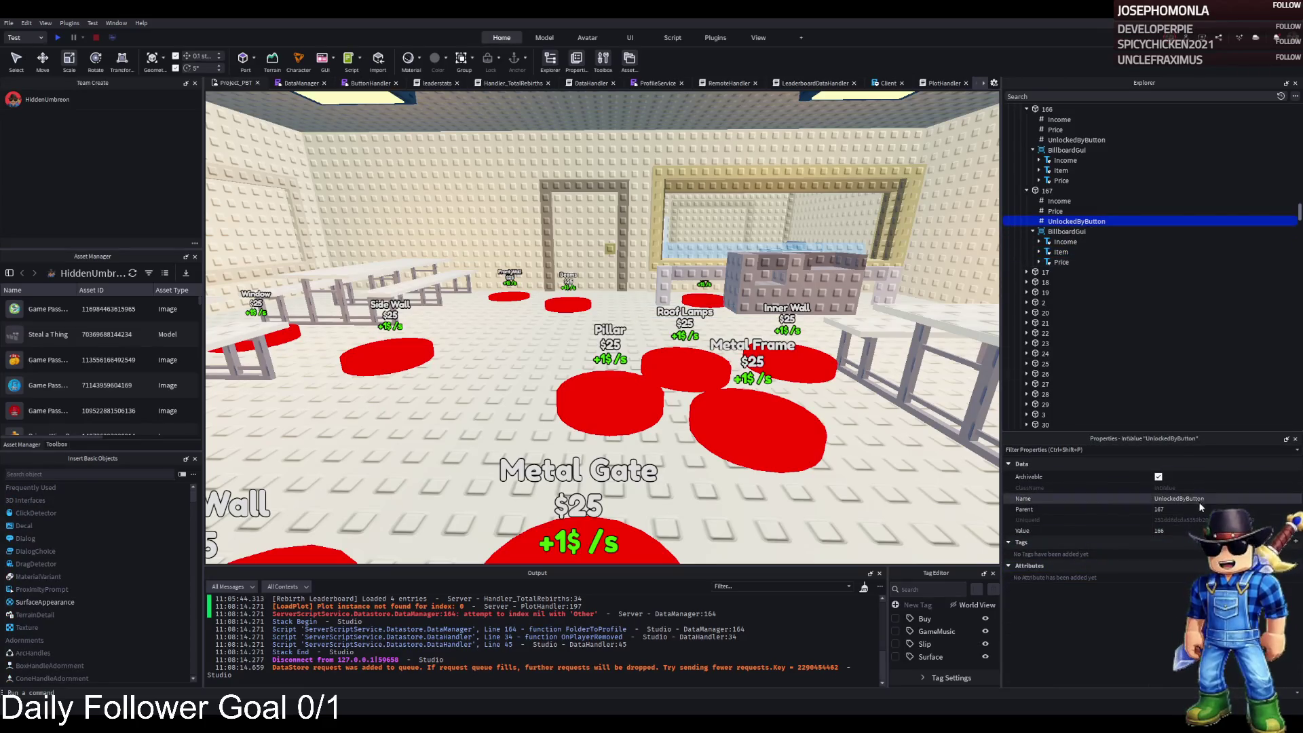
left_click(1055, 211)
left_click(1174, 528)
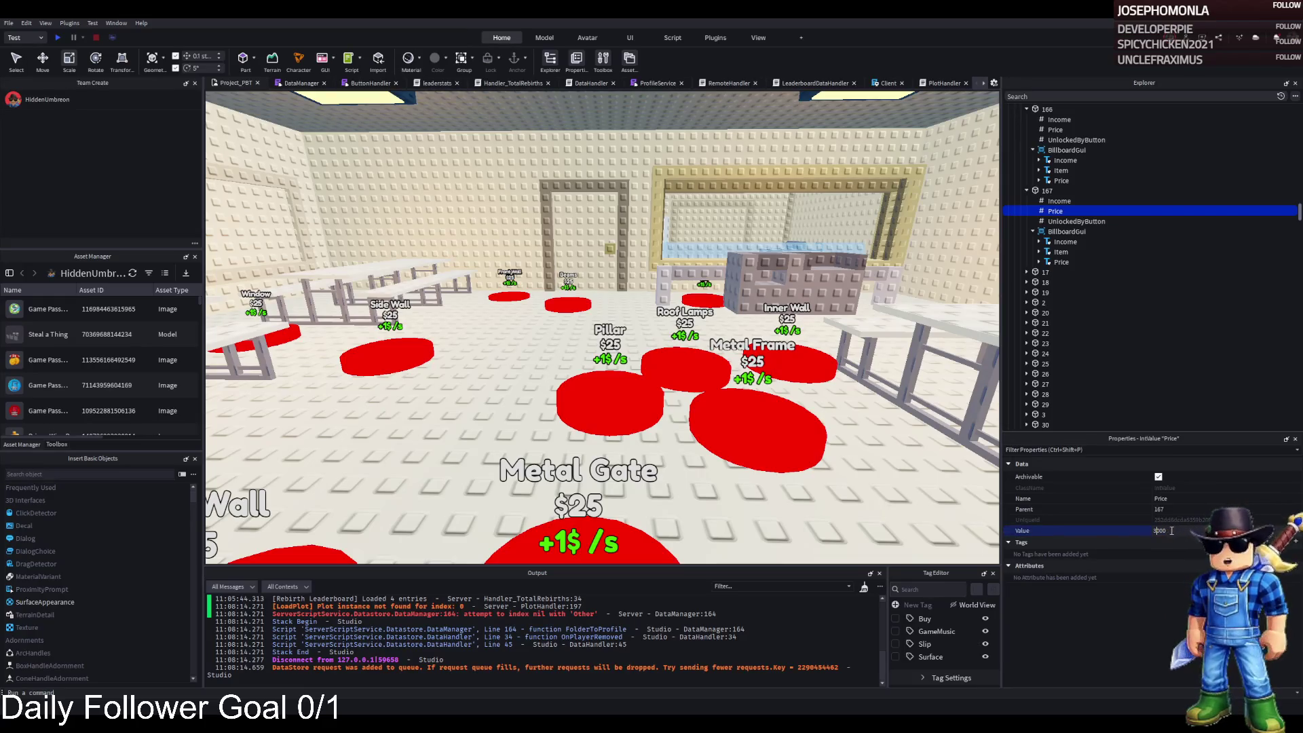
type("7")
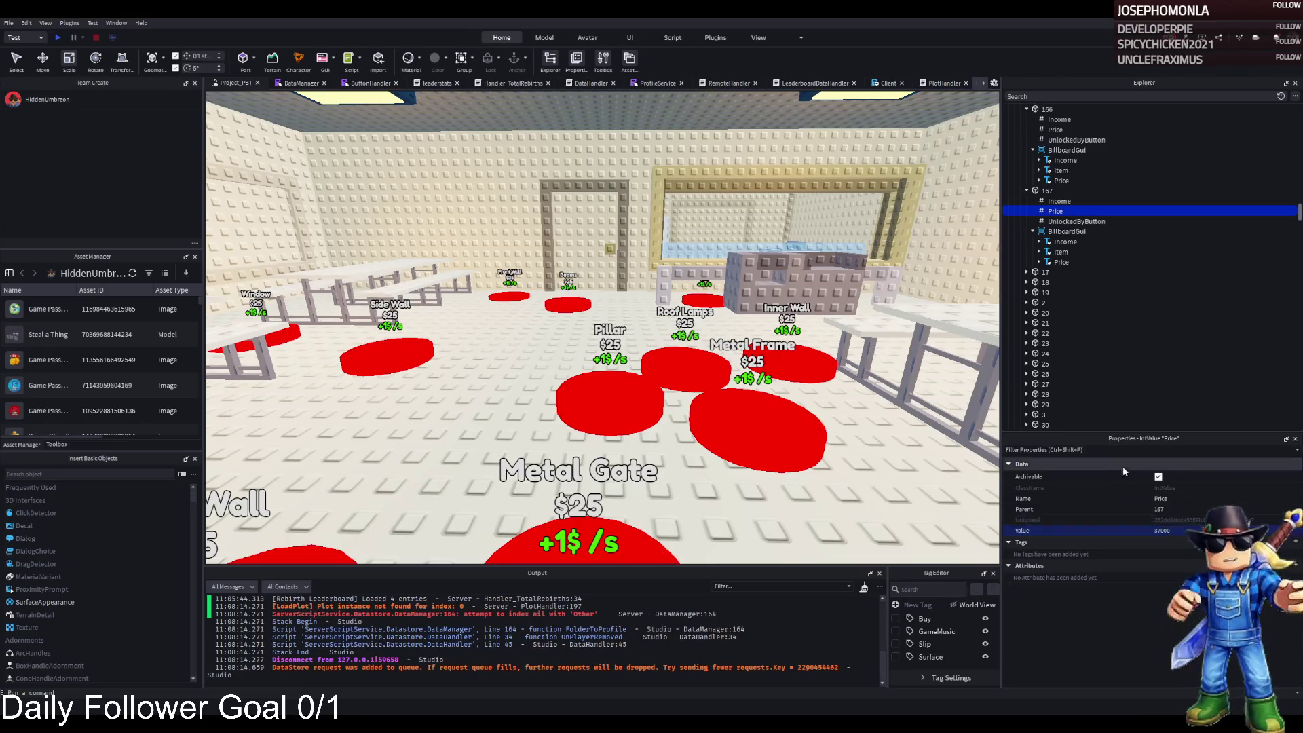
left_click(863, 232)
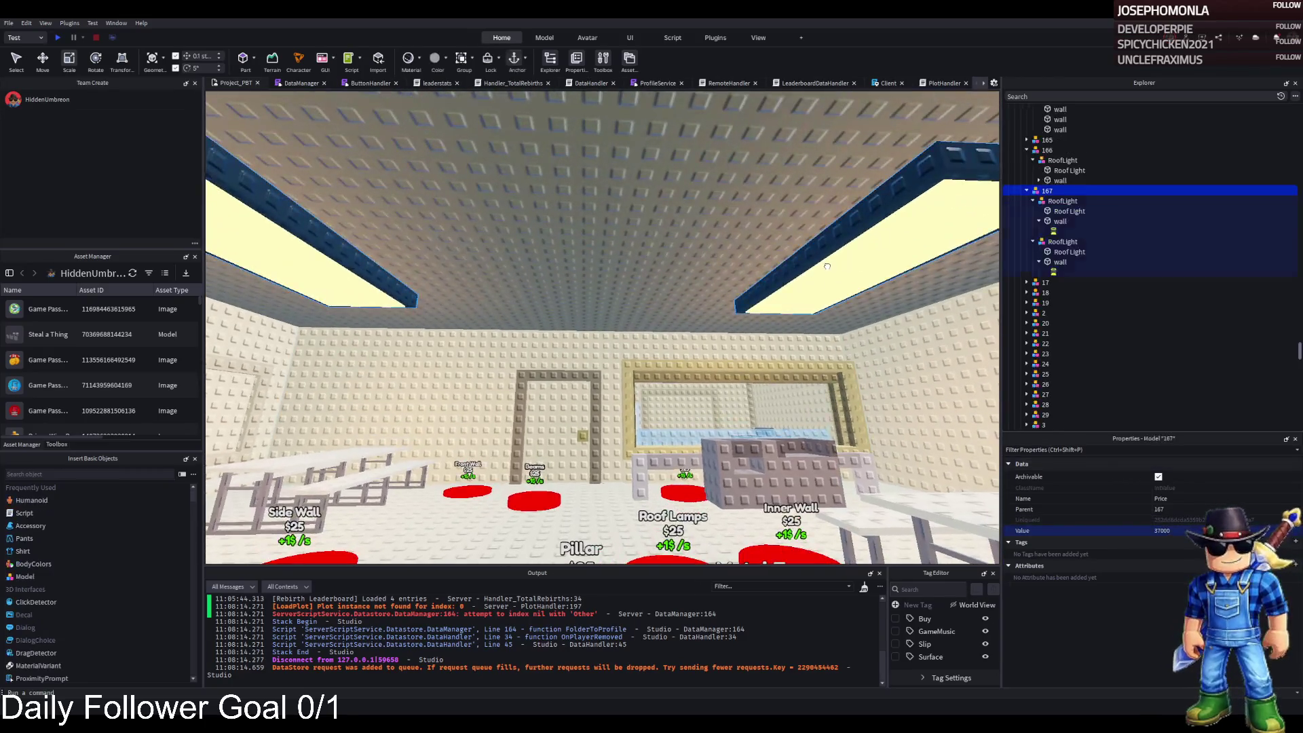
Rename the duplicate 167 roof light model to 168
left_click(1028, 190)
left_click(1066, 202)
key("F2")
type("168")
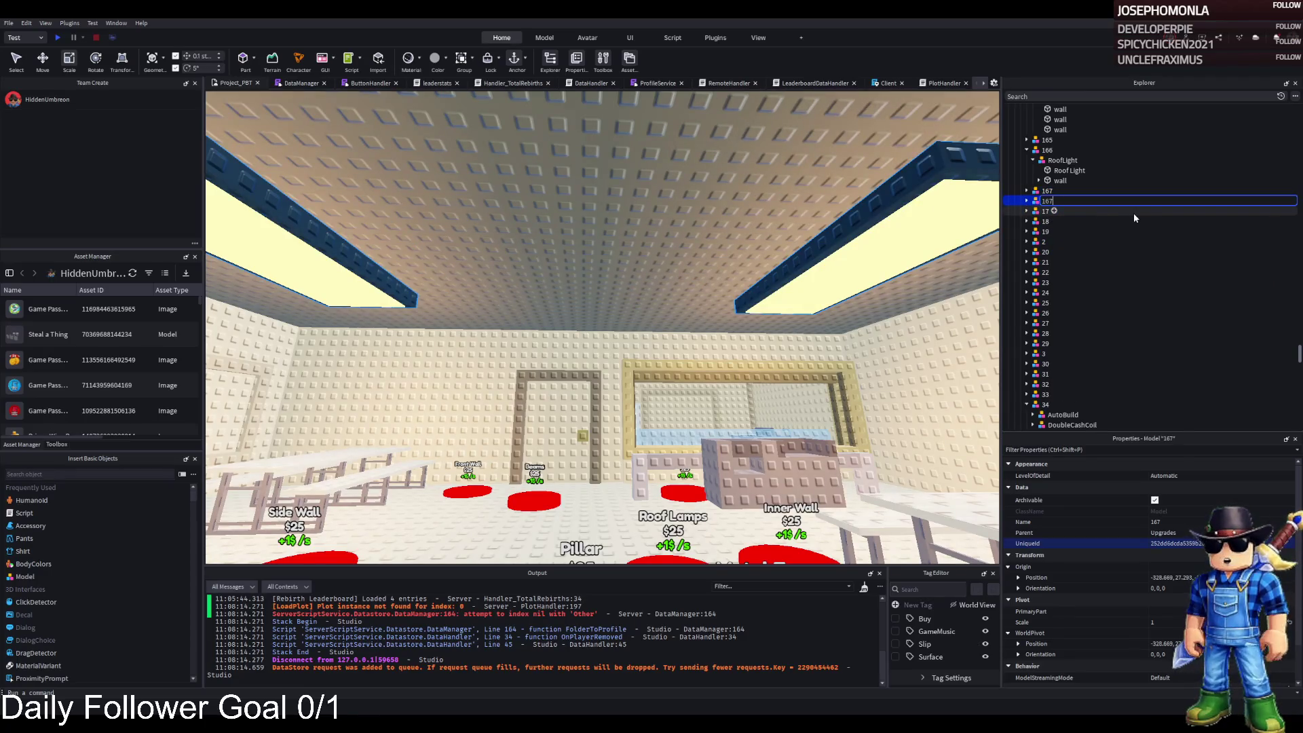
key("Return")
key("Right")
left_click(1027, 201)
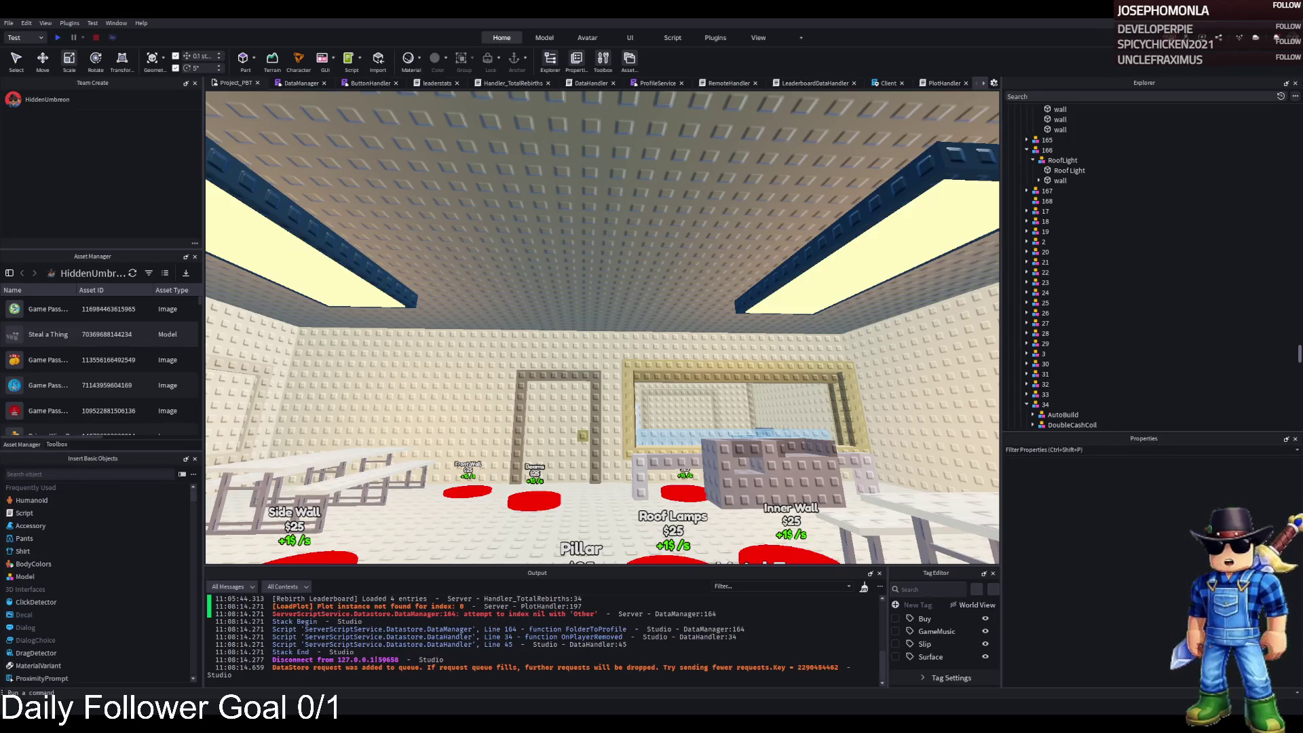
key("w")
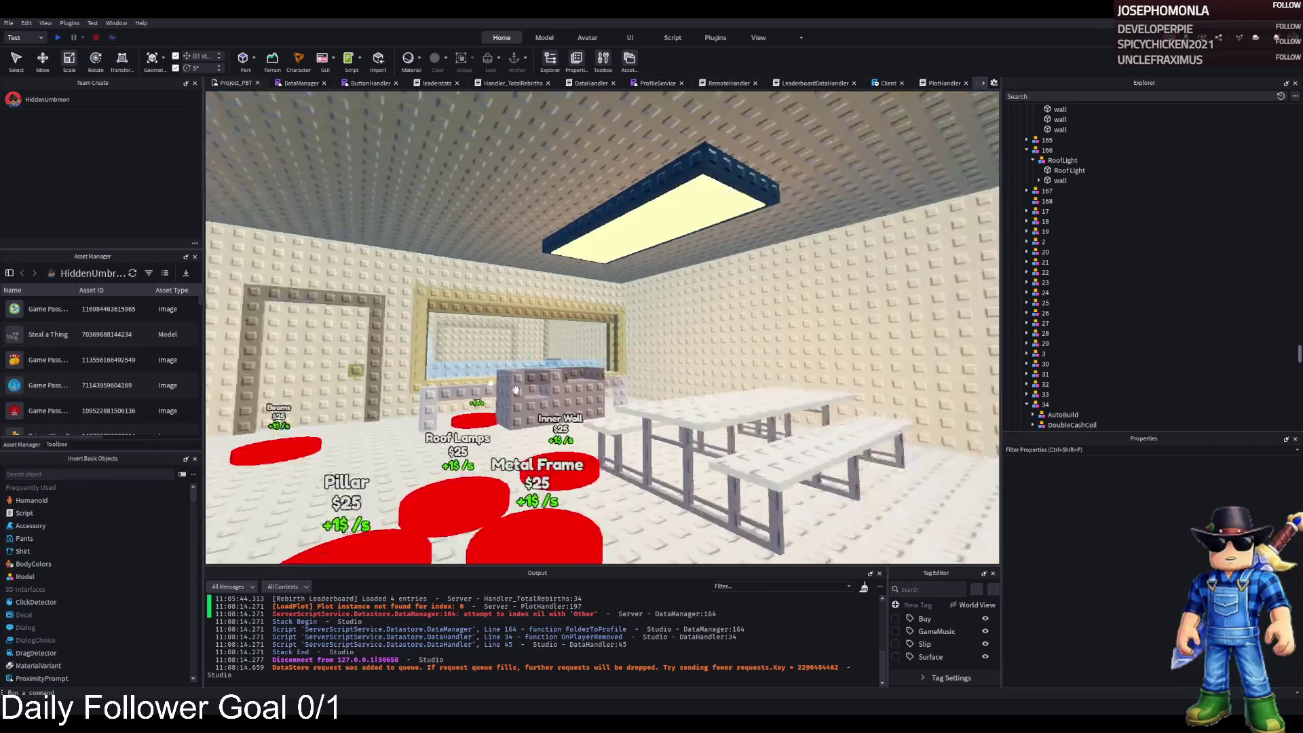
key("w")
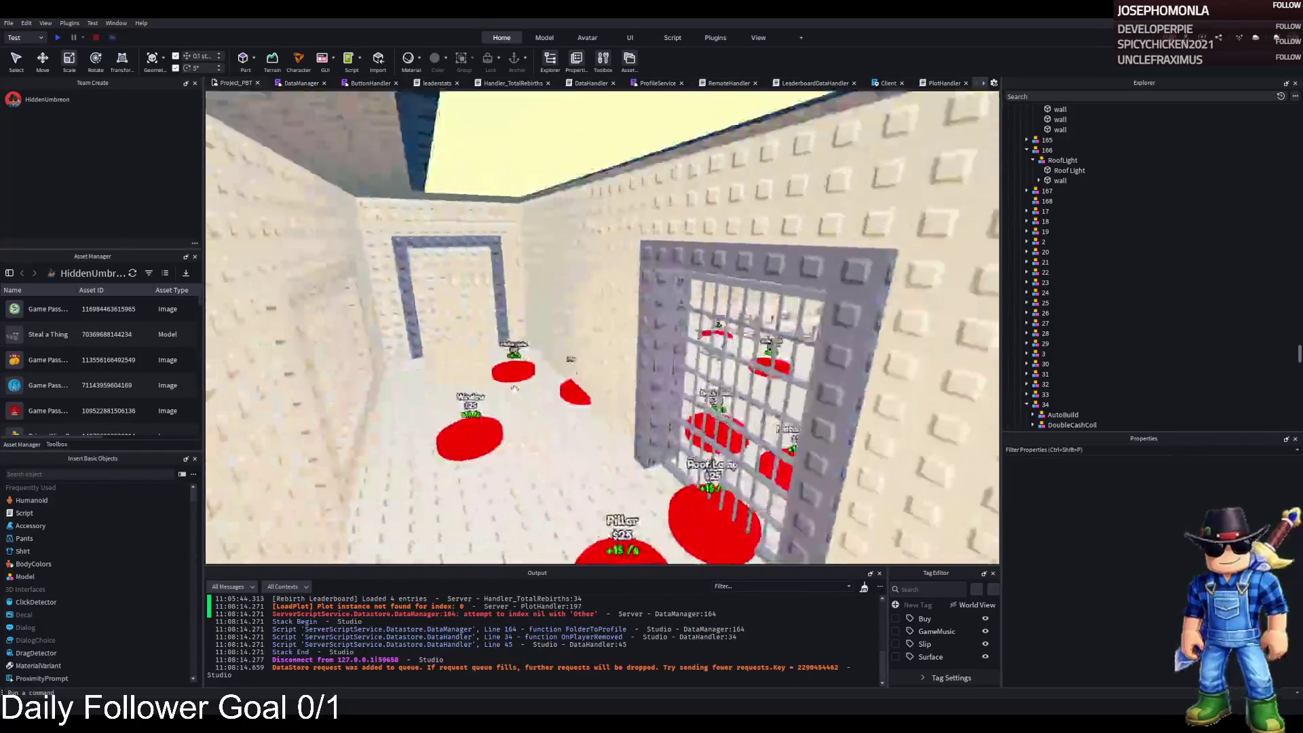
key("w")
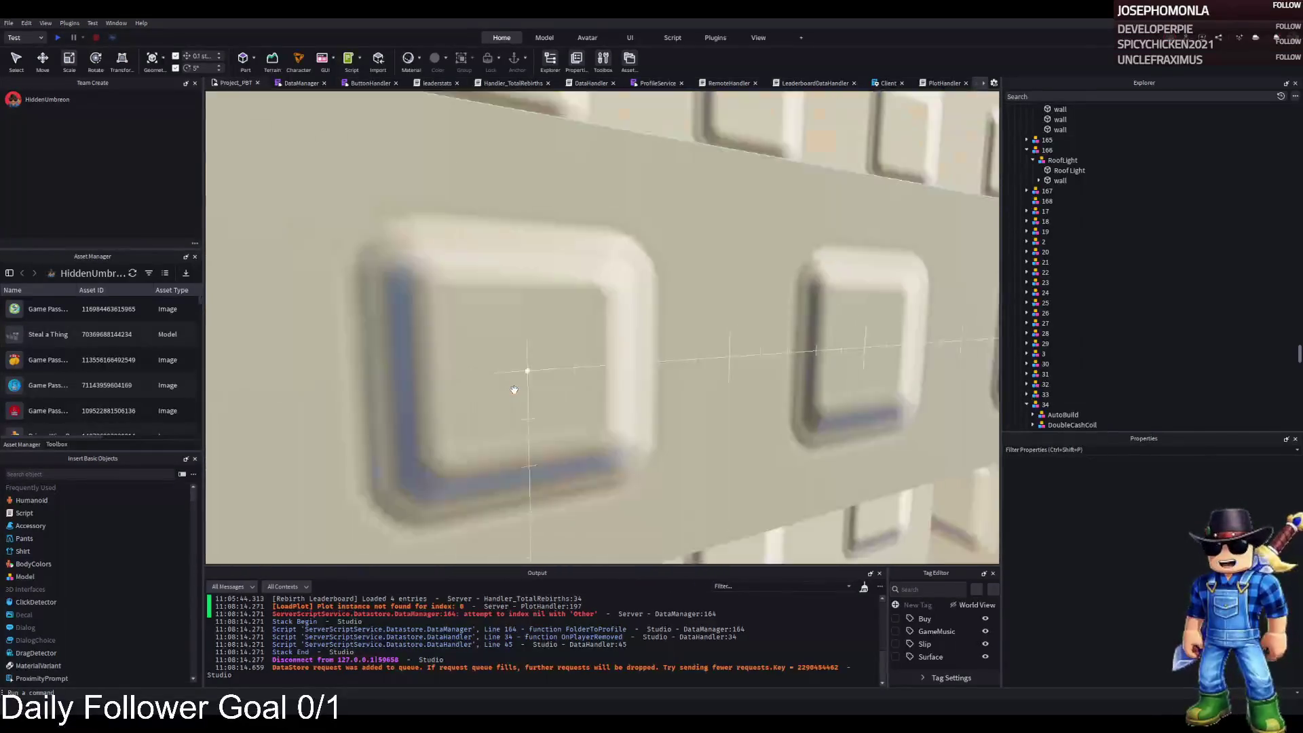
key("s")
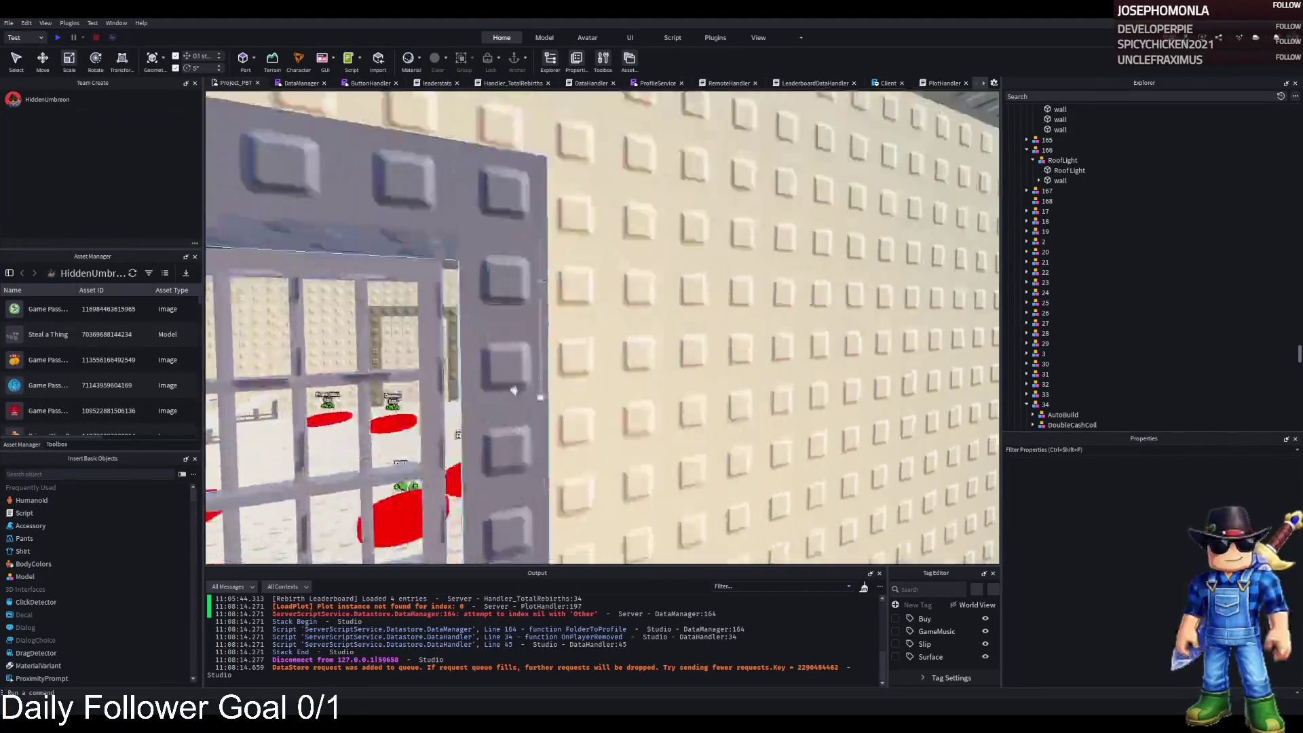
key("w")
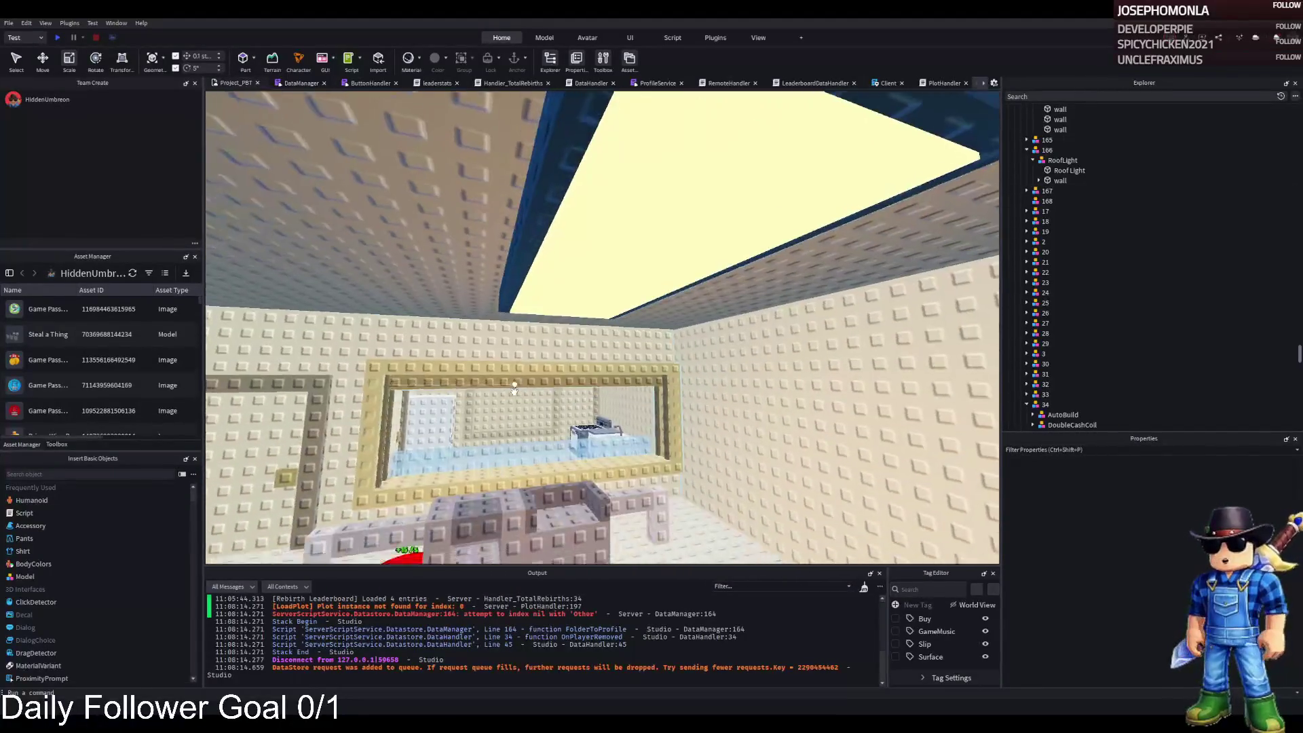
key("s")
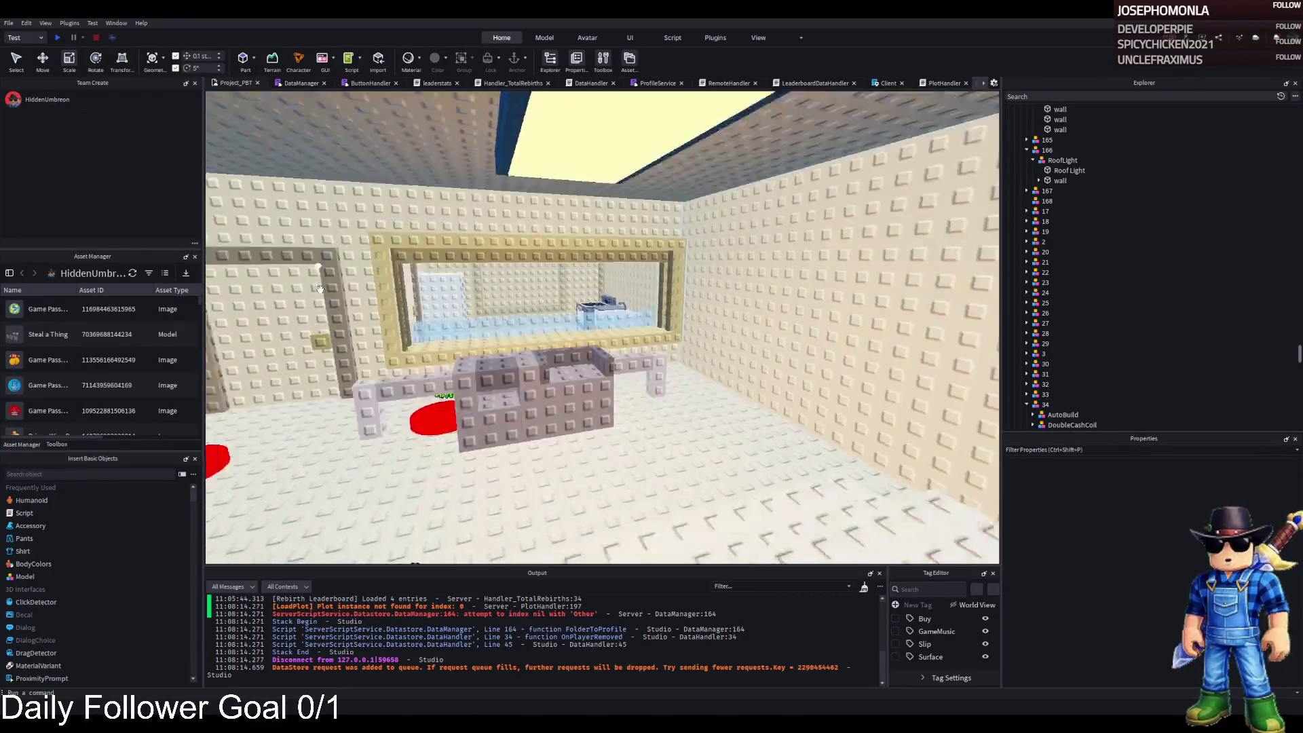
key("s")
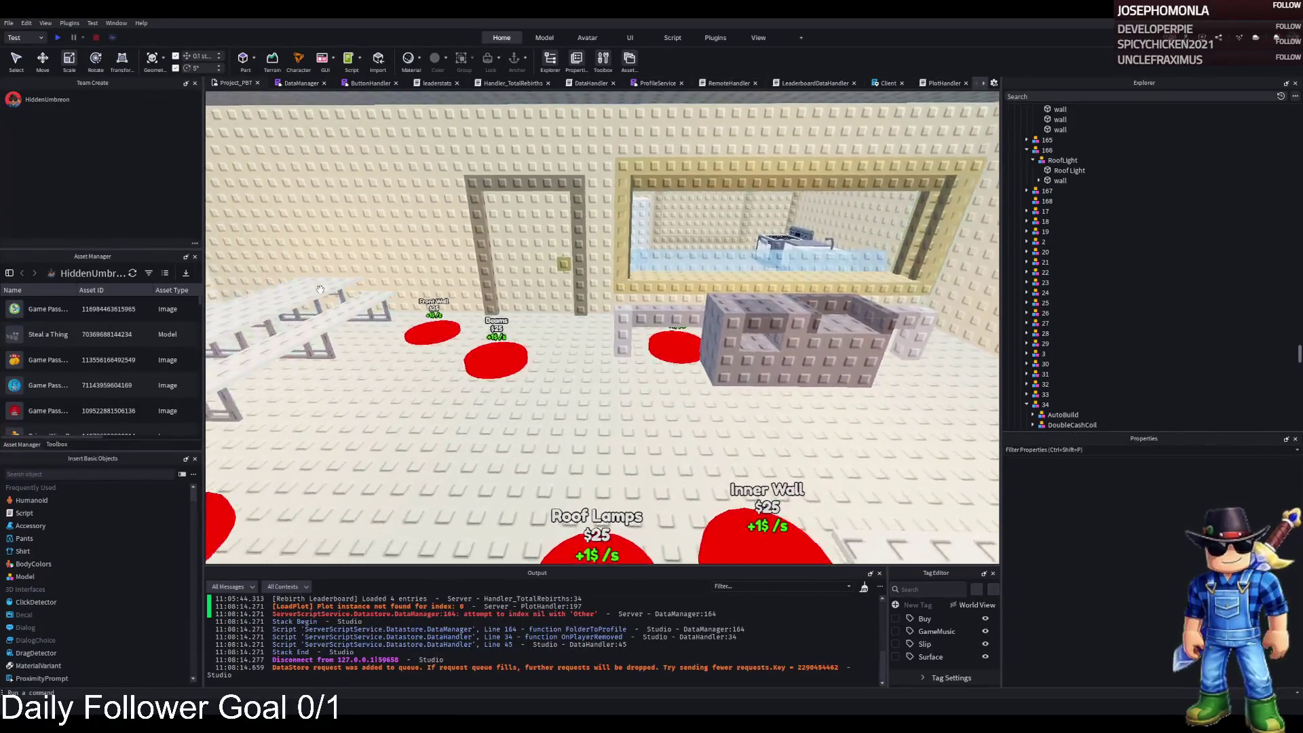
key("w")
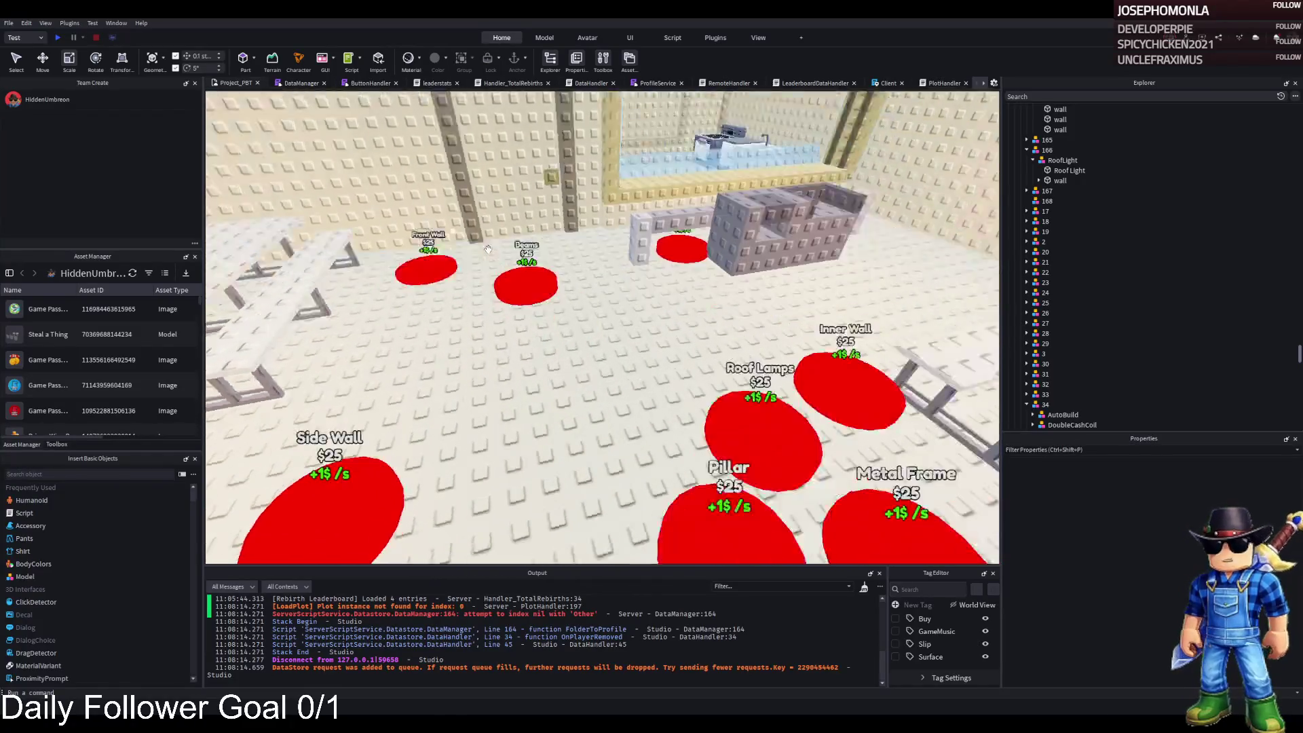
key("s")
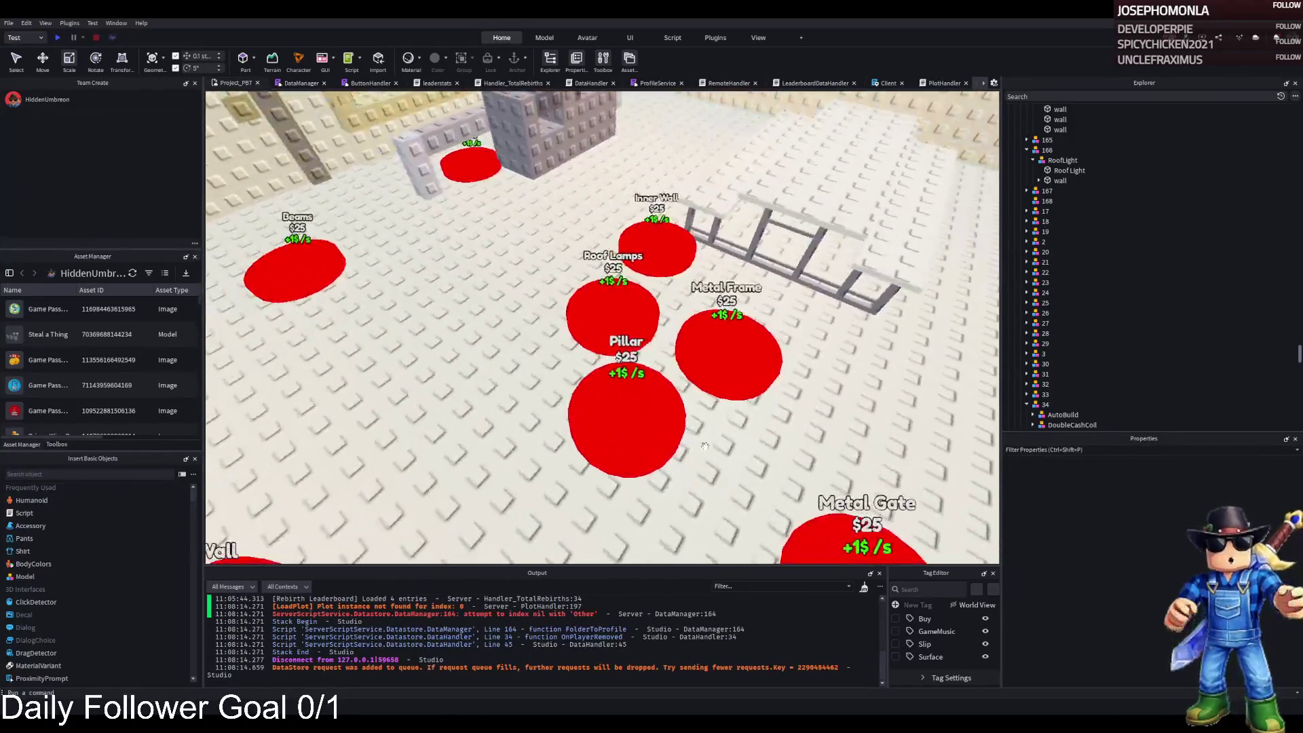
left_click(616, 330)
Duplicate the Roof Lamps pad, name the copy 168, and place it beside the original
key("ctrl+2")
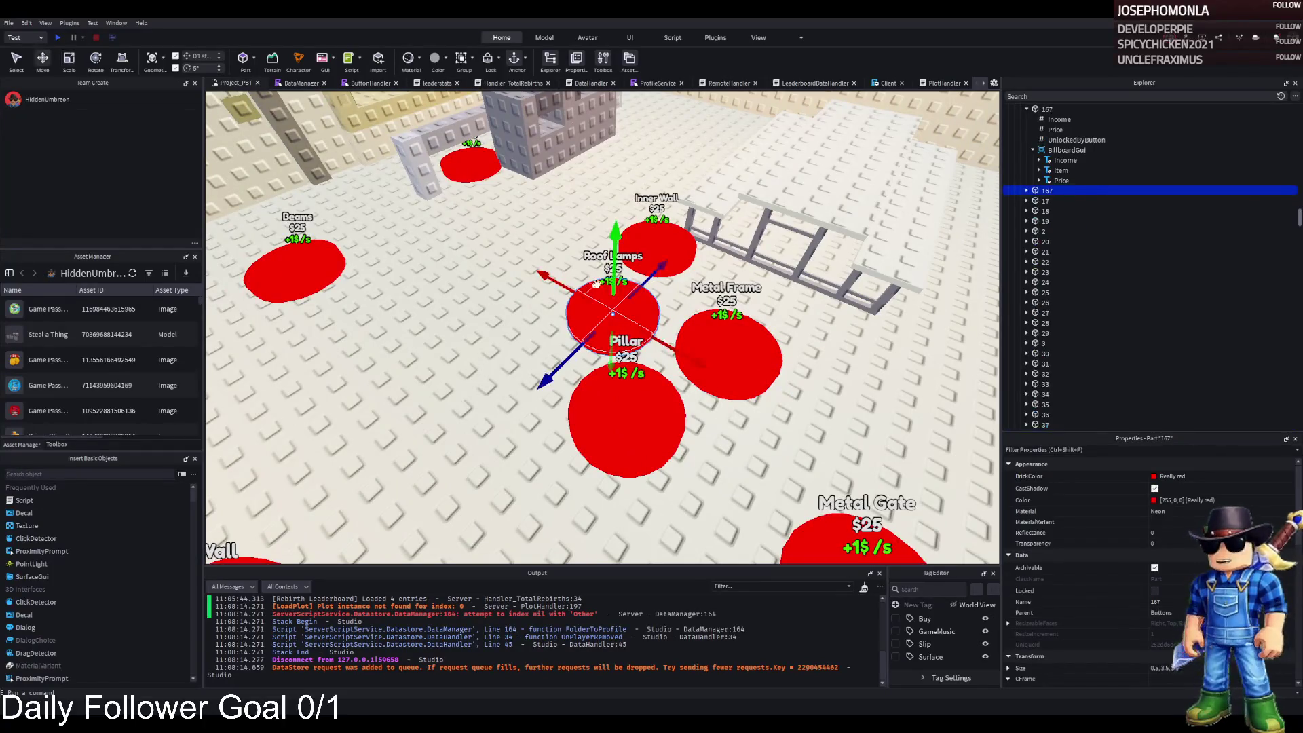
key("ctrl+d")
mouse_move(573, 287)
left_mouse_down()
mouse_move(390, 283)
mouse_move(407, 250)
left_mouse_up()
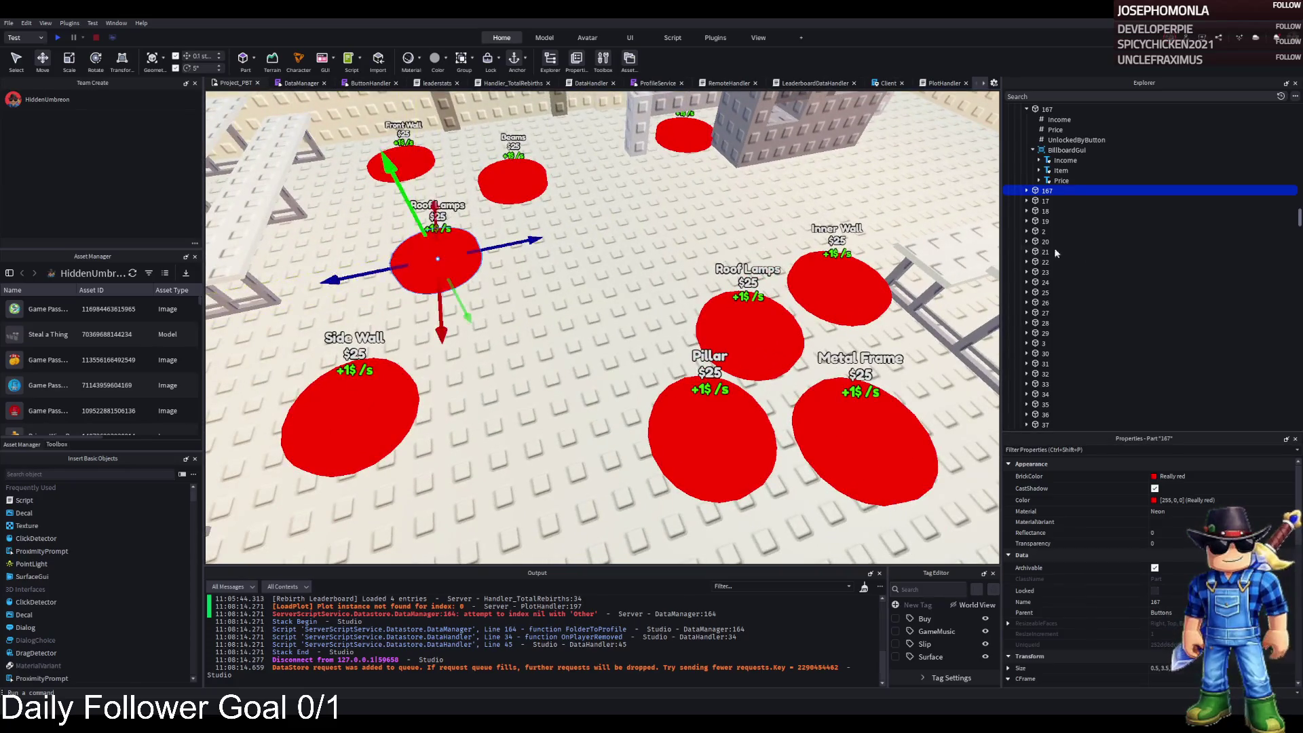
key("F2")
type("168")
key("Return")
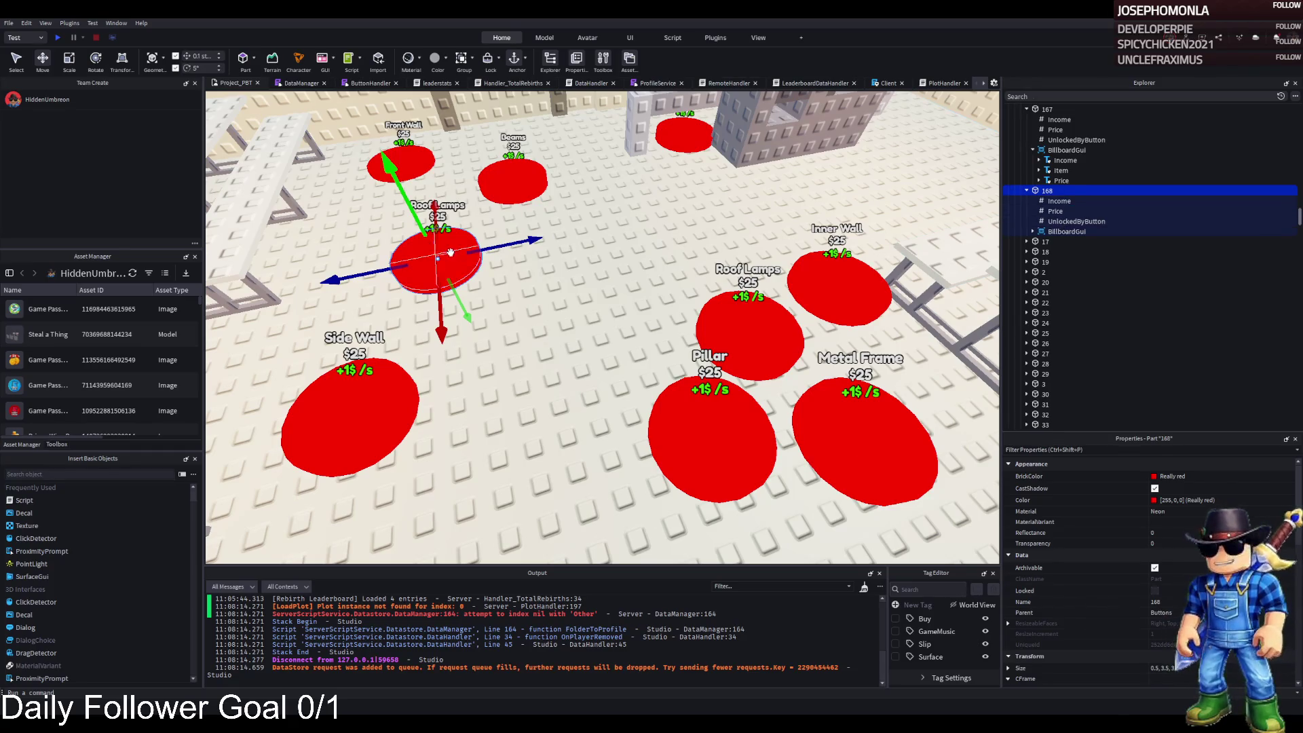
left_click_drag(525, 243, 672, 229)
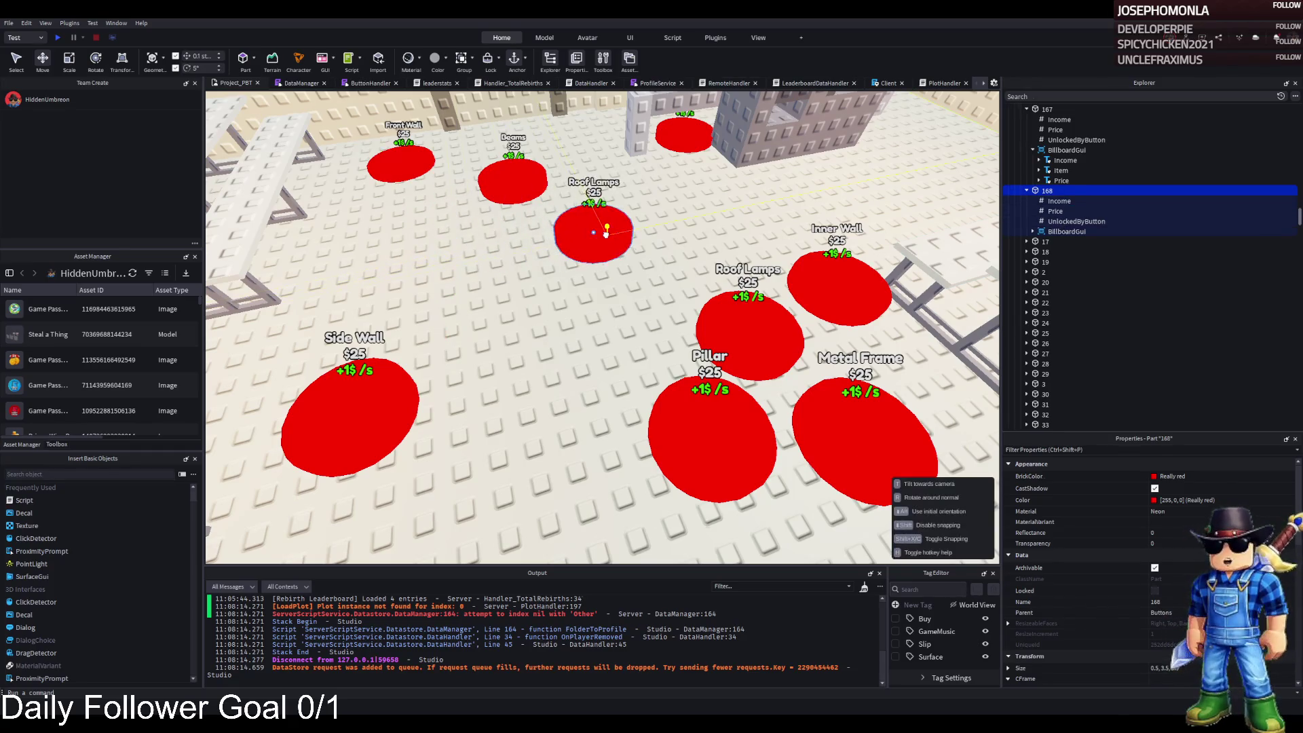
Set pad 168's billboard Item text to 'Inner Wall'
left_click(1033, 231)
left_click(1049, 252)
scroll(1160, 475, "down", 10)
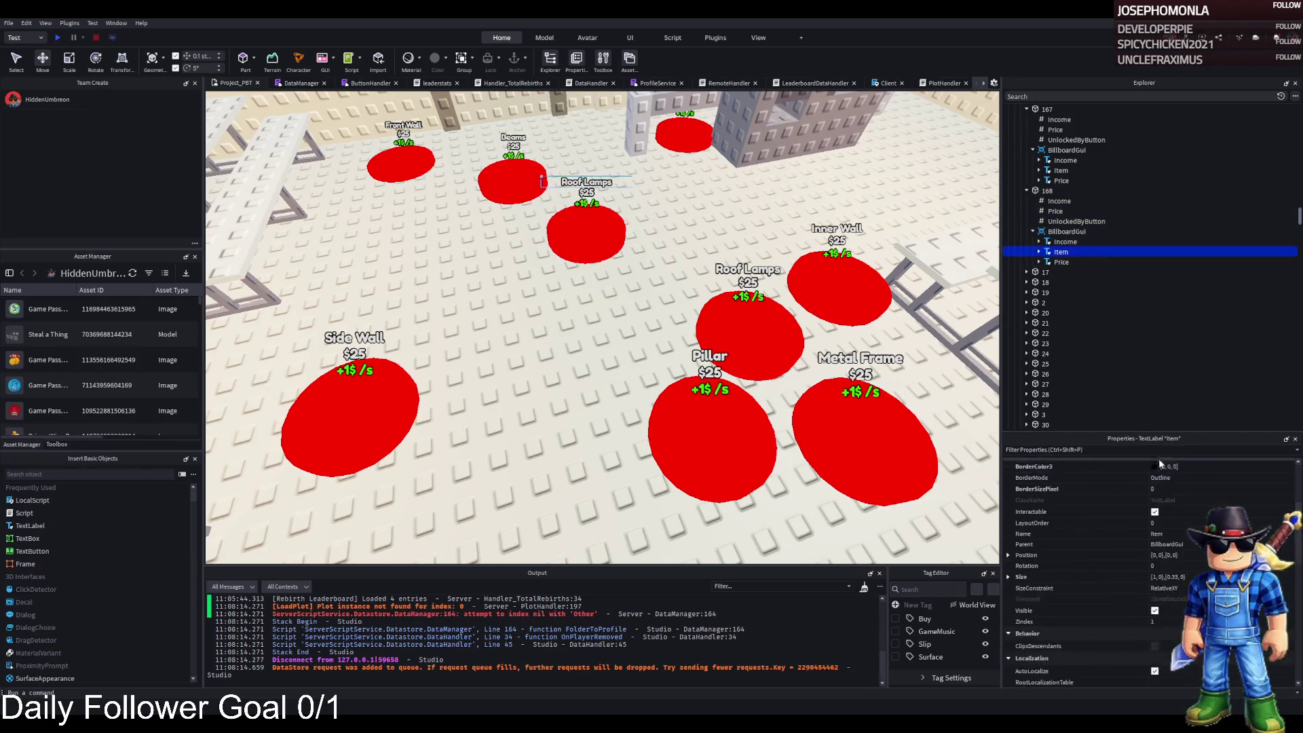
left_click(1183, 605)
type("Inner ")
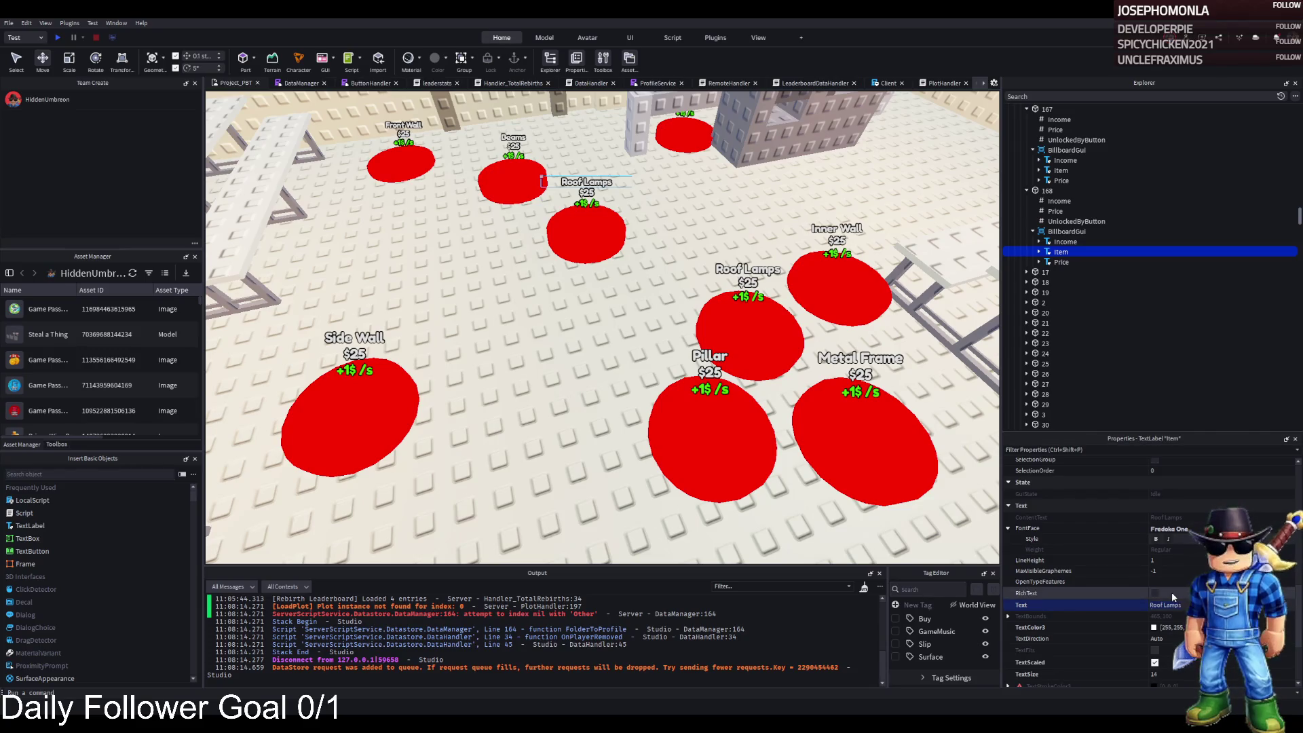
type("Wall")
key("Return")
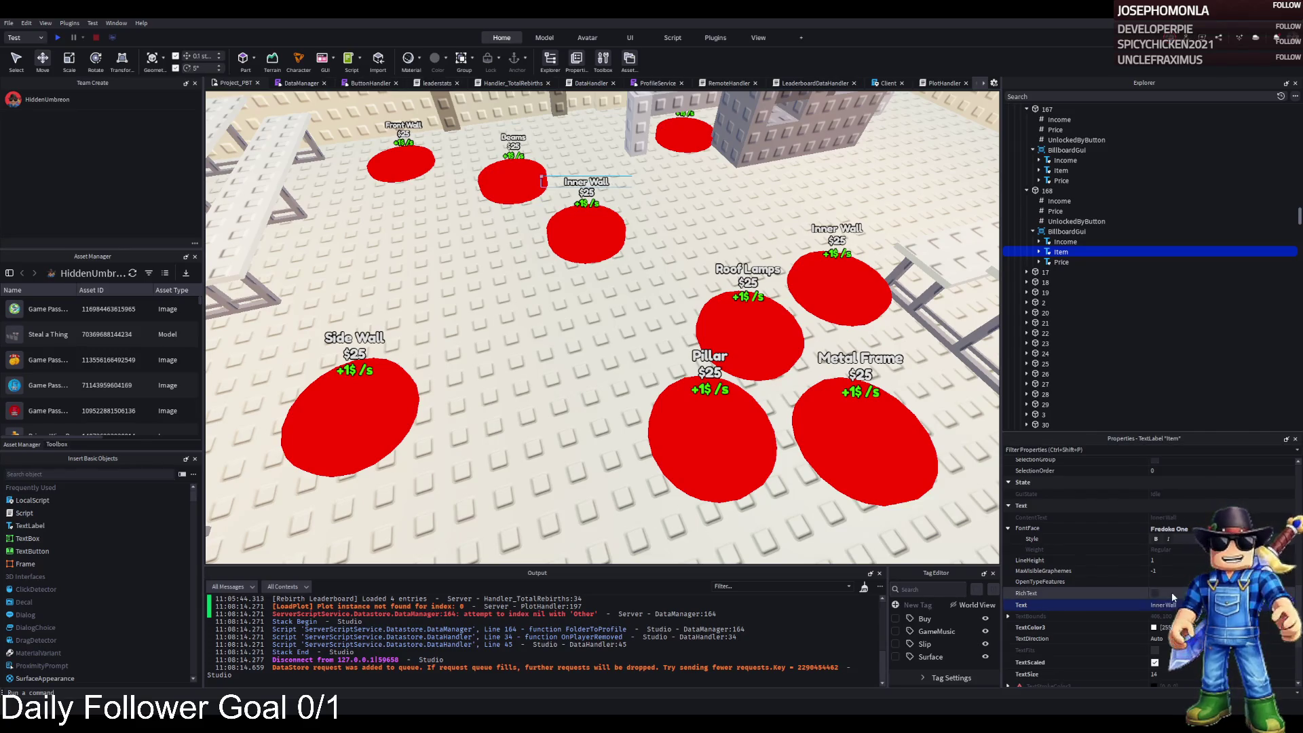
key("w")
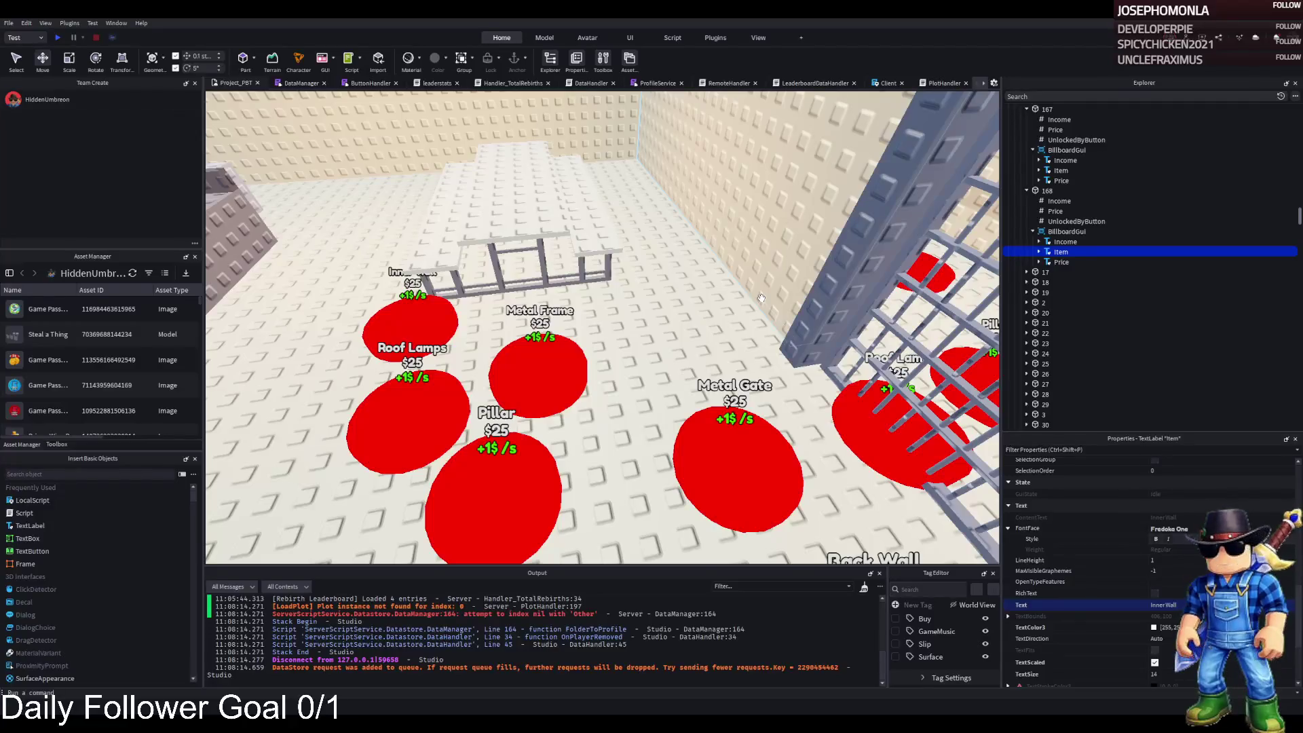
key("s")
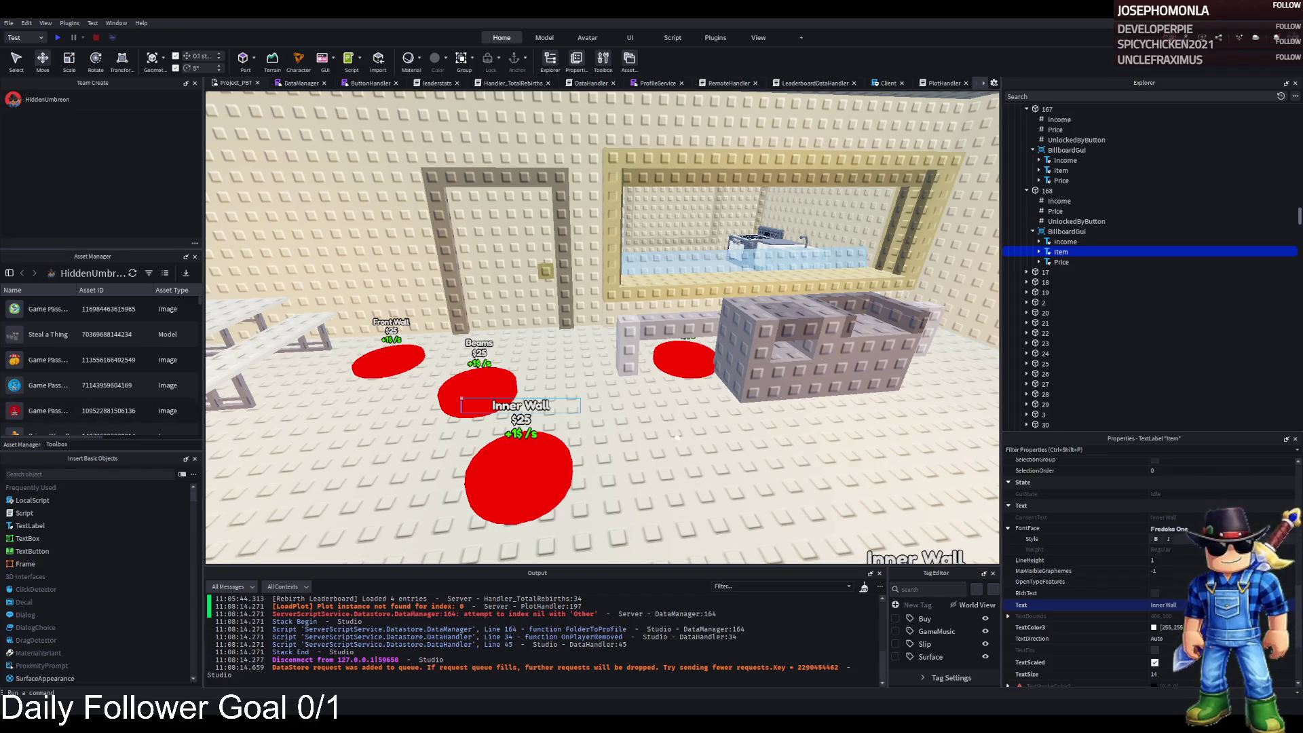
Colour the Roof Lamps pad Gold and set button 167's Income value to 400
scroll(676, 429, "up", 5)
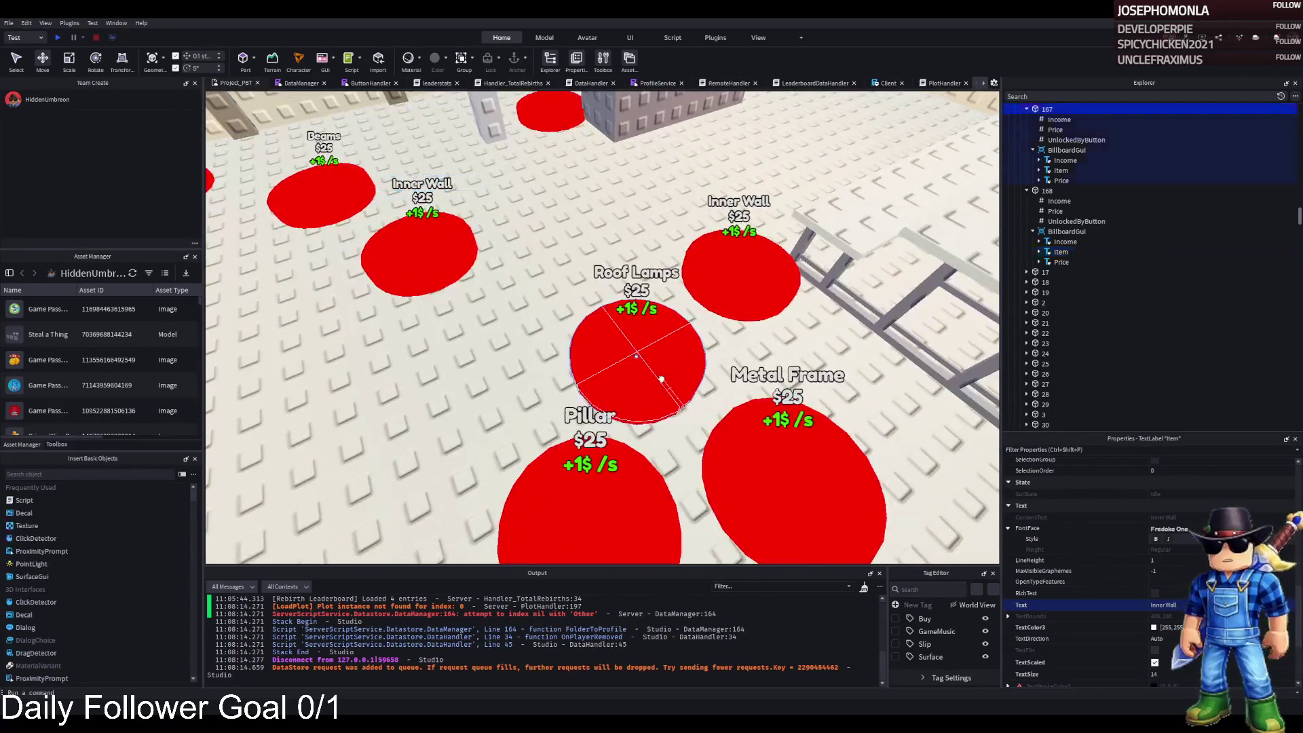
left_click(663, 372)
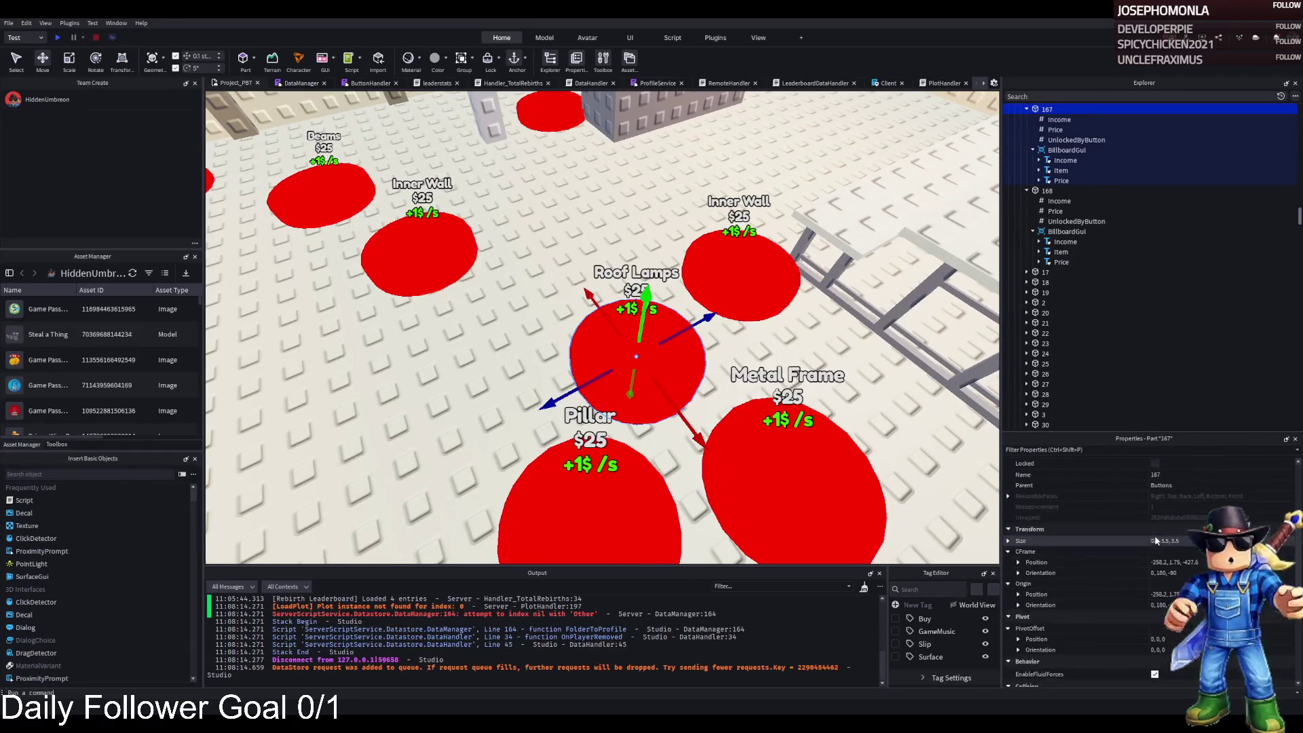
scroll(1155, 531, "up", 5)
left_click(1153, 476)
type("Gold")
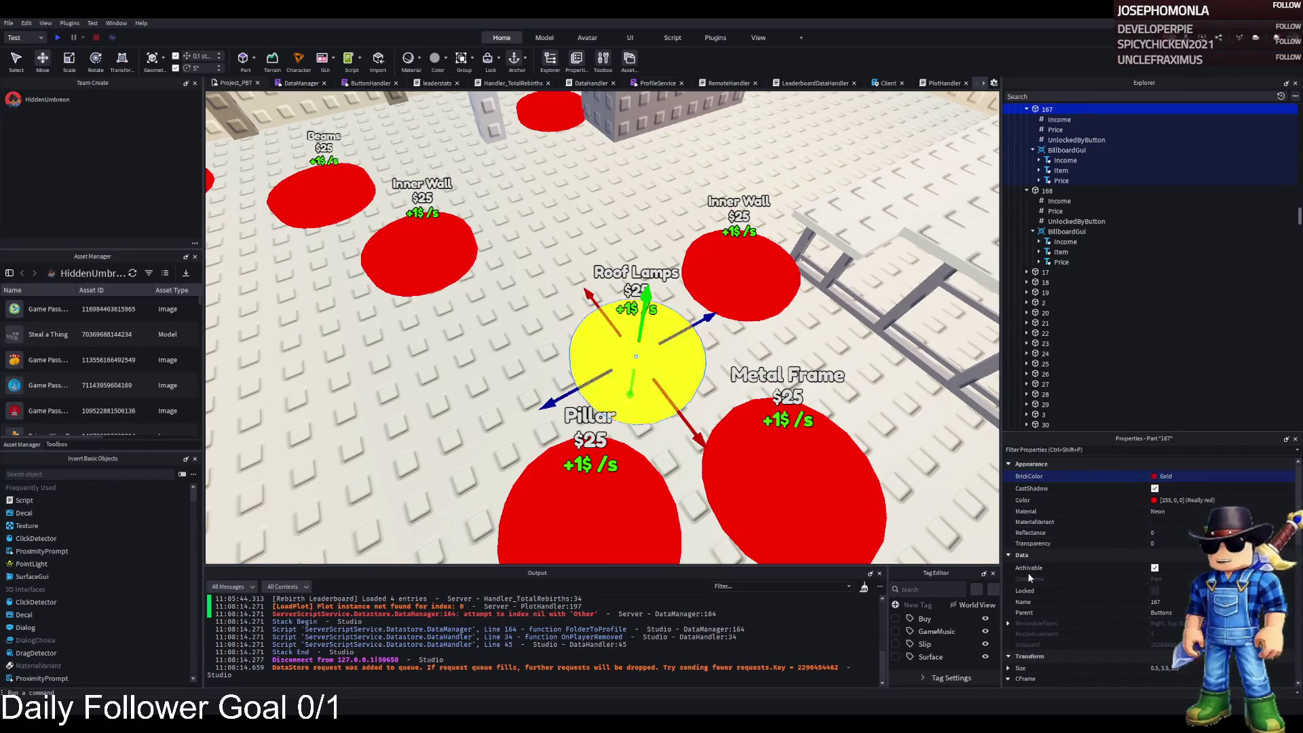
left_click(1057, 120)
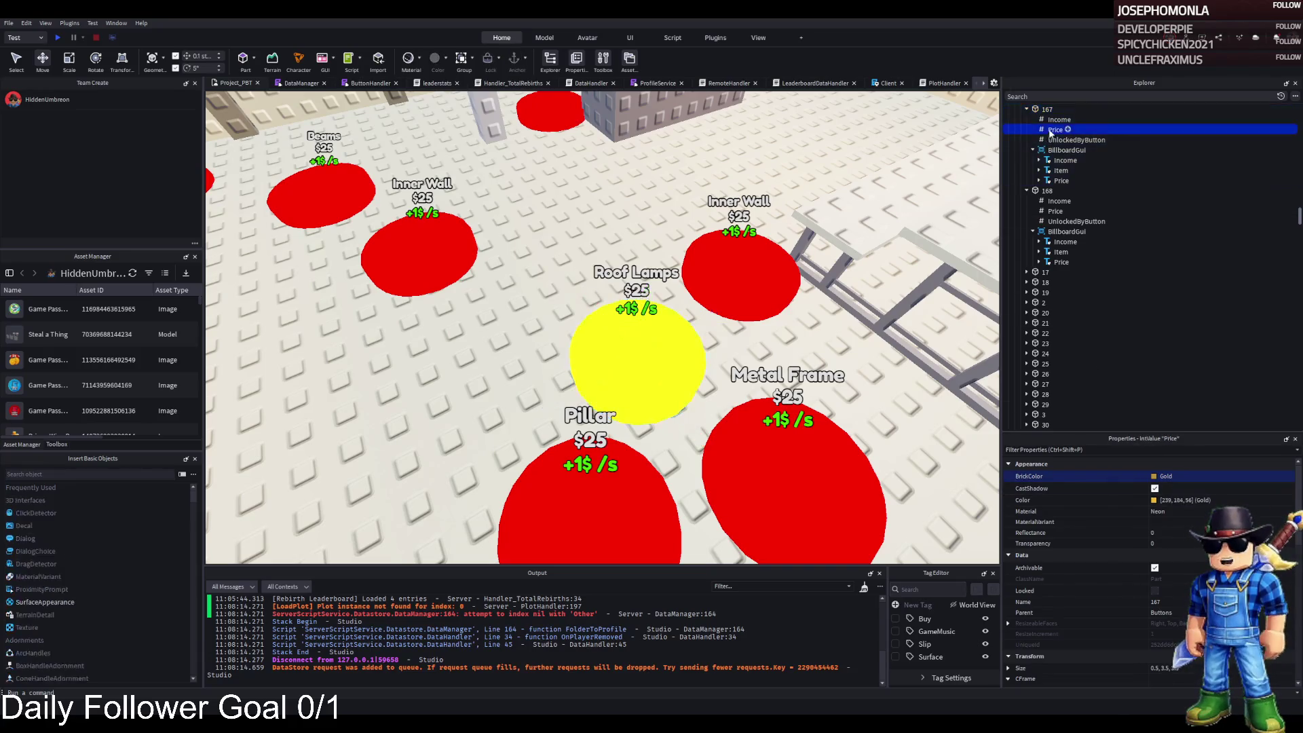
left_click(1187, 528)
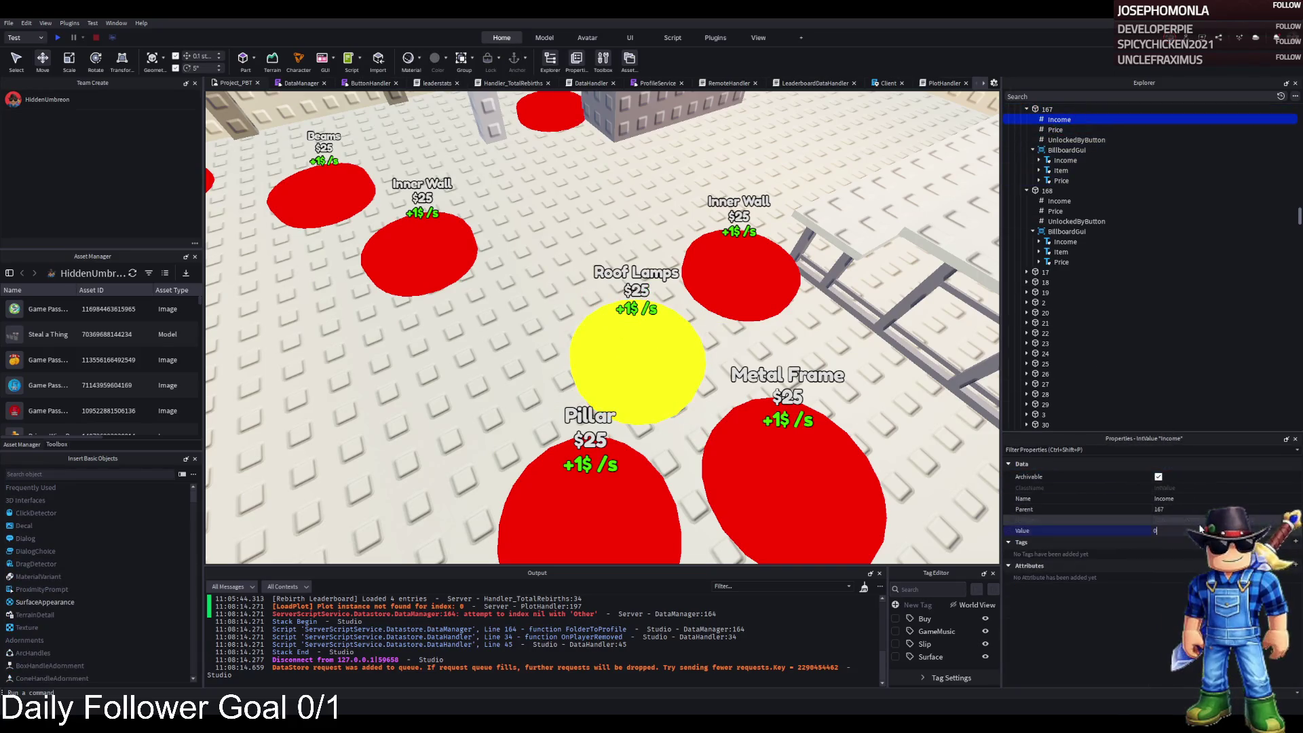
type("400")
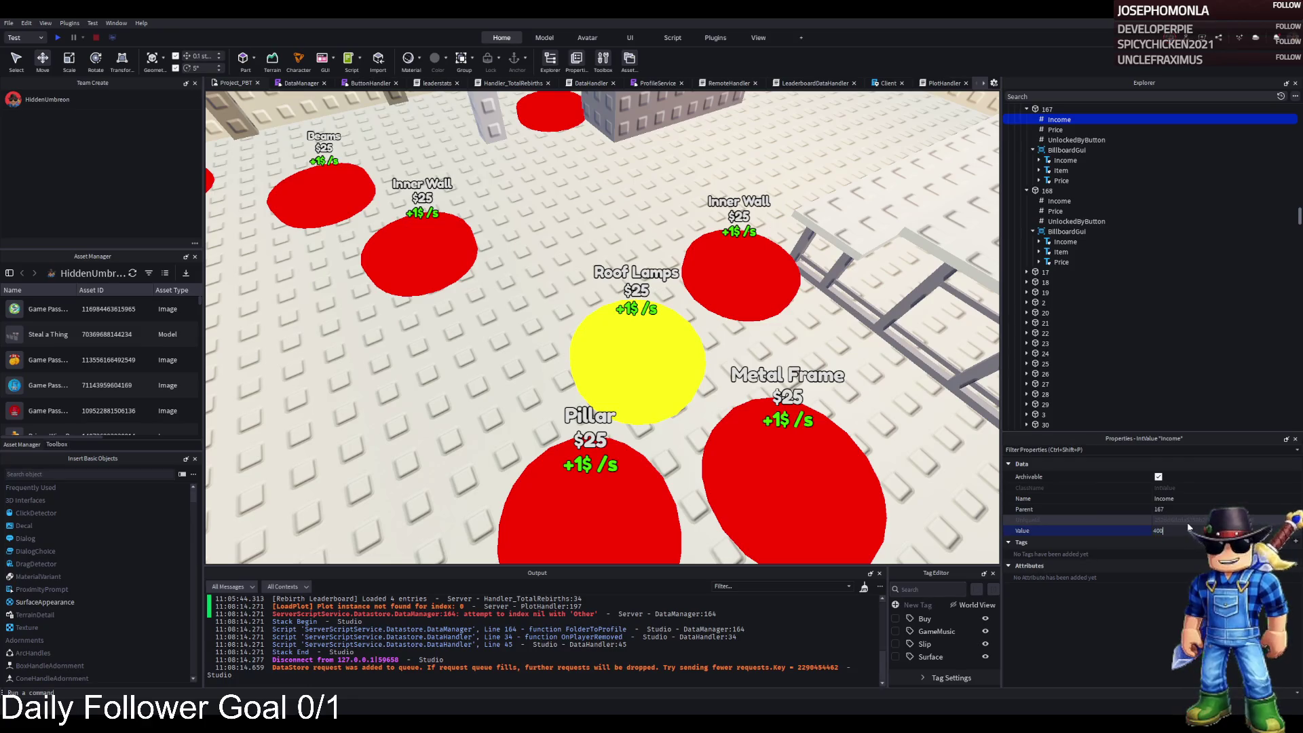
key("Return")
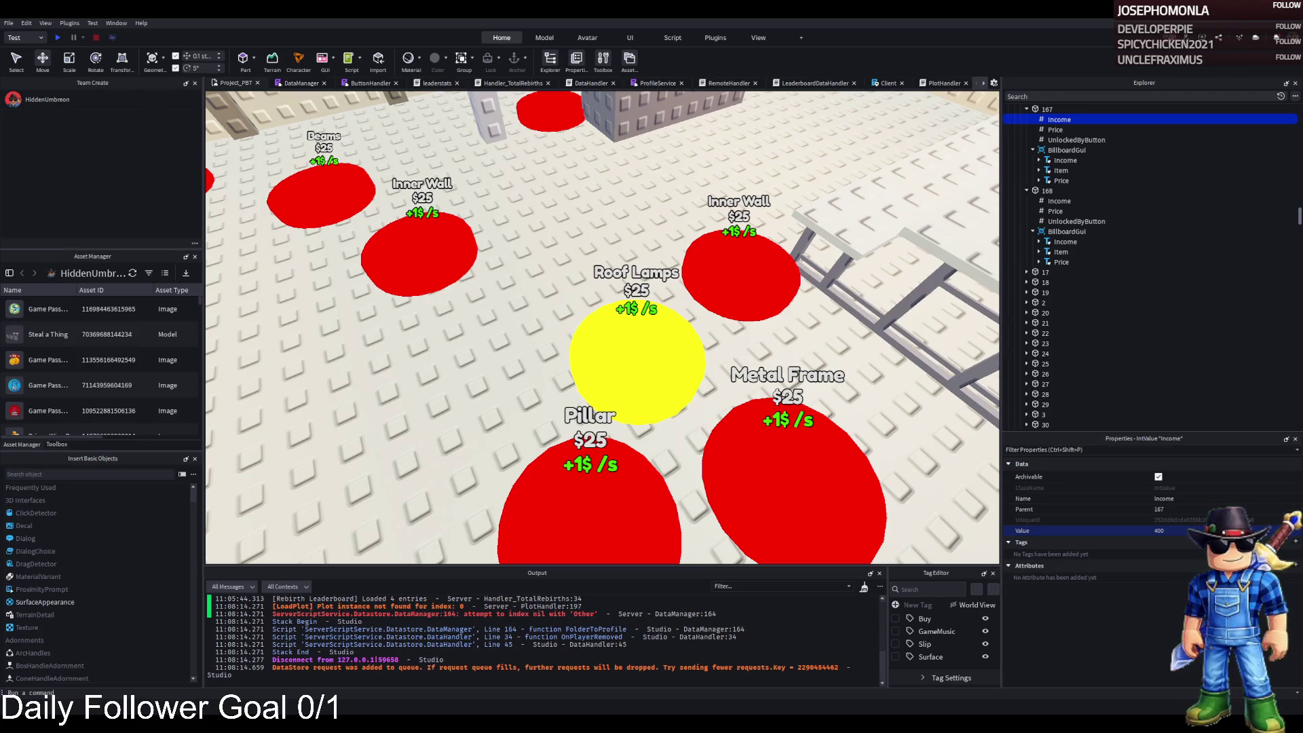
Correct button 167's Price value to 38000
left_click(1048, 109)
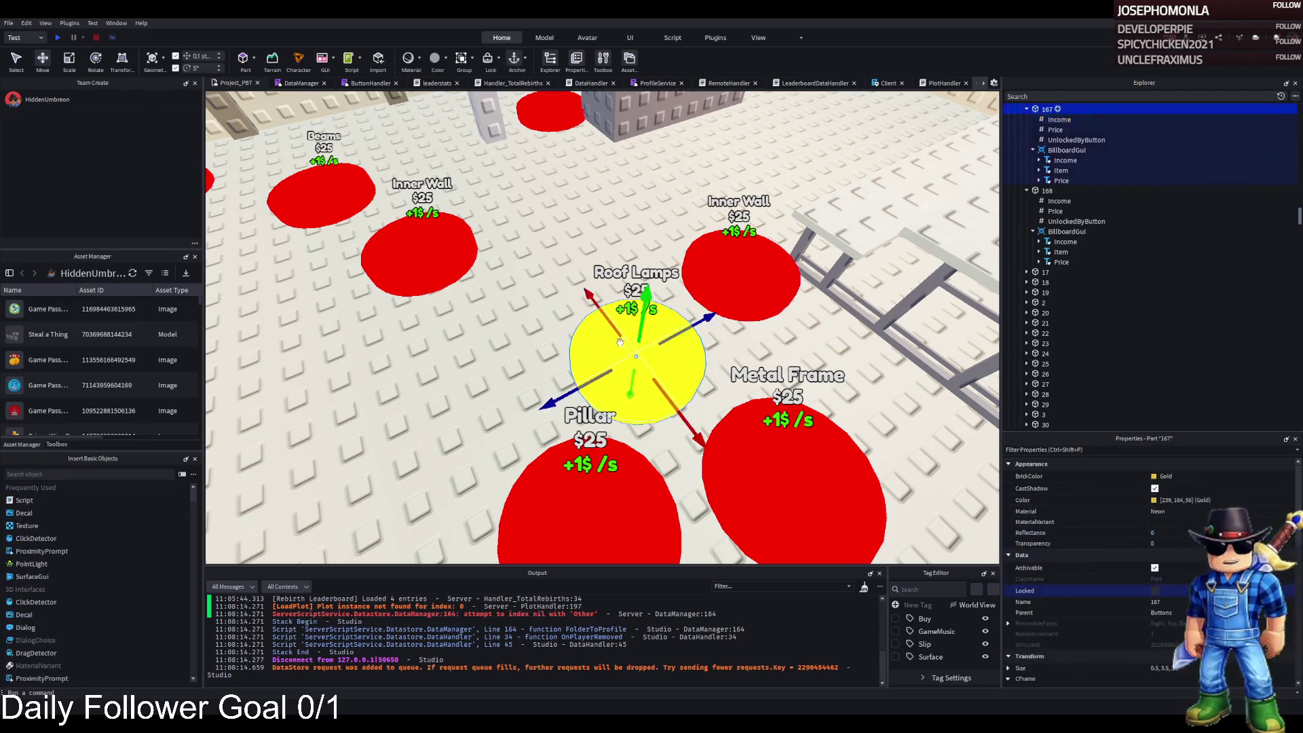
left_click(1167, 532)
type("37000")
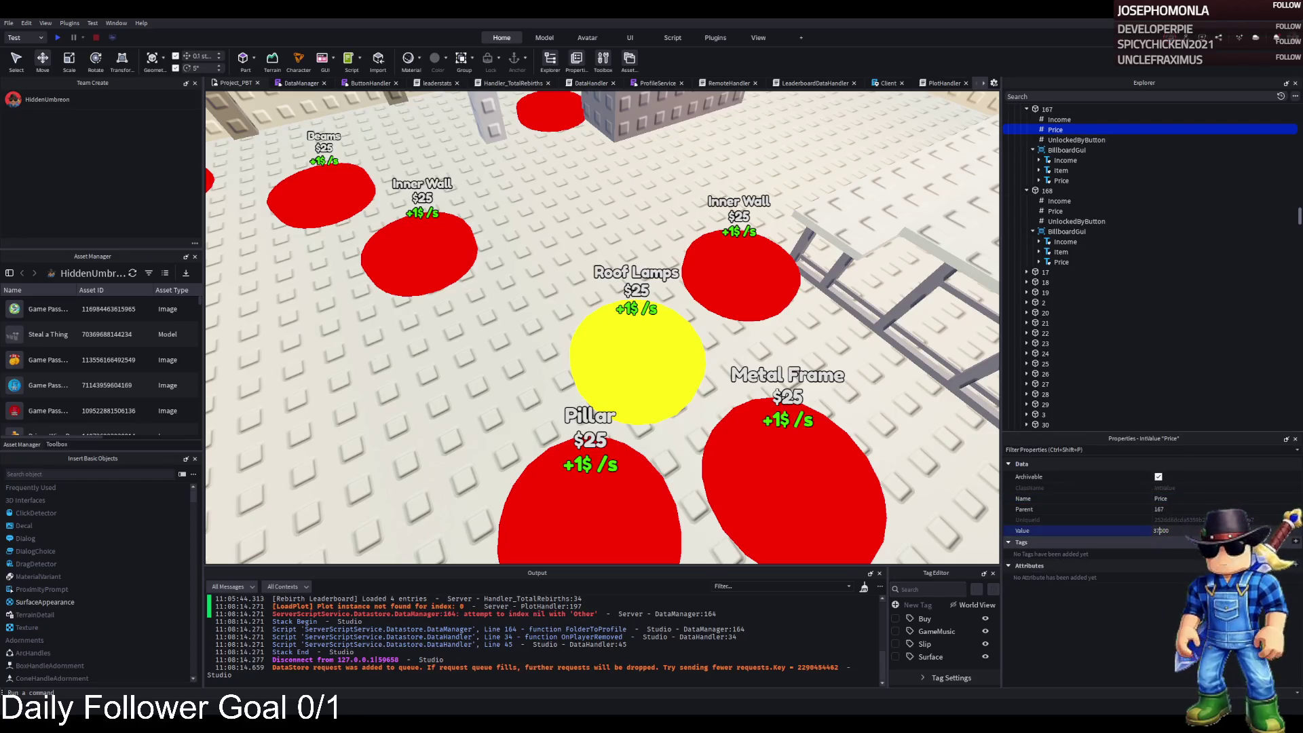
key("Left")
key("Left")
key("Left")
key("BackSpace")
type("8")
key("Return")
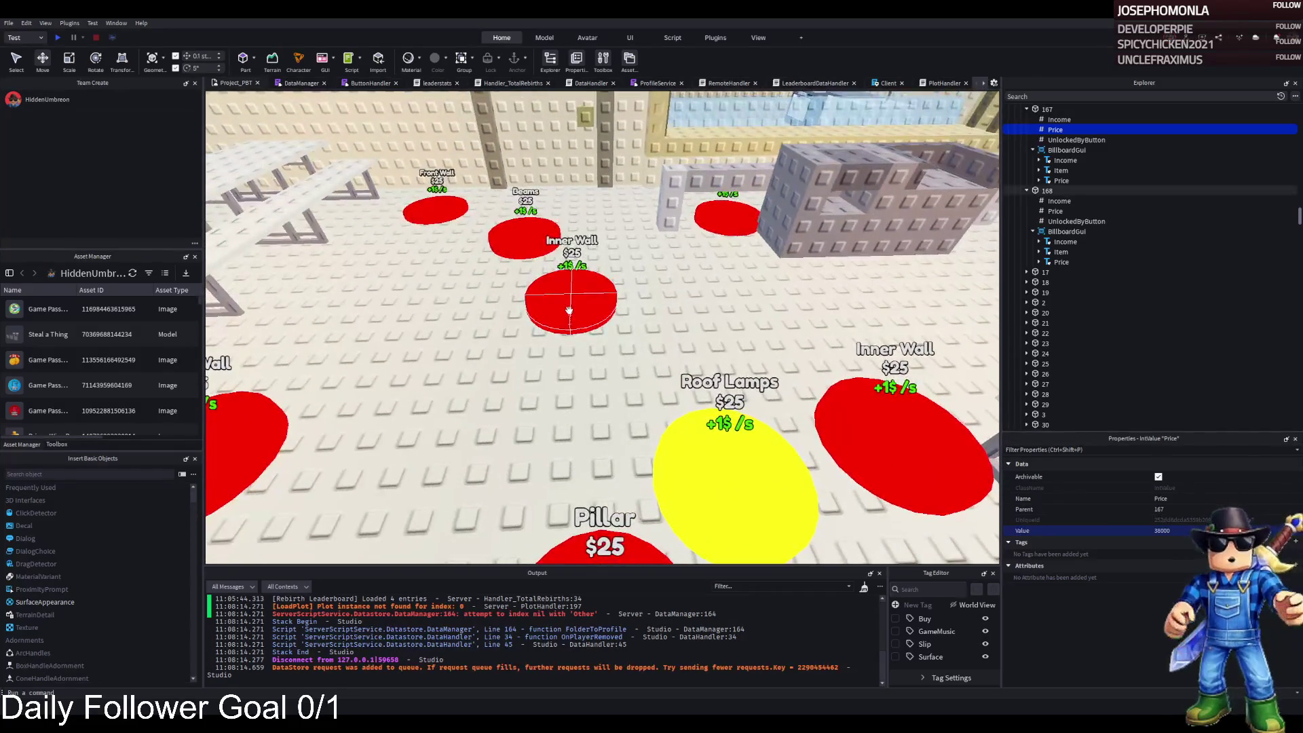
Set the Inner Wall button 168's Price value to 38500
left_click(581, 309)
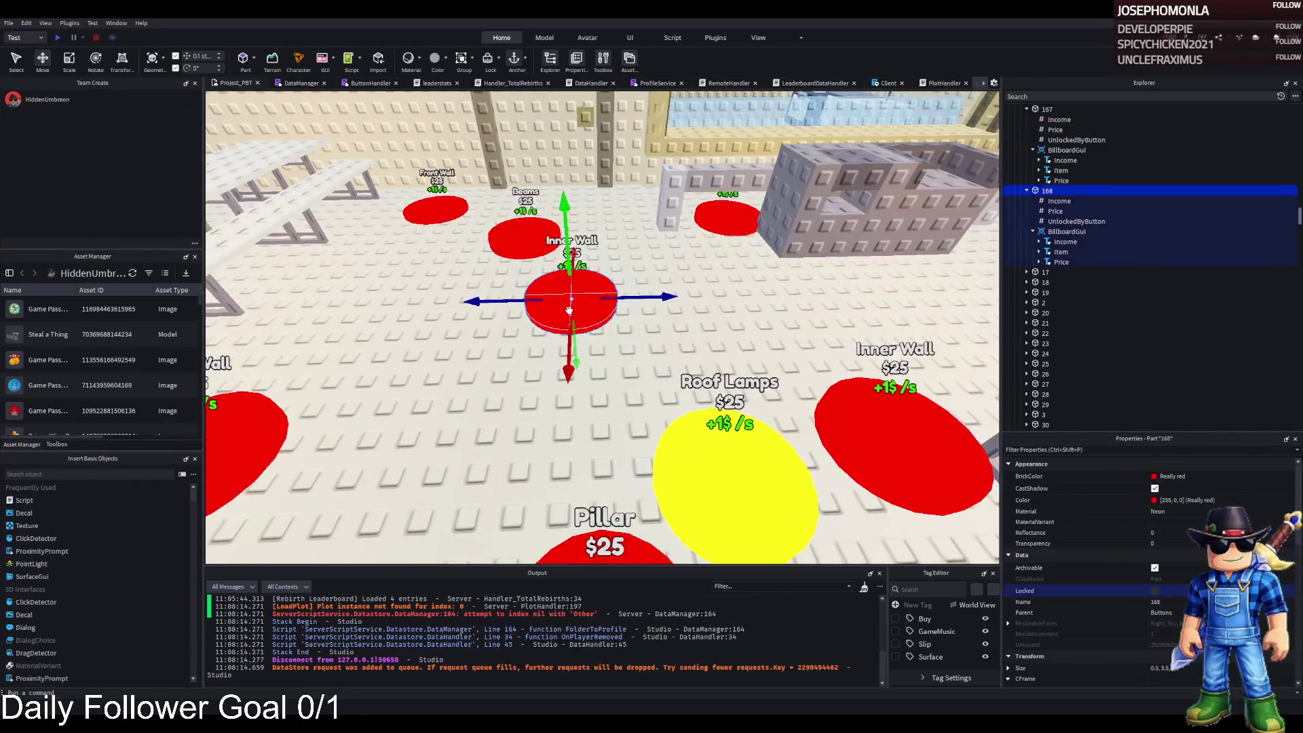
left_click(1056, 212)
left_click(1201, 532)
type("38500")
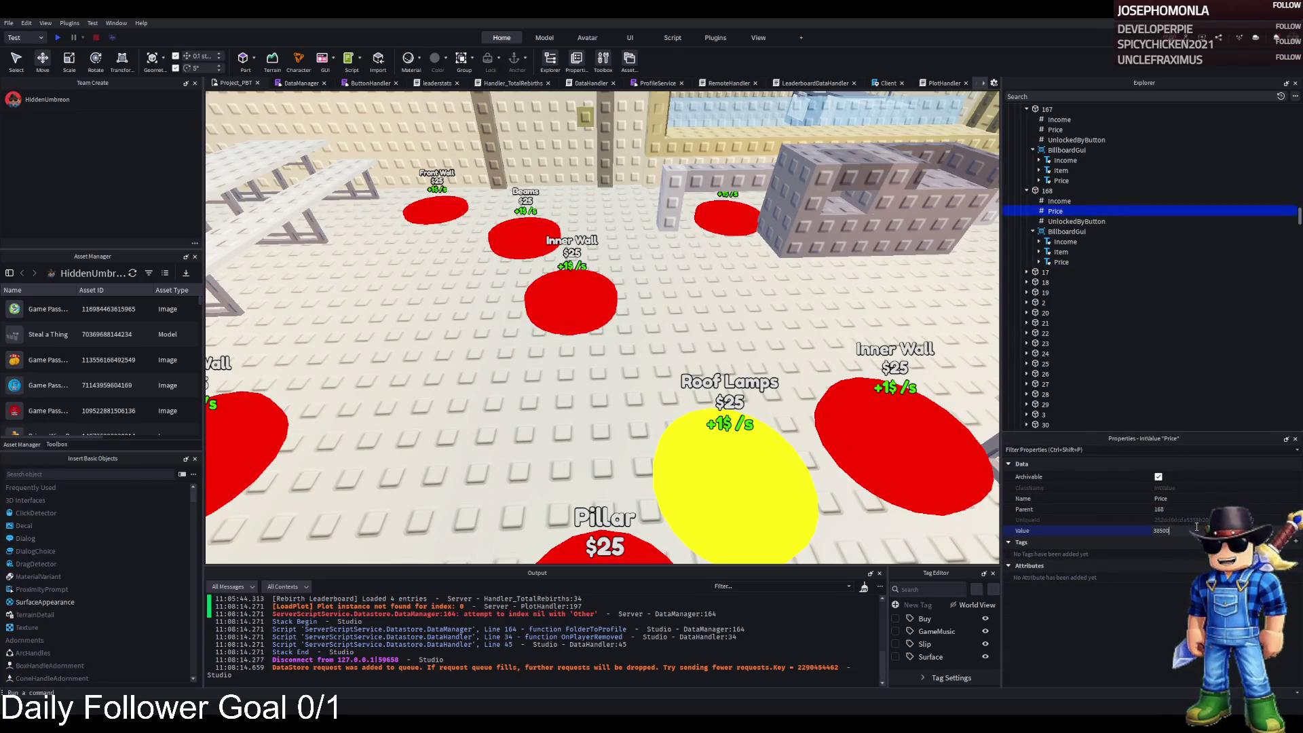
left_click(605, 299)
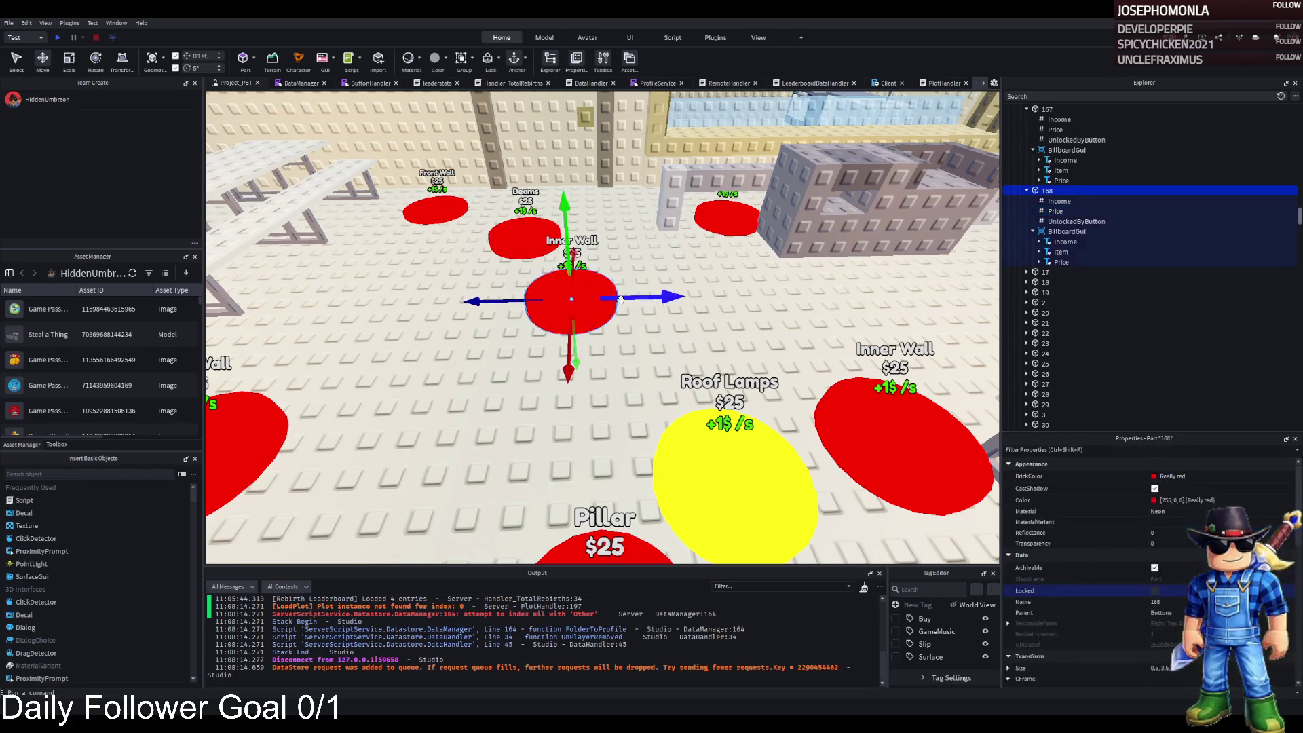
key("s")
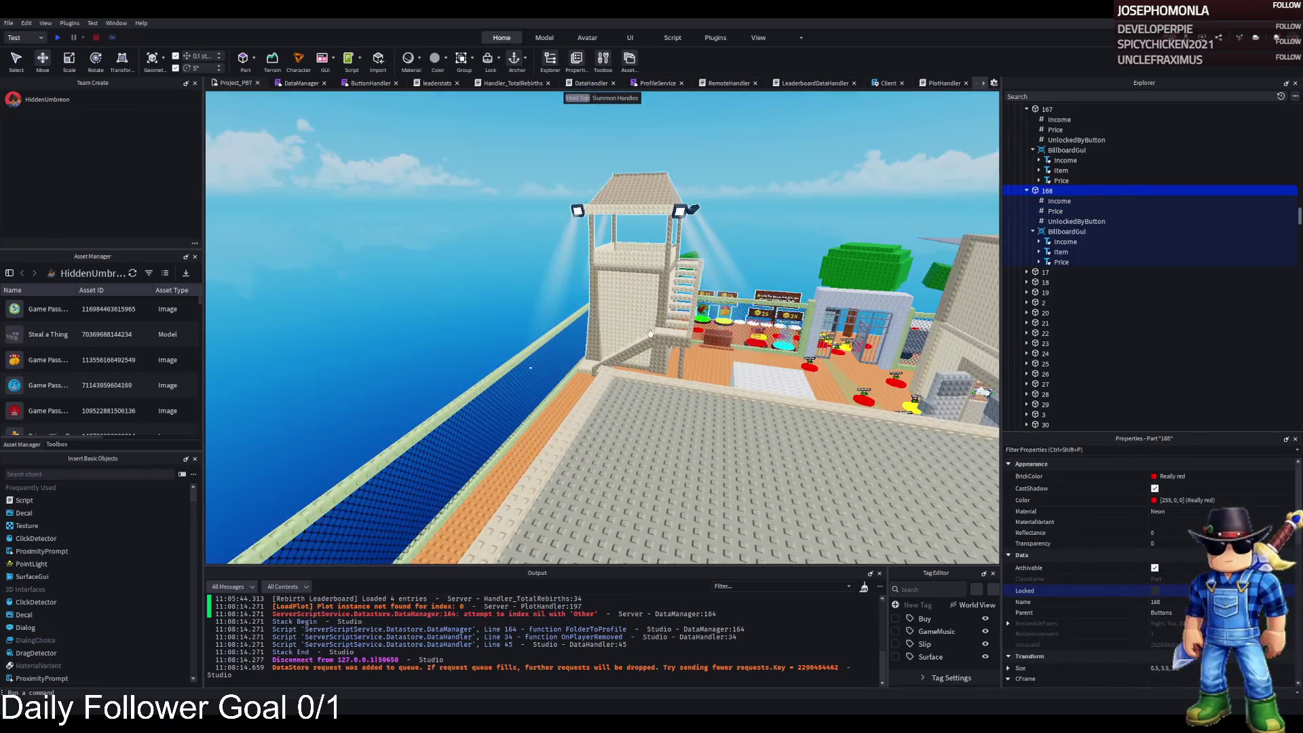
key("w")
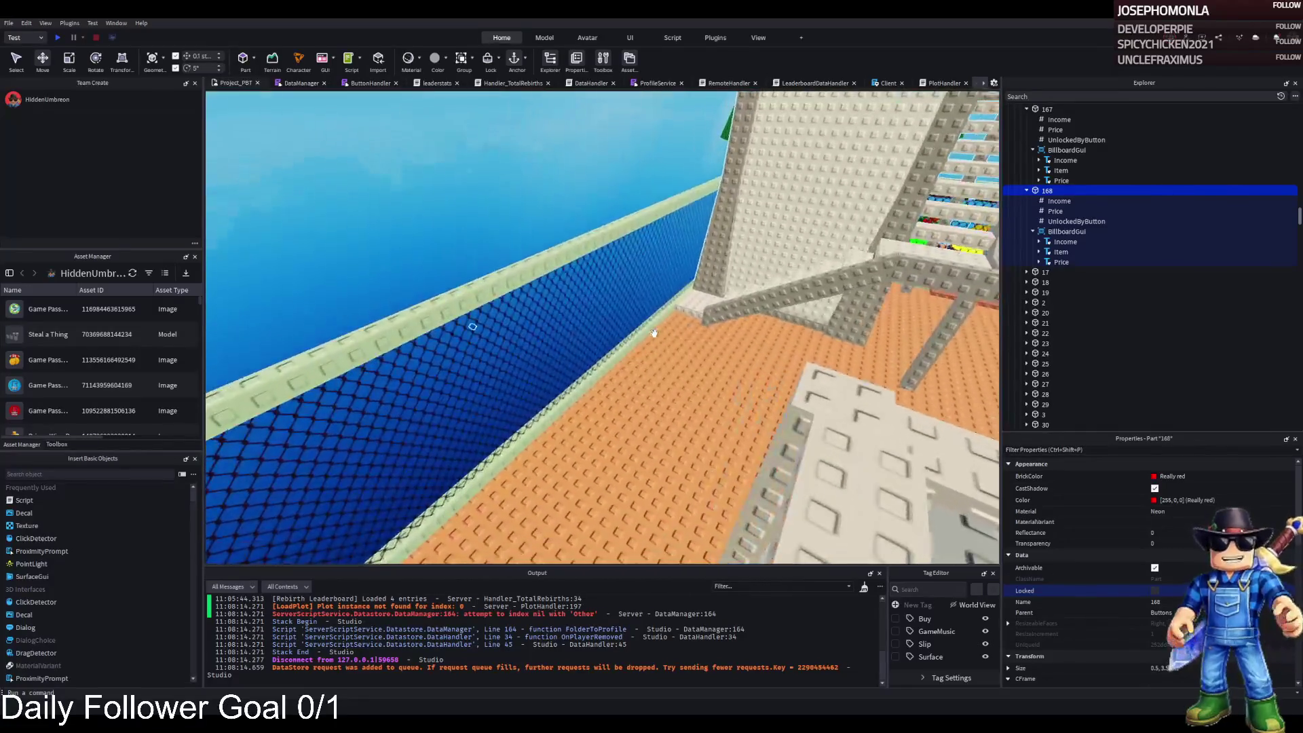
key("f")
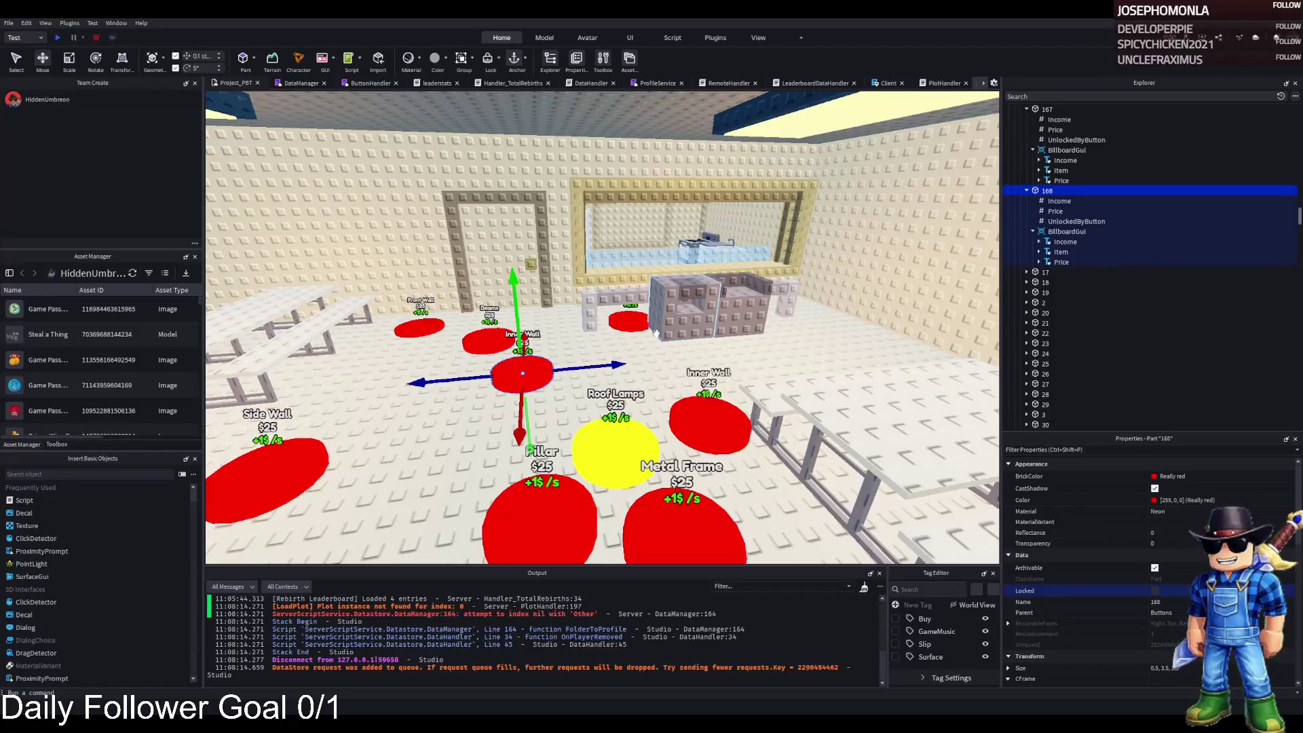
key("a")
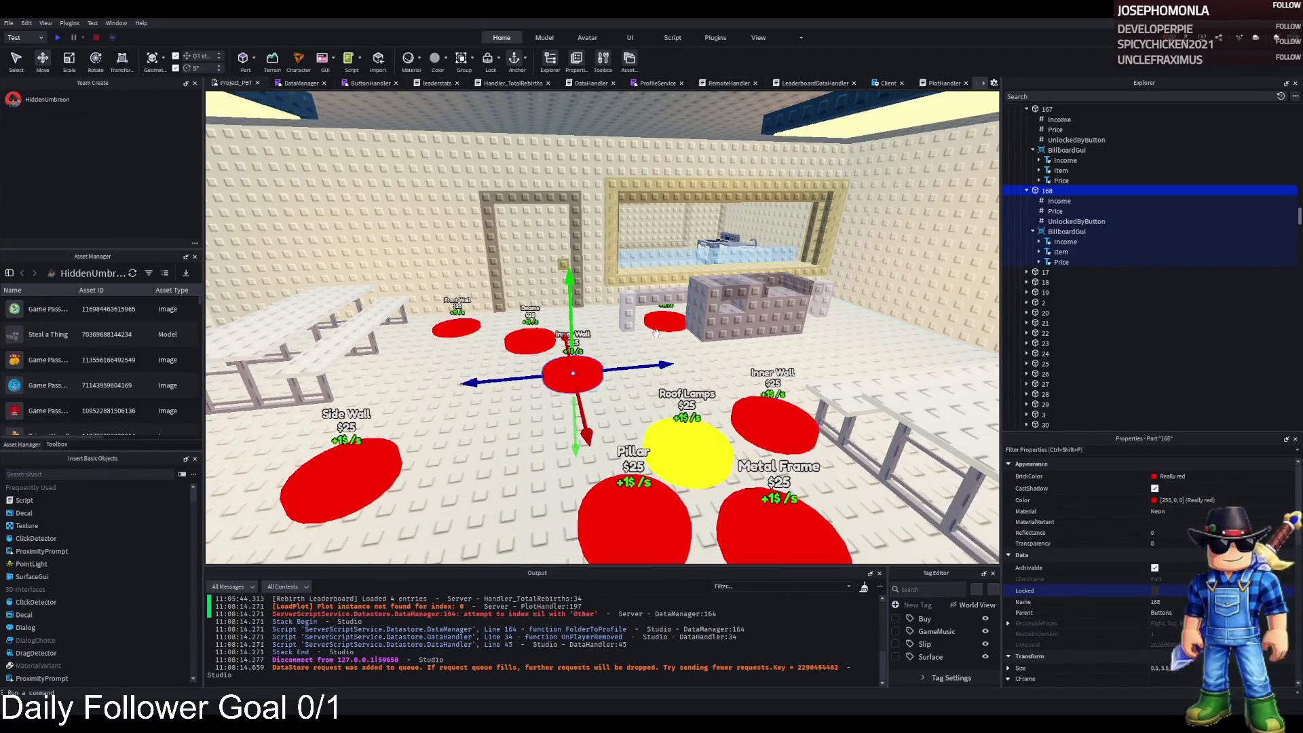
key("d")
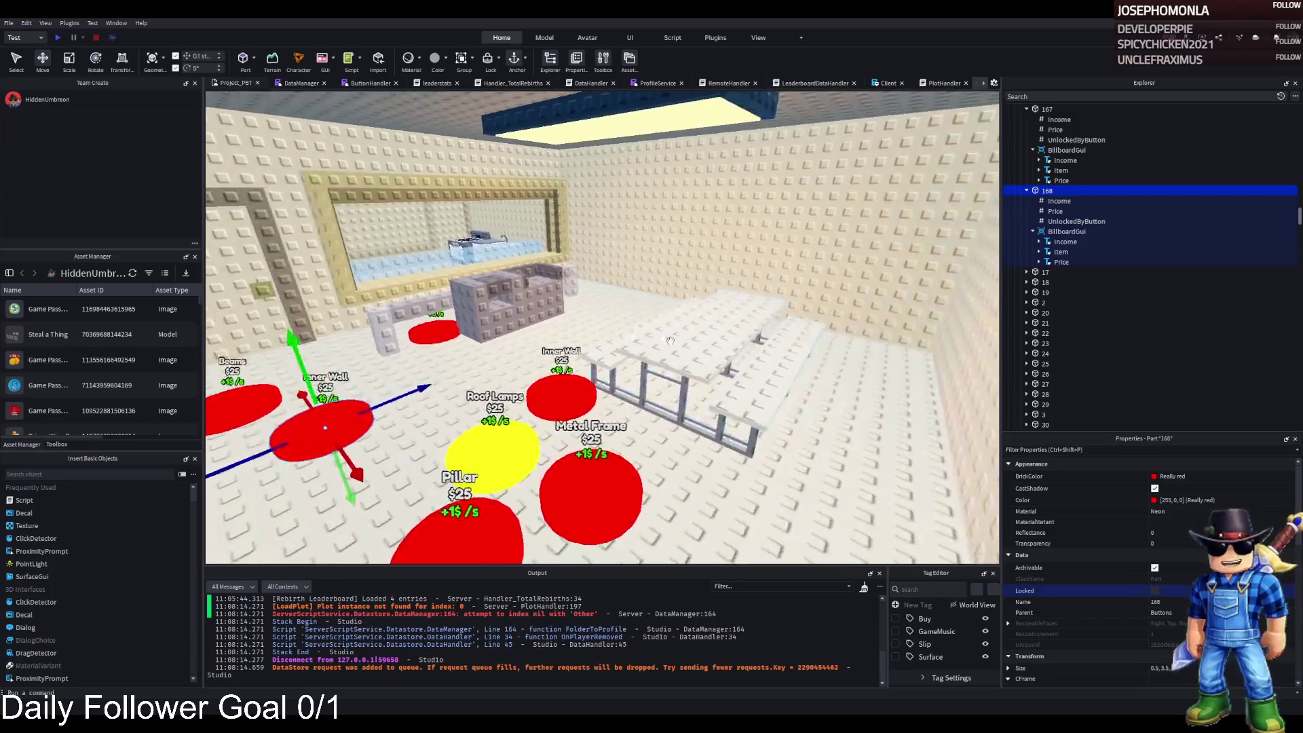
key("d")
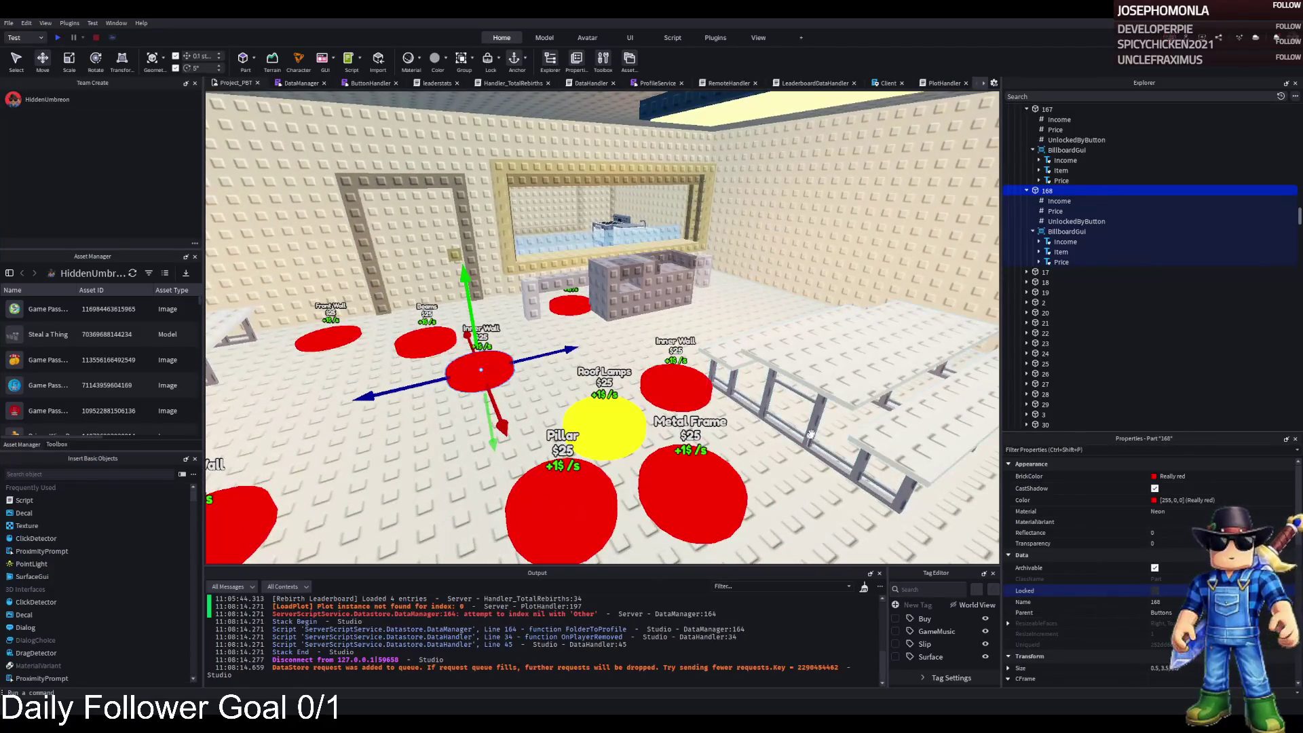
key("d")
key("e")
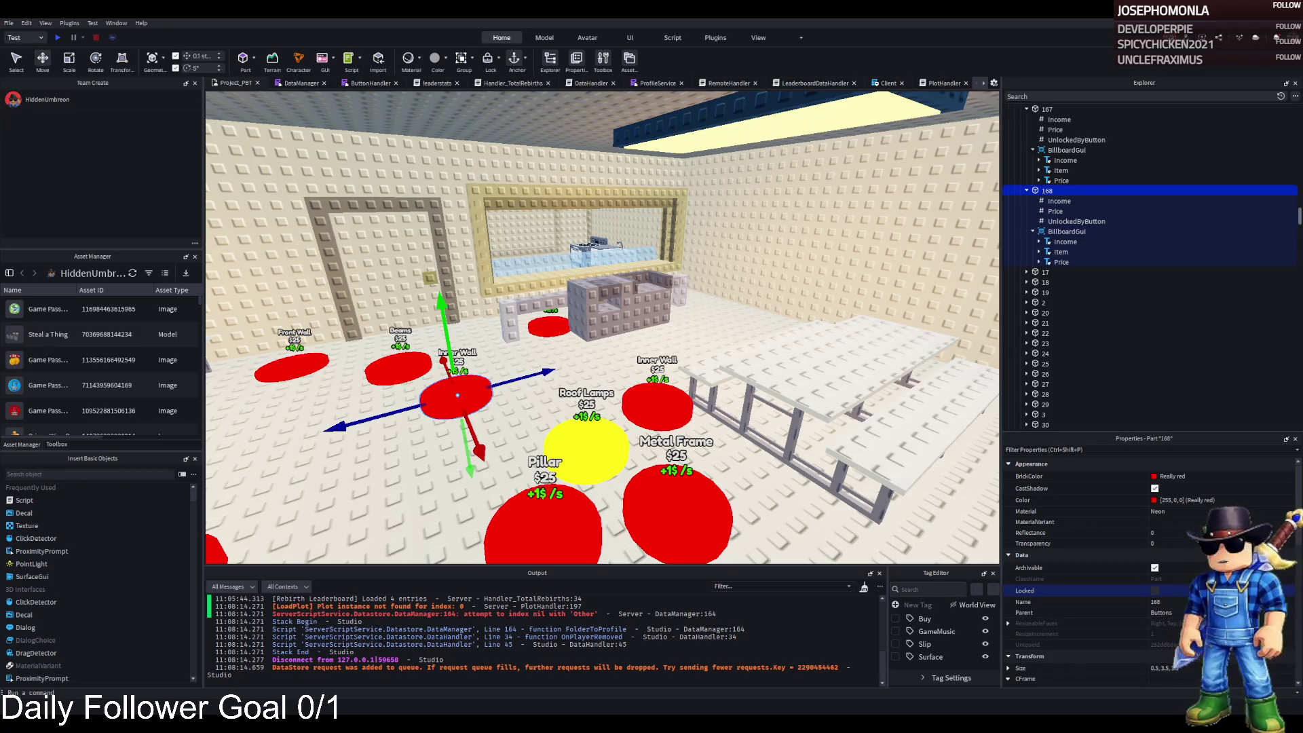
scroll(558, 299, "down", 10)
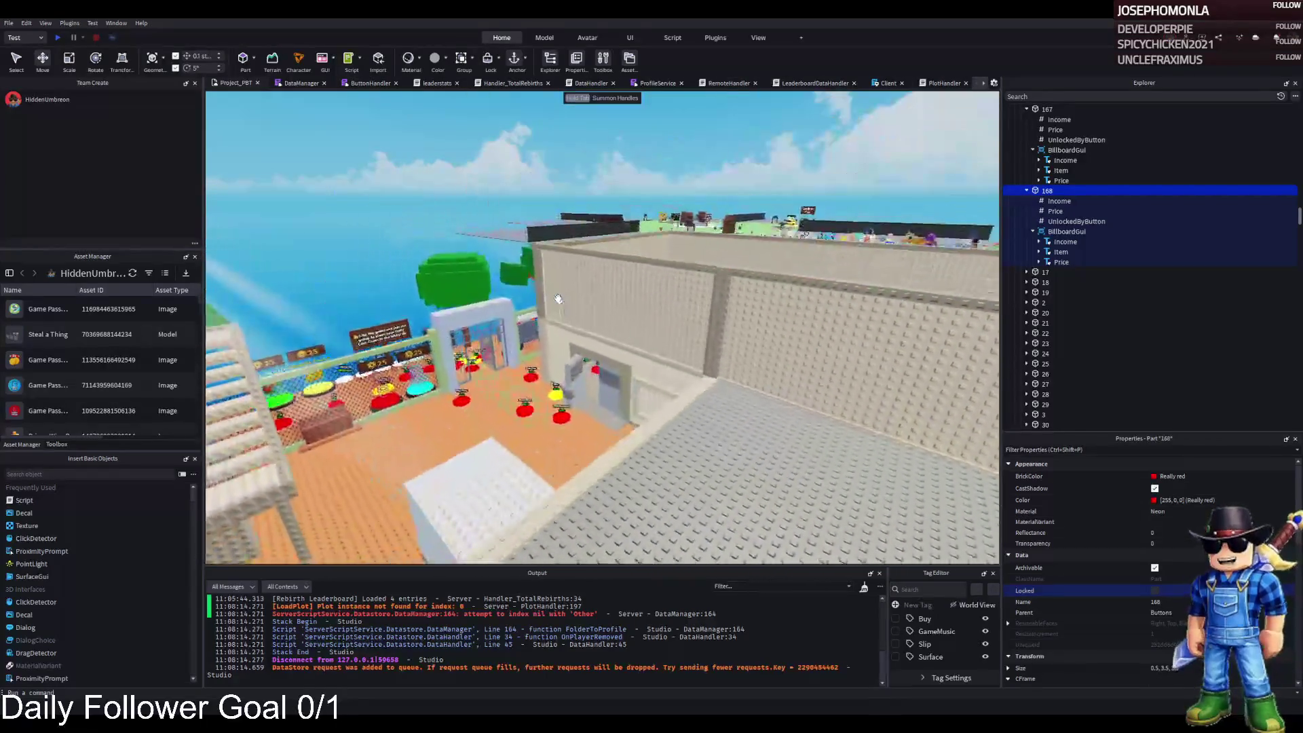
scroll(558, 299, "up", 5)
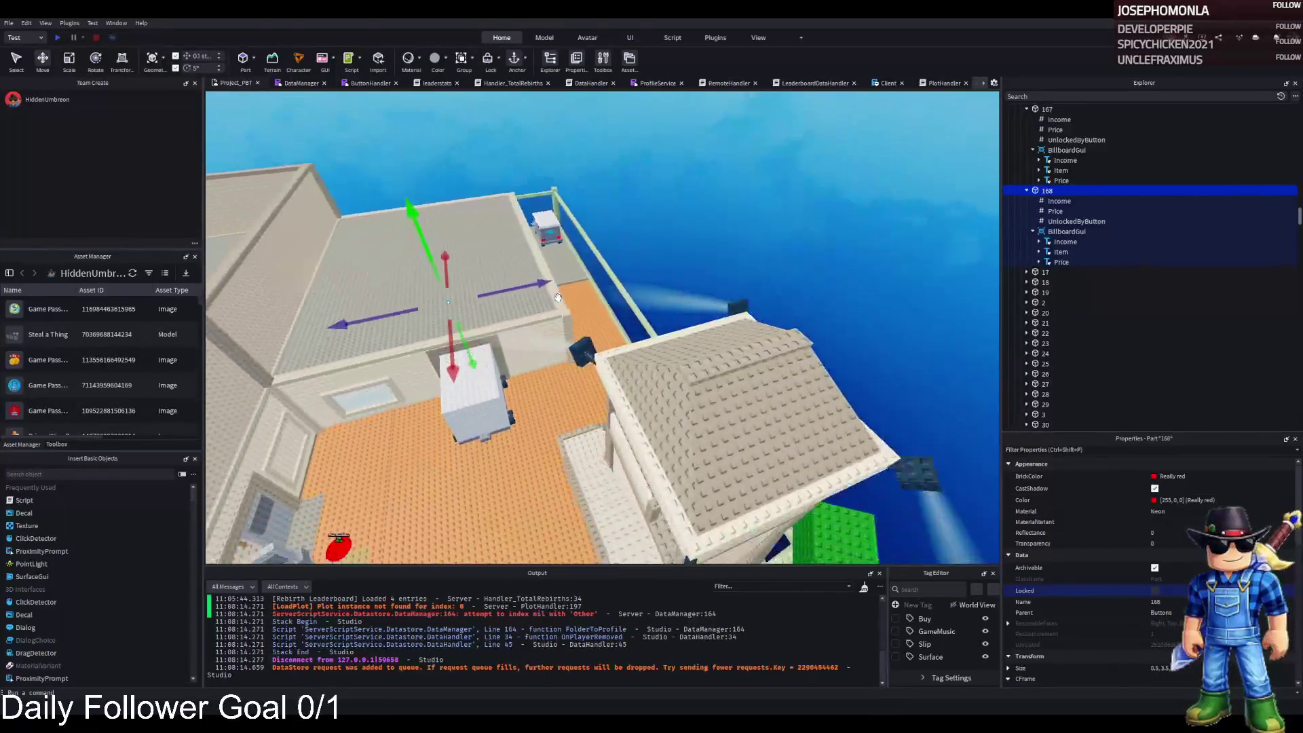
scroll(558, 299, "down", 10)
left_click(791, 146)
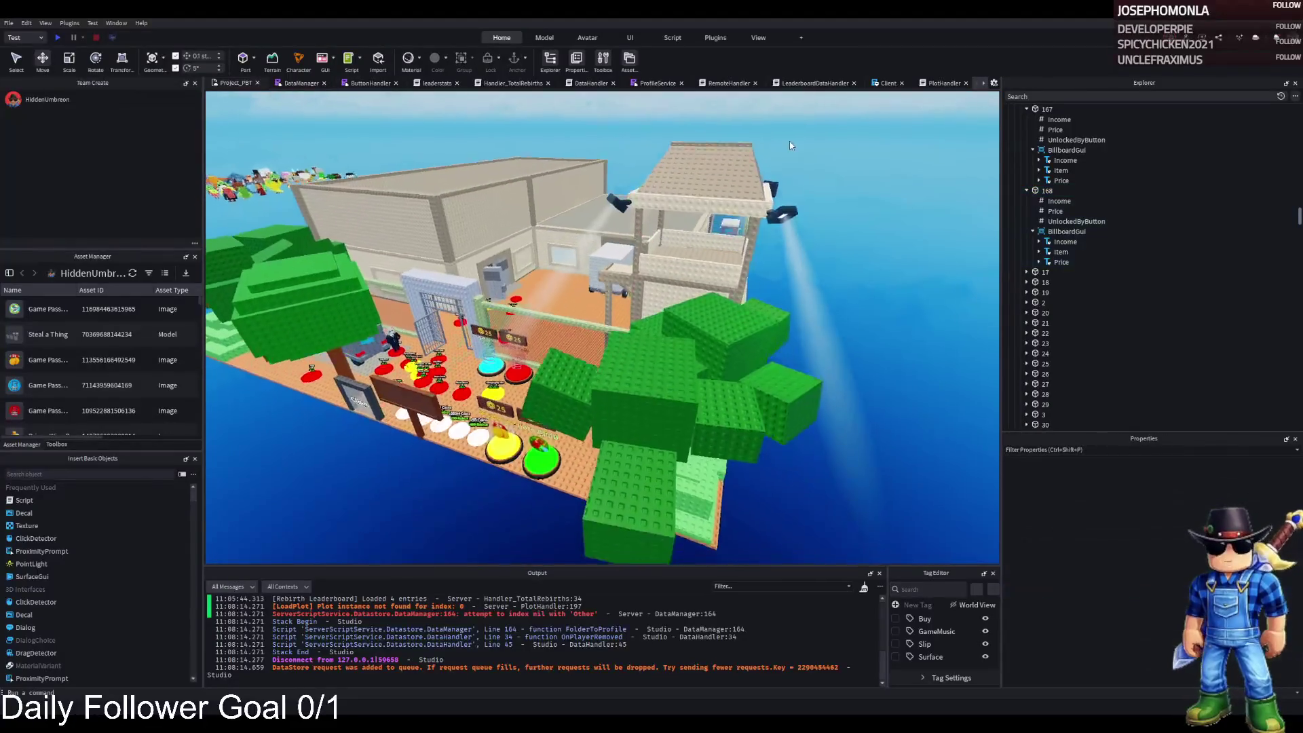
key("a")
key("d")
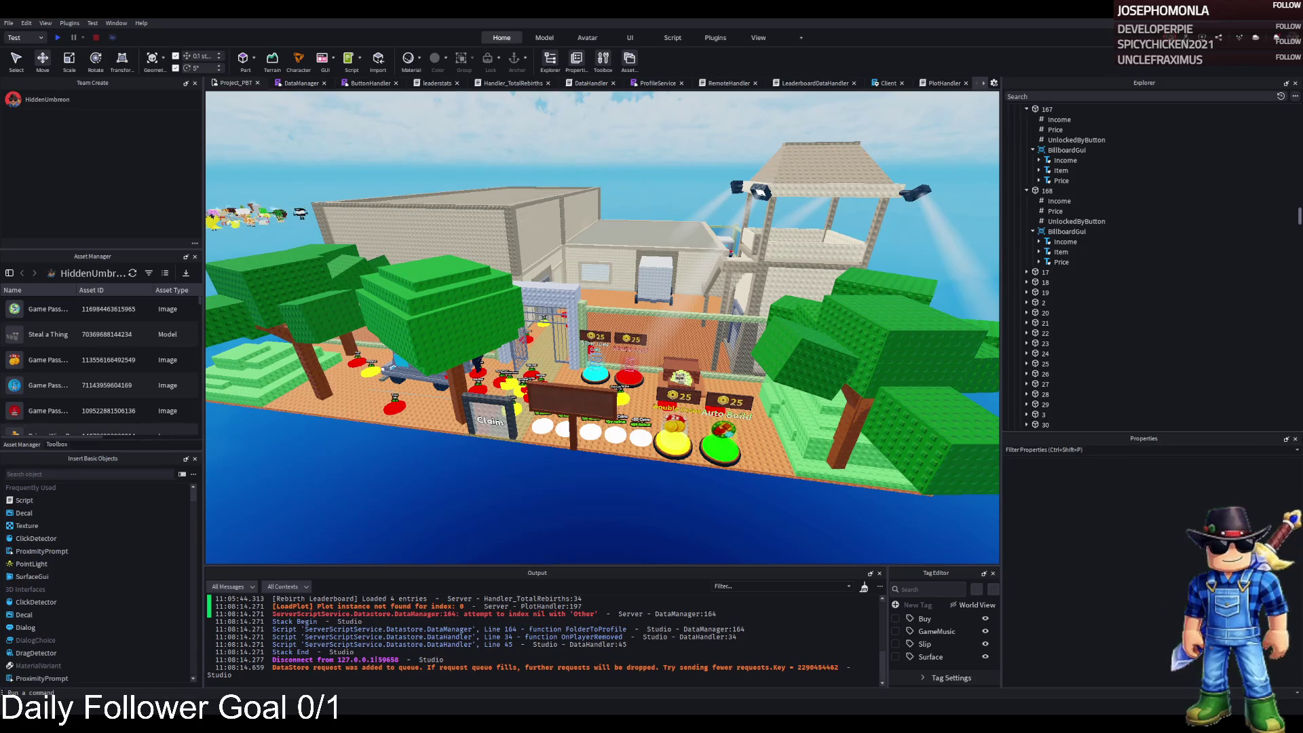
scroll(498, 310, "up", 10)
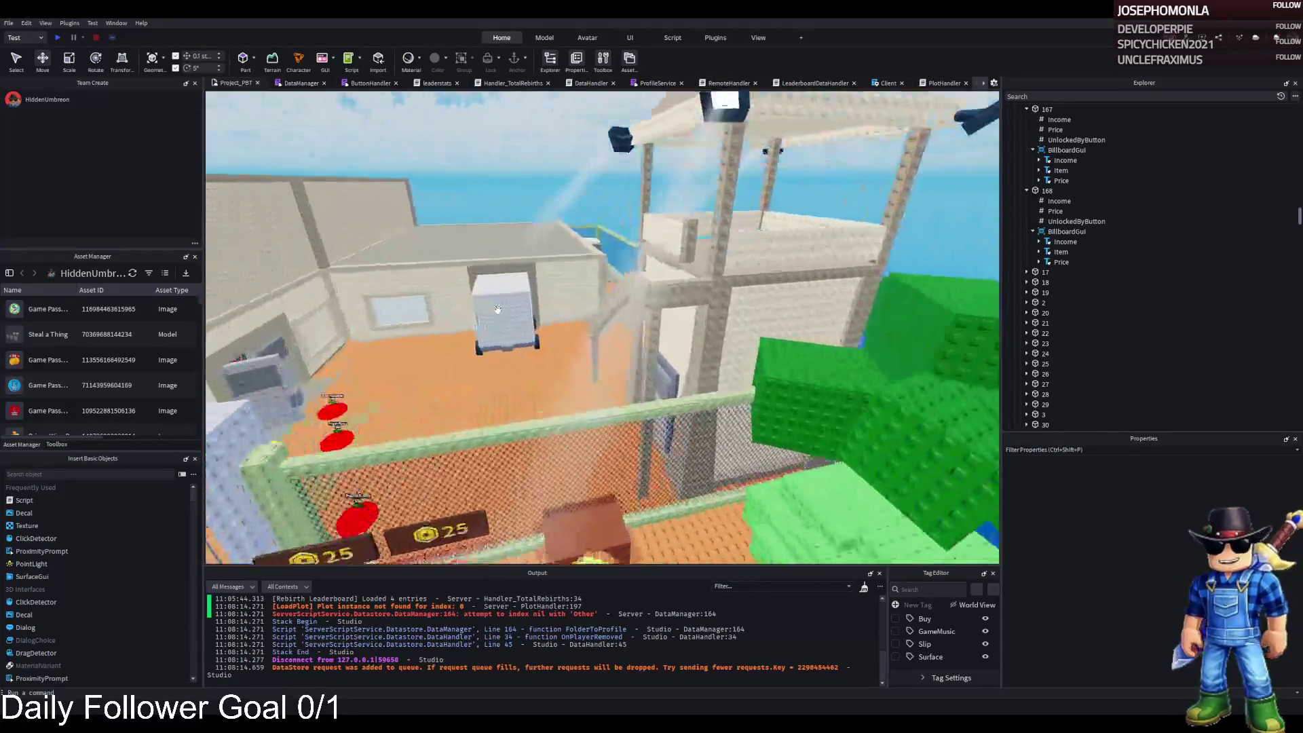
scroll(497, 310, "up", 10)
scroll(498, 309, "down", 3)
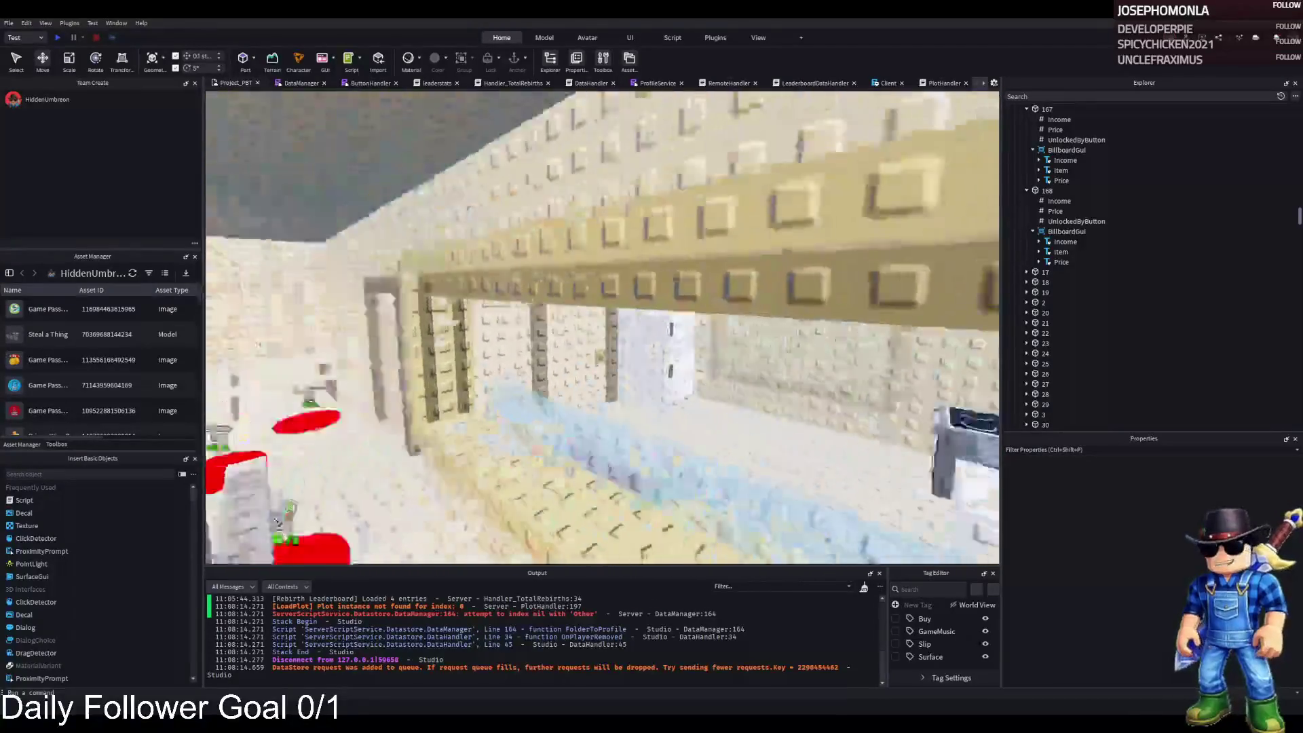
scroll(479, 309, "down", 8)
scroll(480, 309, "down", 8)
scroll(479, 309, "up", 10)
scroll(479, 308, "down", 10)
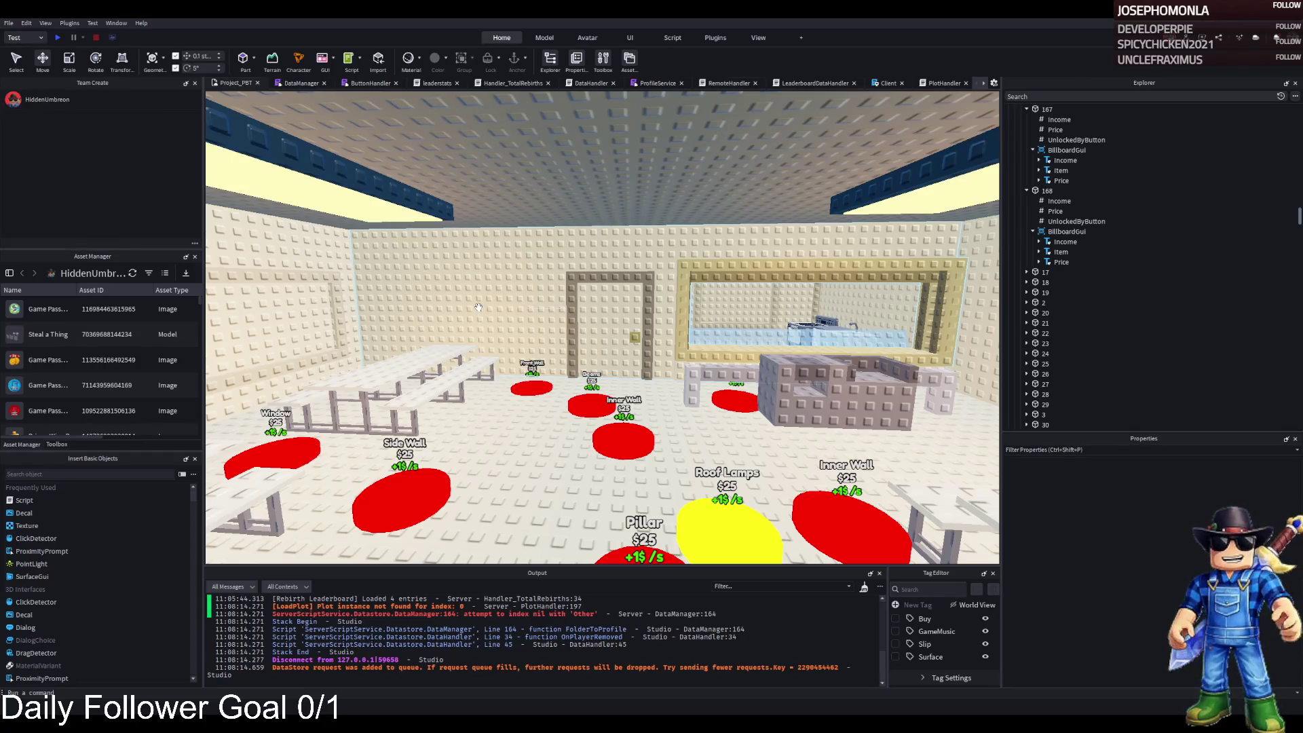
key("d")
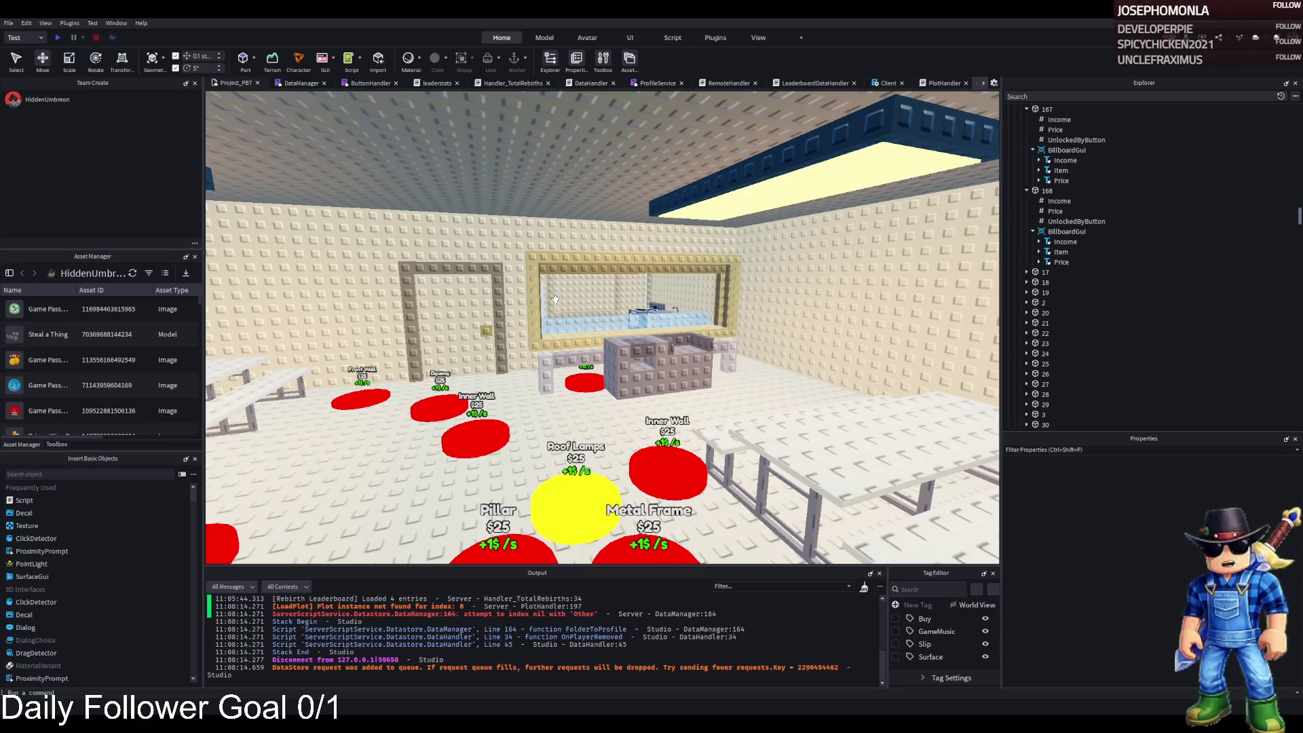
key("w")
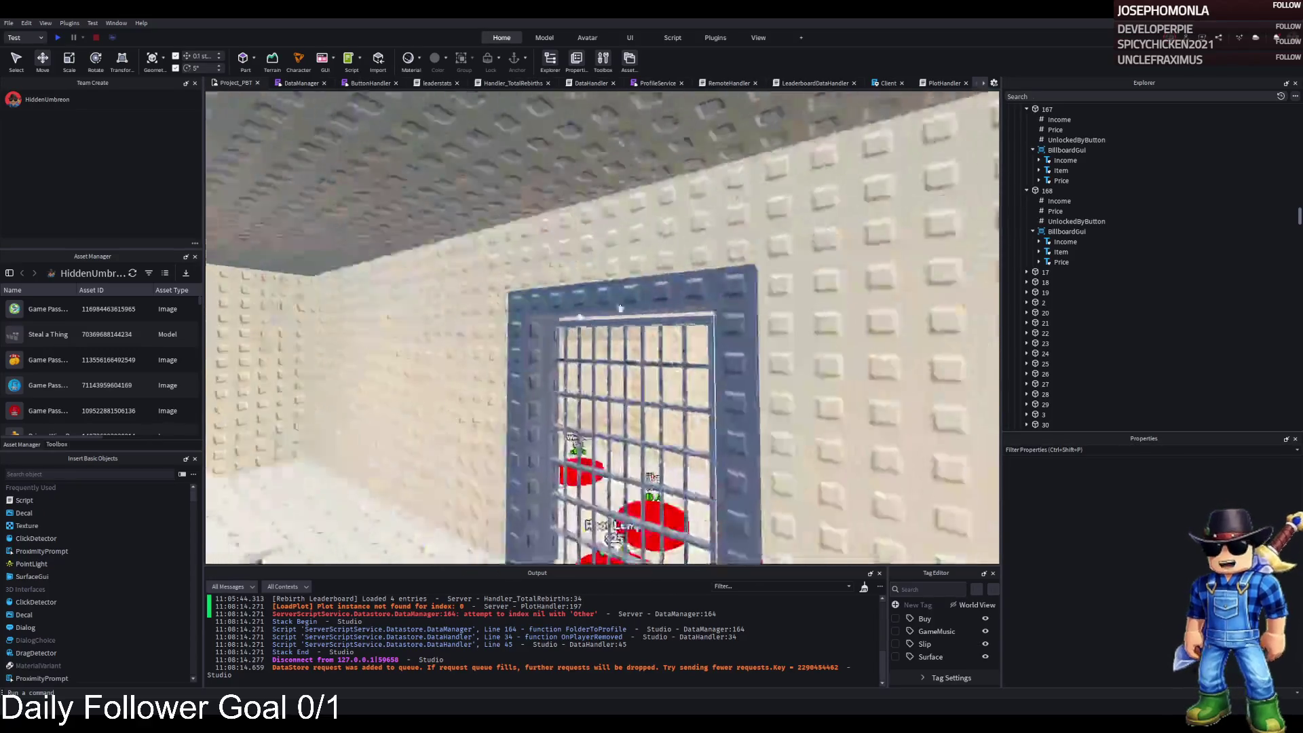
key("s")
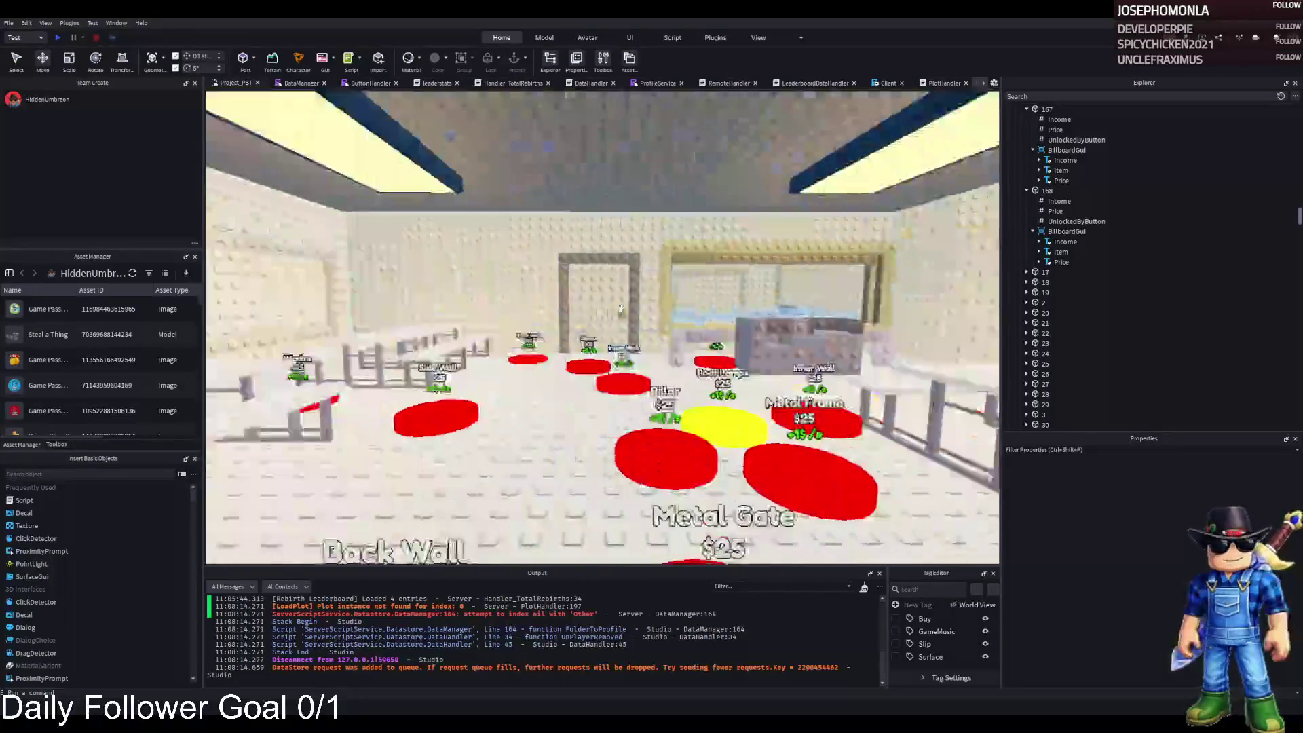
key("w")
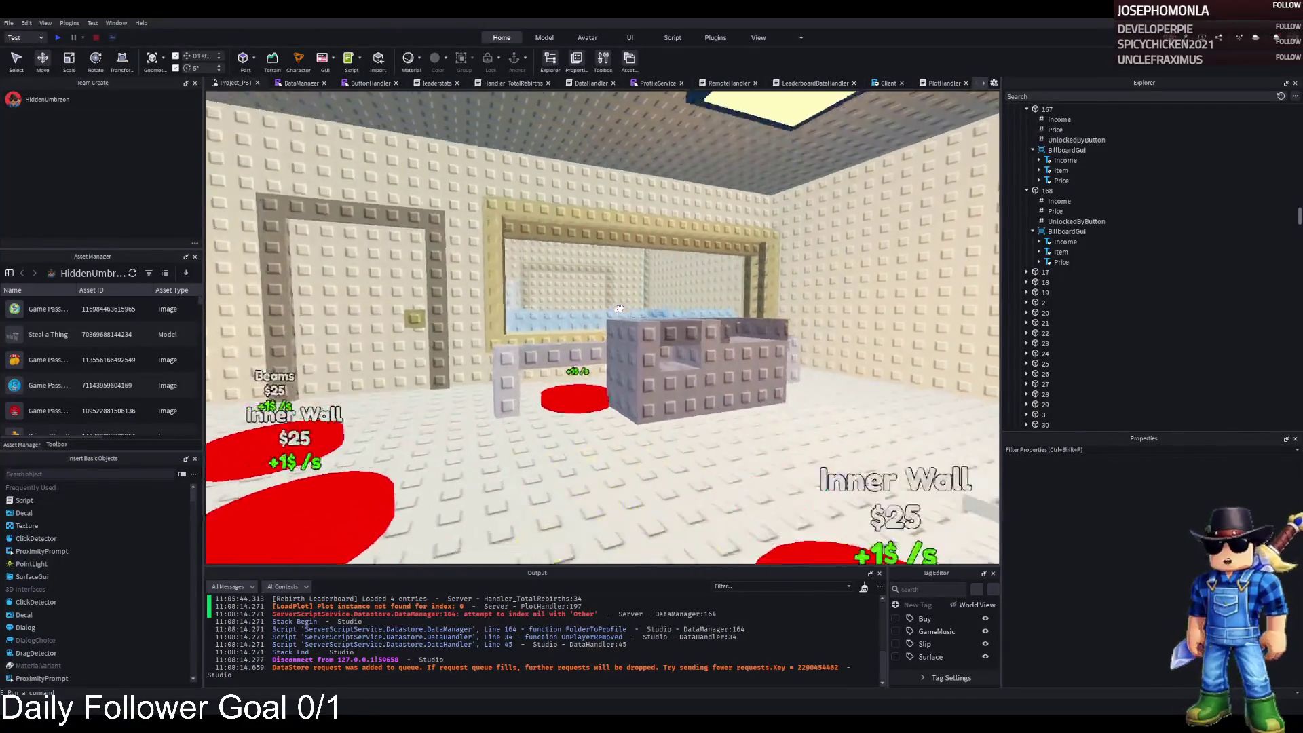
key("Left")
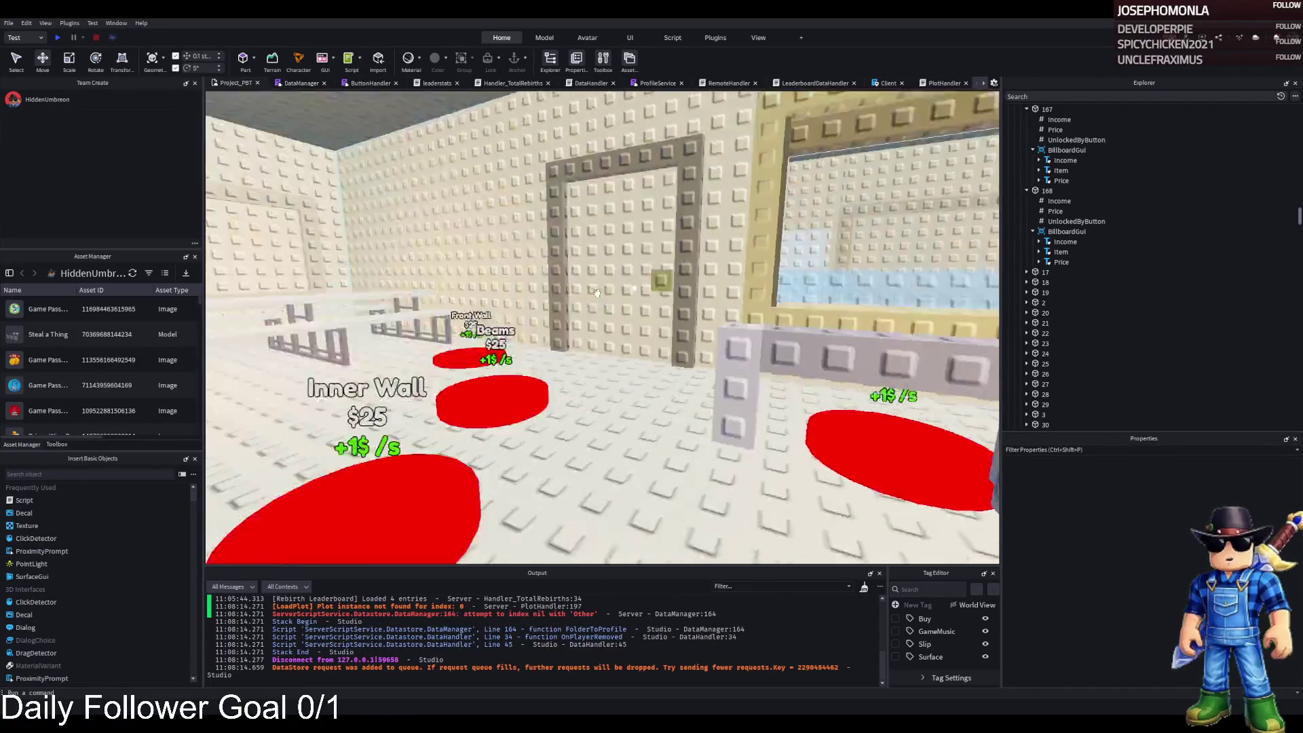
left_click(733, 421)
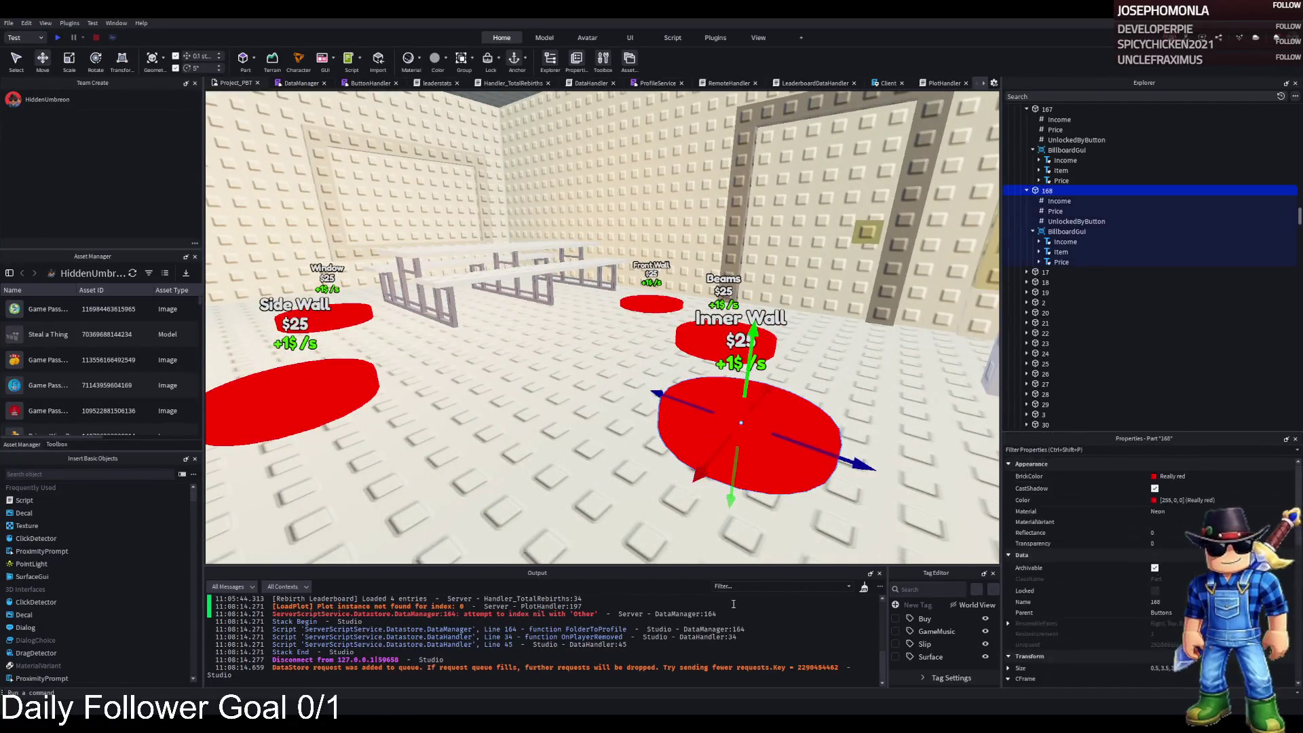
Compare the Income values of parts 168 and 167, then reselect part 168
key("w")
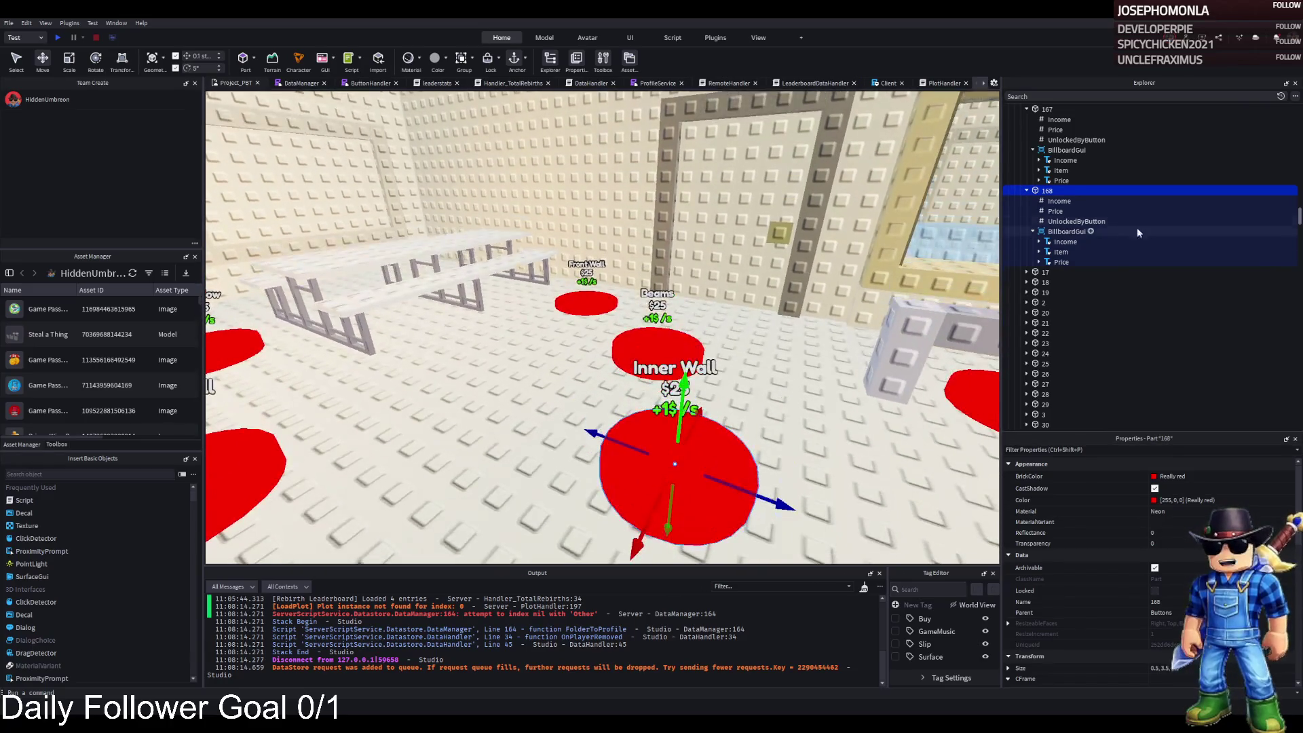
left_click(1059, 201)
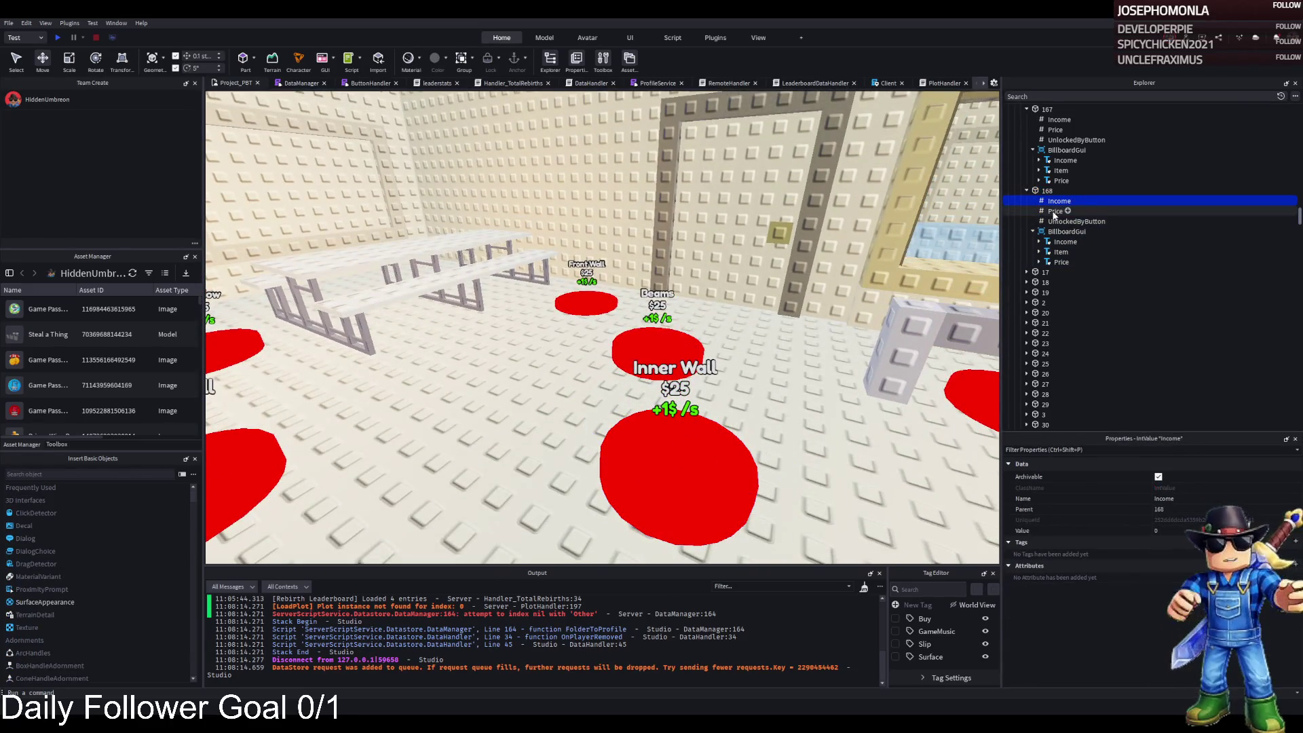
left_click(1057, 121)
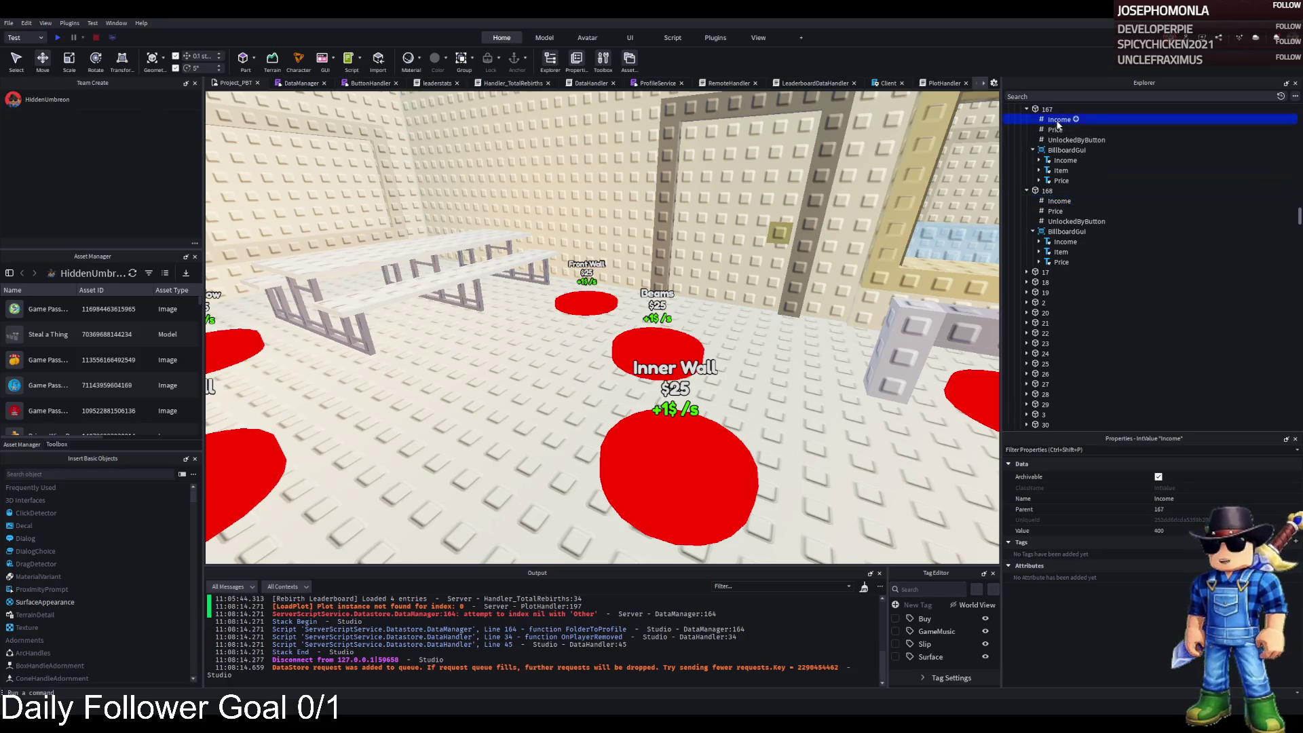
left_click(723, 441)
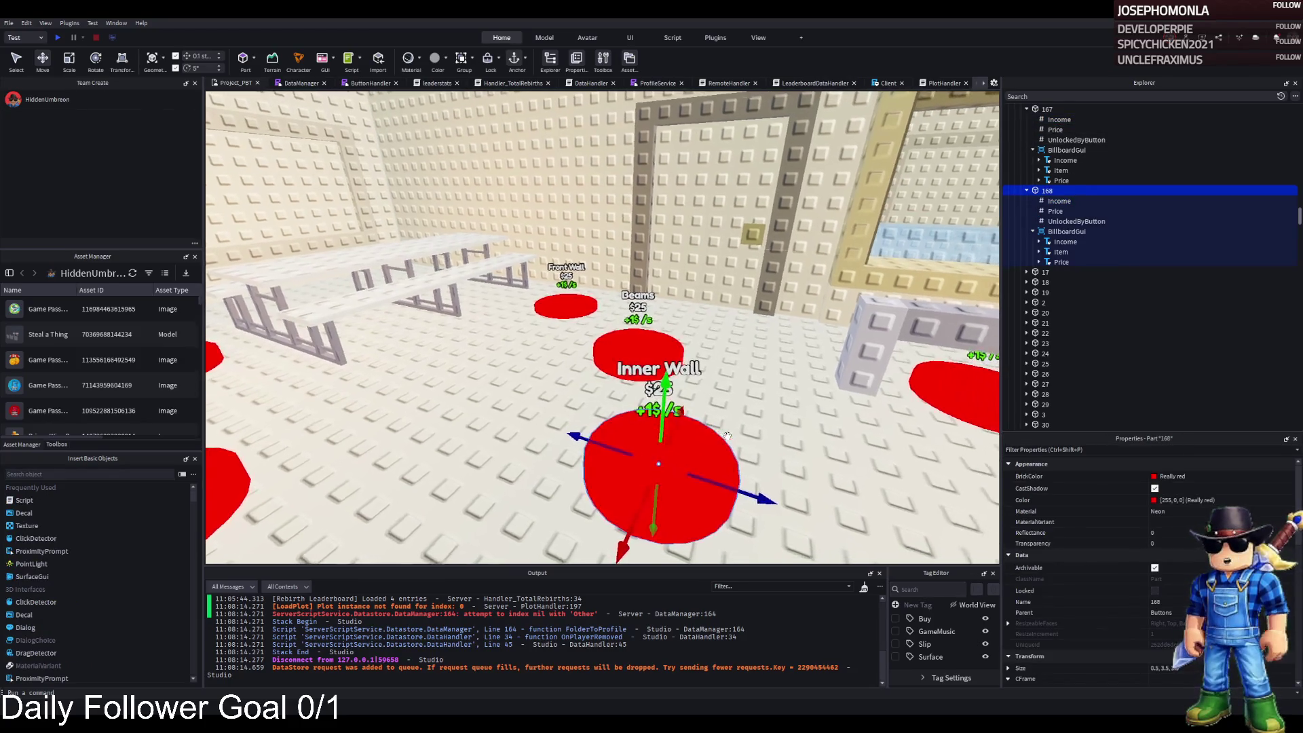
Duplicate the Inner Wall pad 168 and begin renaming the copy
left_click_drag(727, 435, 727, 435)
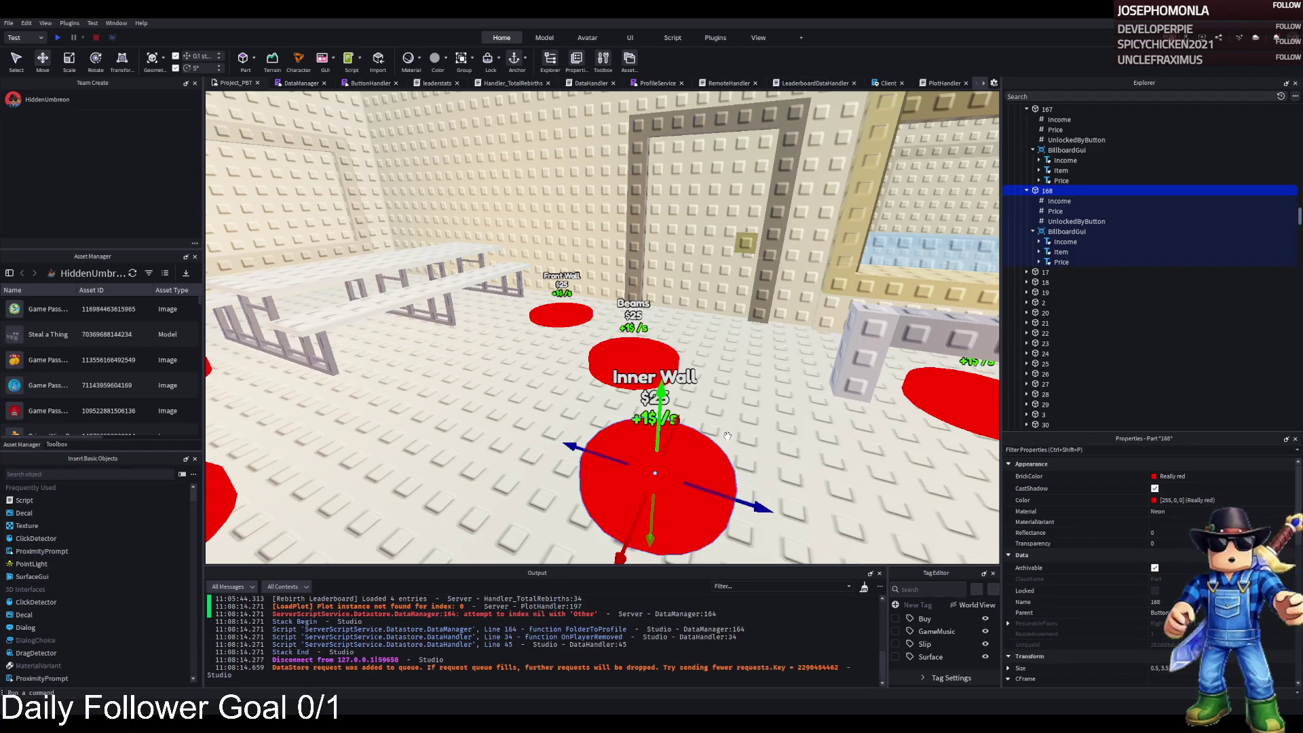
key("d")
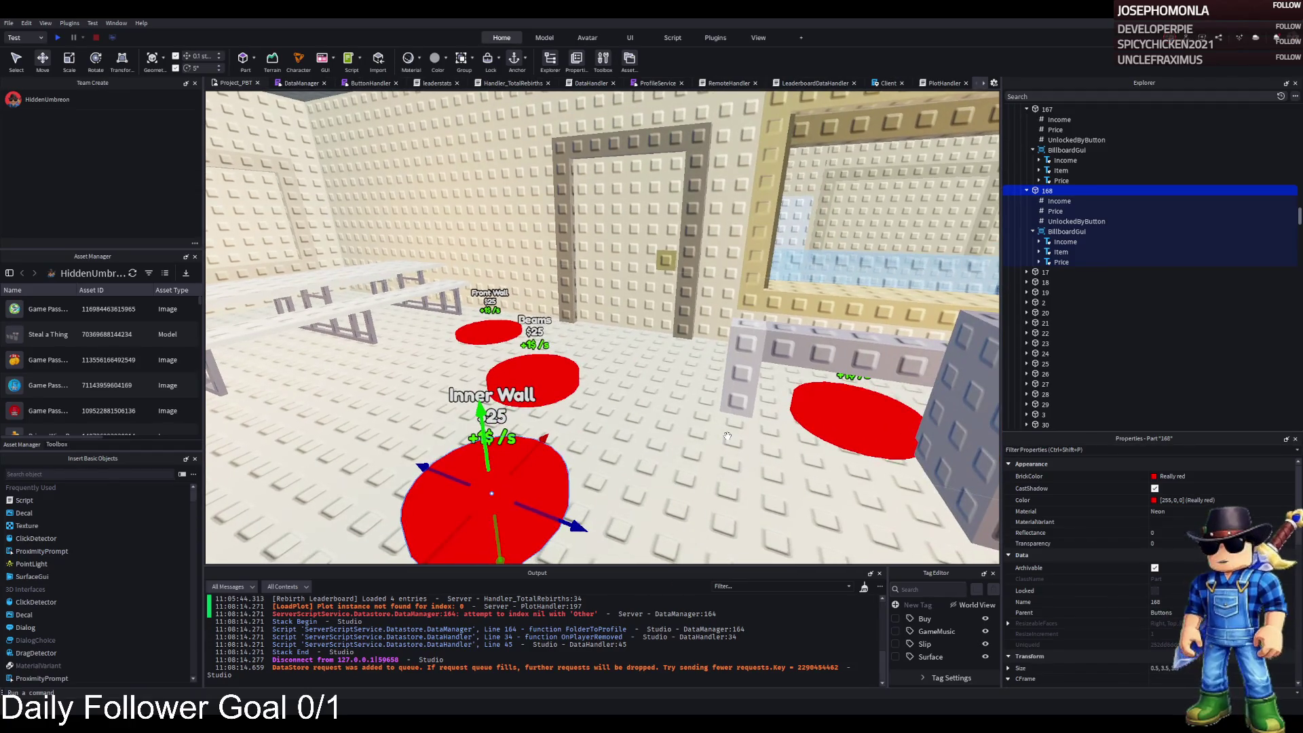
key("w")
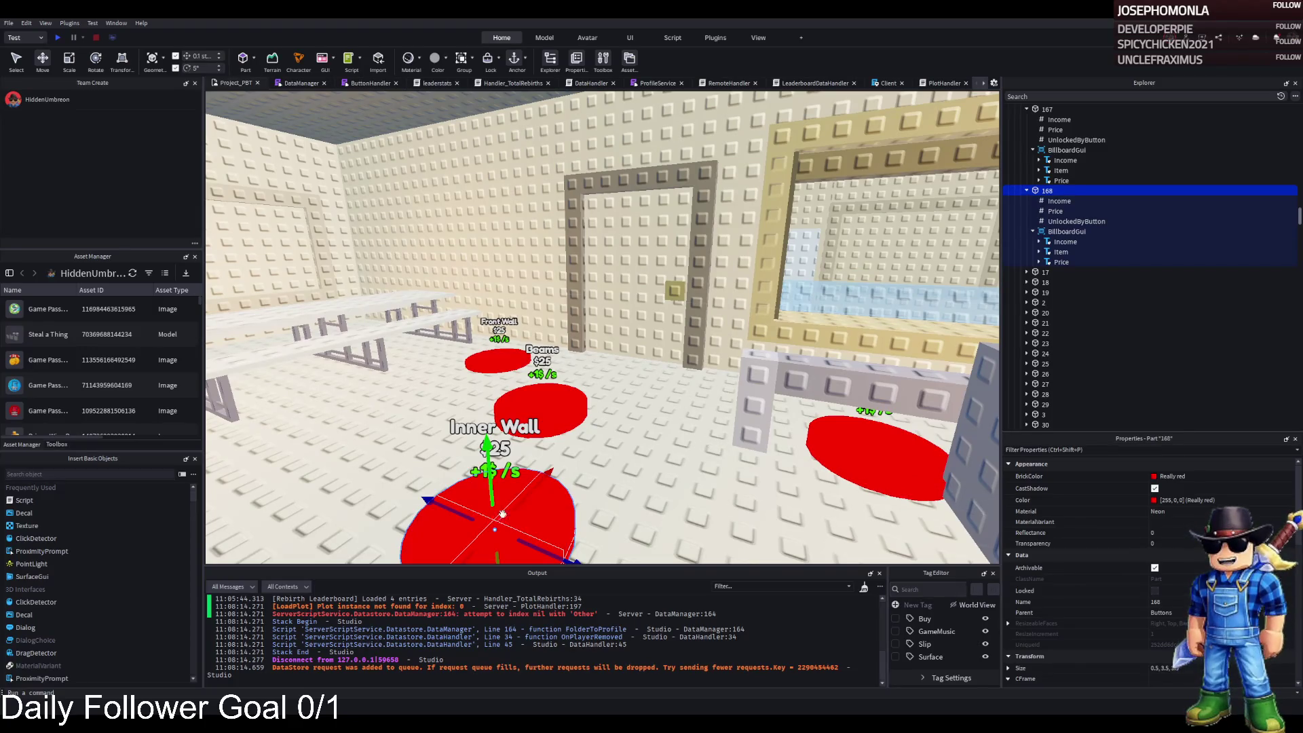
key("s")
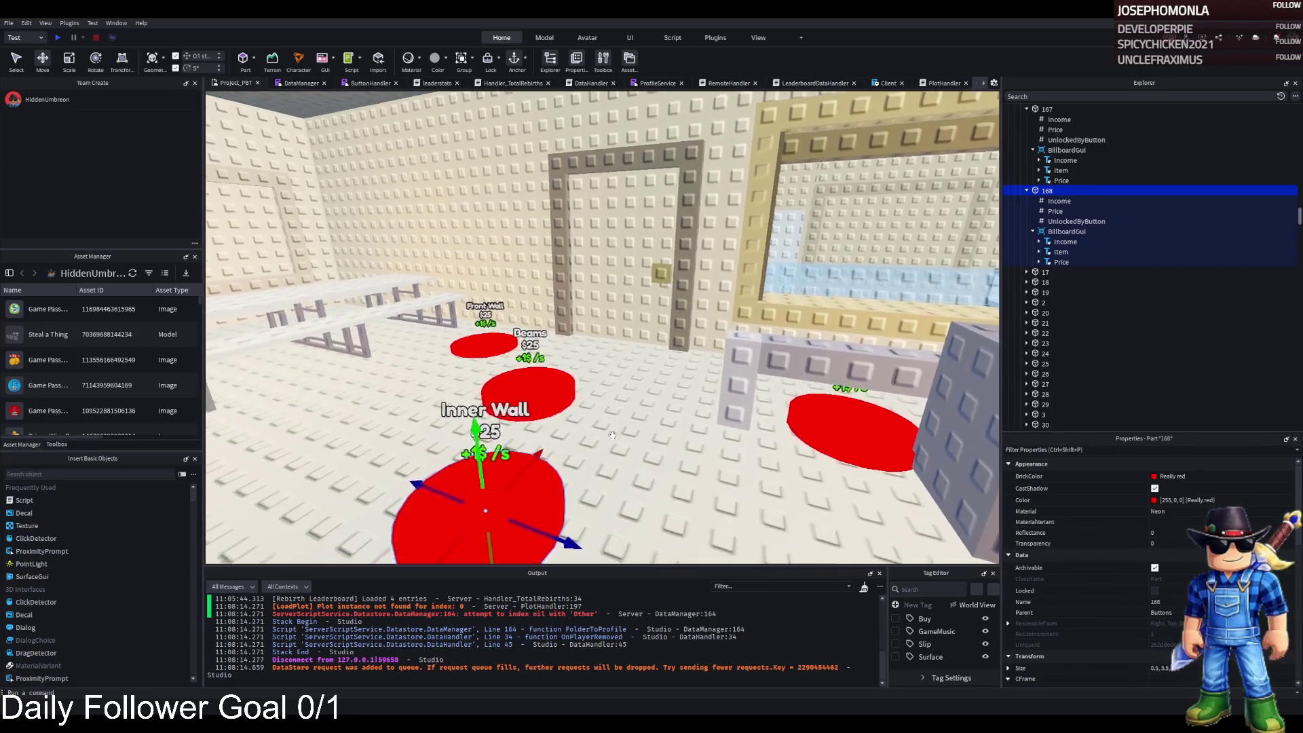
key("a")
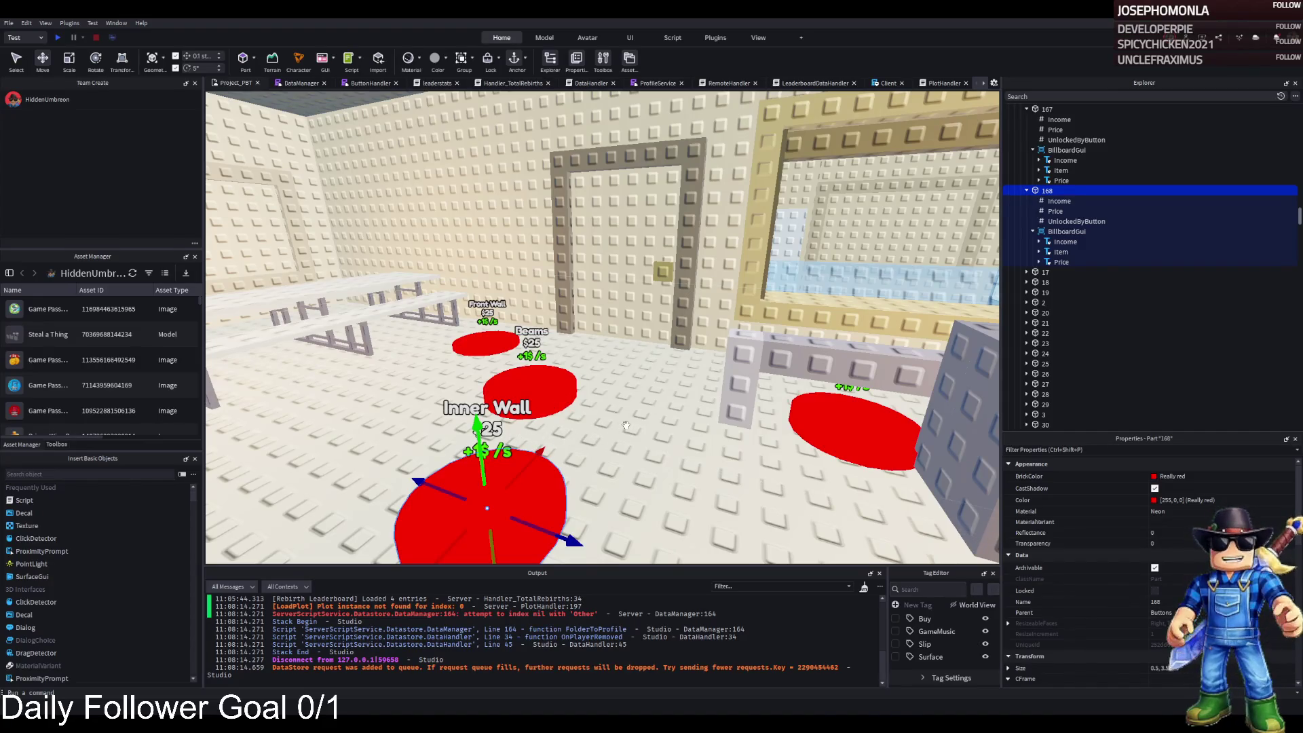
key("w")
key("s")
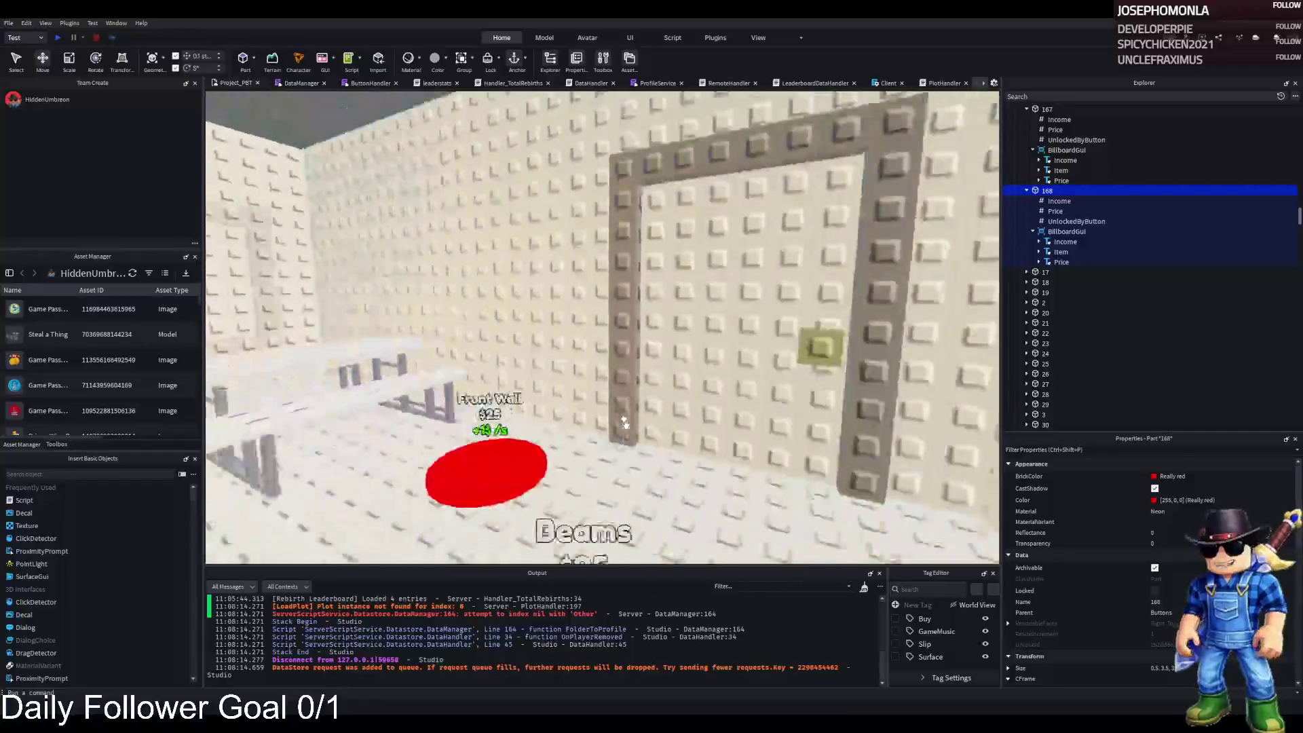
key("d")
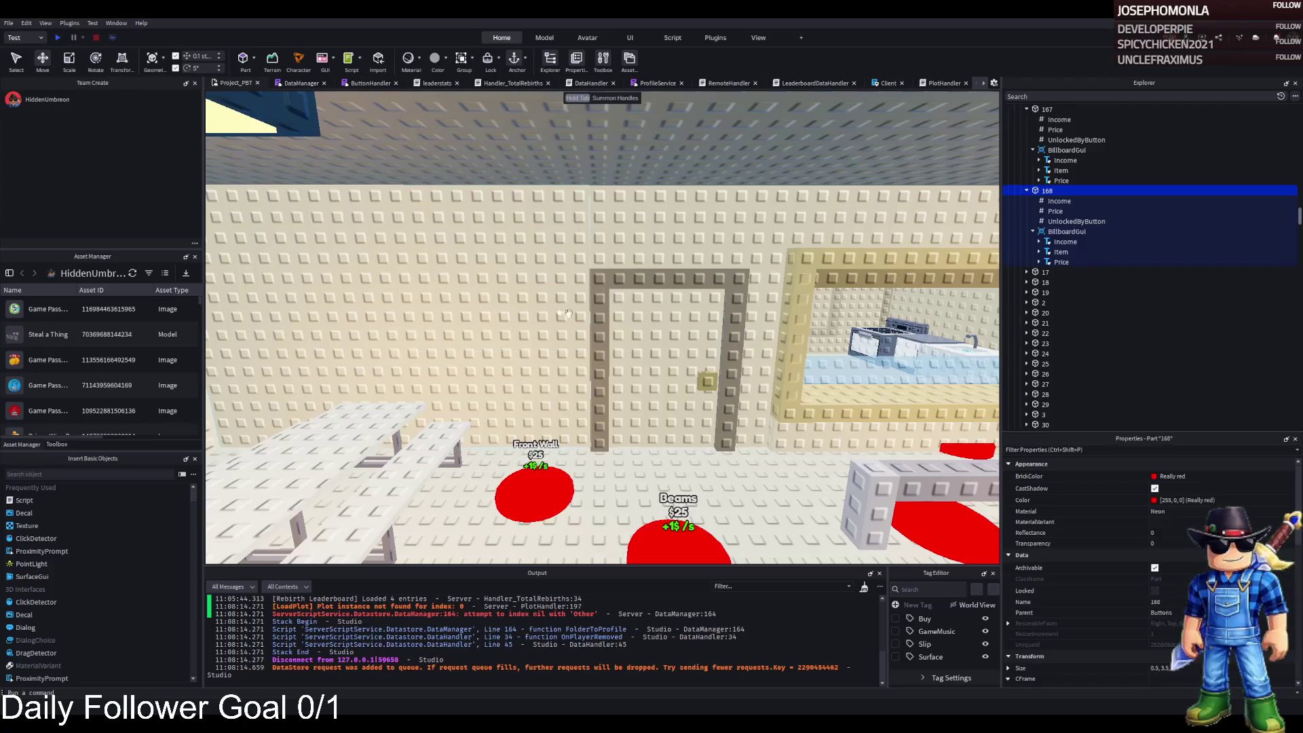
key("f")
key("s")
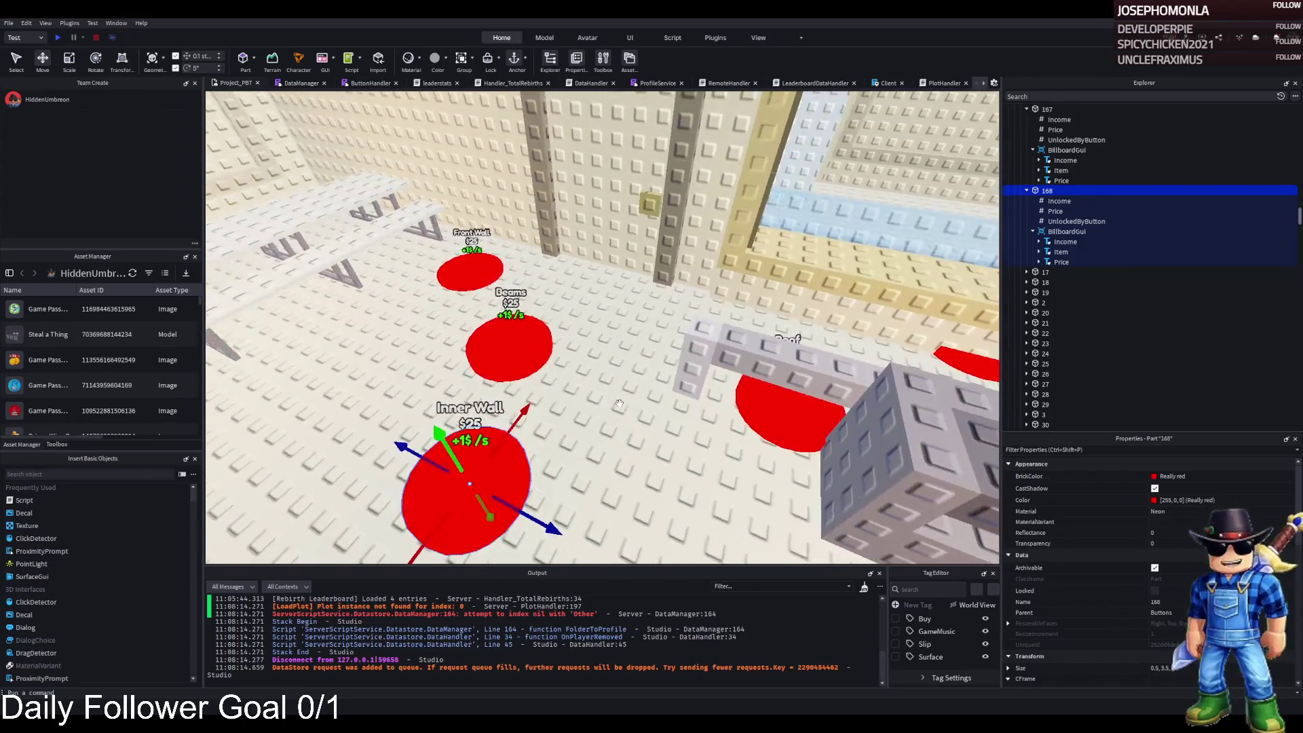
key("s")
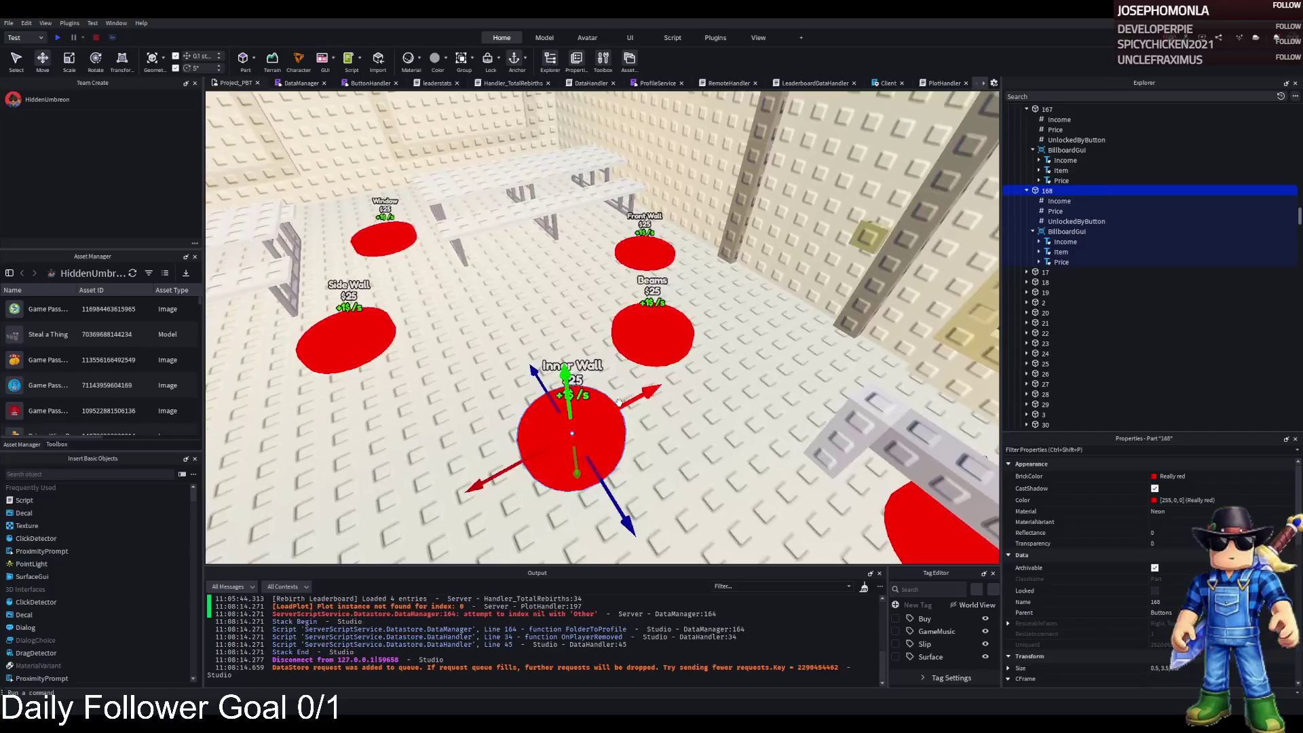
key("d")
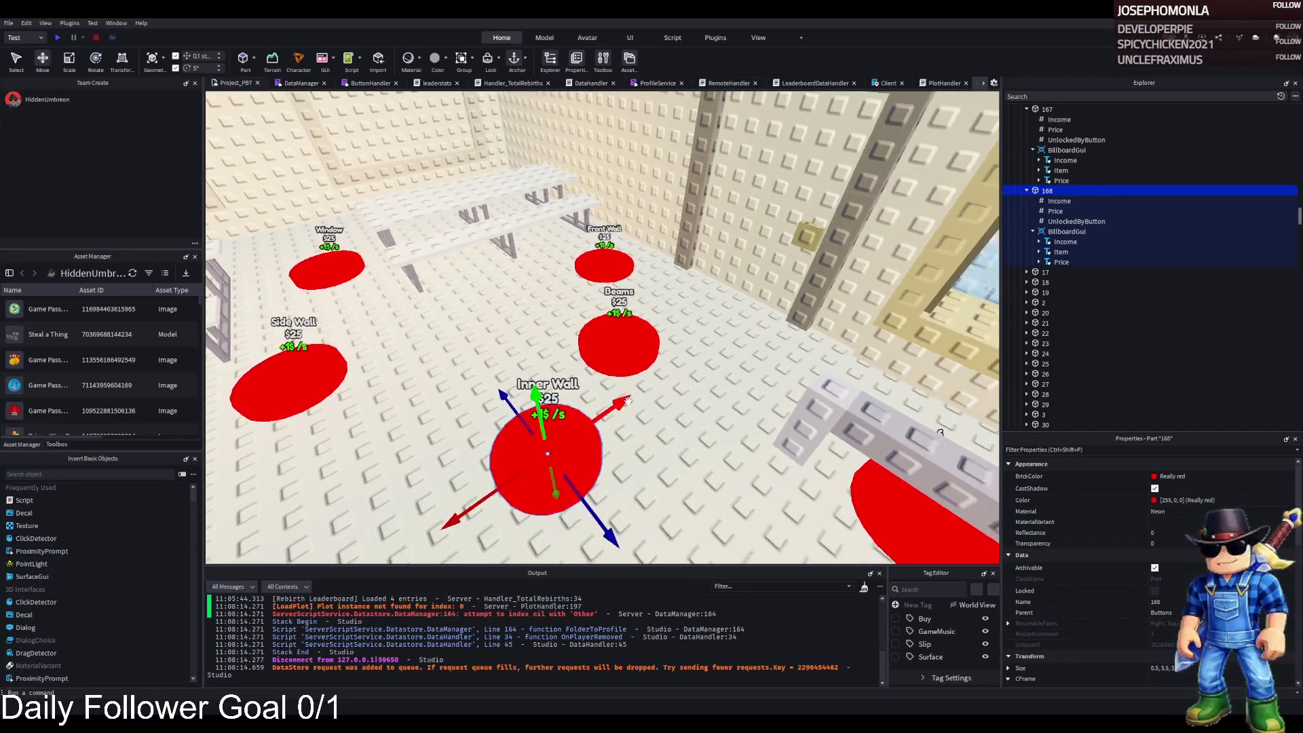
key("ctrl+d")
key("F2")
Name the copied pad 169 and slide it to a new spot
type("169")
key("Return")
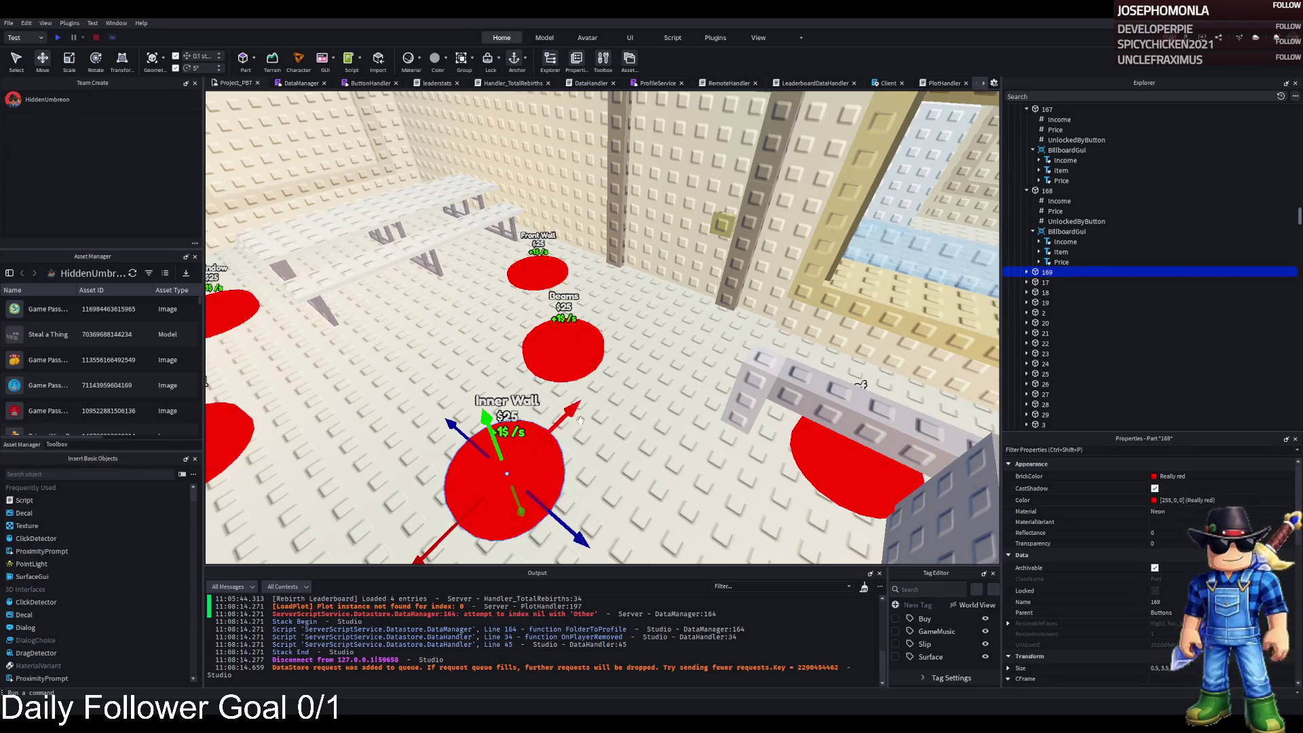
mouse_move(558, 423)
left_mouse_down()
mouse_move(597, 370)
mouse_move(636, 361)
mouse_move(584, 366)
mouse_move(557, 536)
mouse_move(584, 420)
mouse_move(743, 349)
mouse_move(635, 262)
mouse_move(662, 263)
left_mouse_up()
scroll(662, 263, "up", 5)
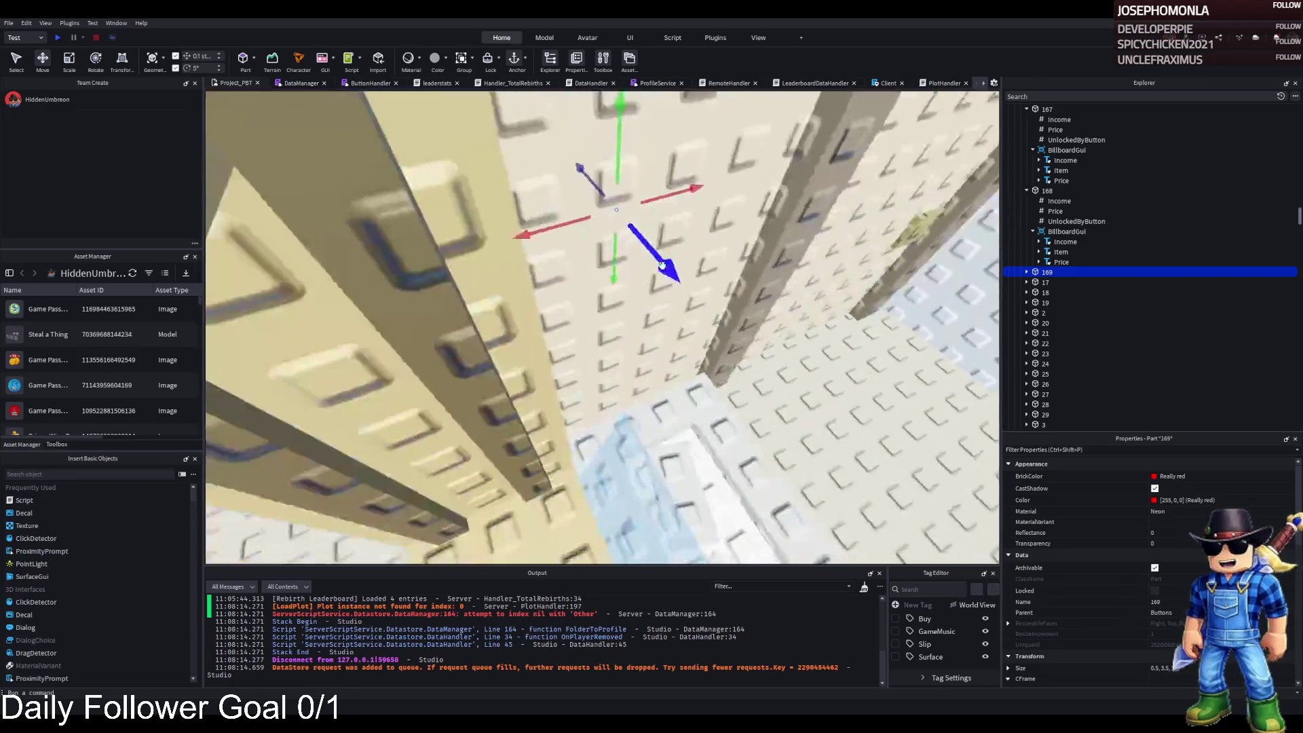
scroll(662, 265, "down", 5)
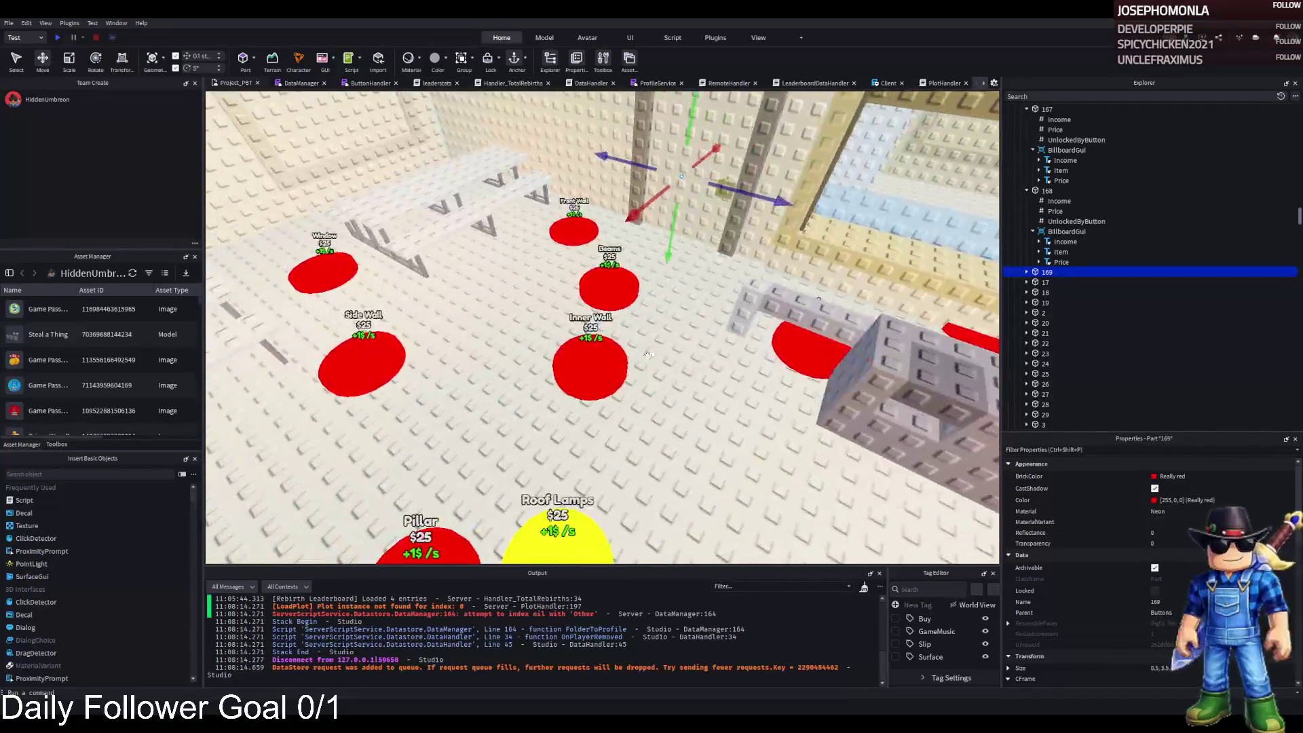
scroll(608, 367, "down", 3)
Reposition pad 168 and move the Roof Lamps pad next to Inner Wall
mouse_move(546, 293)
left_mouse_down()
mouse_move(556, 280)
mouse_move(489, 234)
left_mouse_up()
scroll(557, 280, "up", 3)
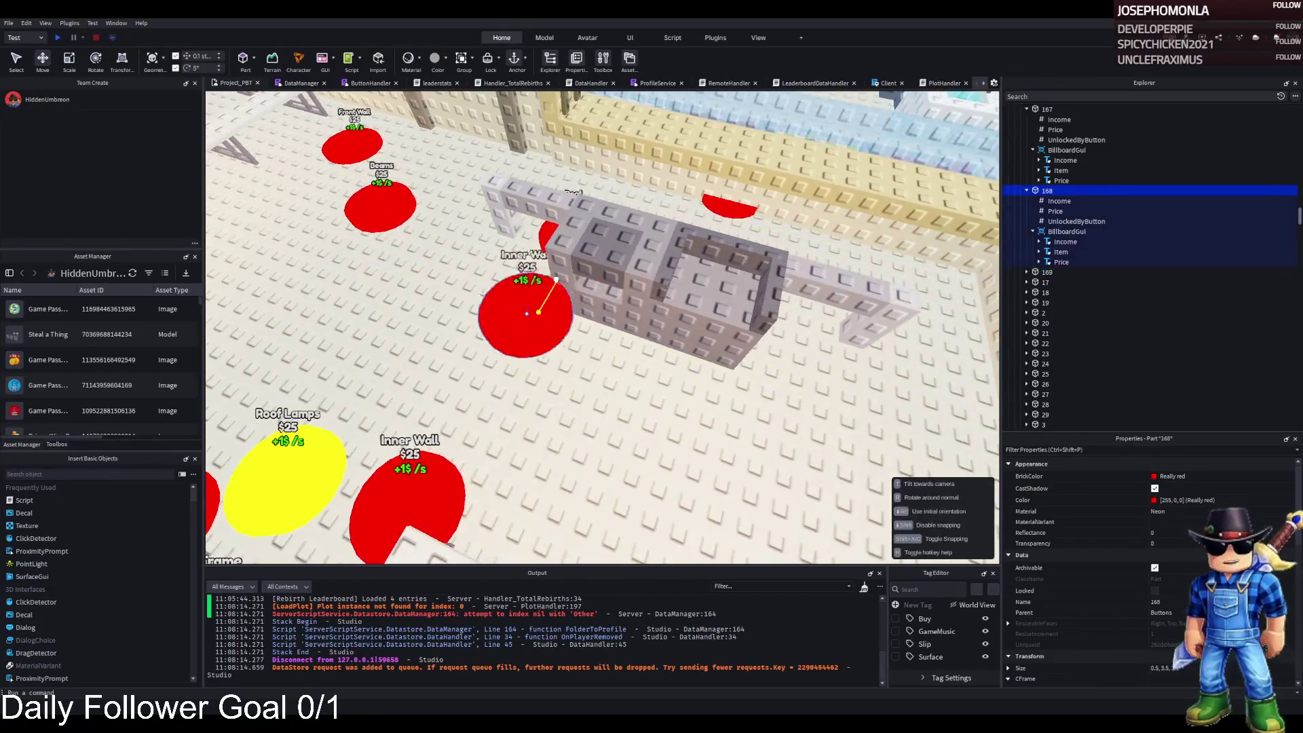
scroll(489, 234, "up", 3)
left_click(565, 283)
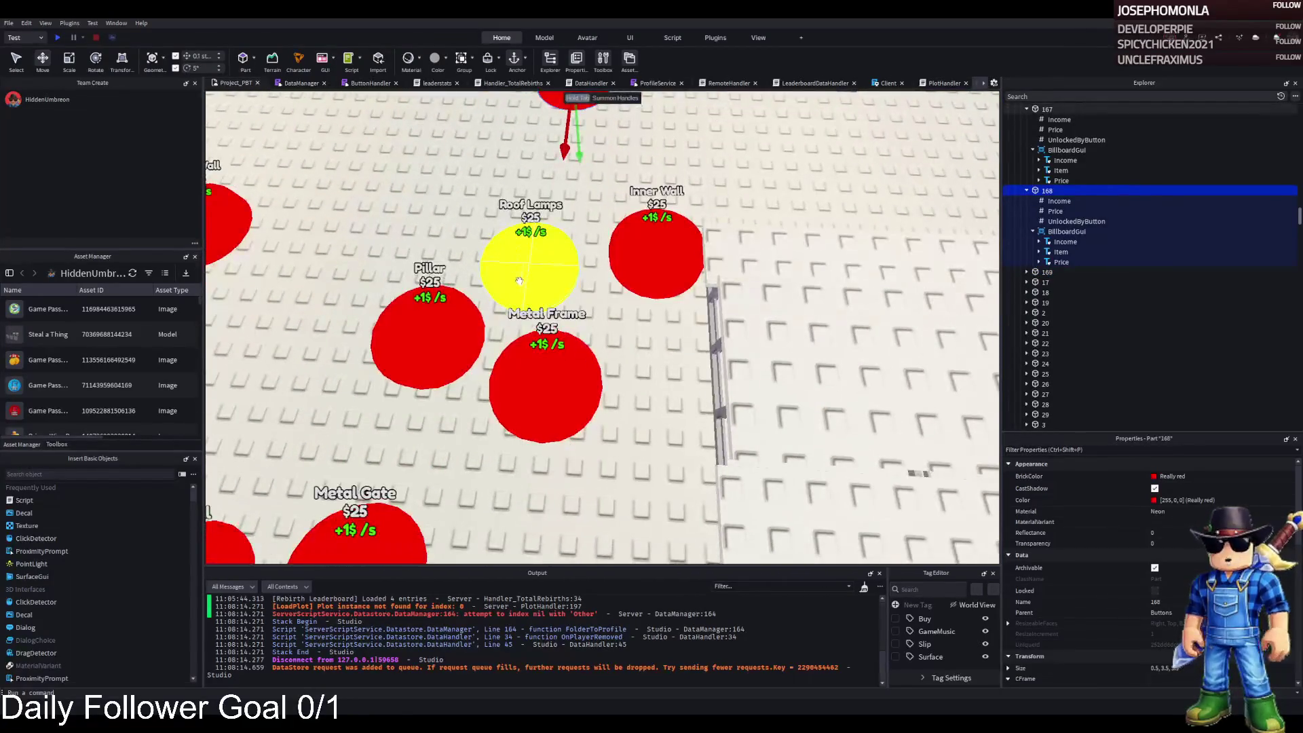
mouse_move(565, 283)
left_mouse_down()
mouse_move(634, 291)
mouse_move(713, 279)
left_mouse_up()
scroll(712, 279, "down", 5)
left_click(601, 404)
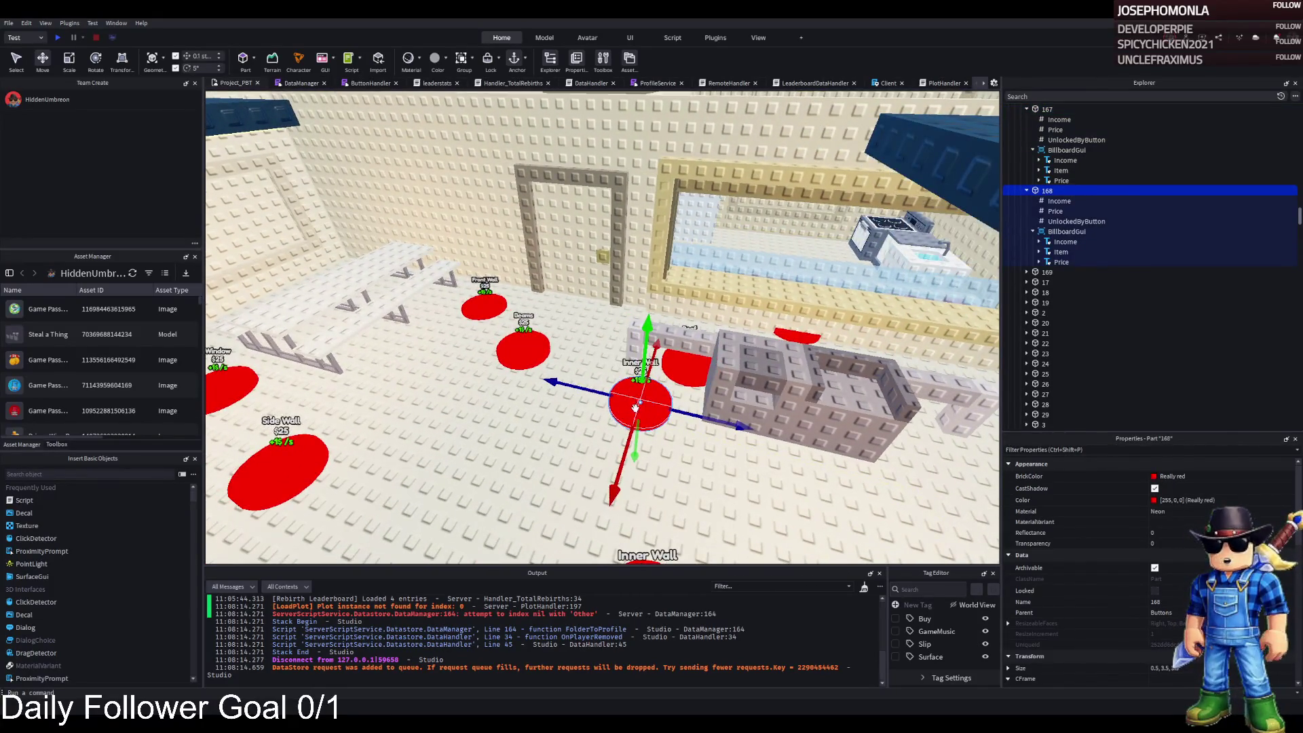
left_click_drag(630, 420, 627, 429)
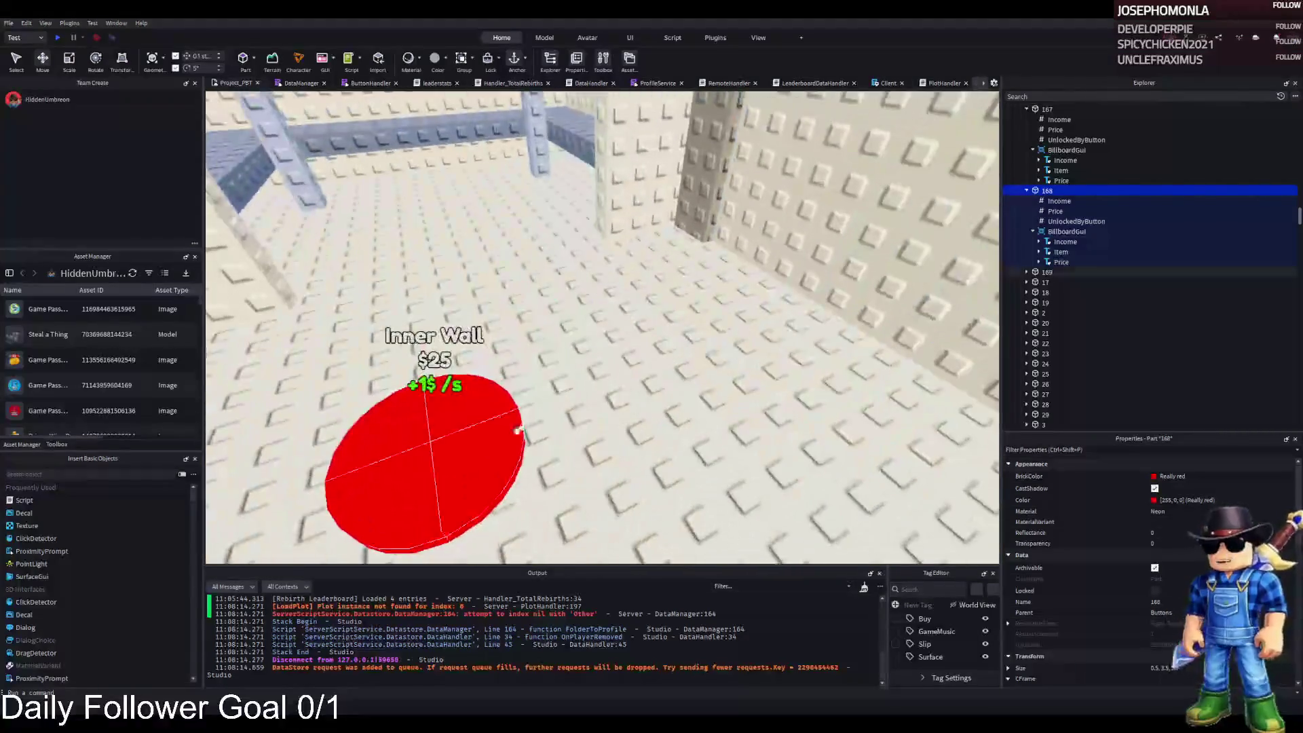
Set pad 169's UnlockedByButton value to 168
left_click(435, 448)
left_click(1026, 271)
left_click(1076, 303)
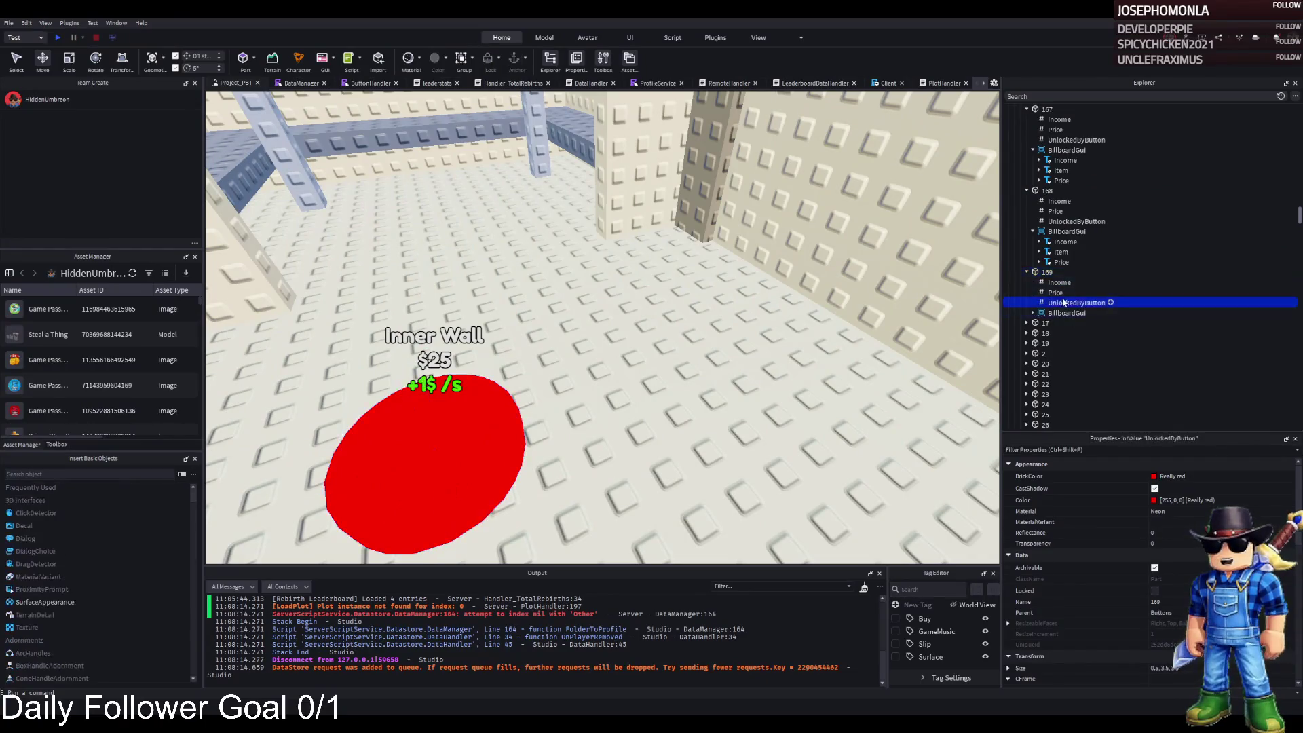
left_click(1159, 530)
type("168")
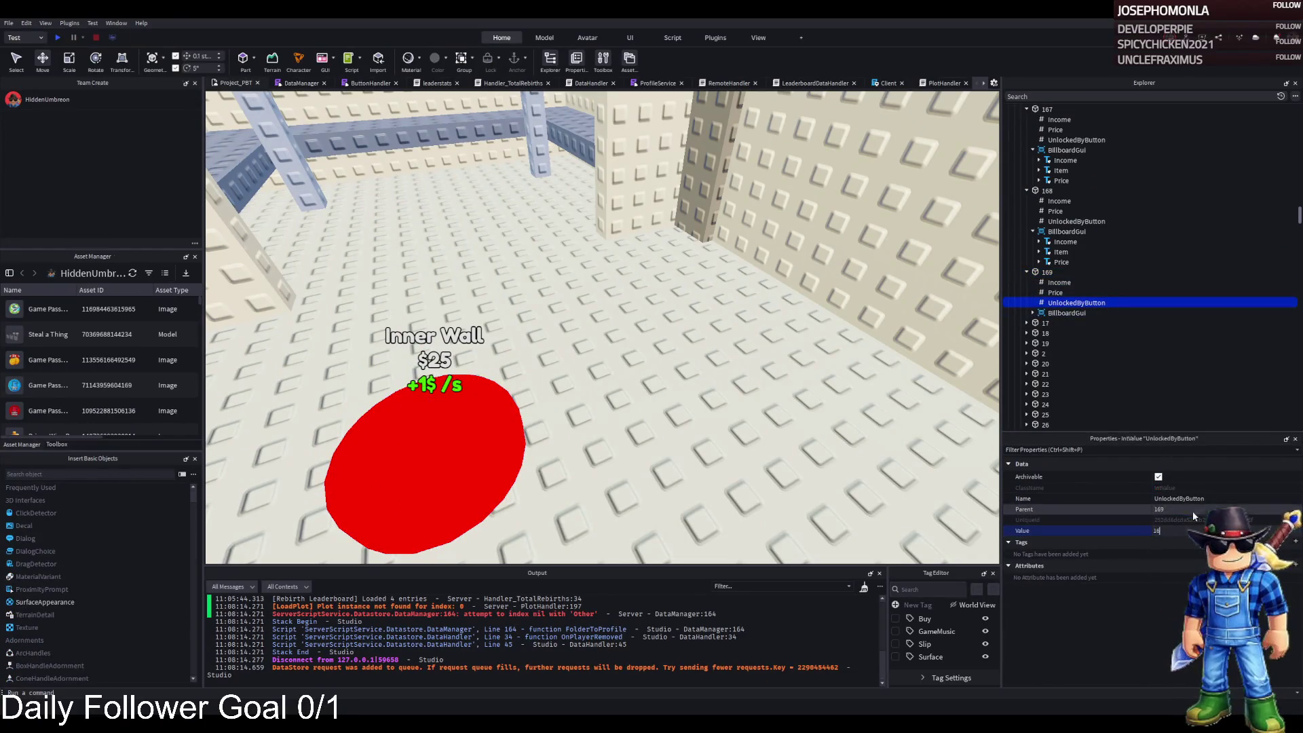
Change pad 168's UnlockedByButton value to 167
left_click(1076, 221)
left_click(1201, 530)
key("BackSpace")
type("7")
key("Return")
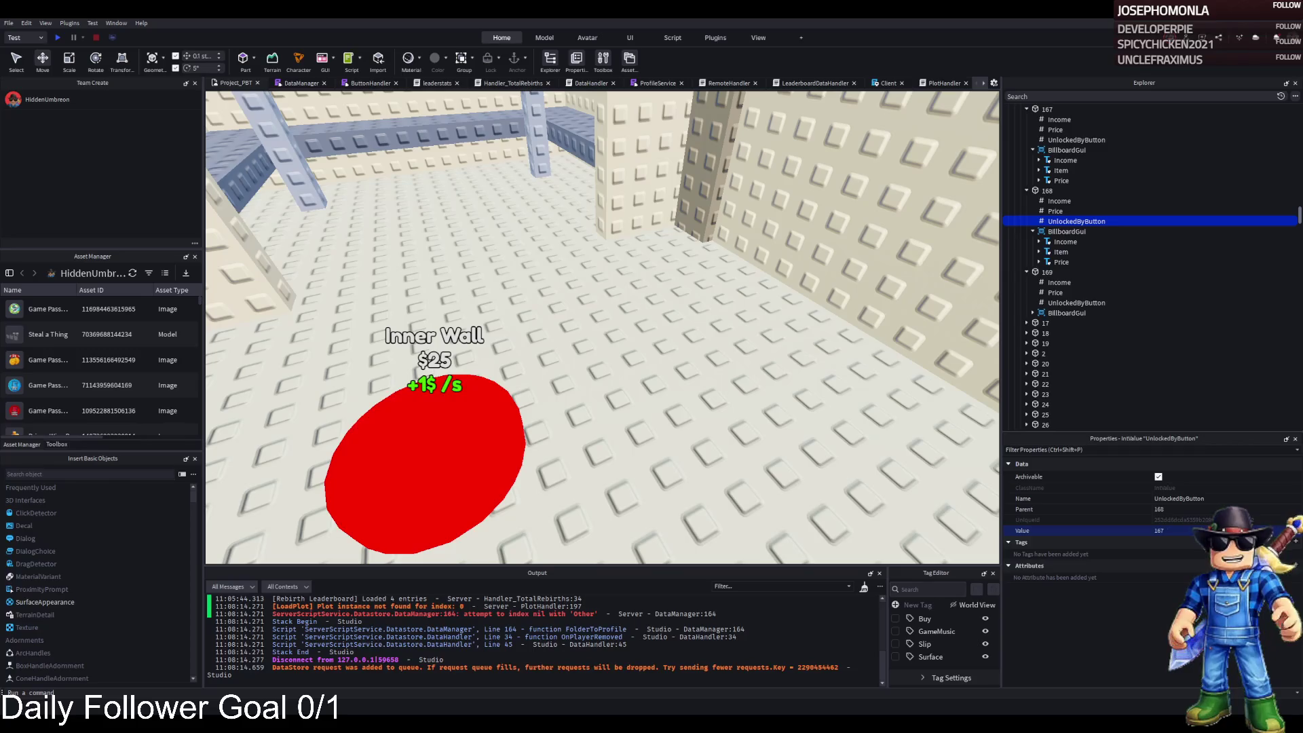
Start editing pad 169's Price value
left_click(1046, 272)
left_click(1022, 293)
left_click(1192, 534)
Commit pad 169's Price of 39000 and bring pad 169 into view
key("Return")
key("w")
key("w")
key("w")
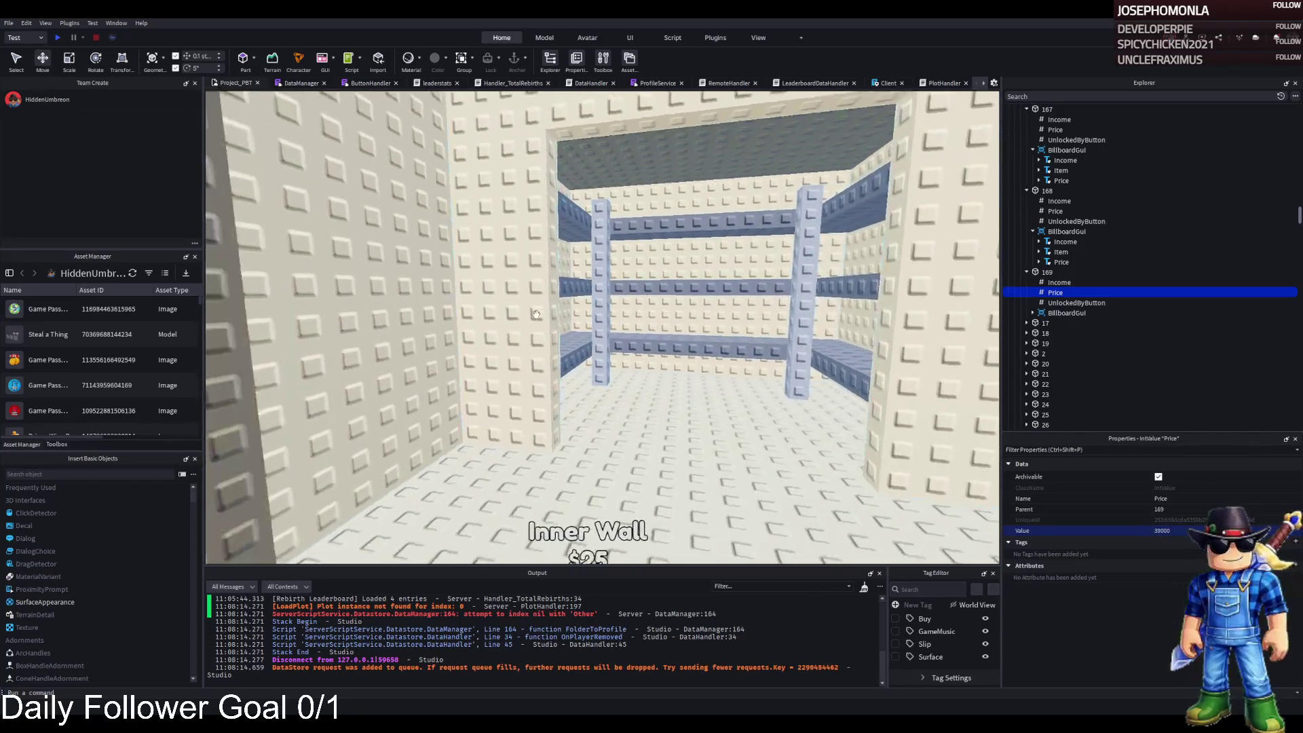
key("s")
key("s")
key("s")
key("e")
key("e")
key("w")
key("w")
key("w")
key("q")
key("q")
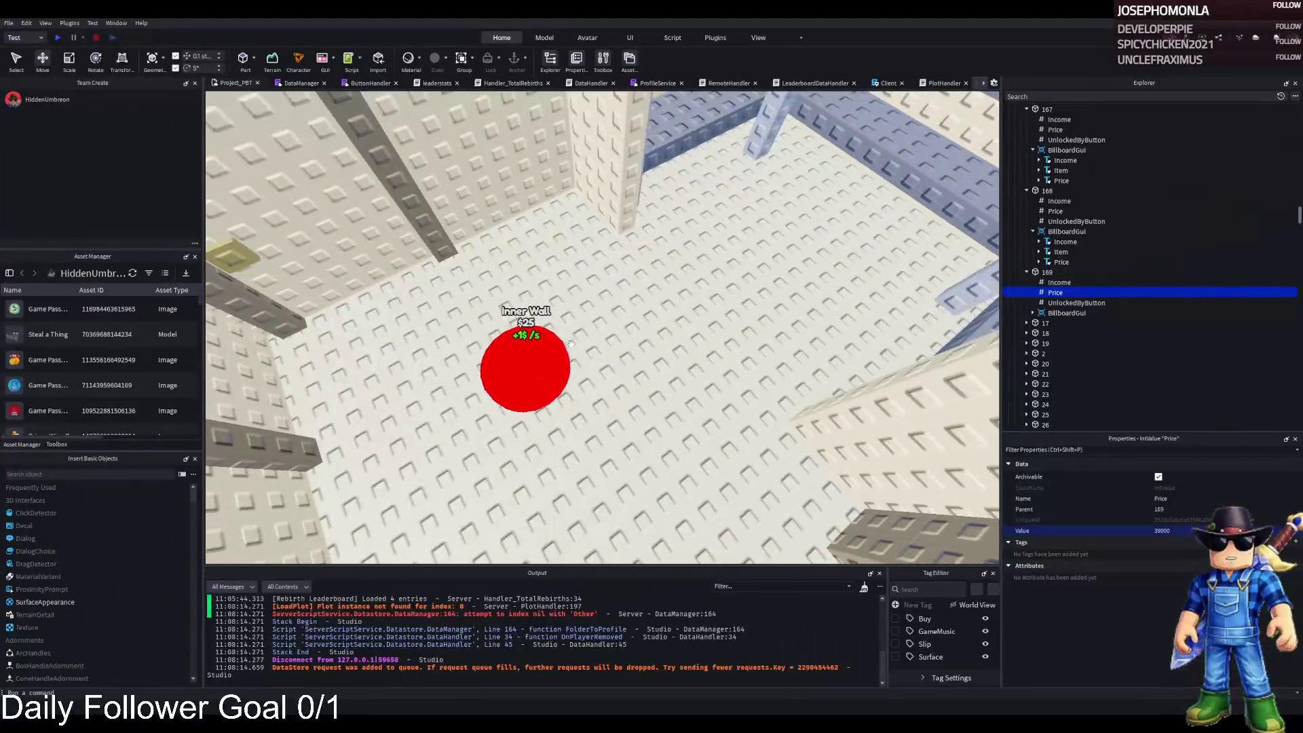
left_click(566, 352)
key("s")
key("s")
key("s")
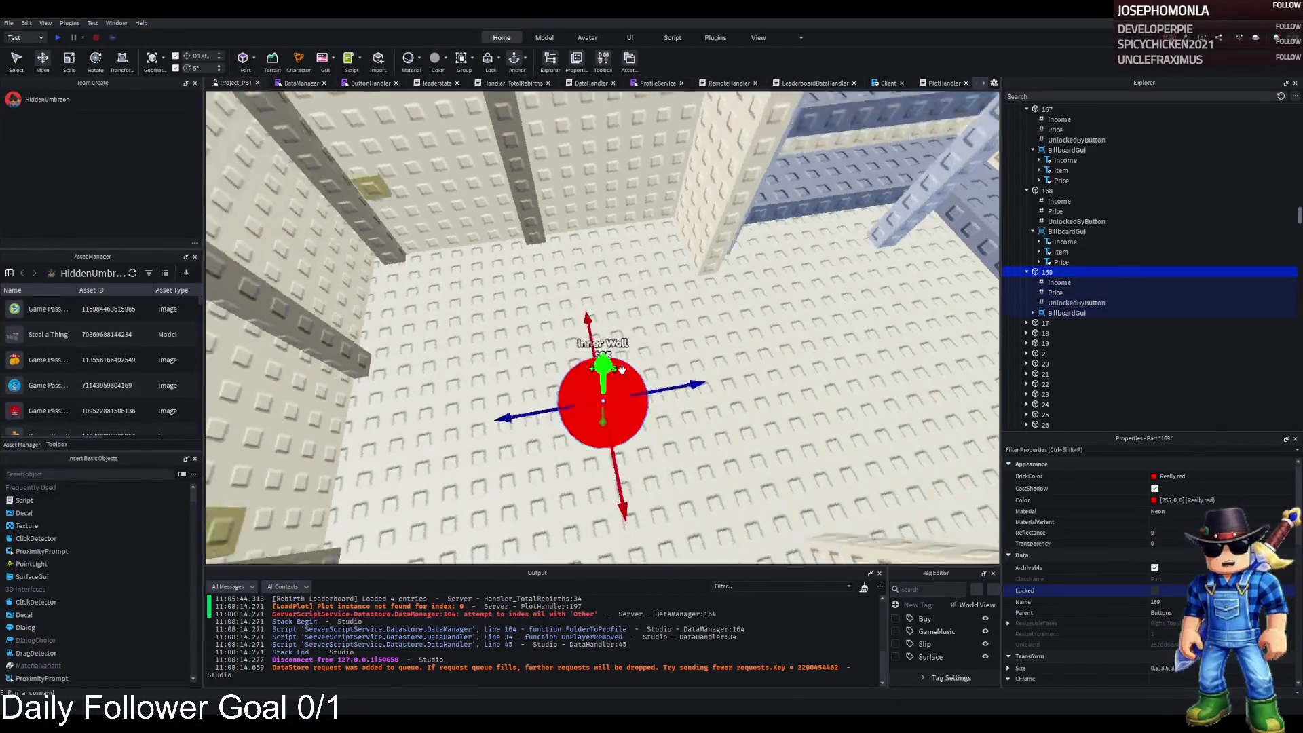
key("d")
key("d")
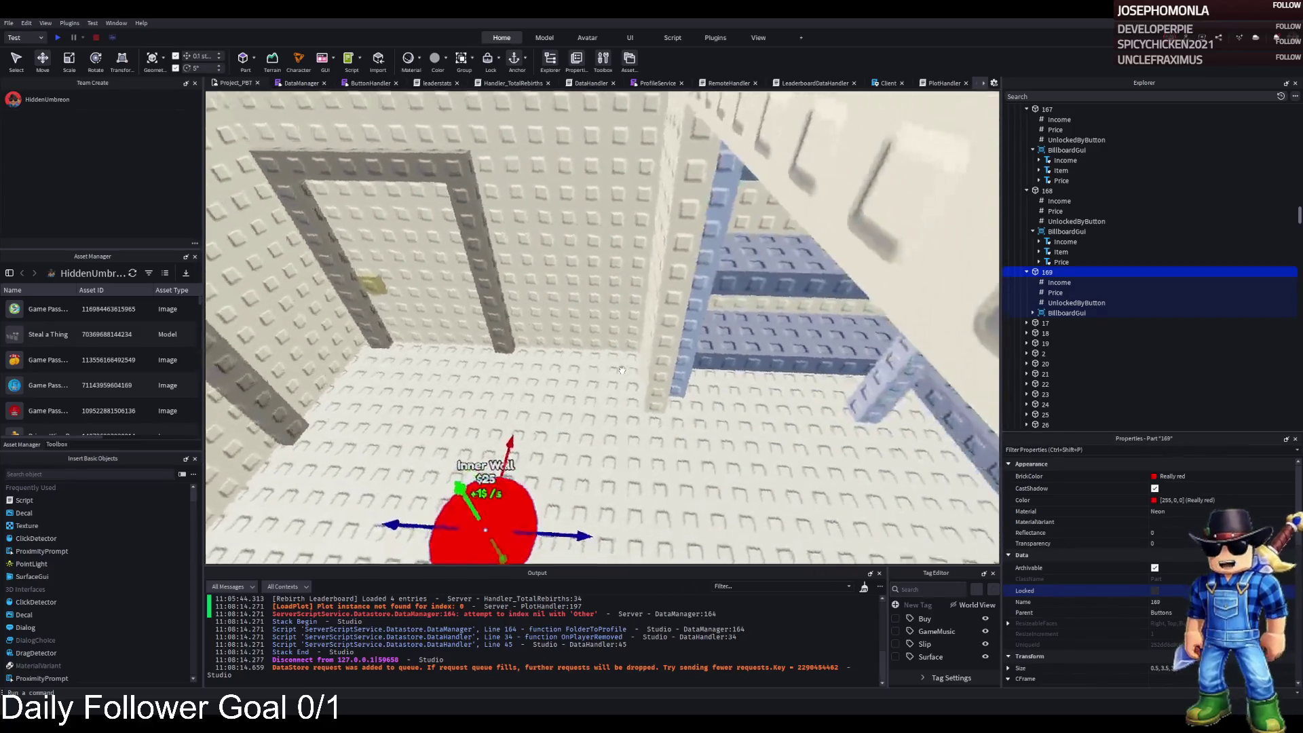
key("a")
key("a")
key("s")
key("s")
key("d")
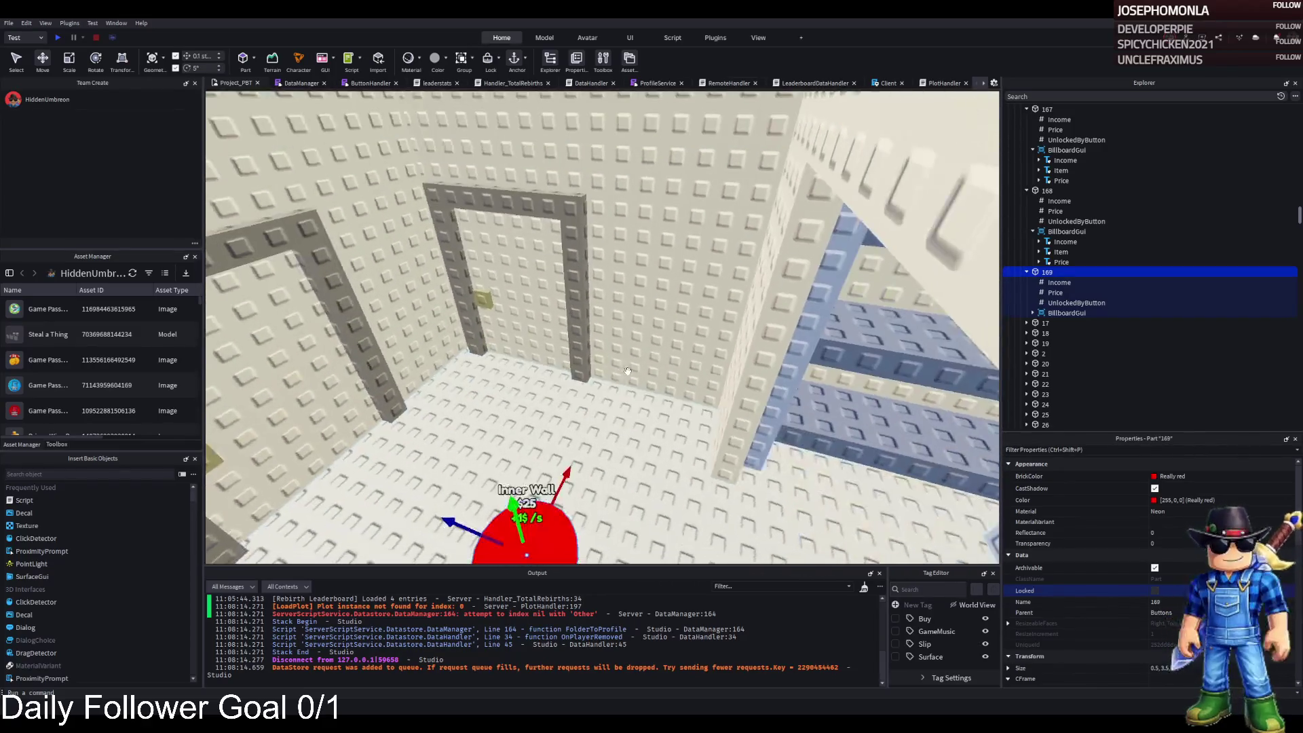
key("f")
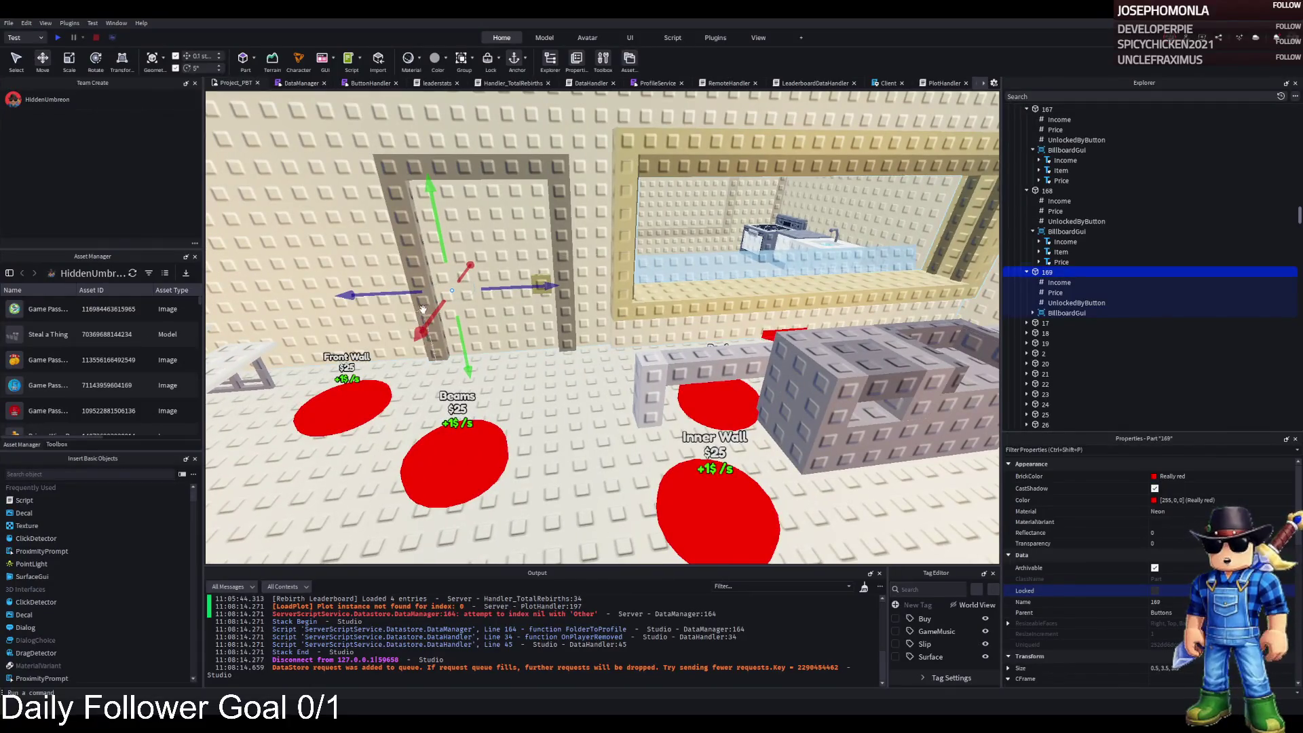
key("a")
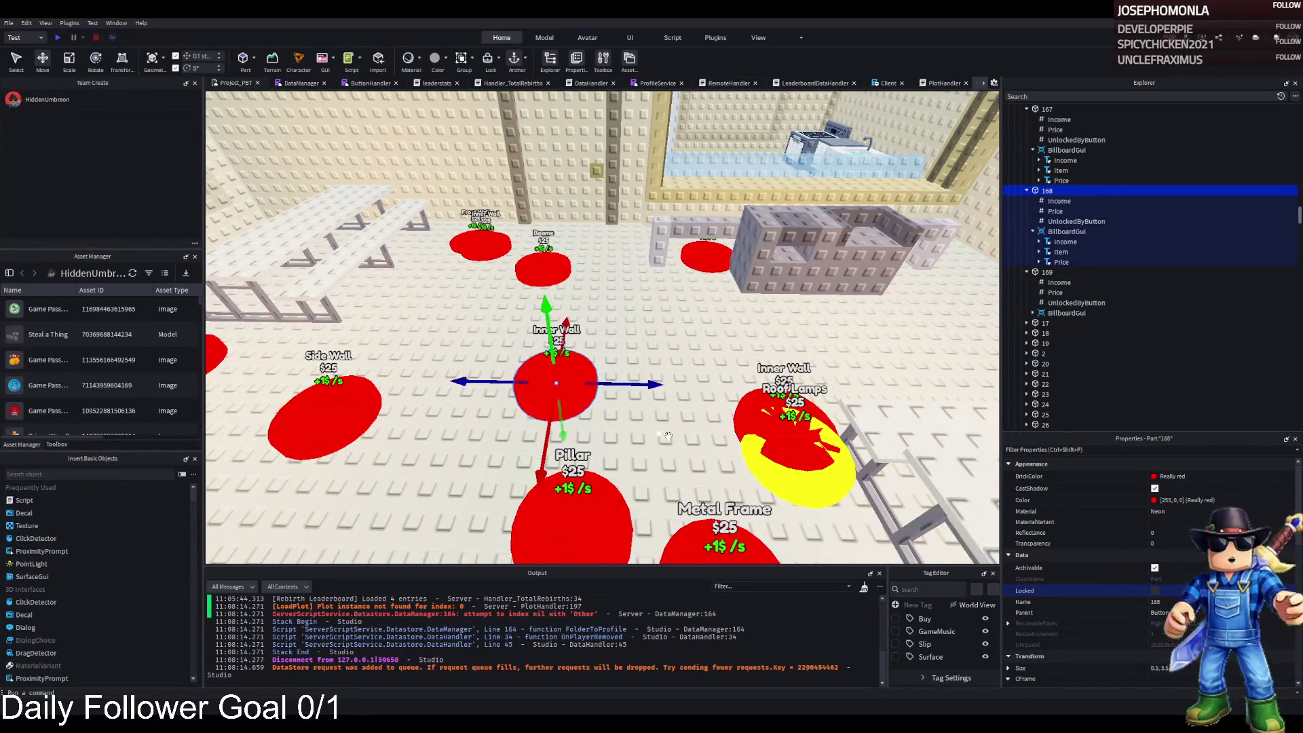
Move Roof Lamps near Pillar, shift pad 168 up, and place pad 169 beside the grey block
mouse_move(793, 497)
left_mouse_down()
mouse_move(722, 475)
mouse_move(640, 499)
mouse_move(669, 502)
left_mouse_up()
left_click_drag(560, 410, 558, 380)
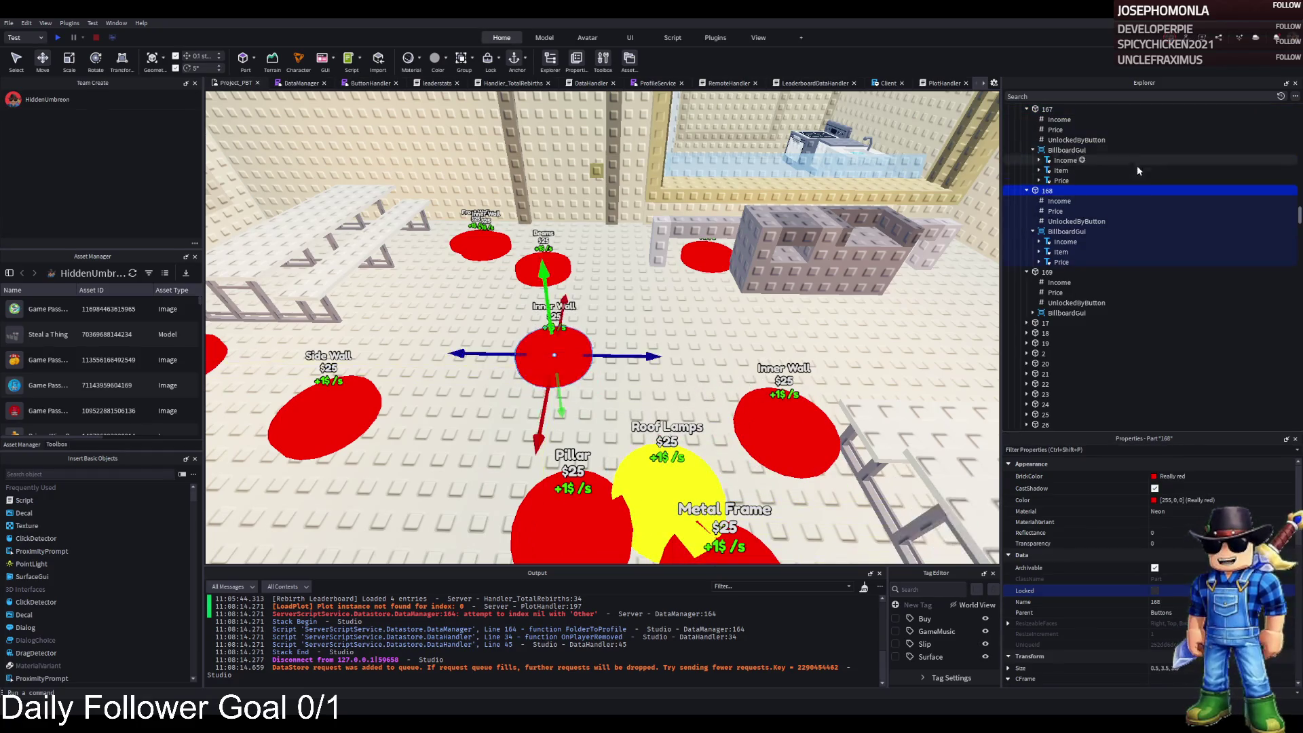
left_click(1047, 272)
left_click_drag(496, 244, 696, 300)
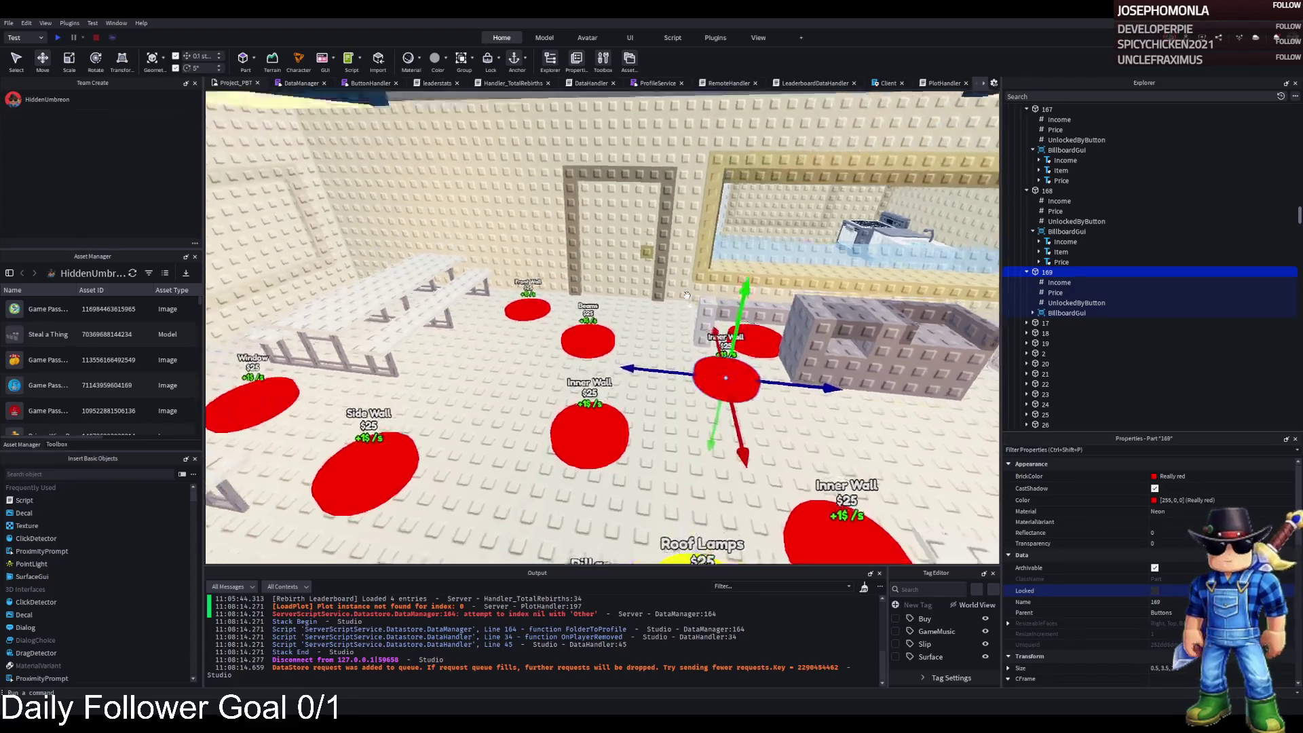
left_click(722, 165)
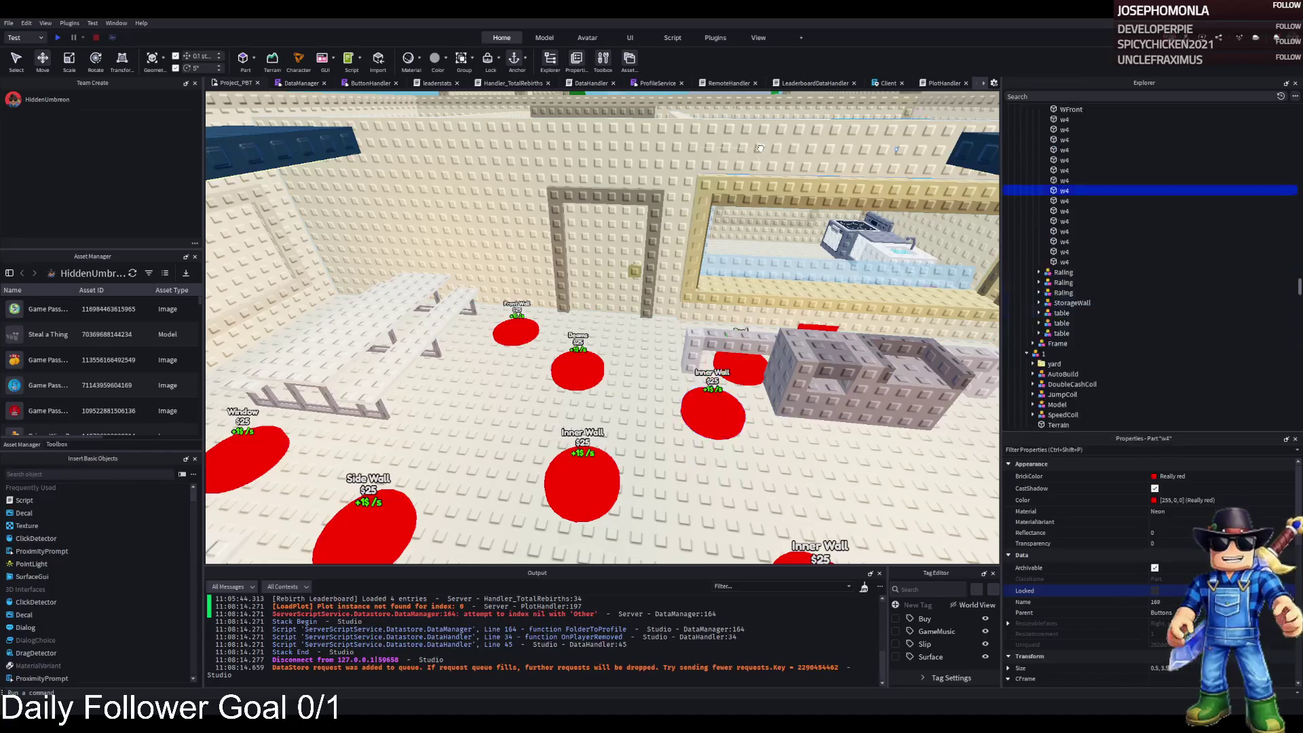
Select another RemoveOnbutton wall part and slide it 6.5 studs sideways
scroll(438, 208, "up", 3)
left_click(438, 209)
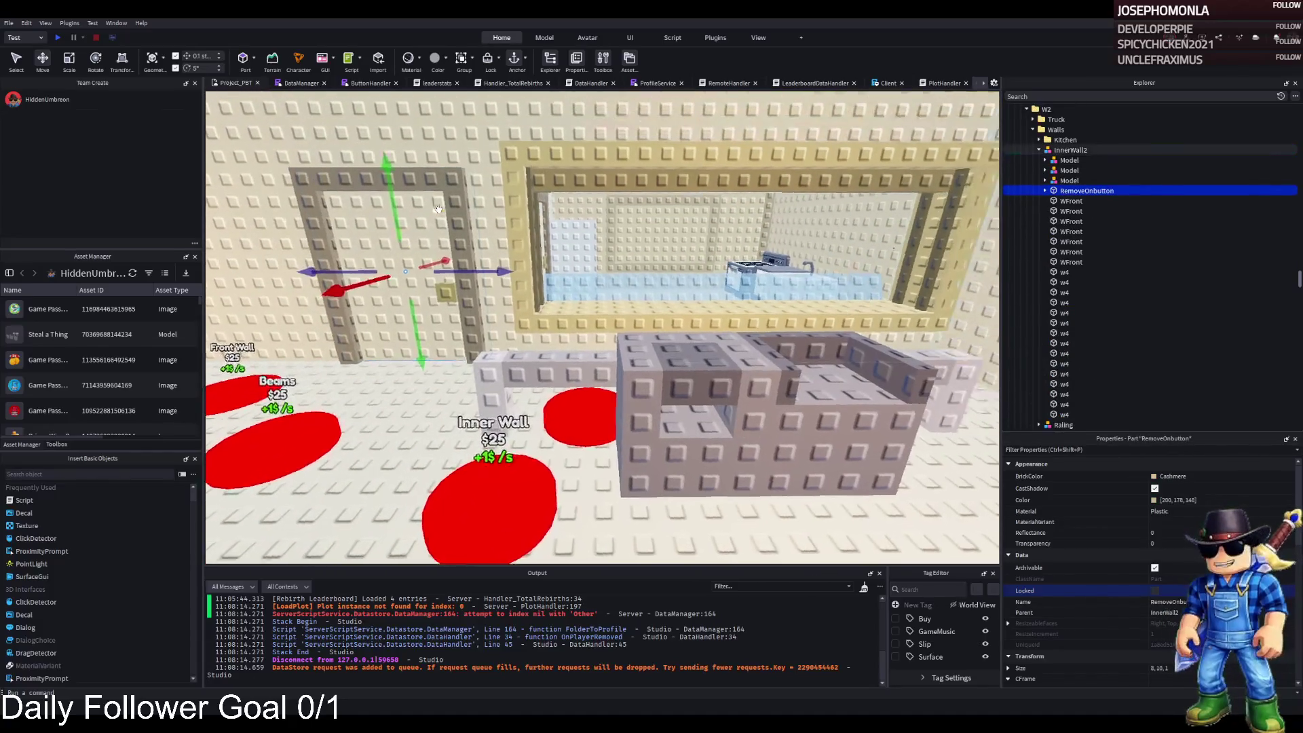
scroll(418, 337, "up", 5)
mouse_move(399, 341)
left_mouse_down()
mouse_move(812, 346)
mouse_move(909, 203)
mouse_move(862, 204)
left_mouse_up()
scroll(840, 328, "up", 2)
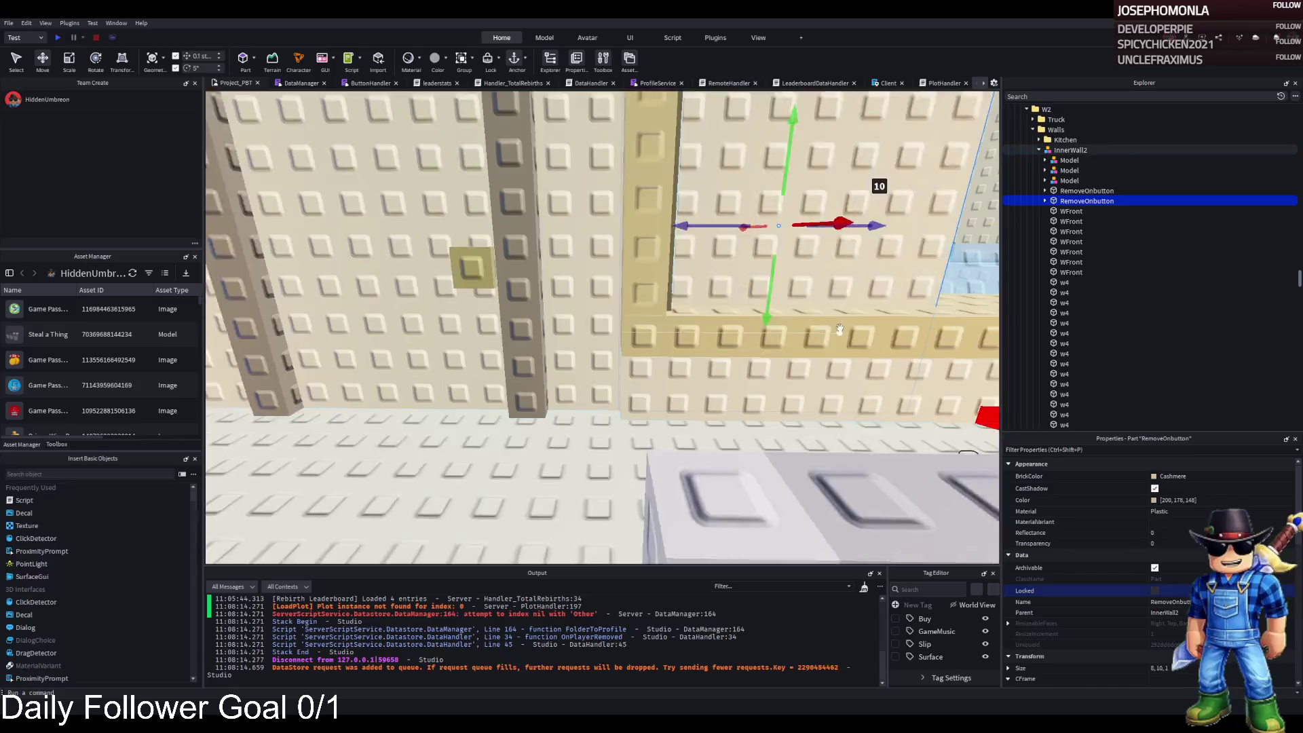
scroll(841, 329, "down", 2)
Scale the wall part to about 22.9 wide, 10 tall and 1 thick
key("ctrl+3")
mouse_move(720, 277)
left_mouse_down()
mouse_move(701, 278)
mouse_move(719, 285)
mouse_move(705, 291)
left_mouse_up()
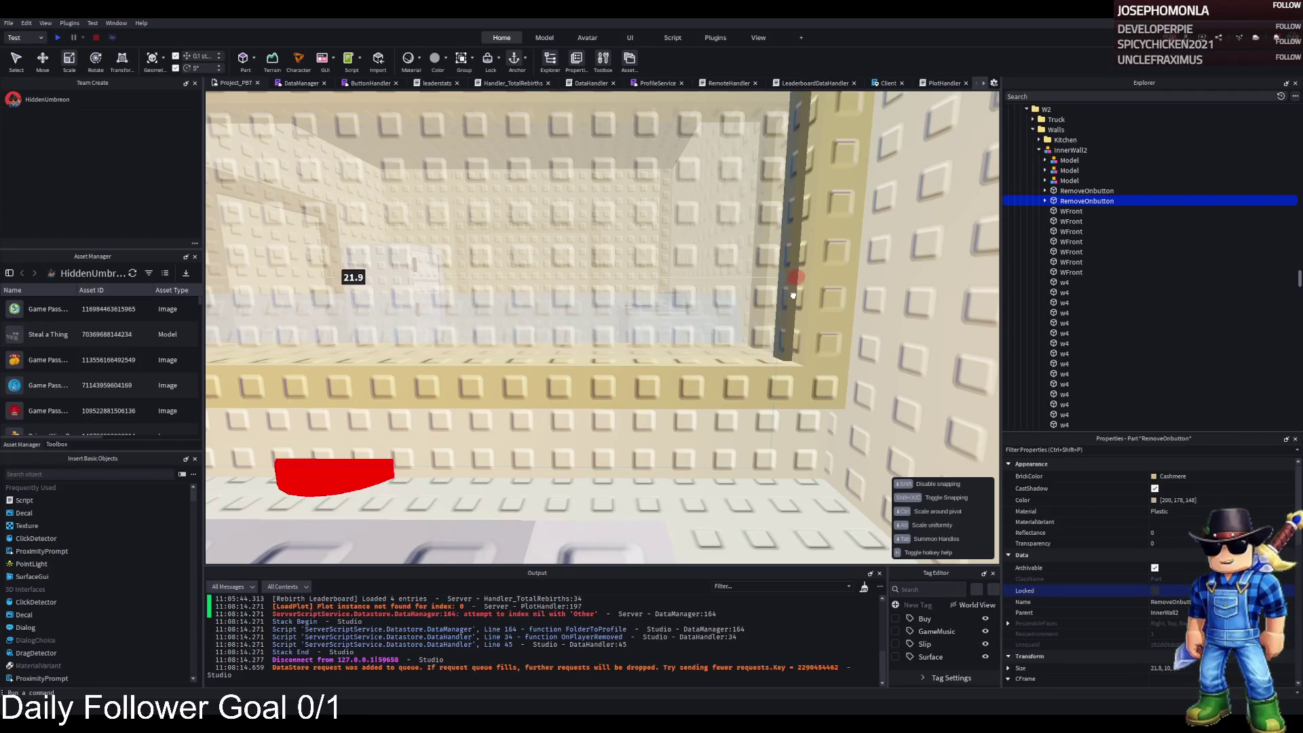
key("d")
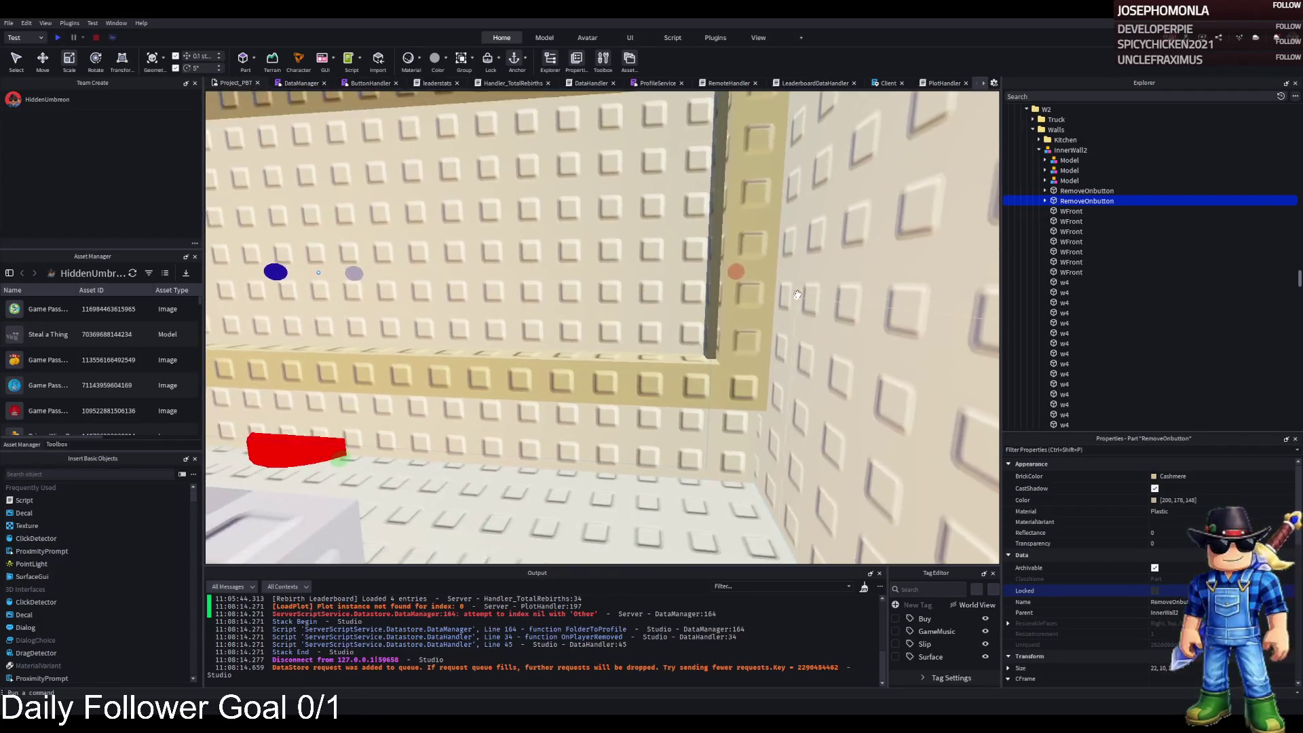
key("a")
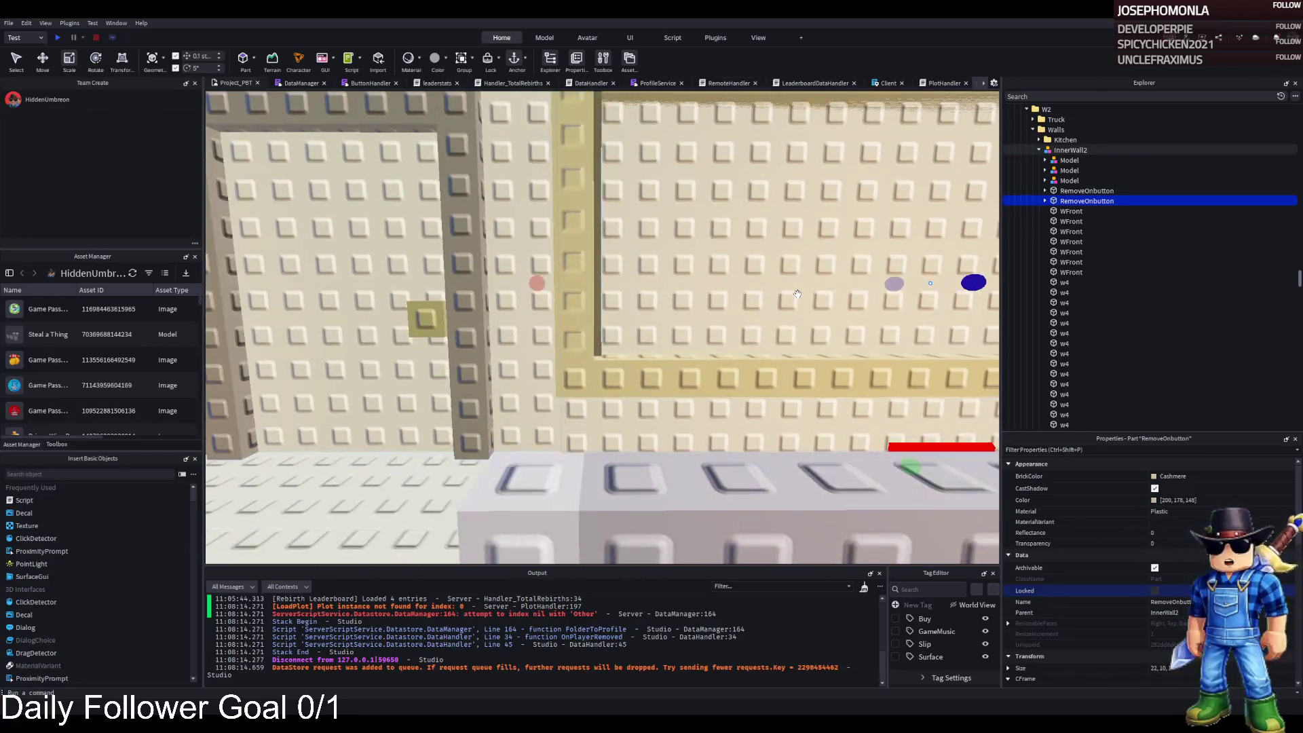
left_click_drag(555, 276, 573, 280)
key("w")
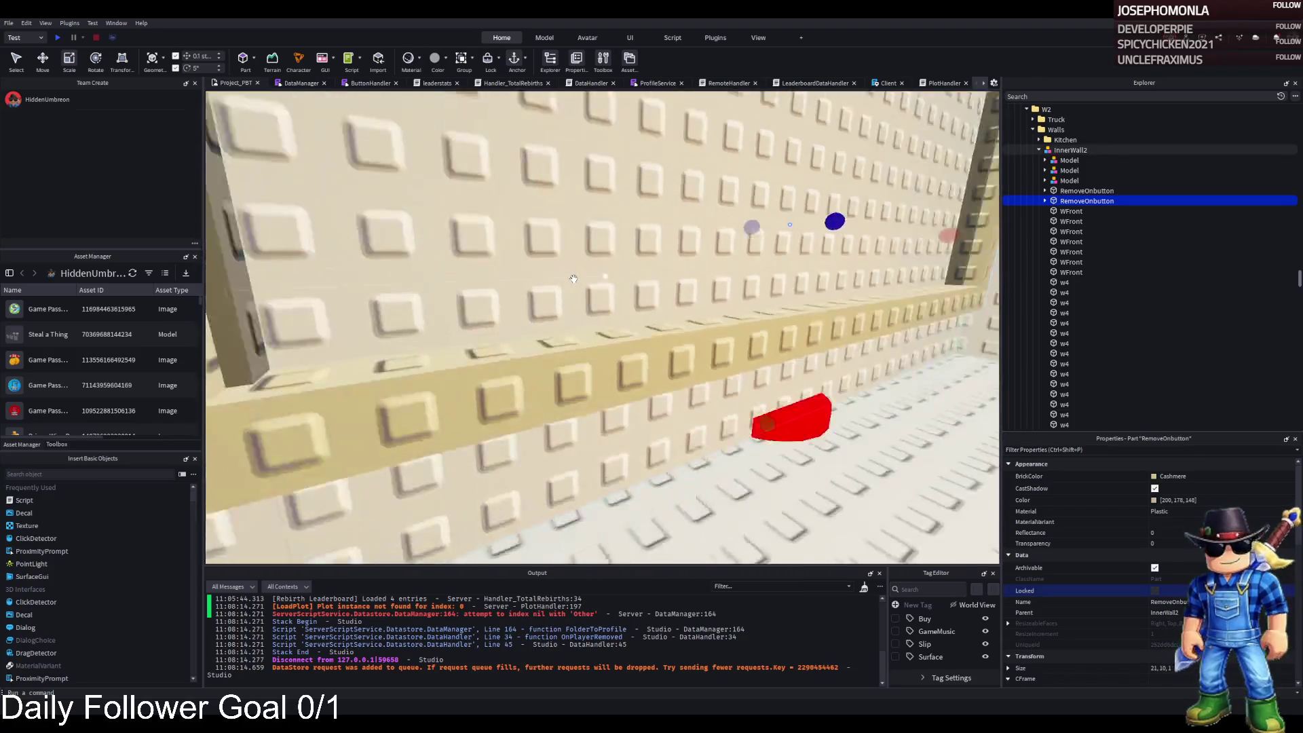
key("w")
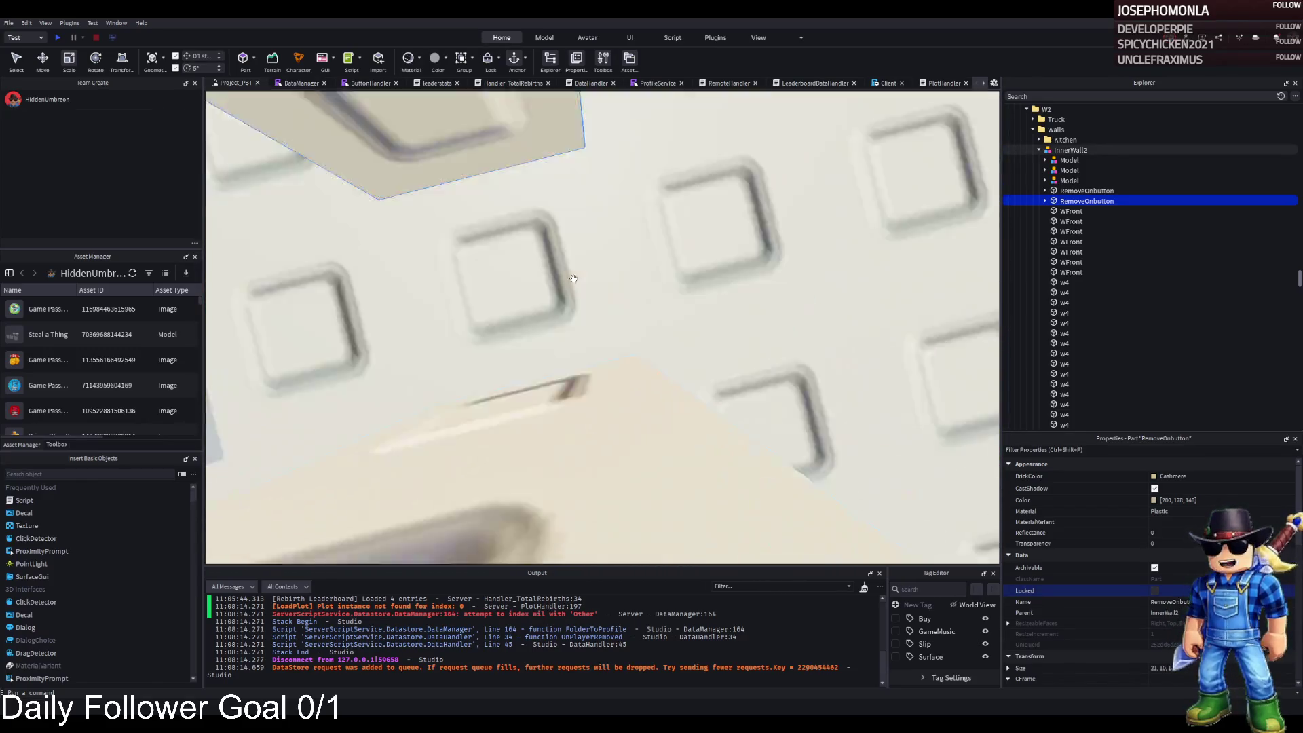
key("w")
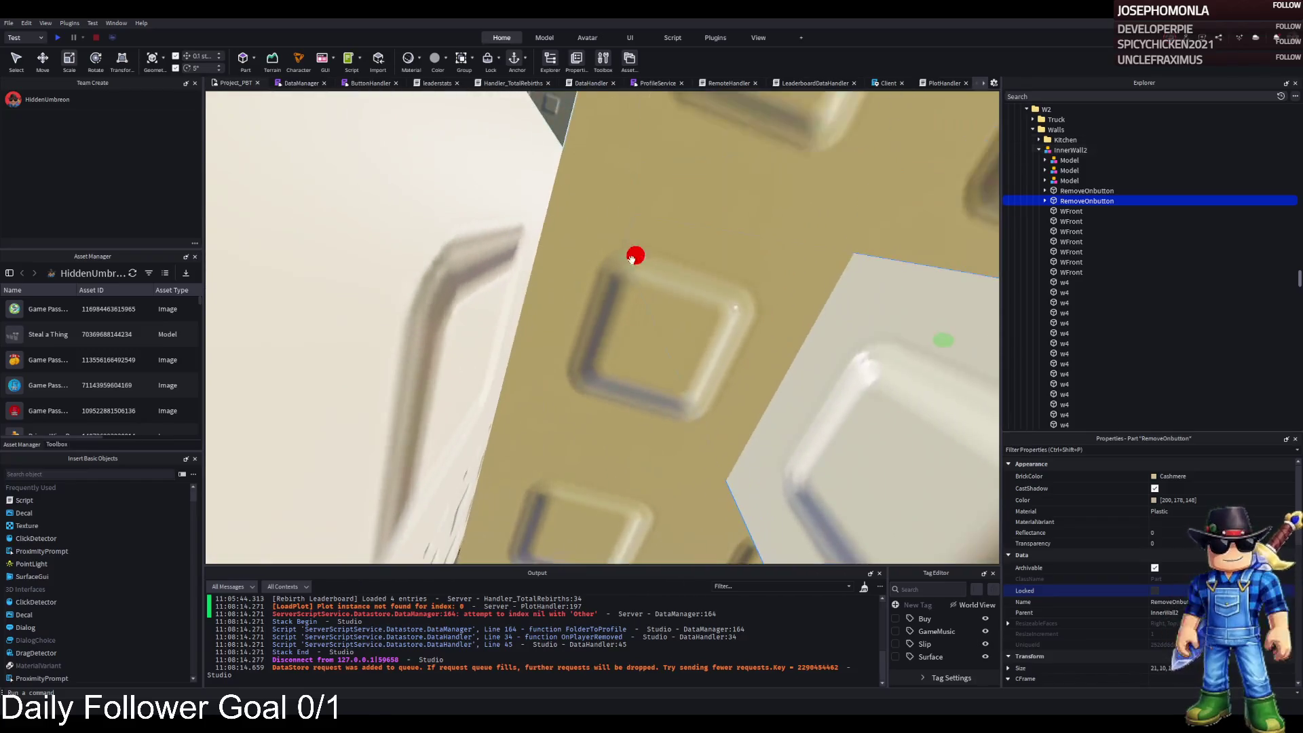
left_click_drag(634, 256, 544, 280)
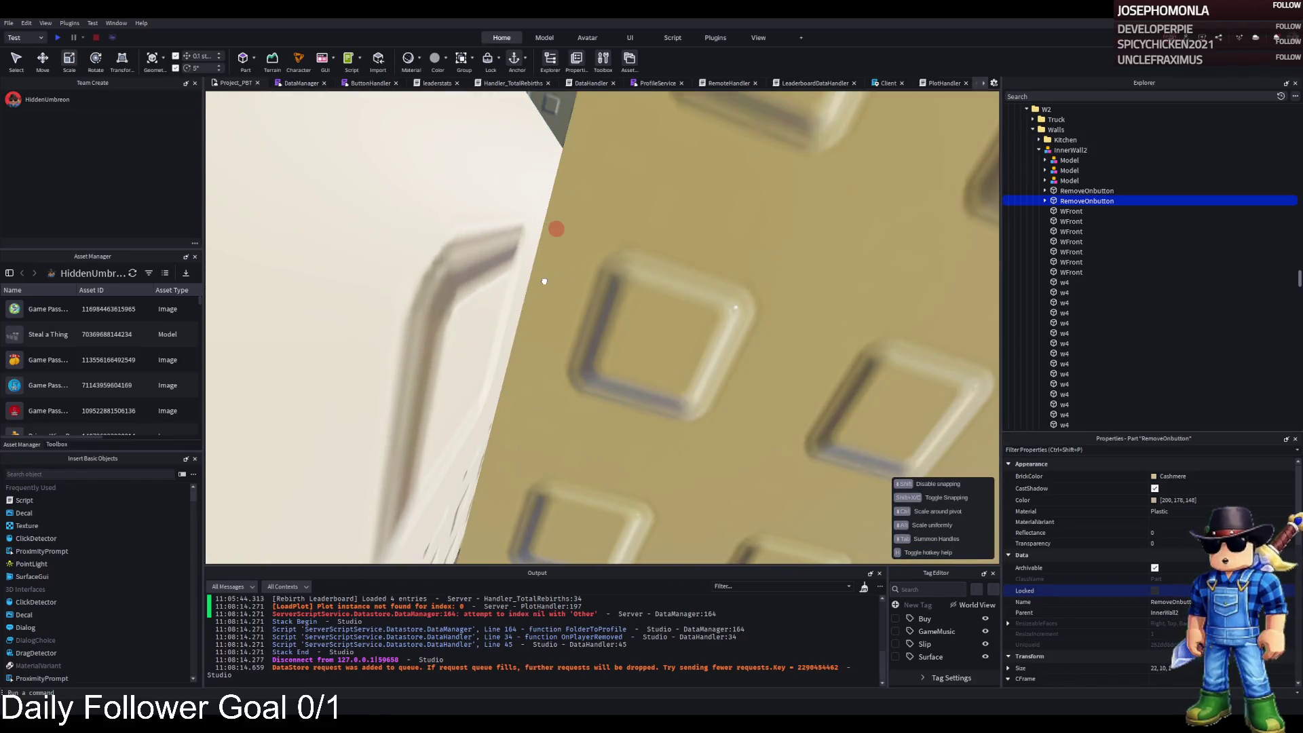
key("w")
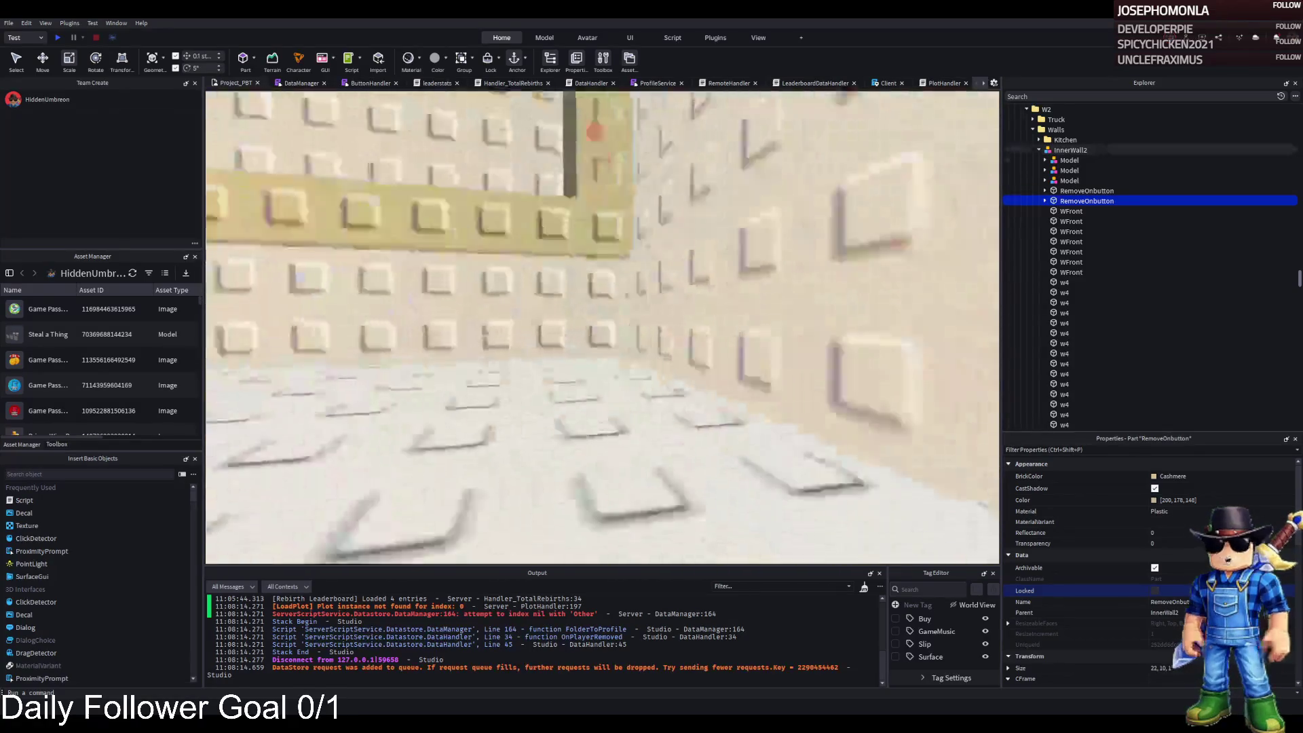
key("w")
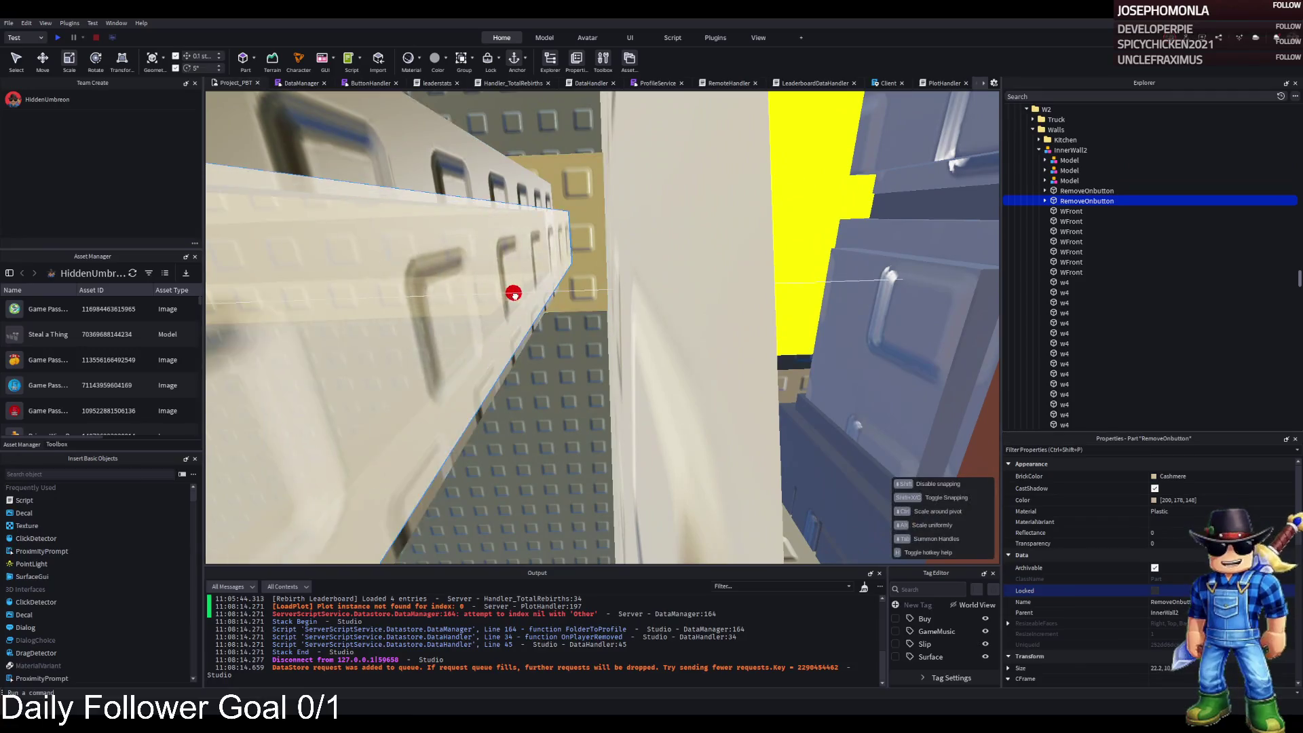
left_click_drag(514, 293, 638, 290)
Fly the view through the room to review the gold-framed wall and red pads
key("w")
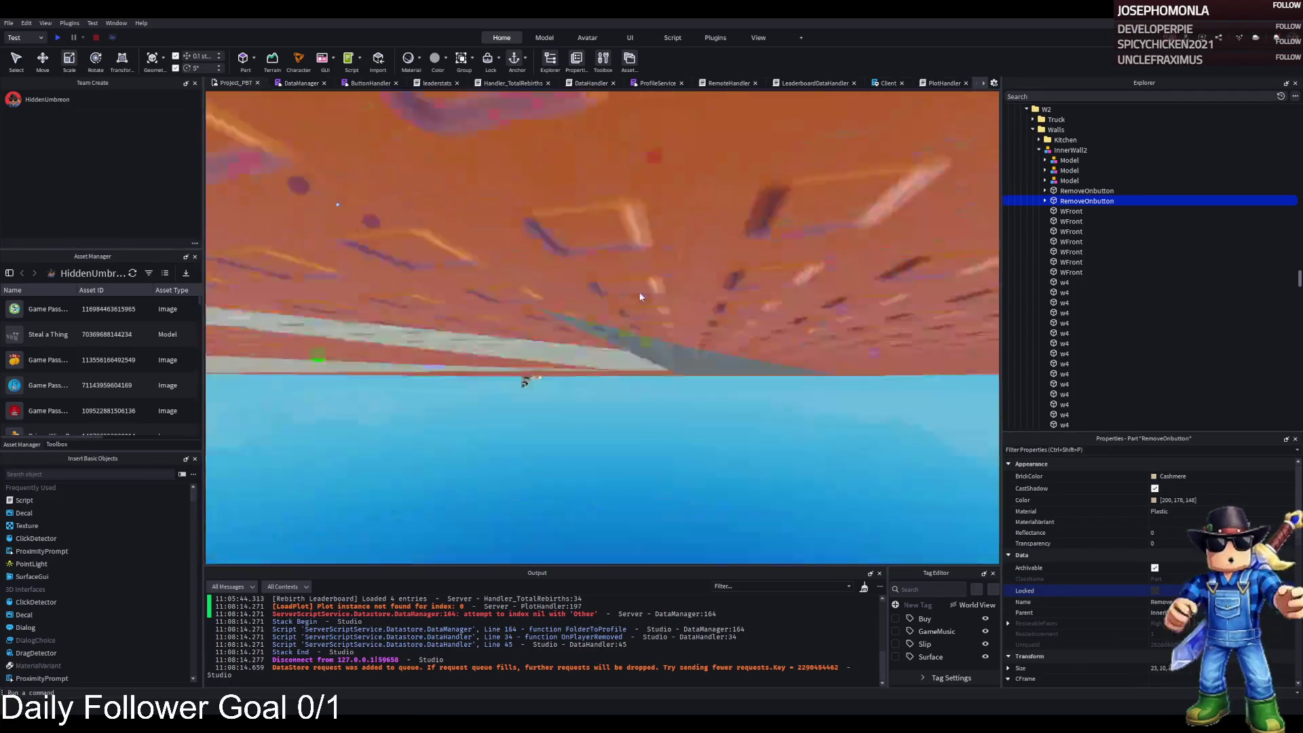
key("w")
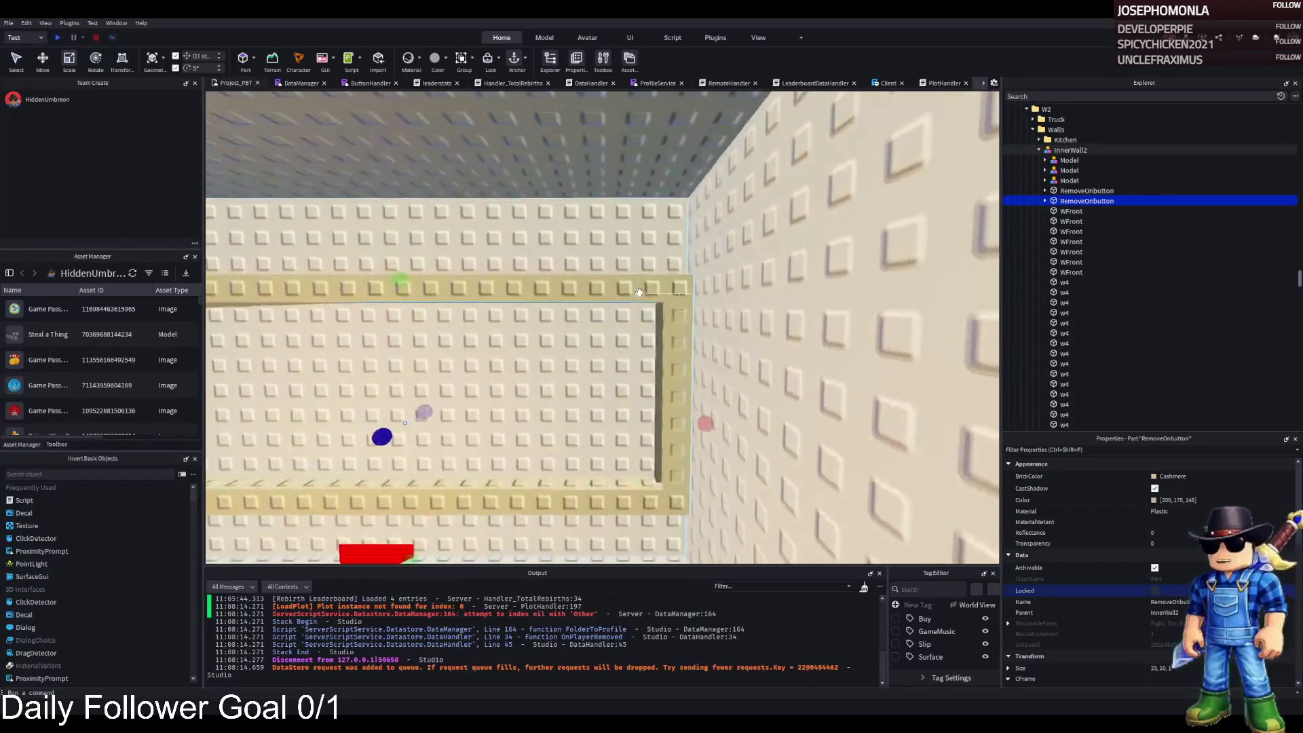
key("w")
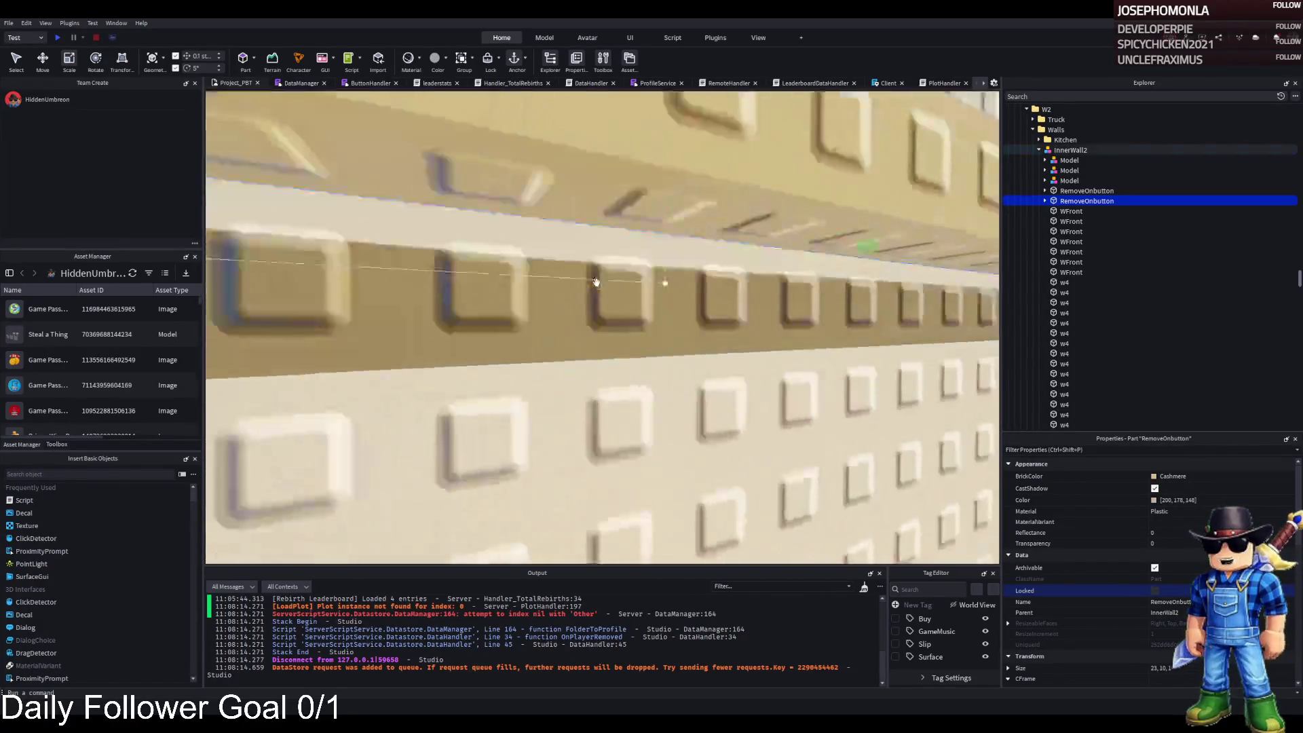
key("w")
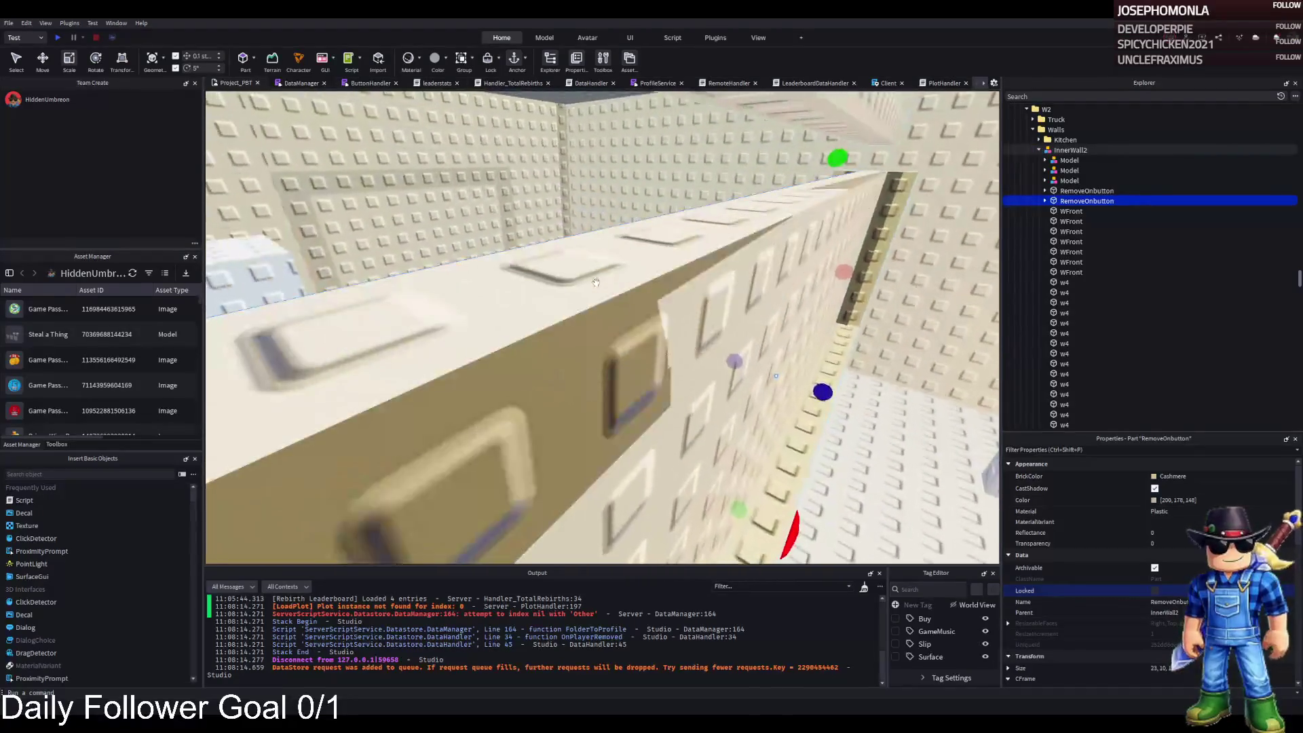
key("w")
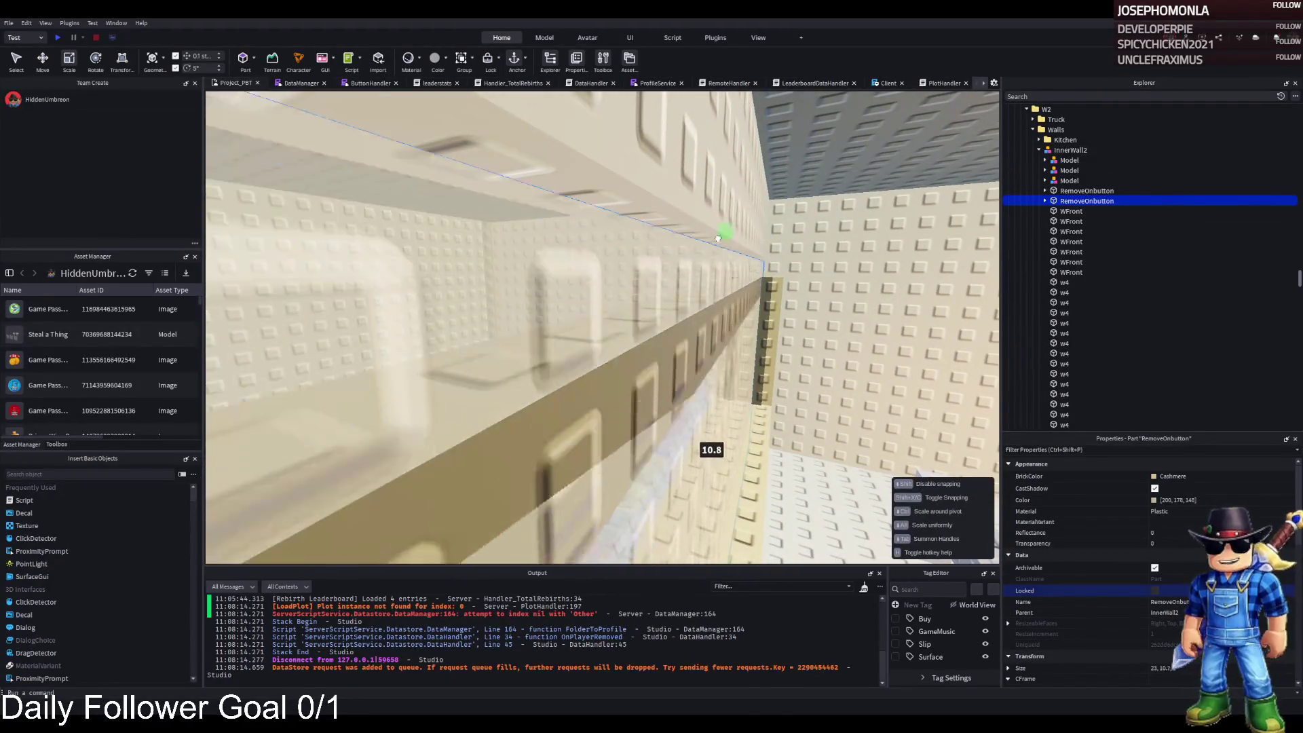
key("w")
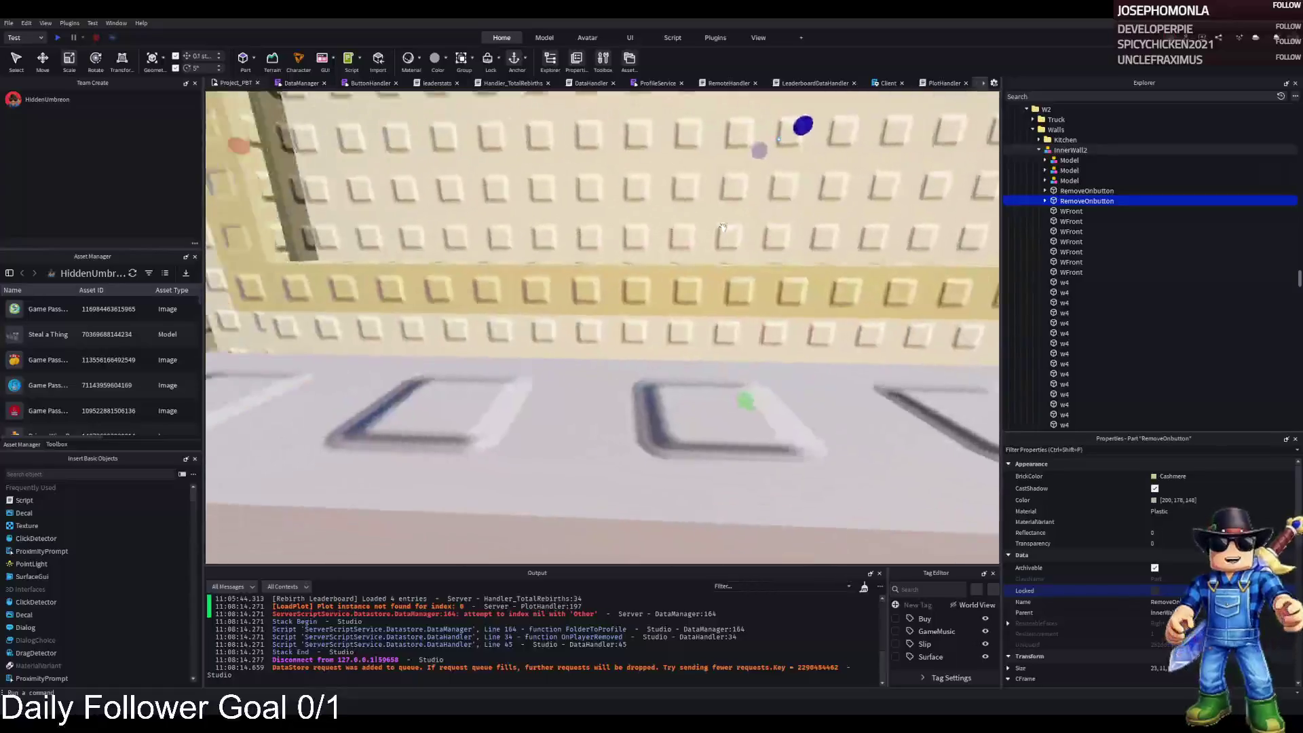
key("w")
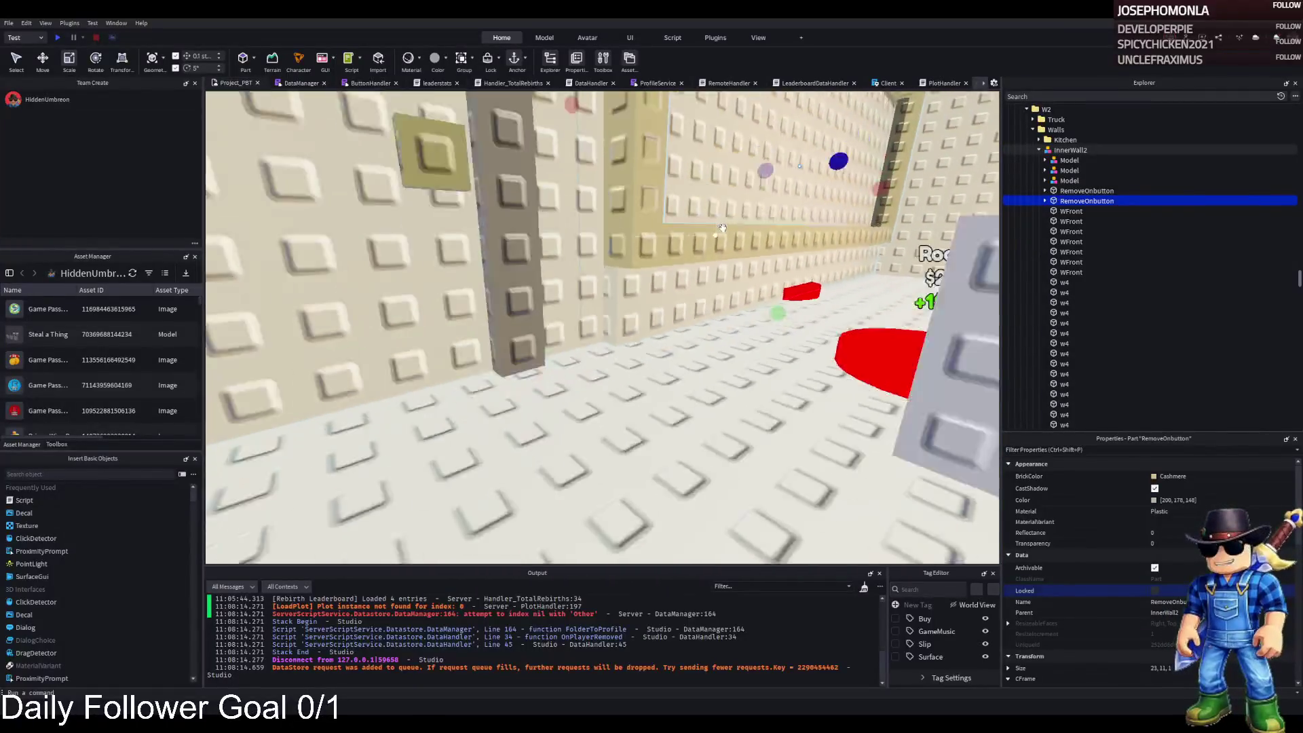
key("s")
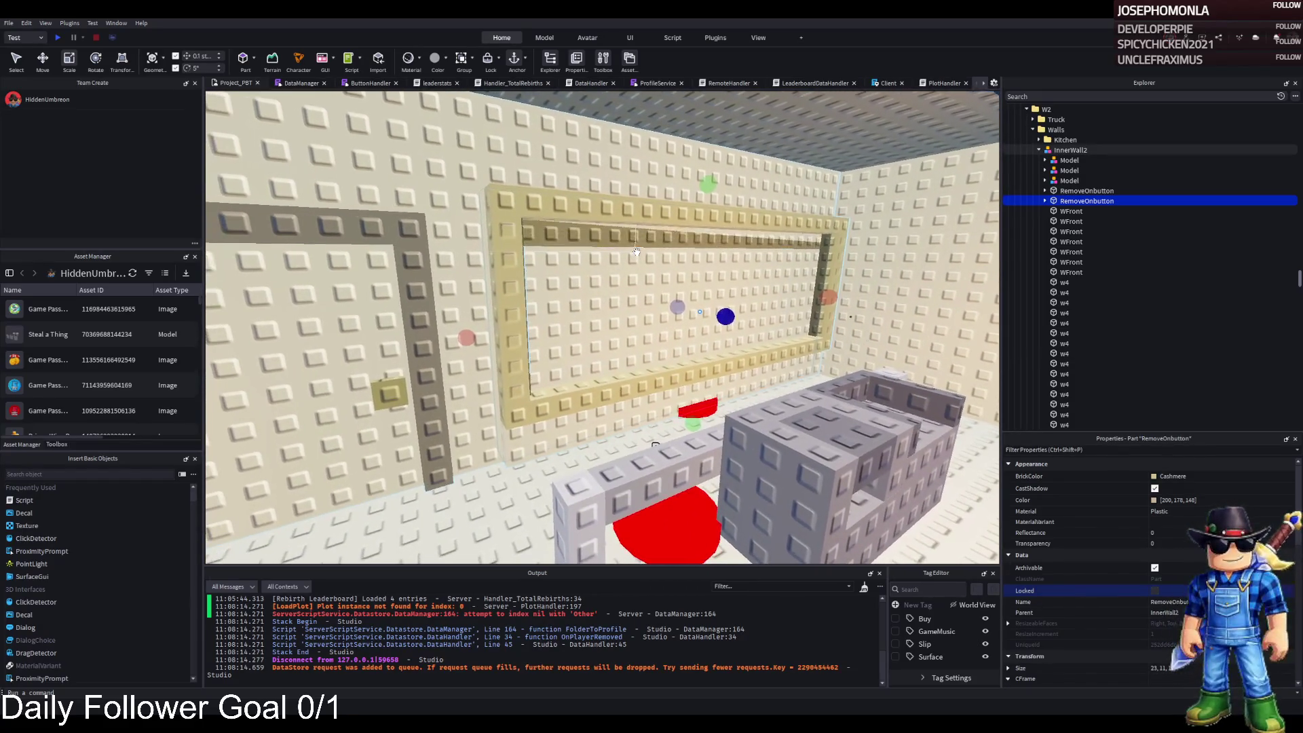
Bring the door-frame walls into view and add a third wall part to the selection
key("a")
key("w")
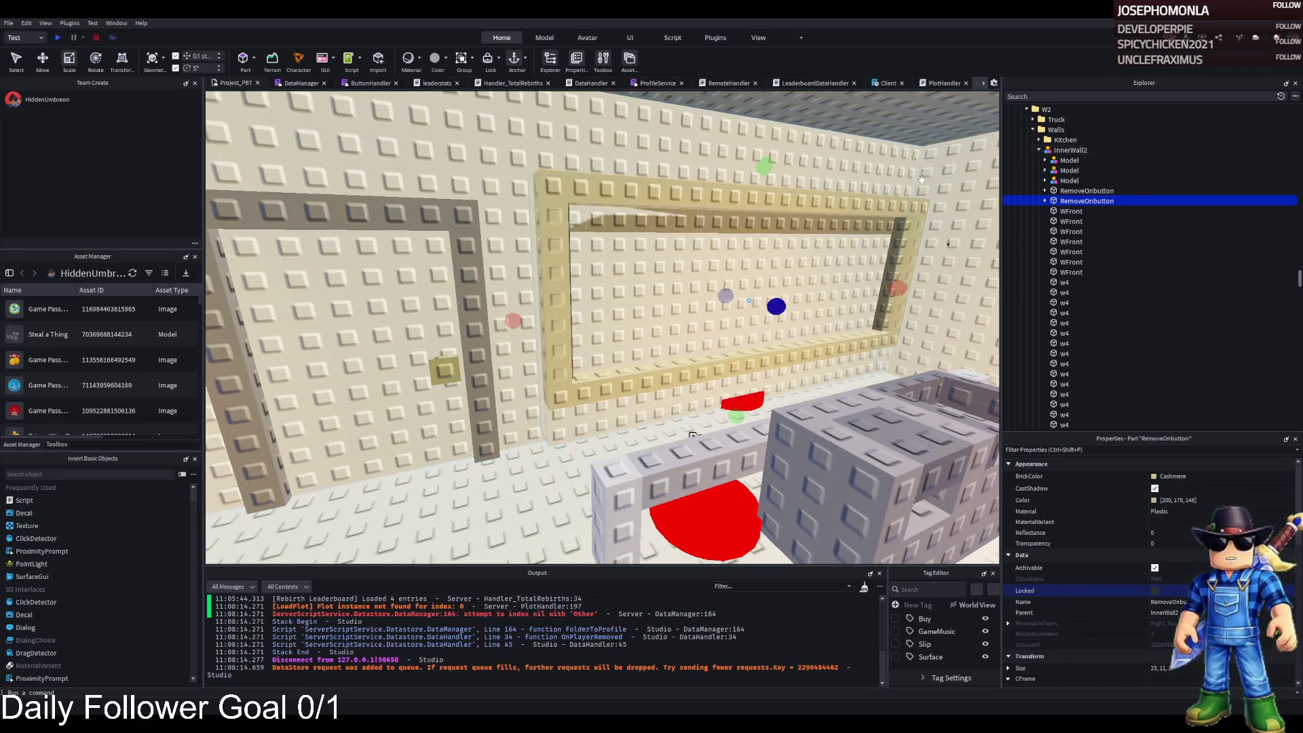
key("s")
key("e")
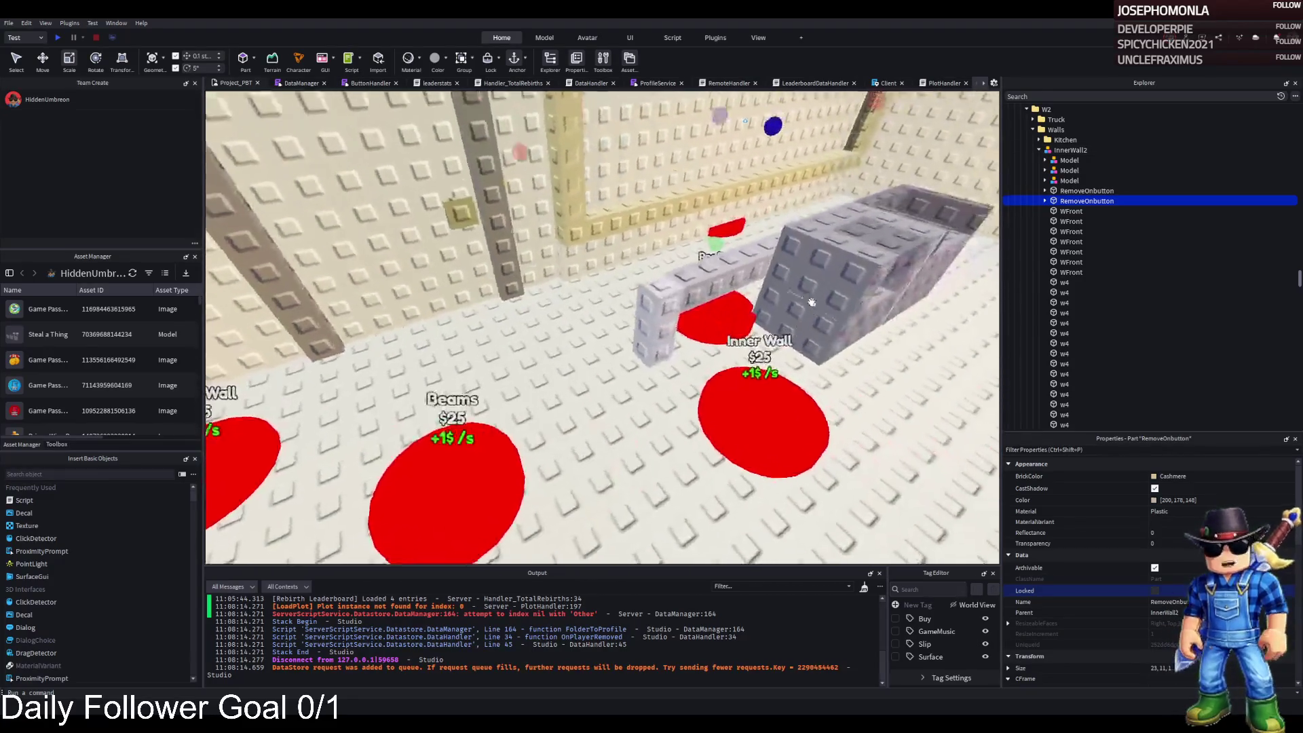
key("w")
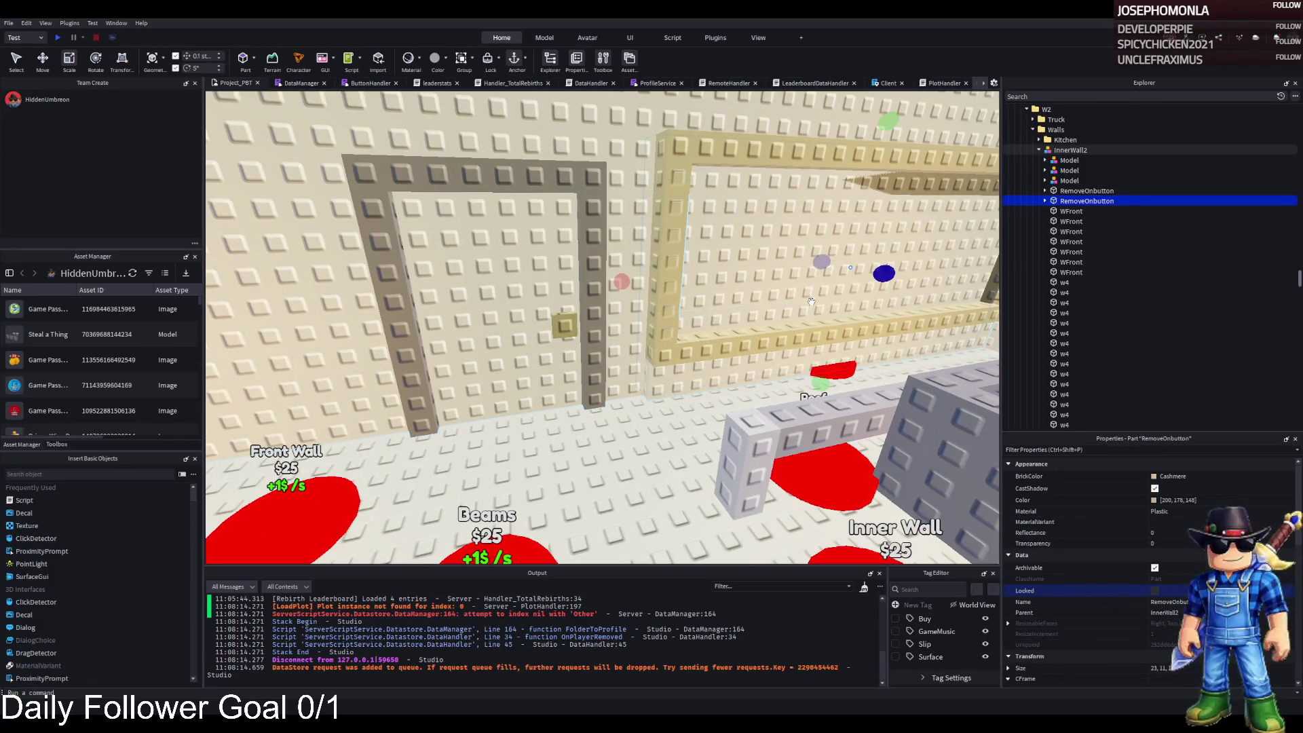
key("s")
key("e")
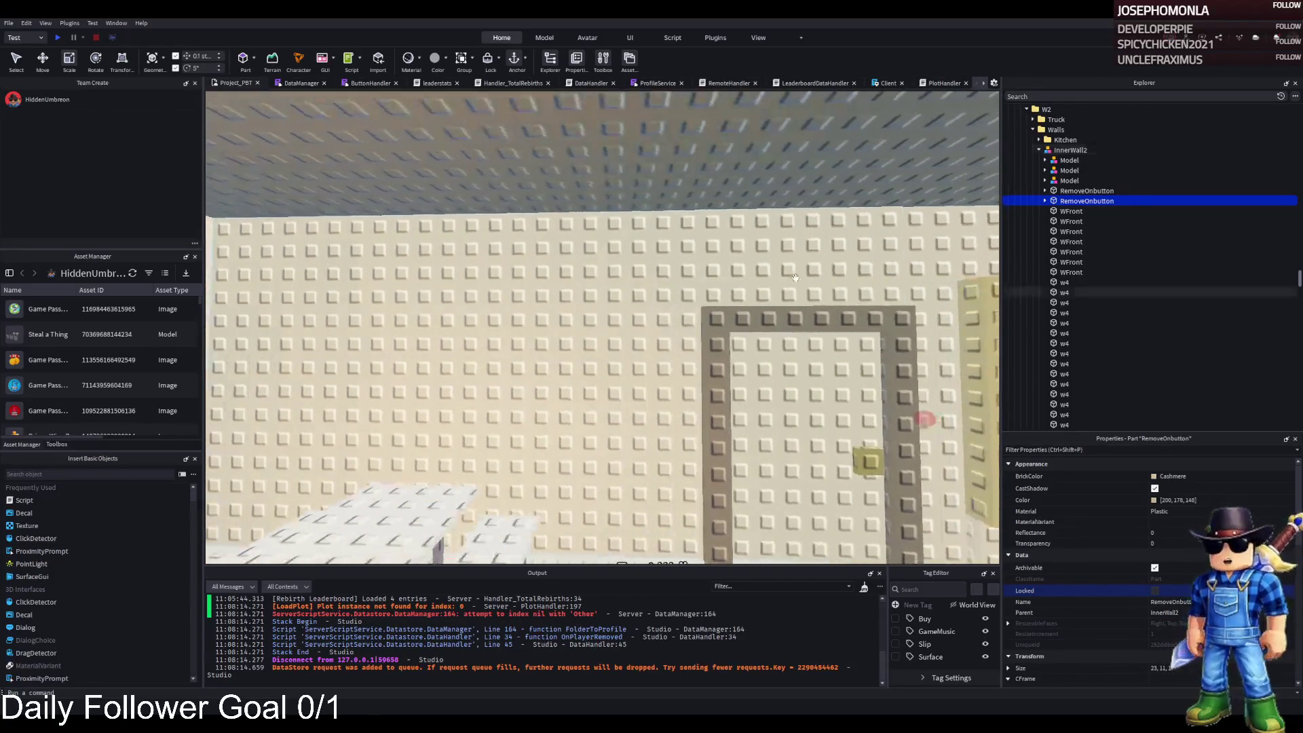
key("d")
left_click(672, 234, "ctrl")
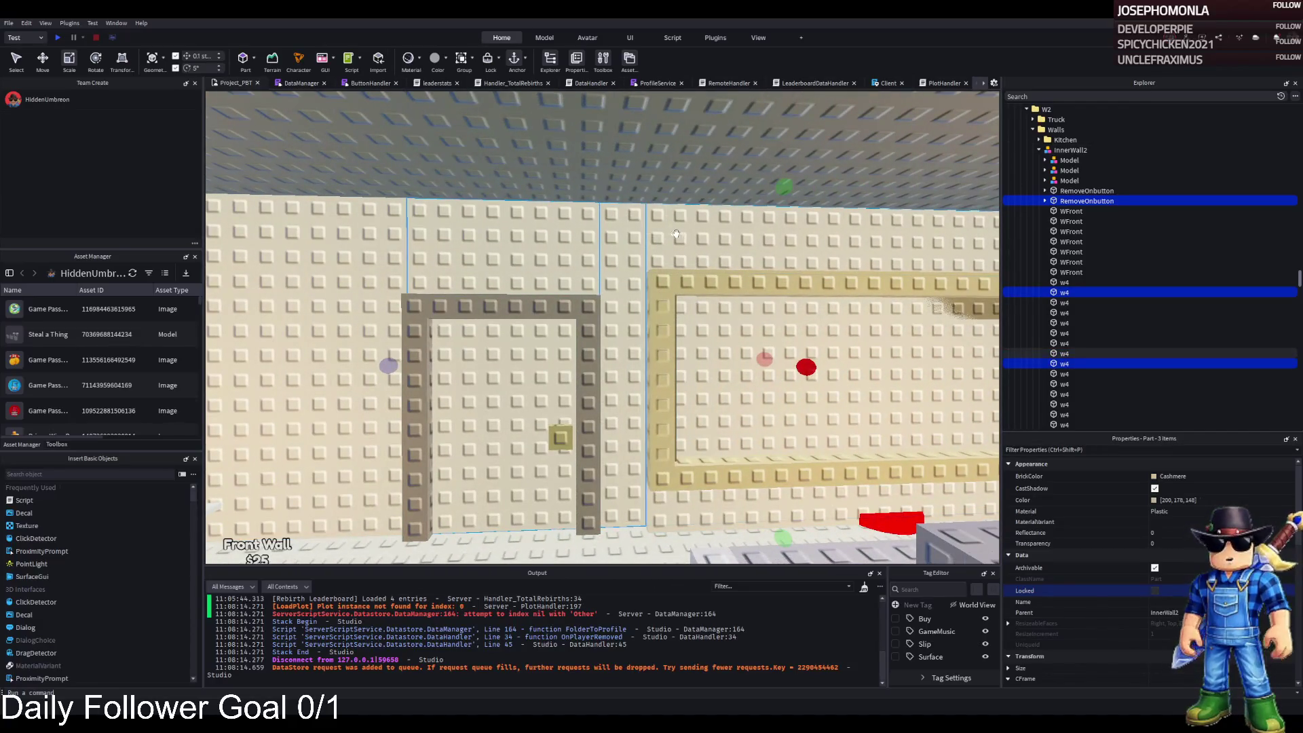
Move the selected wall parts about 11.8 studs with the Move tool
key("q")
key("d")
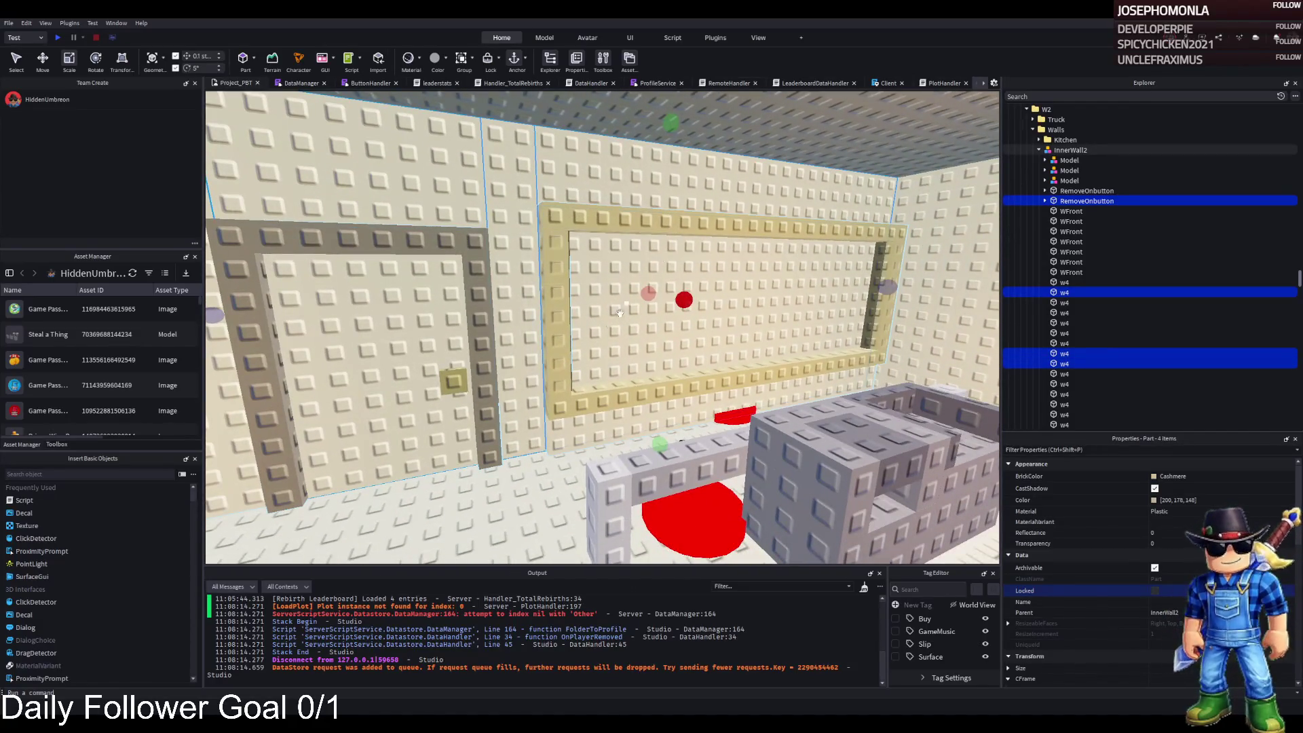
key("ctrl+2")
mouse_move(630, 299)
left_mouse_down()
mouse_move(599, 222)
mouse_move(590, 233)
left_mouse_up()
Add the second RemoveOnbutton and group all six parts into one Model
key("a")
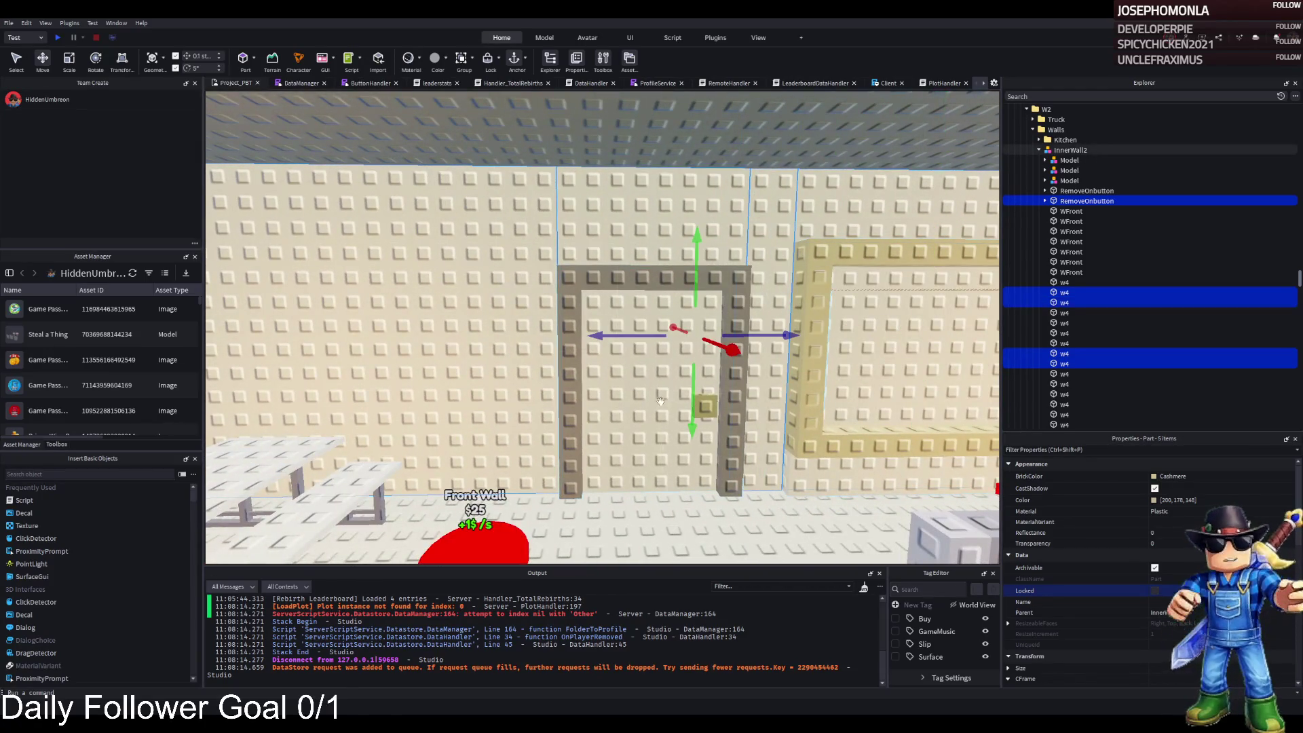
left_click(638, 415, "ctrl")
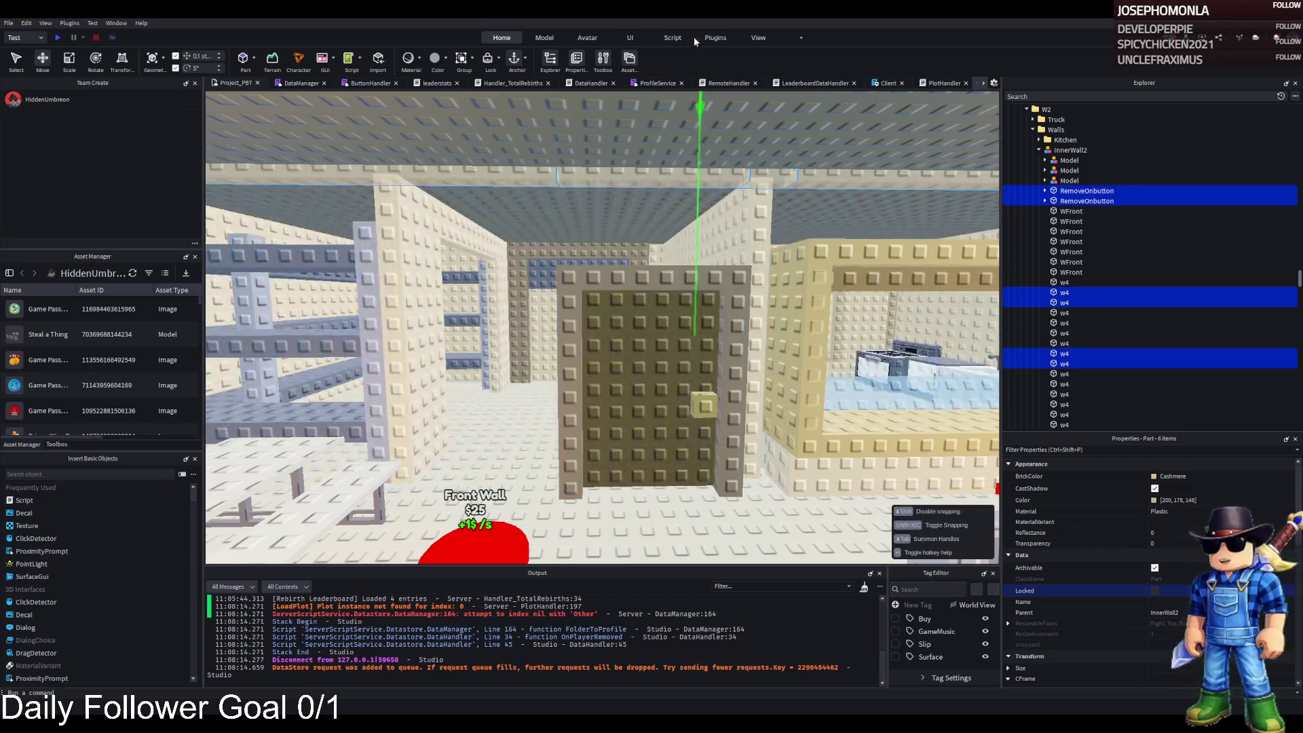
key("f")
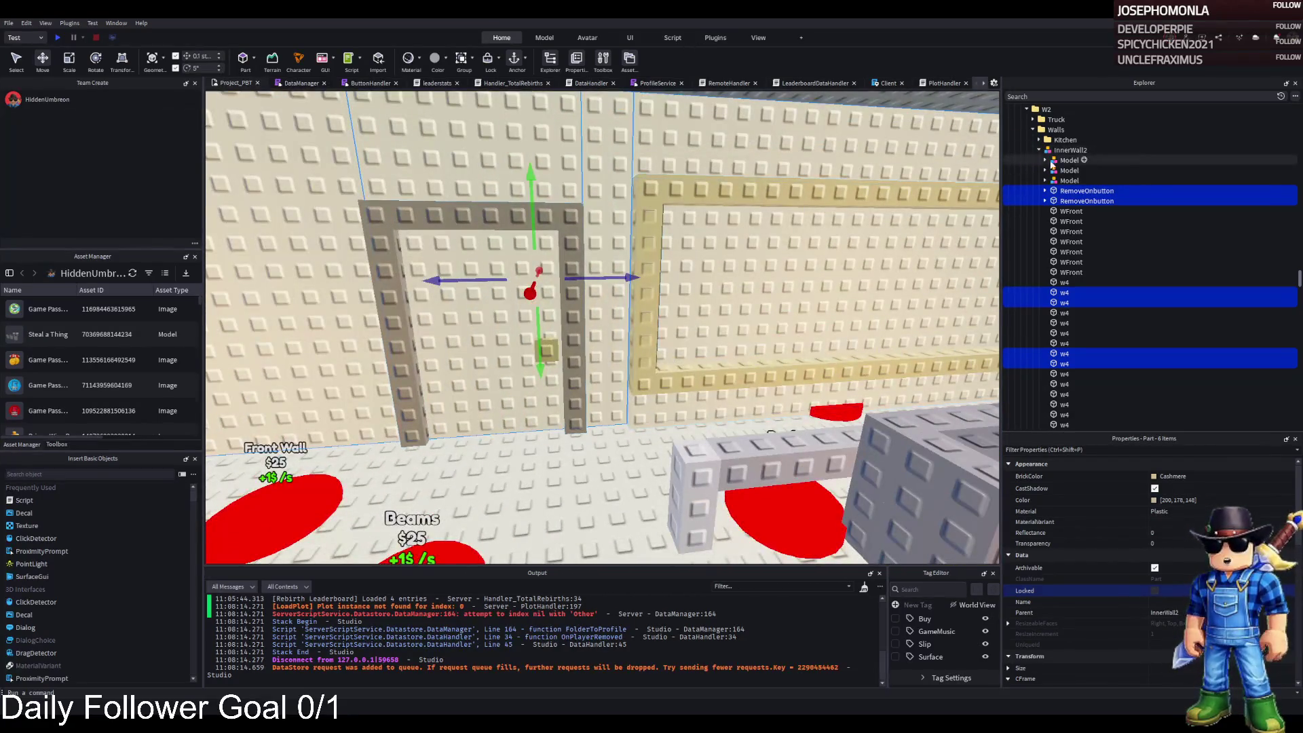
key("ctrl+g")
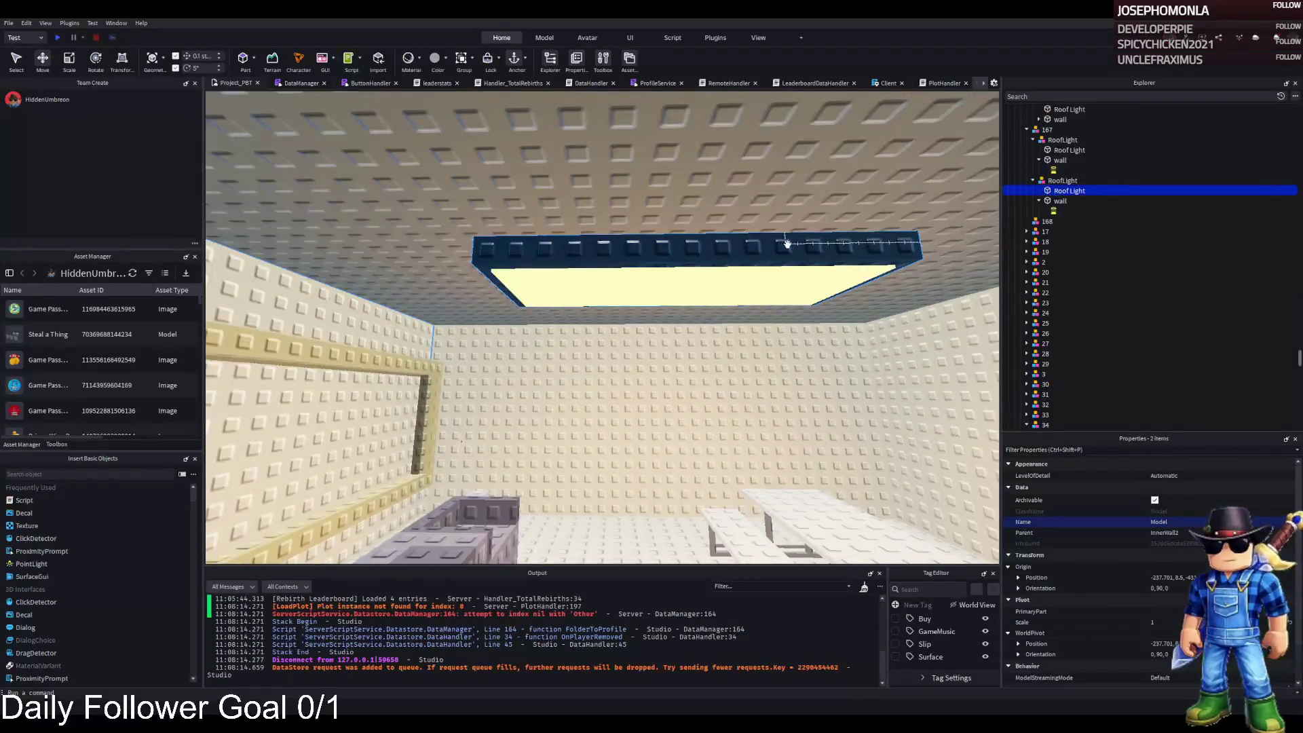
Group the roof-light selection into a default-named Model, move it into 168, then select the Inner Wall pad
key("ctrl+g")
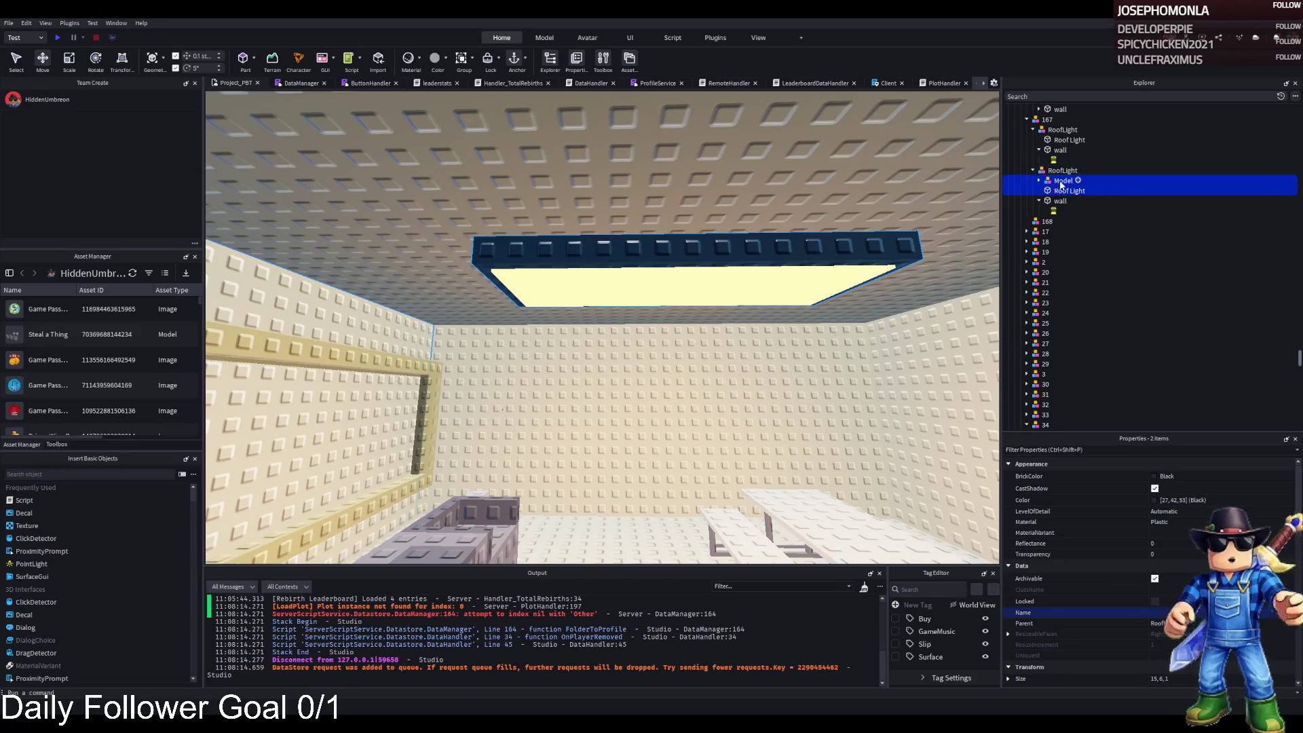
left_click(1056, 182)
key("Return")
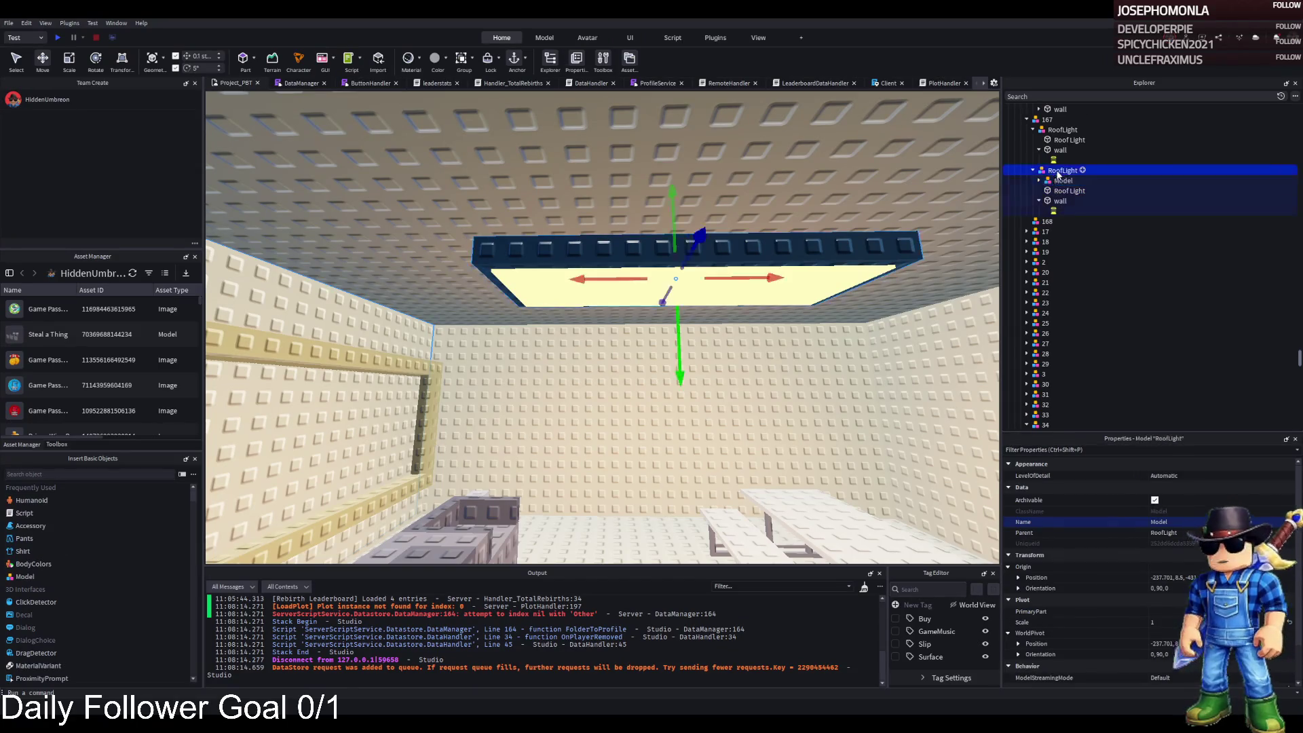
left_click_drag(1053, 226, 1052, 223)
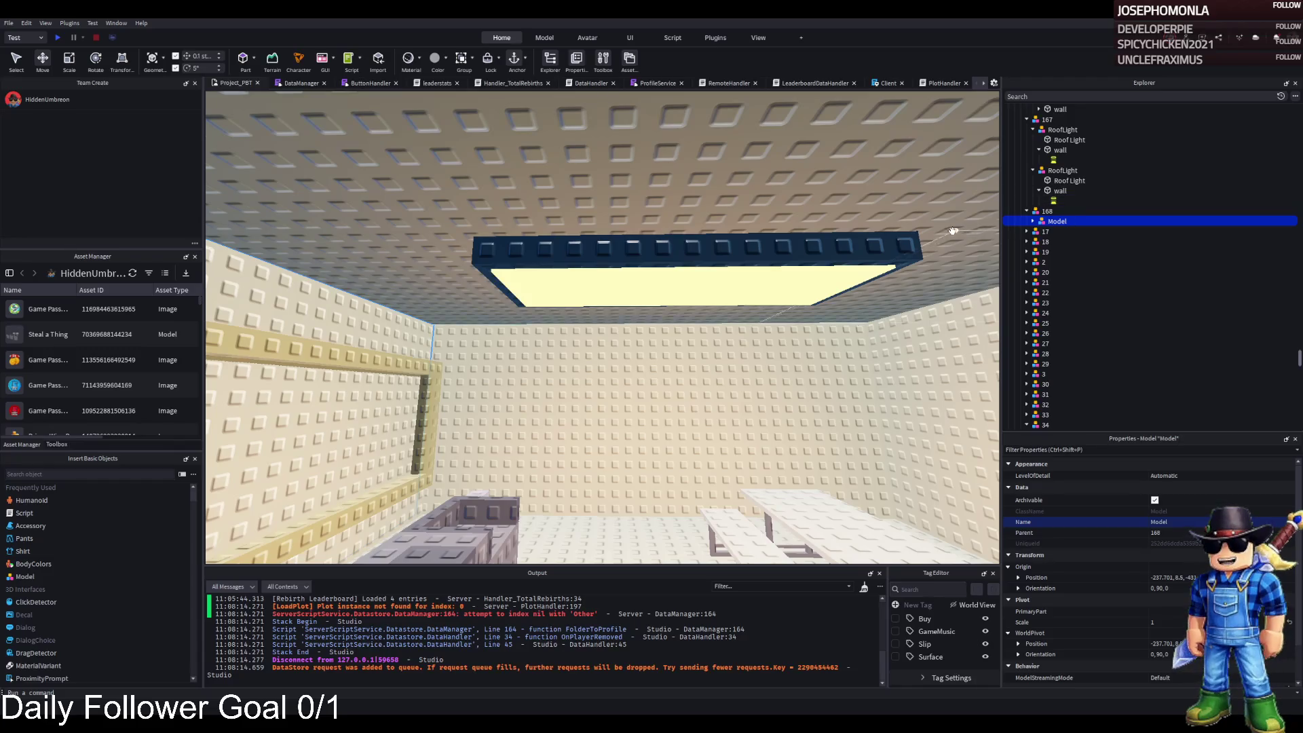
scroll(478, 424, "up", 3)
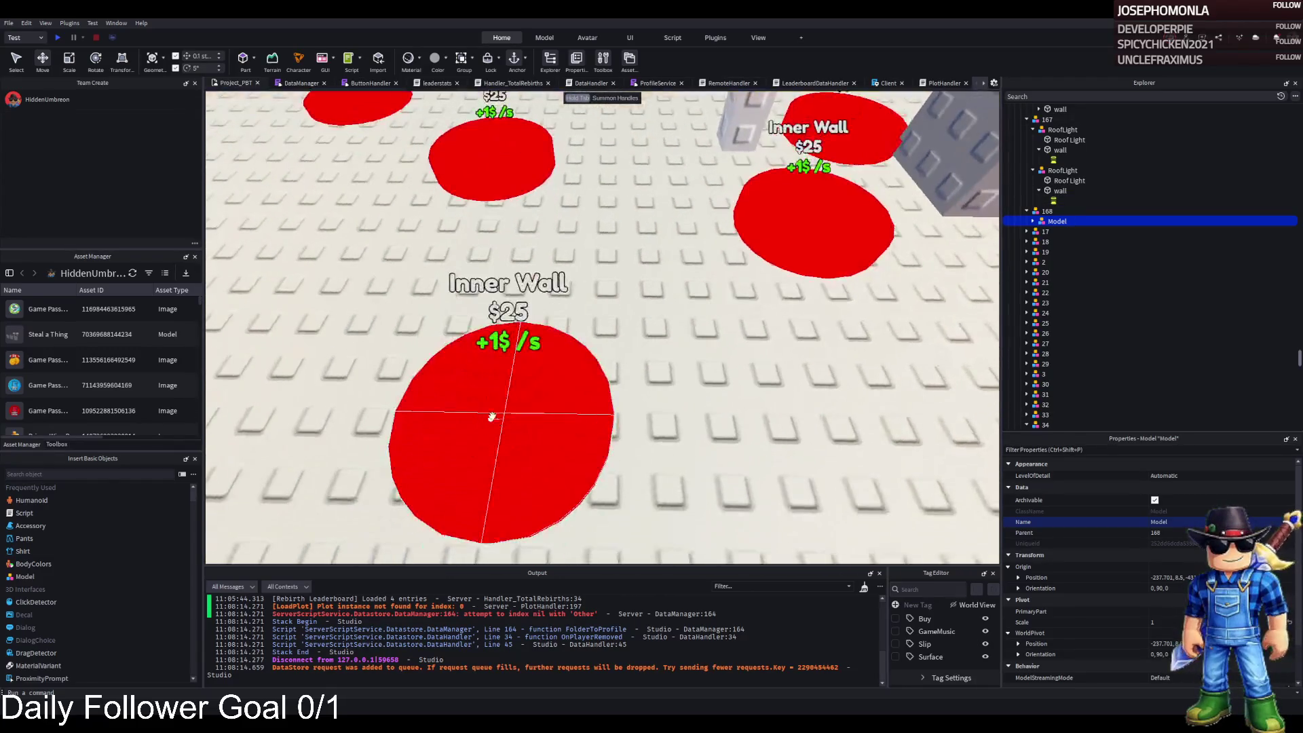
left_click(485, 428)
scroll(408, 305, "down", 3)
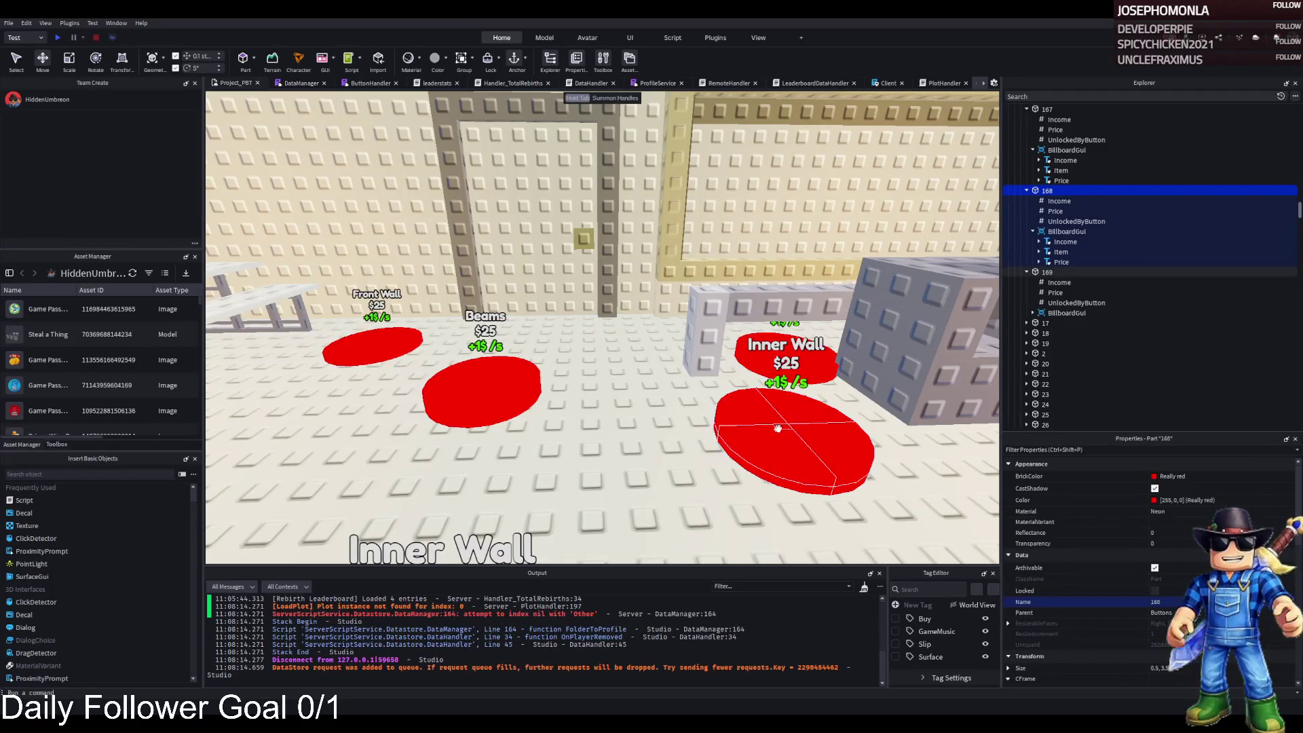
Change the Inner Wall pad's Item label text to Wooden Frame
scroll(785, 425, "down", 5)
scroll(684, 428, "up", 2)
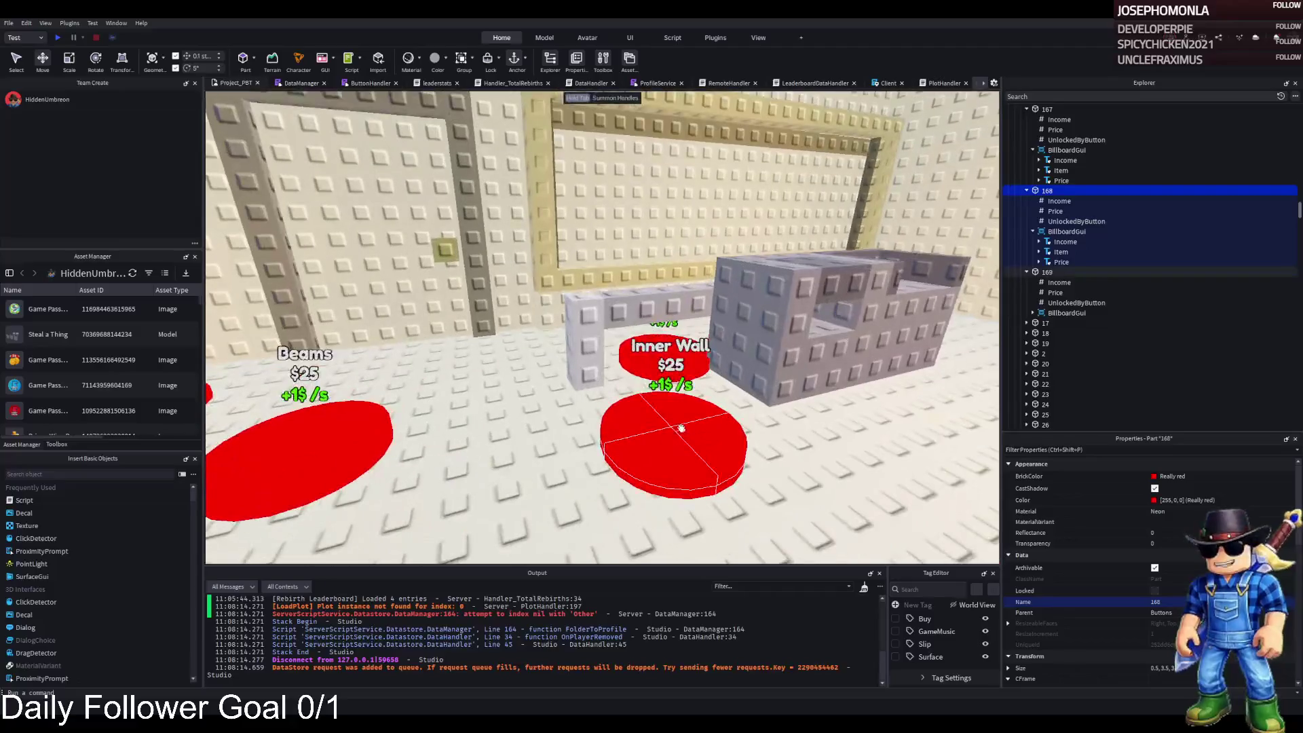
scroll(676, 428, "down", 4)
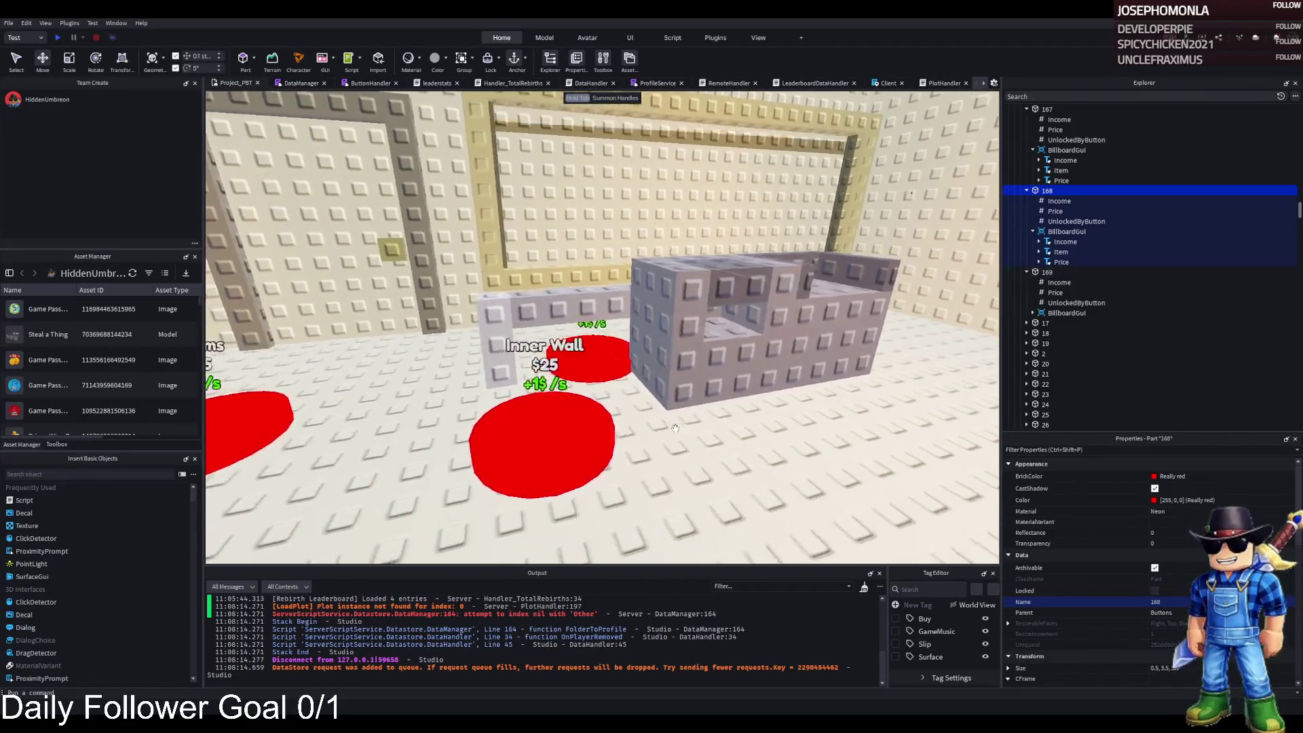
scroll(675, 428, "down", 5)
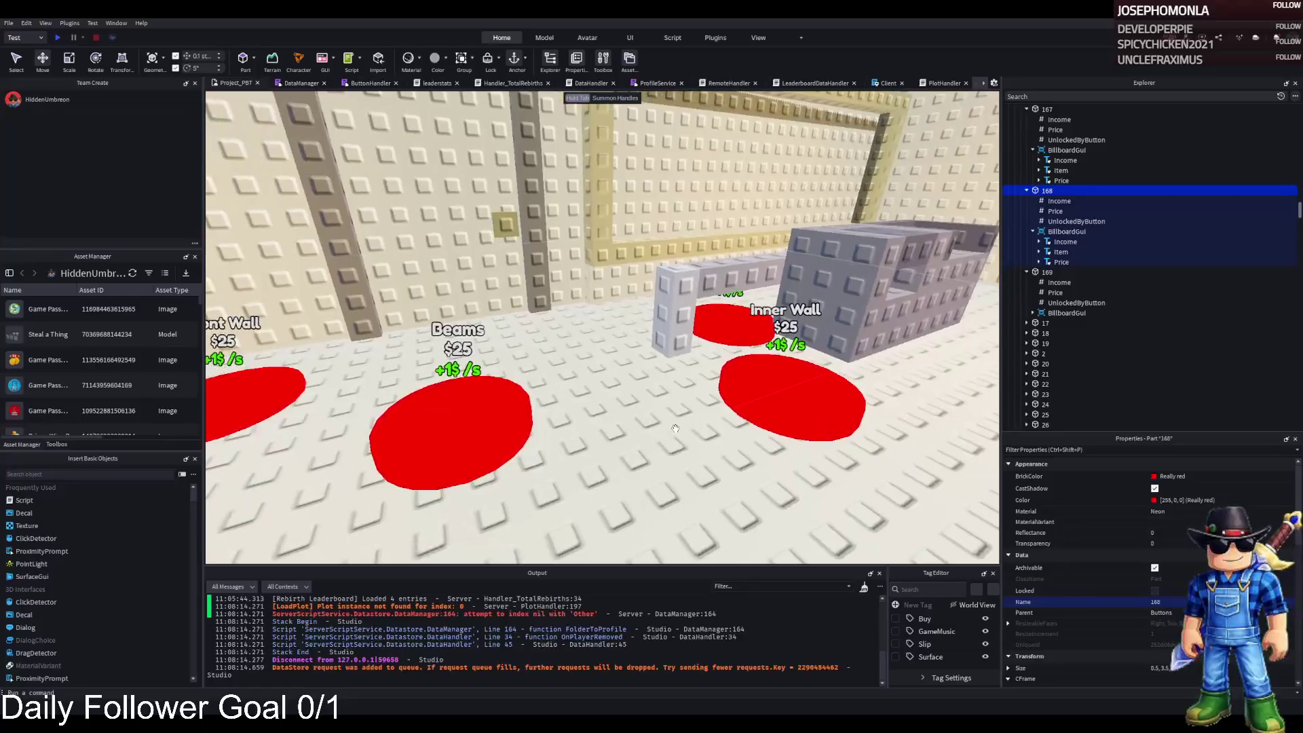
left_click_drag(781, 421, 603, 440)
left_click(1033, 313)
left_click(1061, 333)
scroll(1147, 577, "down", 4)
left_click(1168, 638)
type("Wooden")
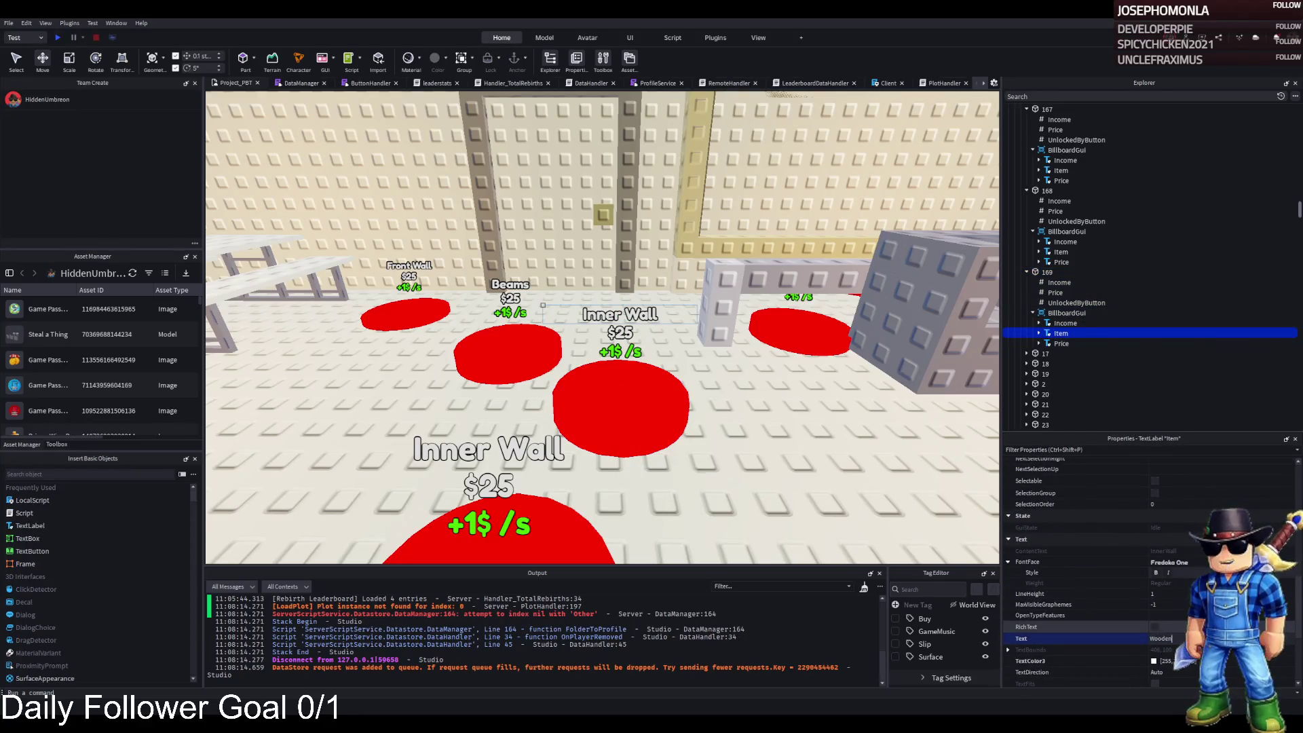
type(" Frame")
key("Return")
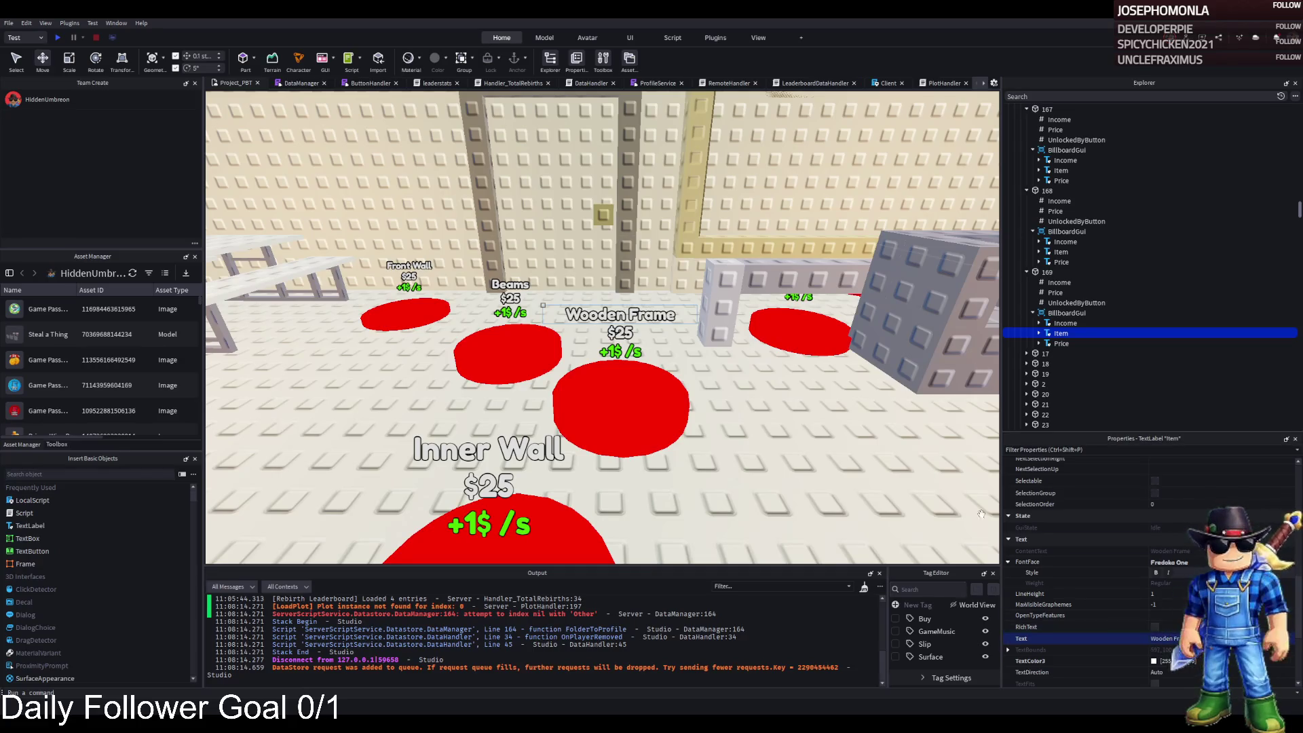
Inspect the RemoveOnButton value stored in the removal marker above the pad
left_click(685, 404)
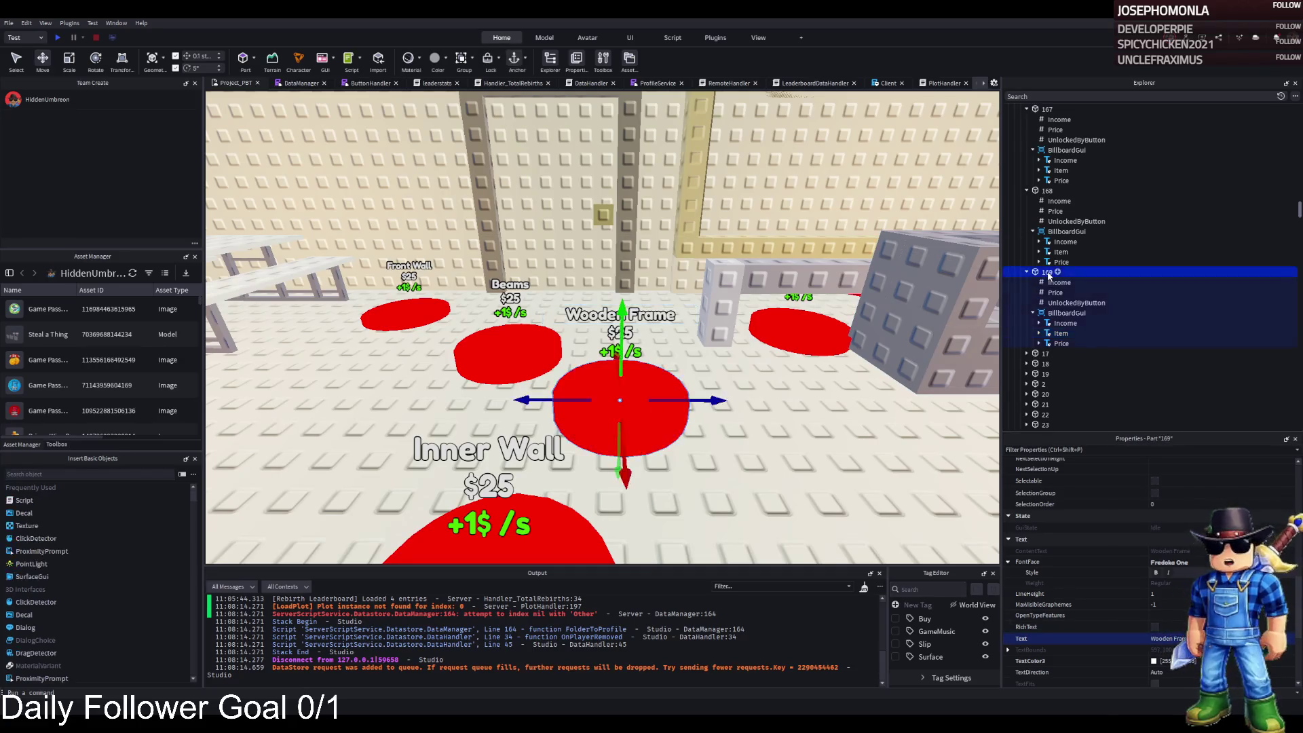
left_click(556, 204)
left_click(1038, 191)
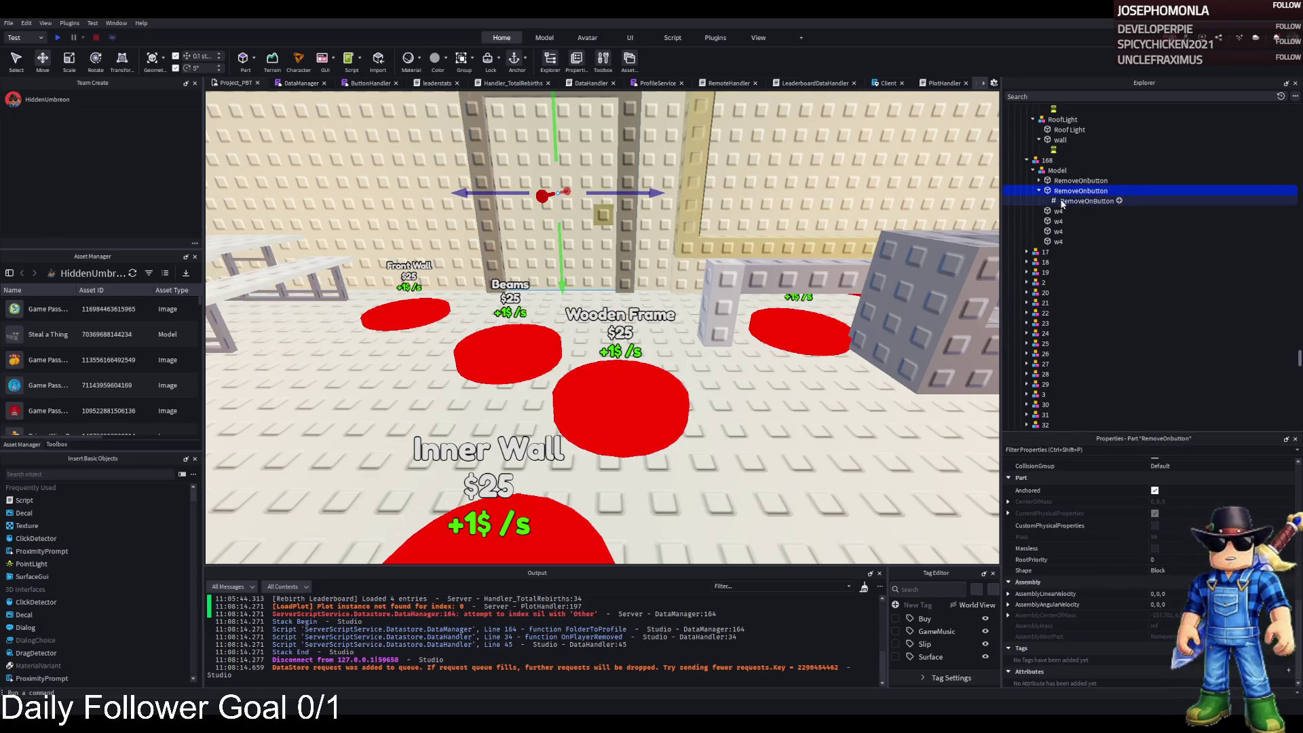
left_click(1086, 201)
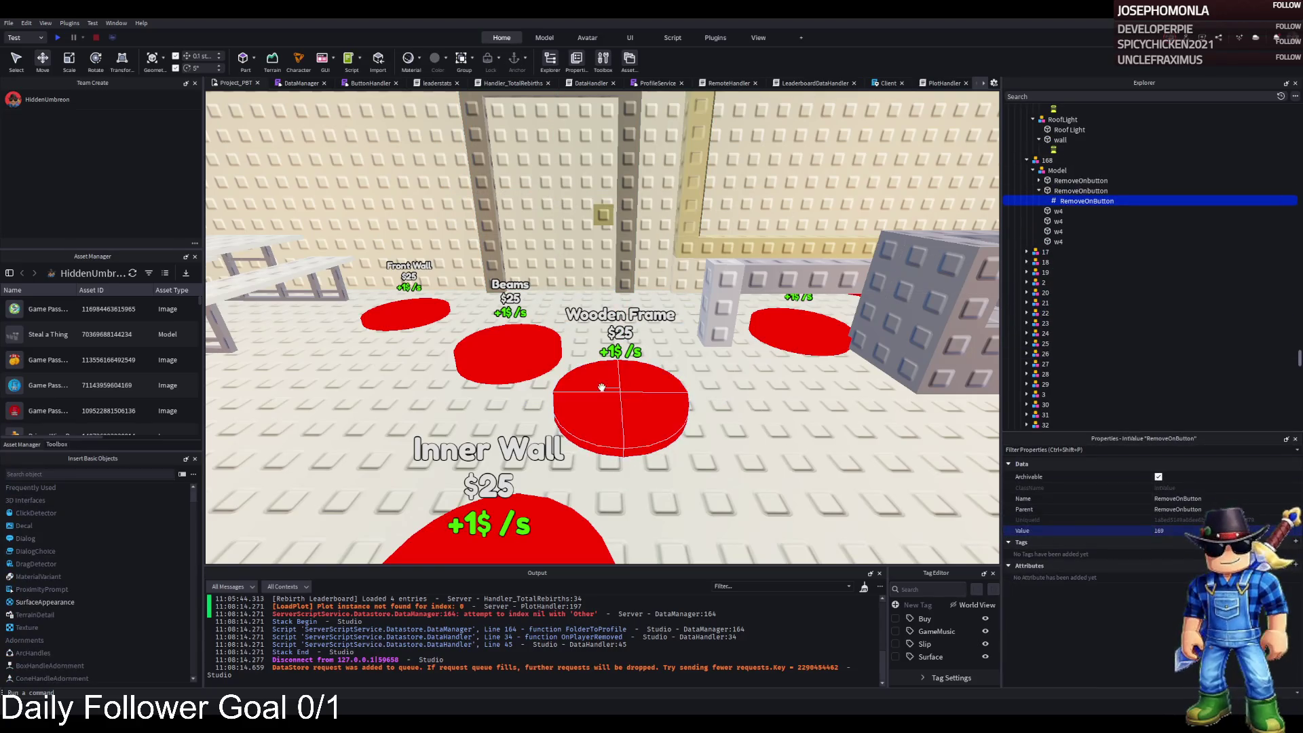
left_click(623, 406)
Duplicate the Wooden Frame pad, slide the copy along its axis, and shift both pads right
key("ctrl+d")
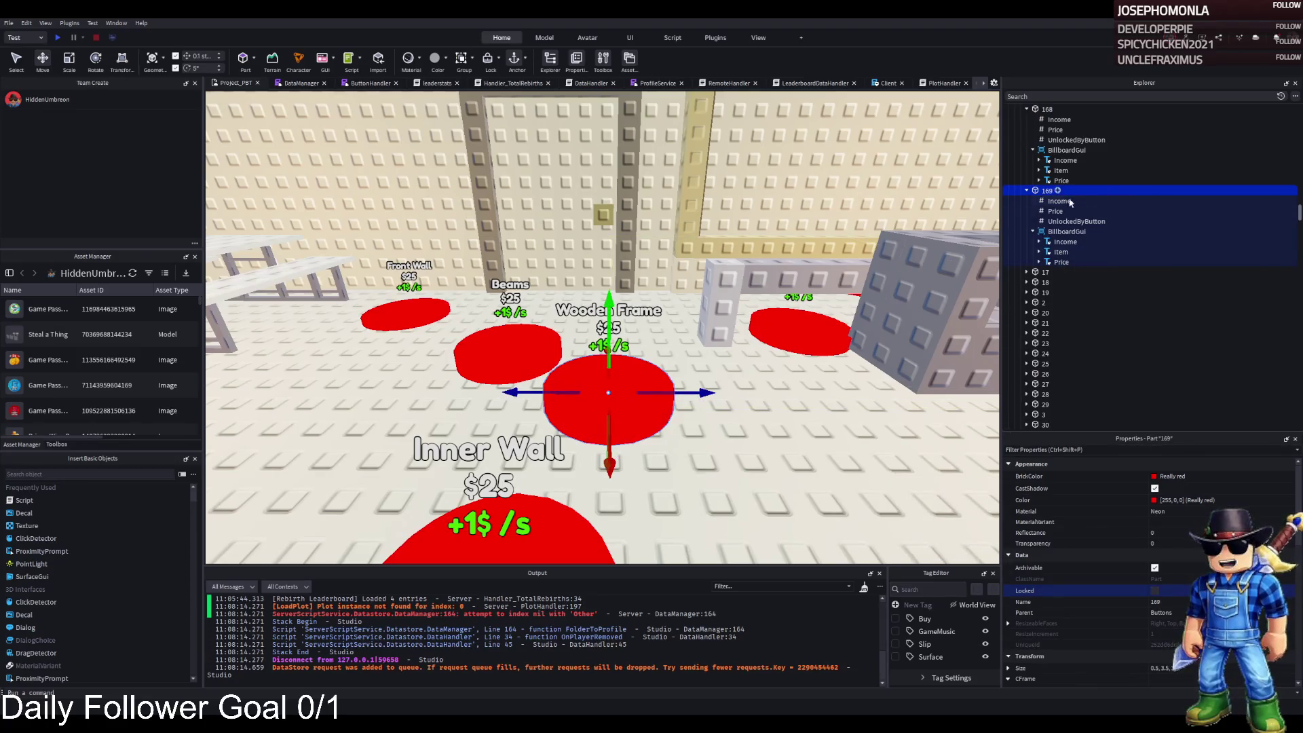
key("e")
left_click_drag(602, 441, 599, 338)
left_click(575, 435)
left_click(405, 411, "ctrl")
left_click_drag(571, 415, 642, 407)
key("d")
left_click(573, 285)
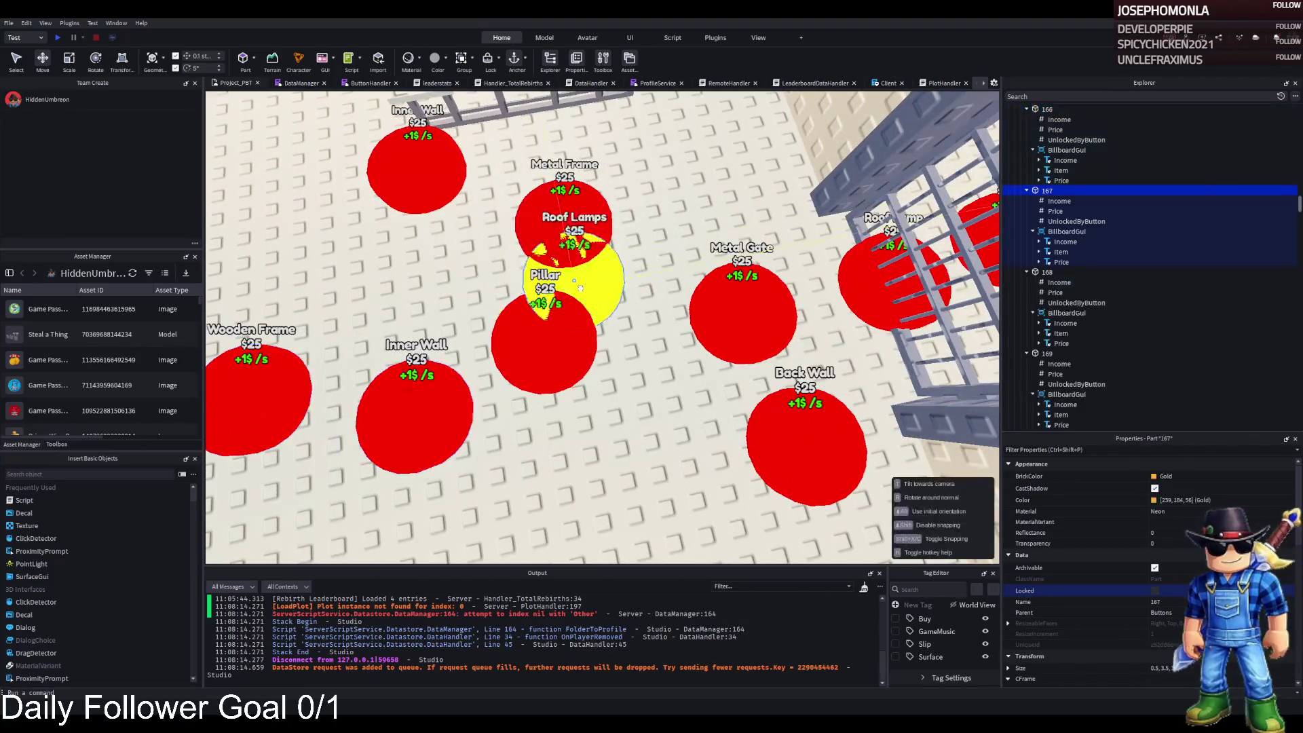
Nudge the Wooden Frame pad, then duplicate it and place the copy beside the original
key("a")
left_click(627, 399)
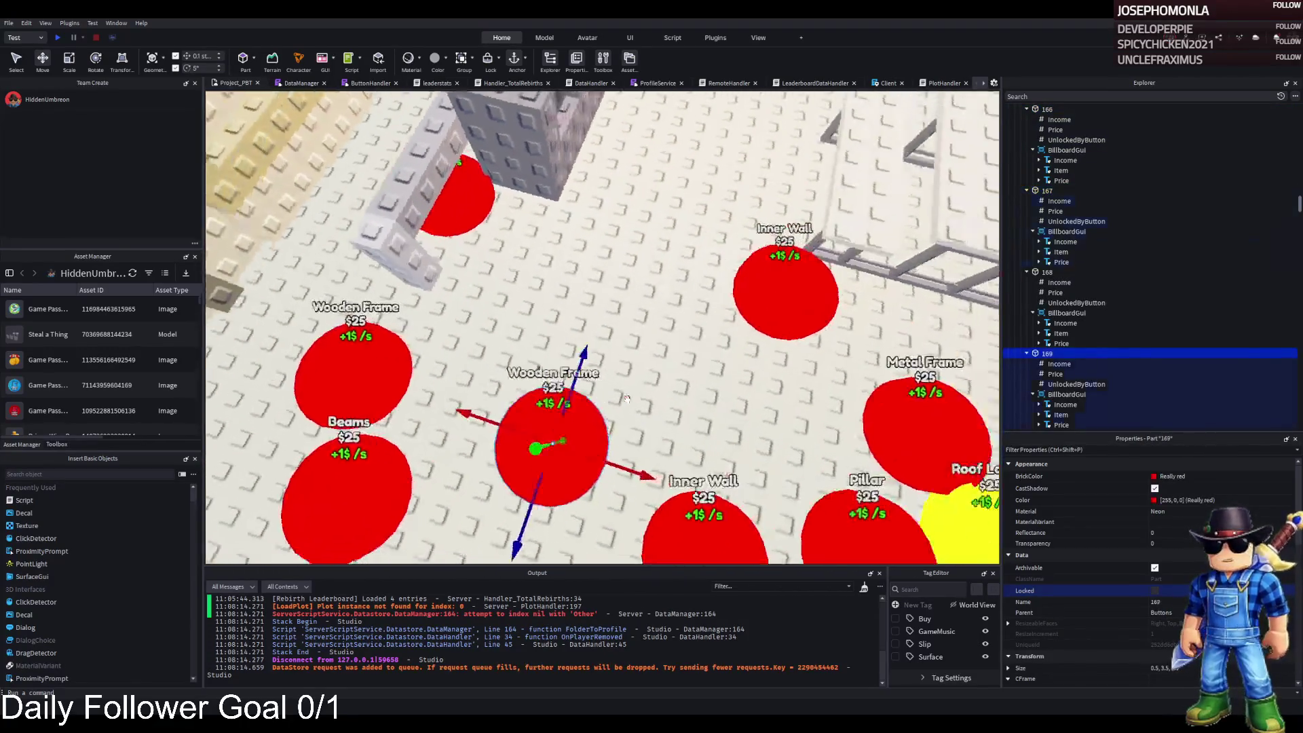
key("s")
key("Left")
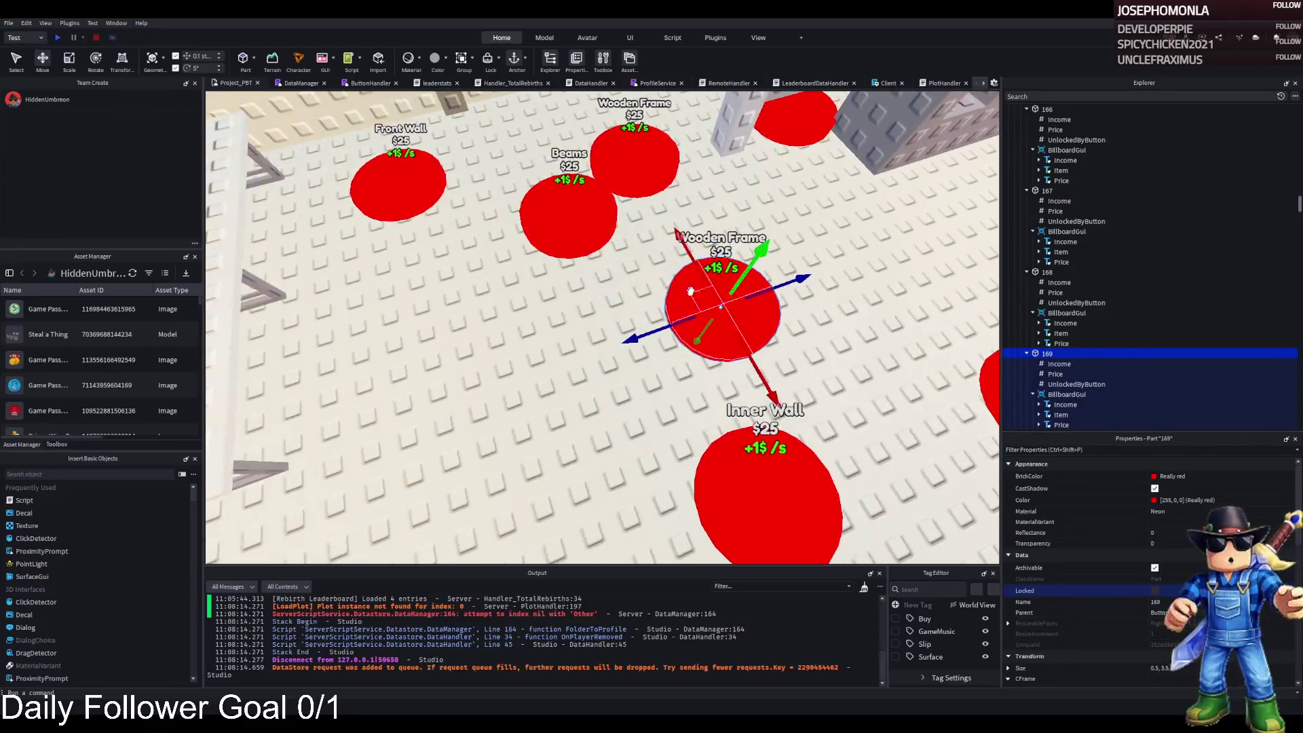
left_click_drag(665, 327, 646, 333)
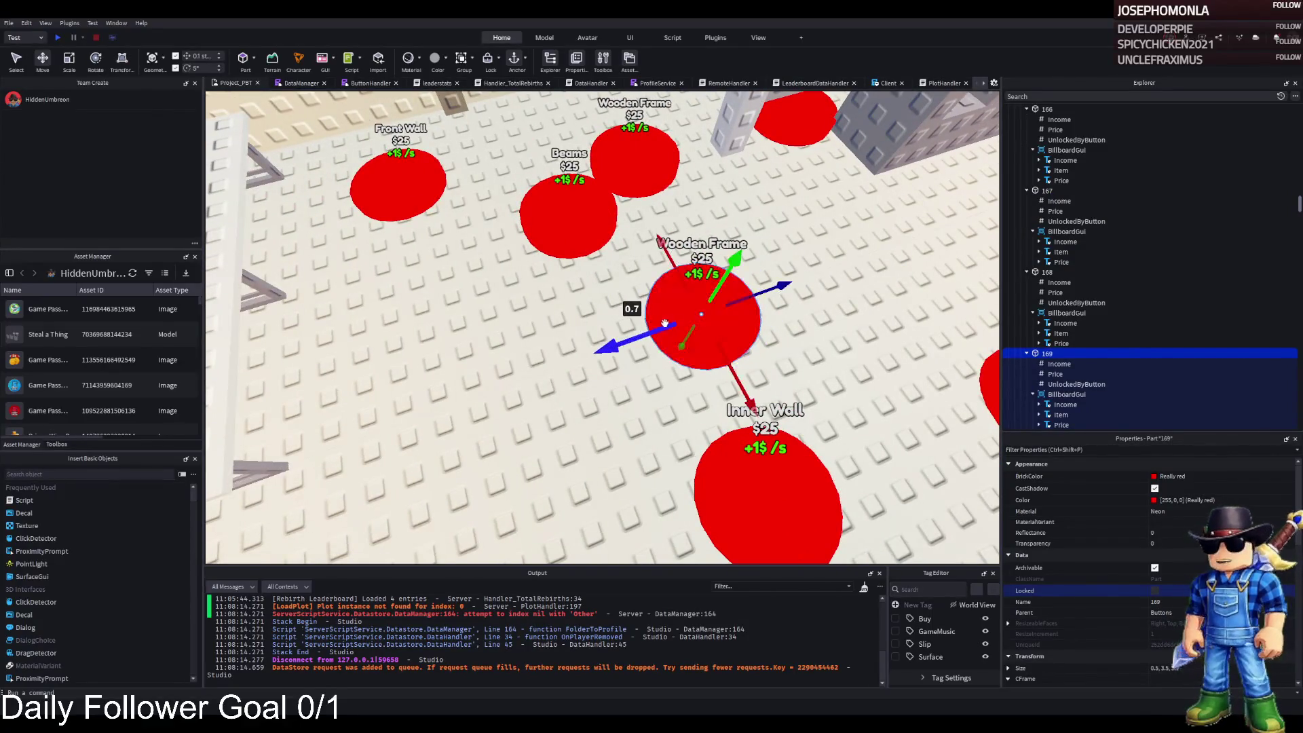
key("ctrl+d")
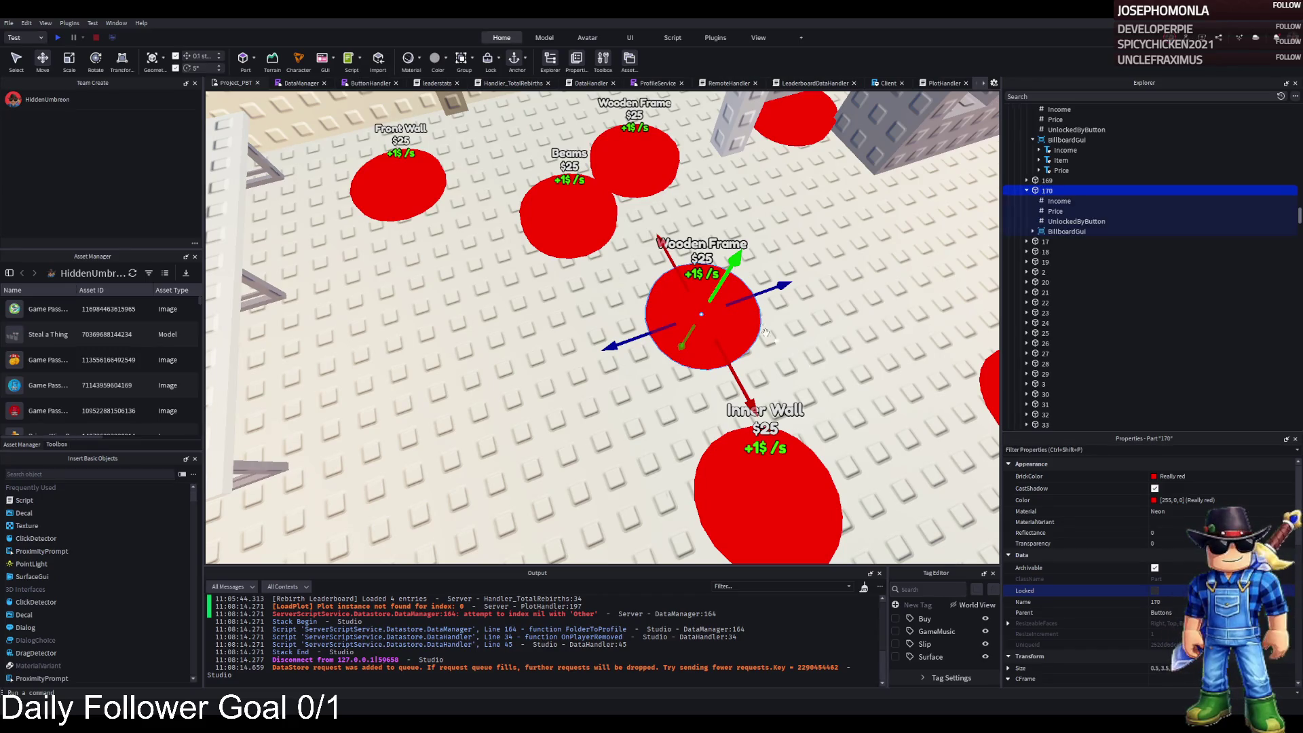
left_click_drag(728, 350, 711, 342)
left_click_drag(665, 258, 672, 266)
Set the copied pad's Item label text to Door and select the InnerWall2 doorframe model
left_click(1033, 231)
left_click(1061, 252)
scroll(1086, 577, "down", 10)
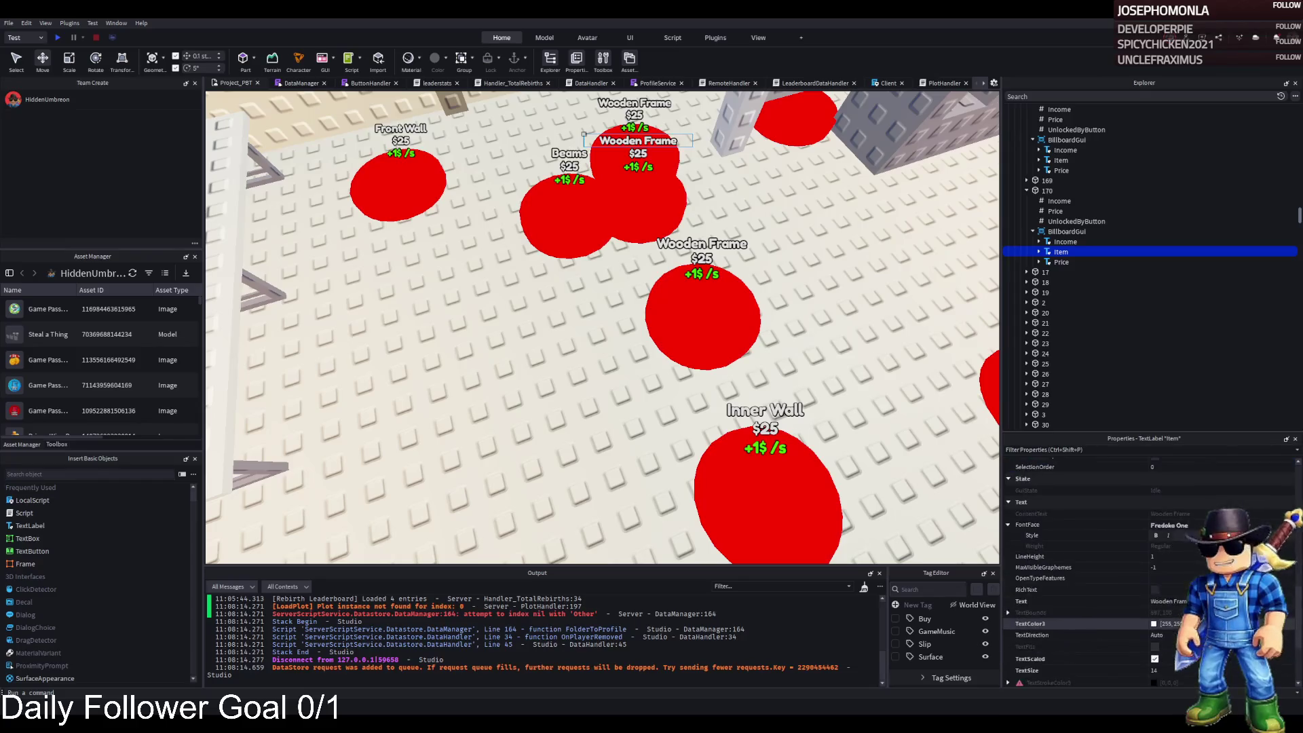
left_click(1169, 601)
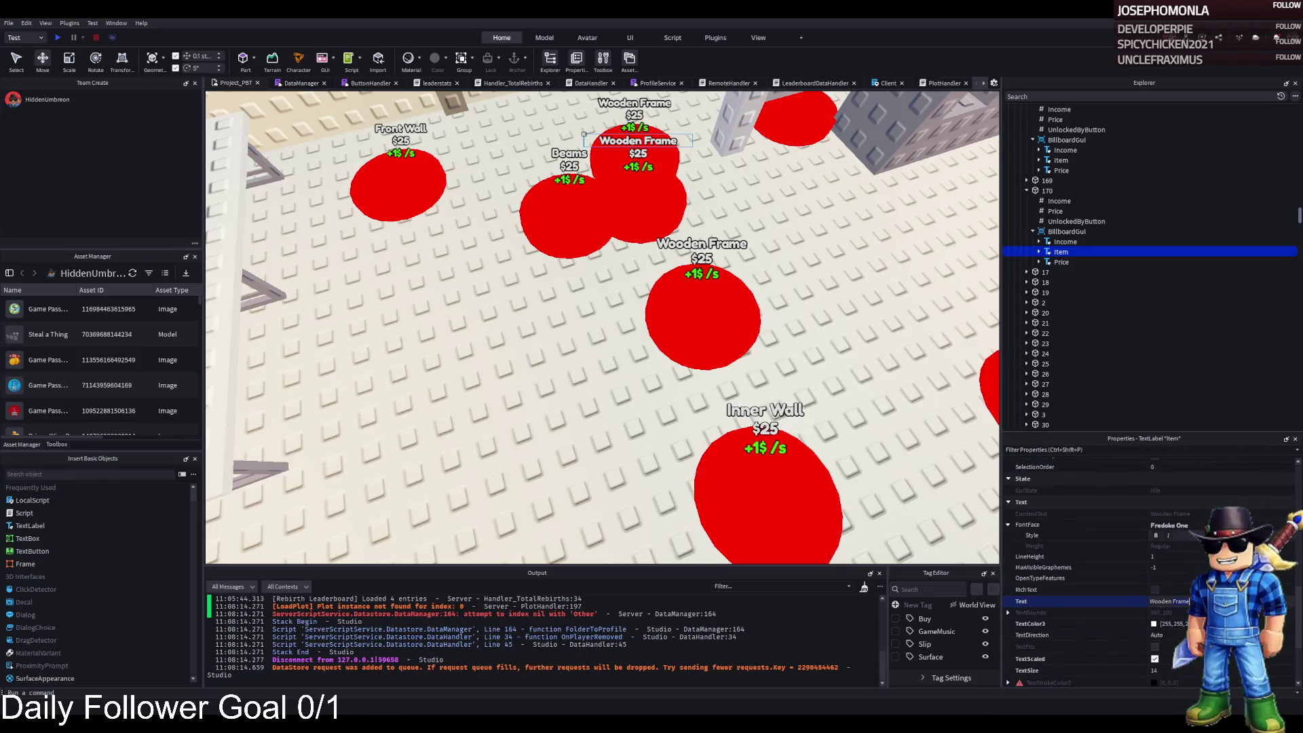
type("Door")
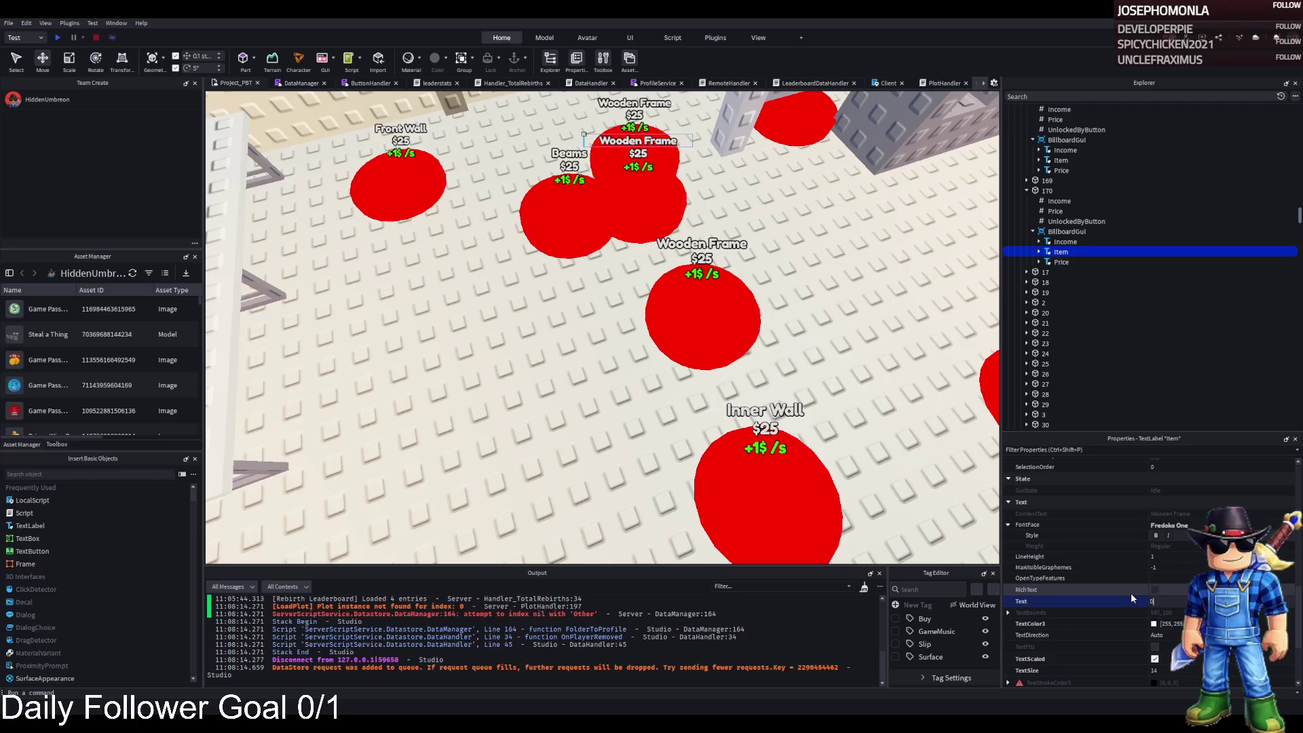
key("Return")
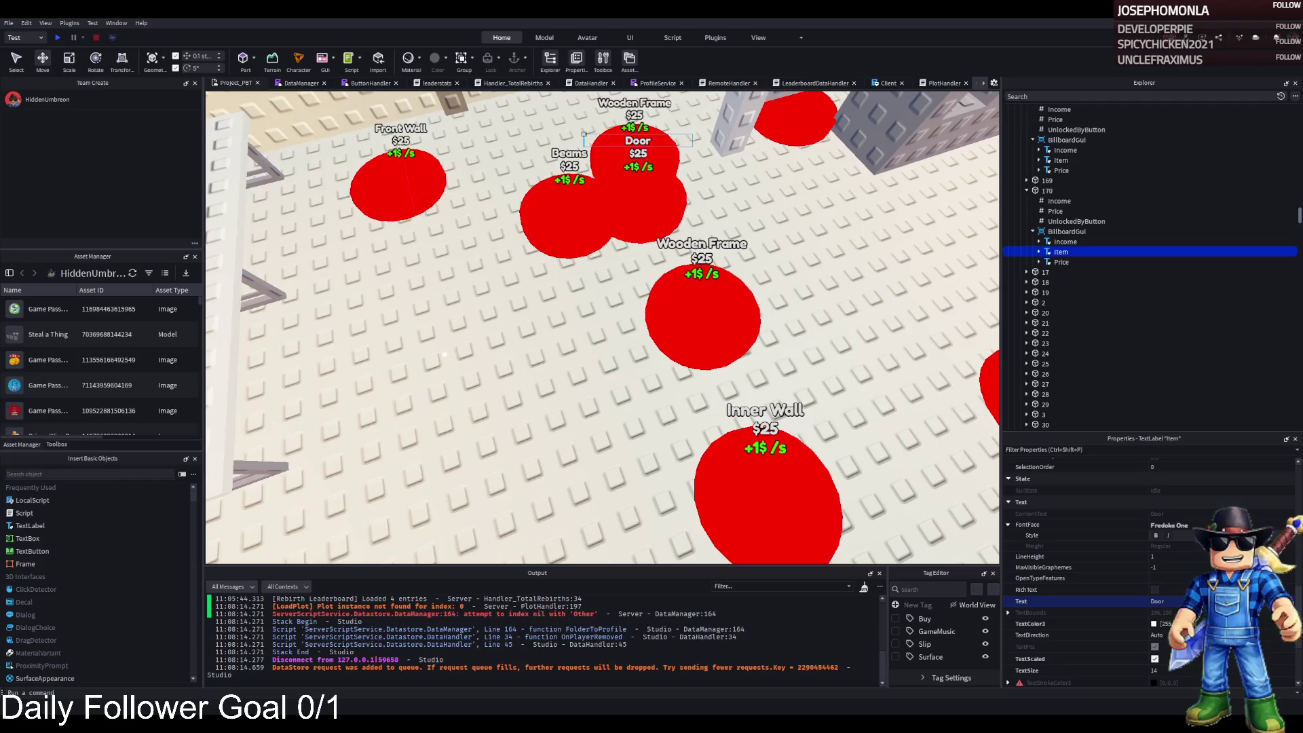
mouse_move(492, 297)
left_mouse_down()
mouse_move(566, 300)
mouse_move(623, 236)
left_mouse_up()
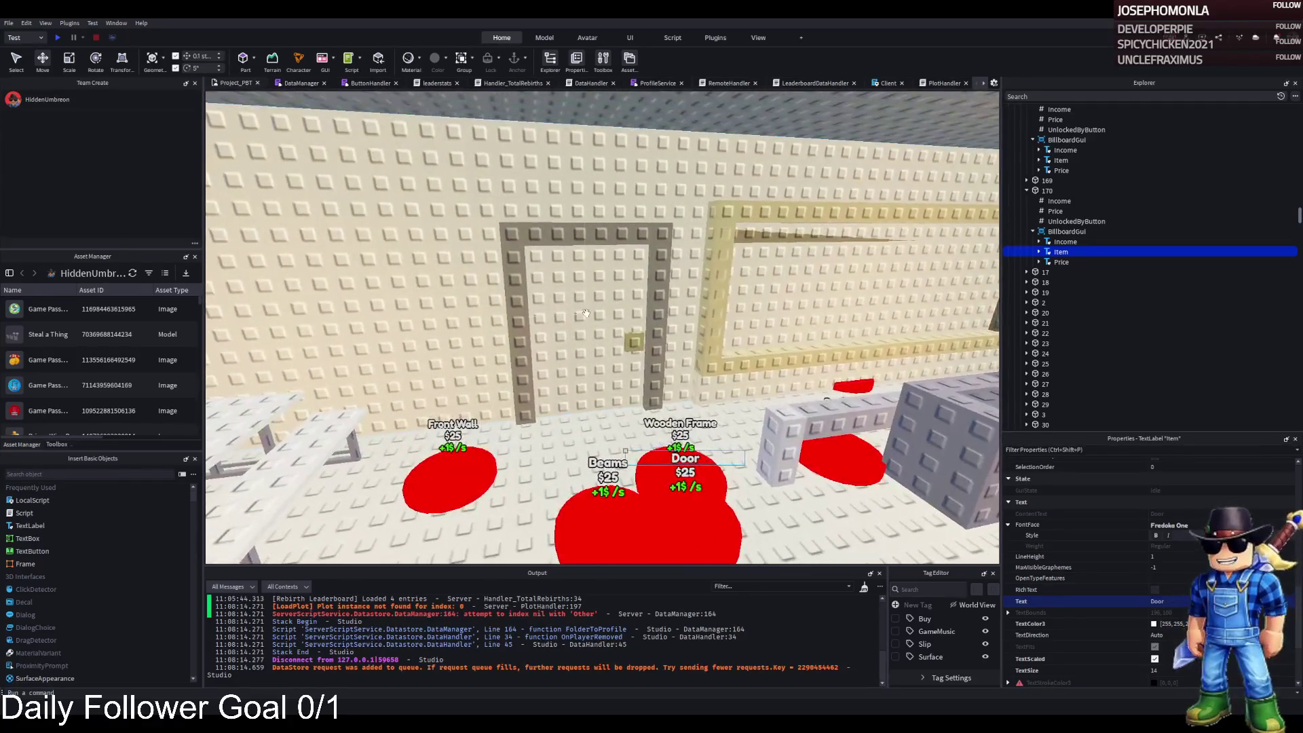
left_click(623, 235)
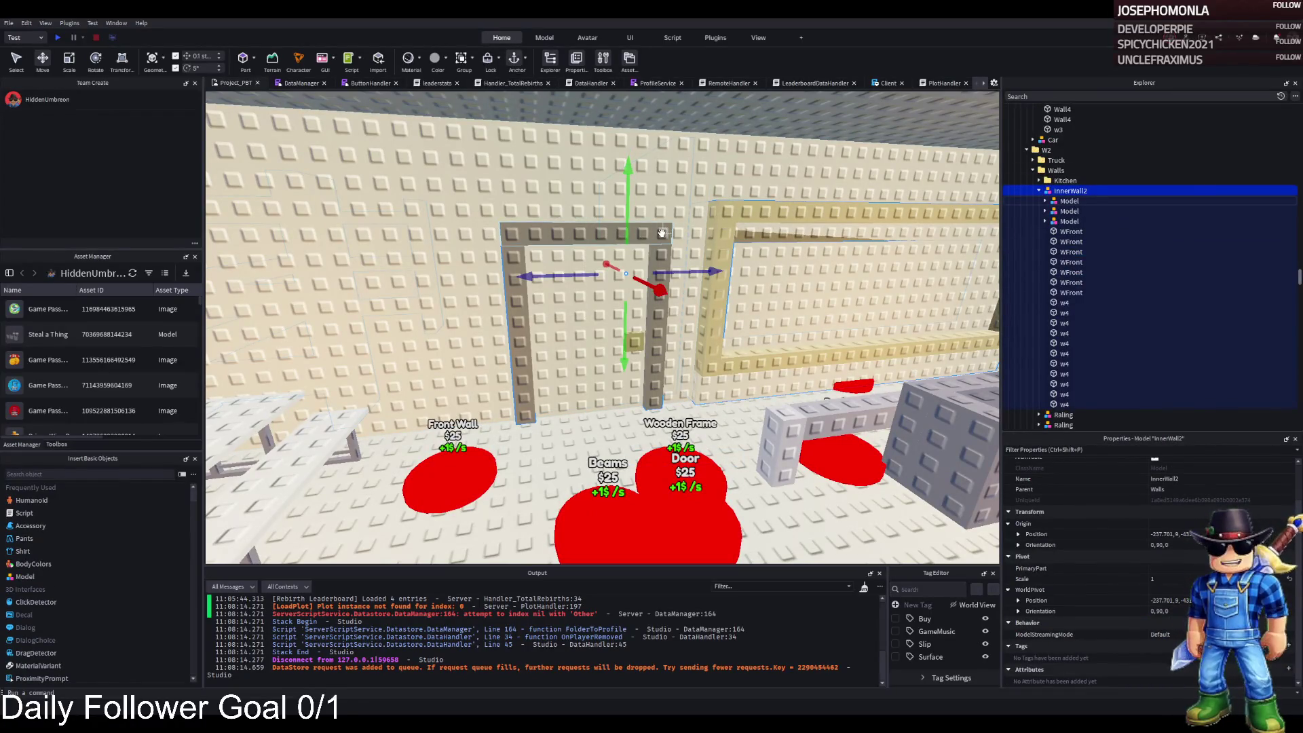
Review the models inside InnerWall2 and add the neighbouring wall piece to the selection
left_click(1068, 202)
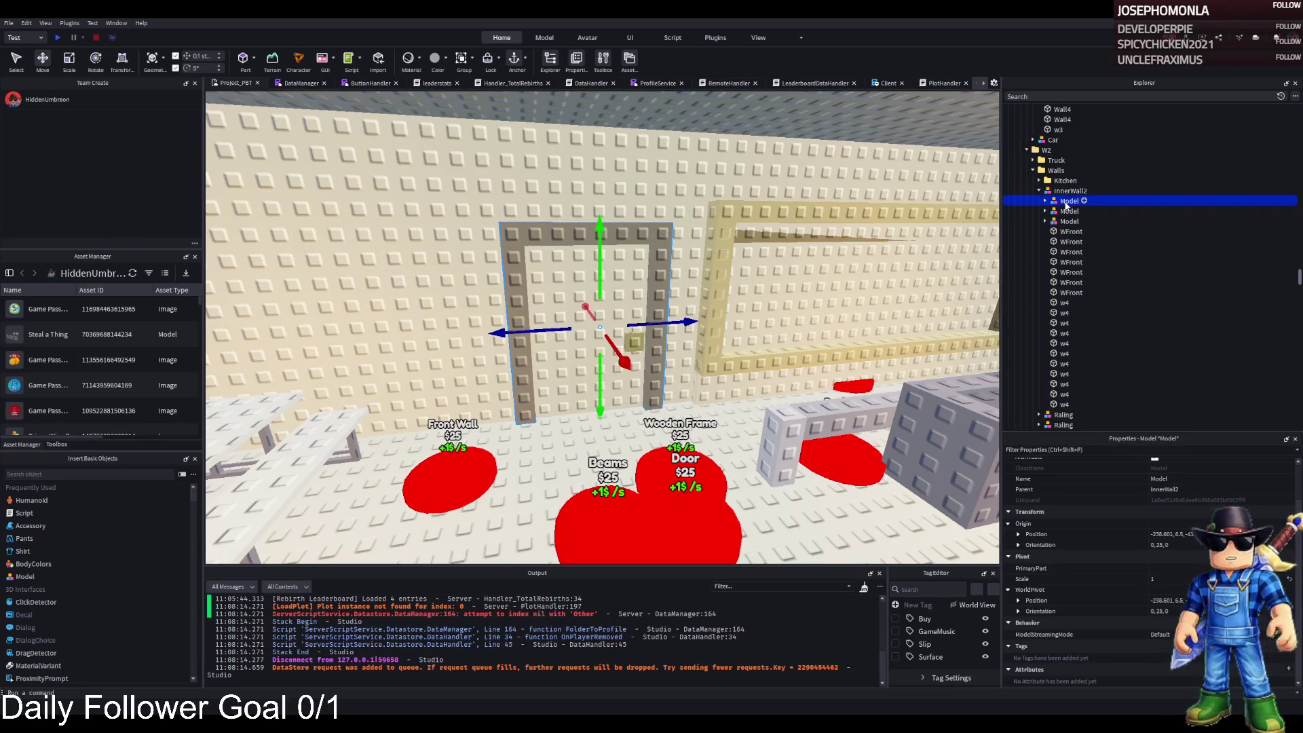
key("Down")
key("Down")
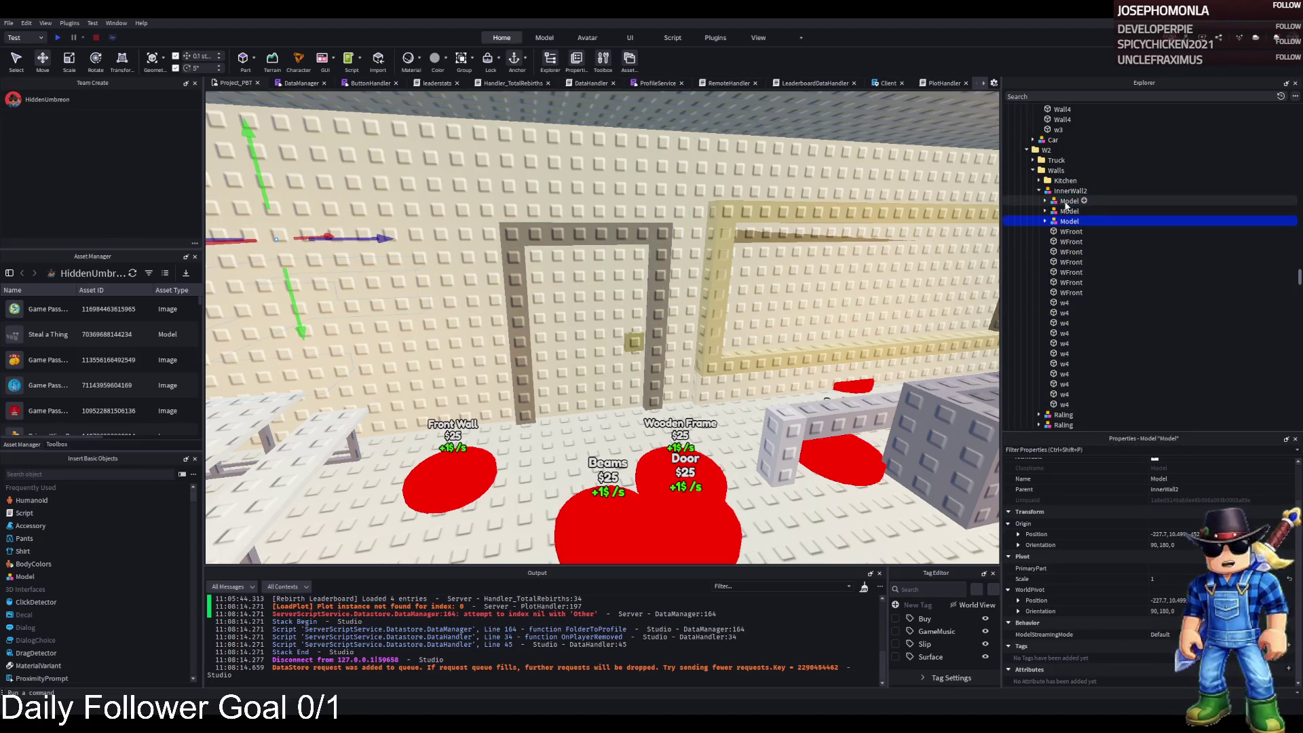
left_click(1067, 202)
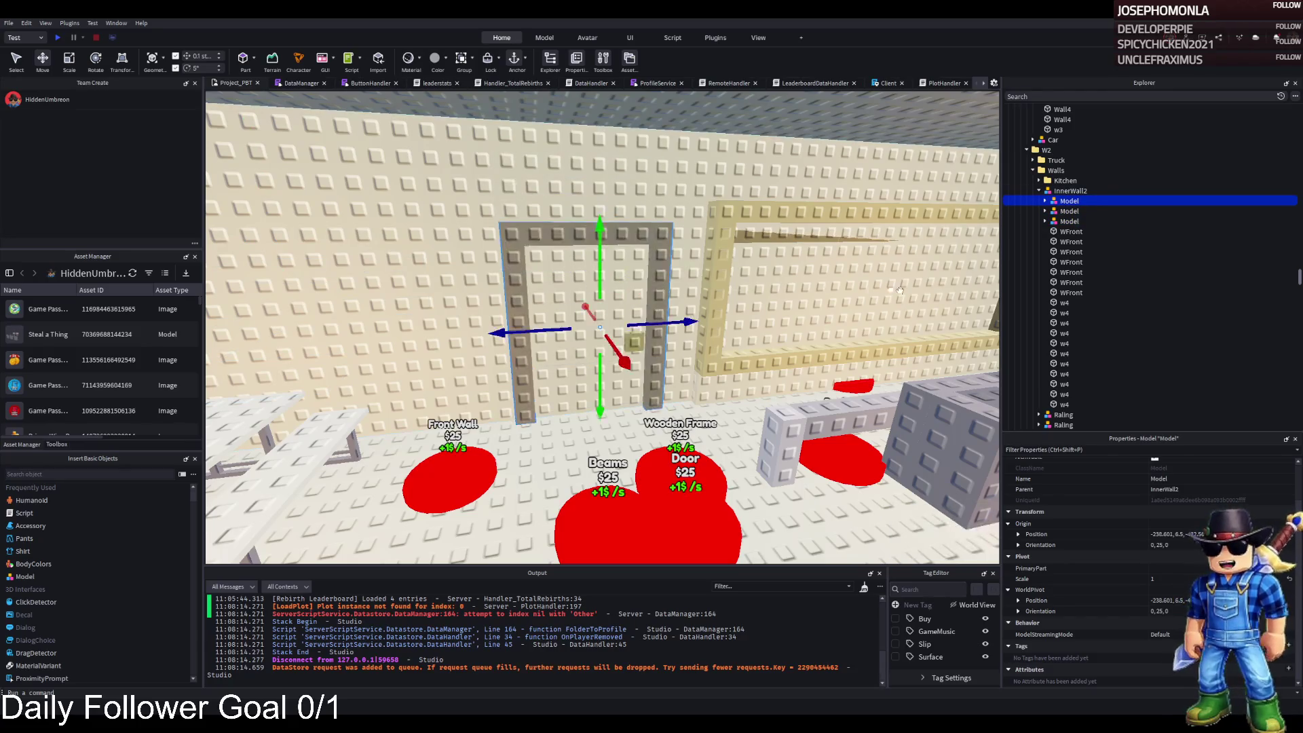
key("d")
left_click(665, 190, "ctrl")
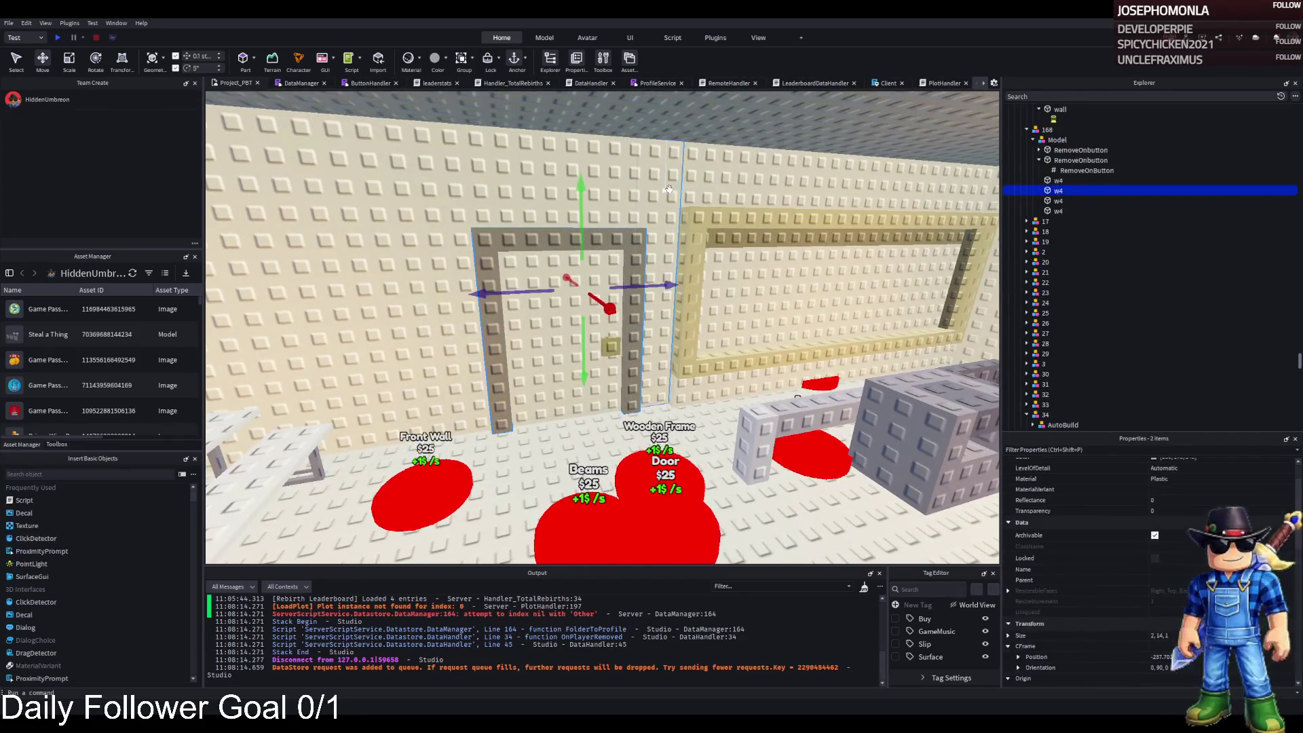
Duplicate wall group 168 as 169 and delete its extra Model and w4 part
left_click(1046, 130)
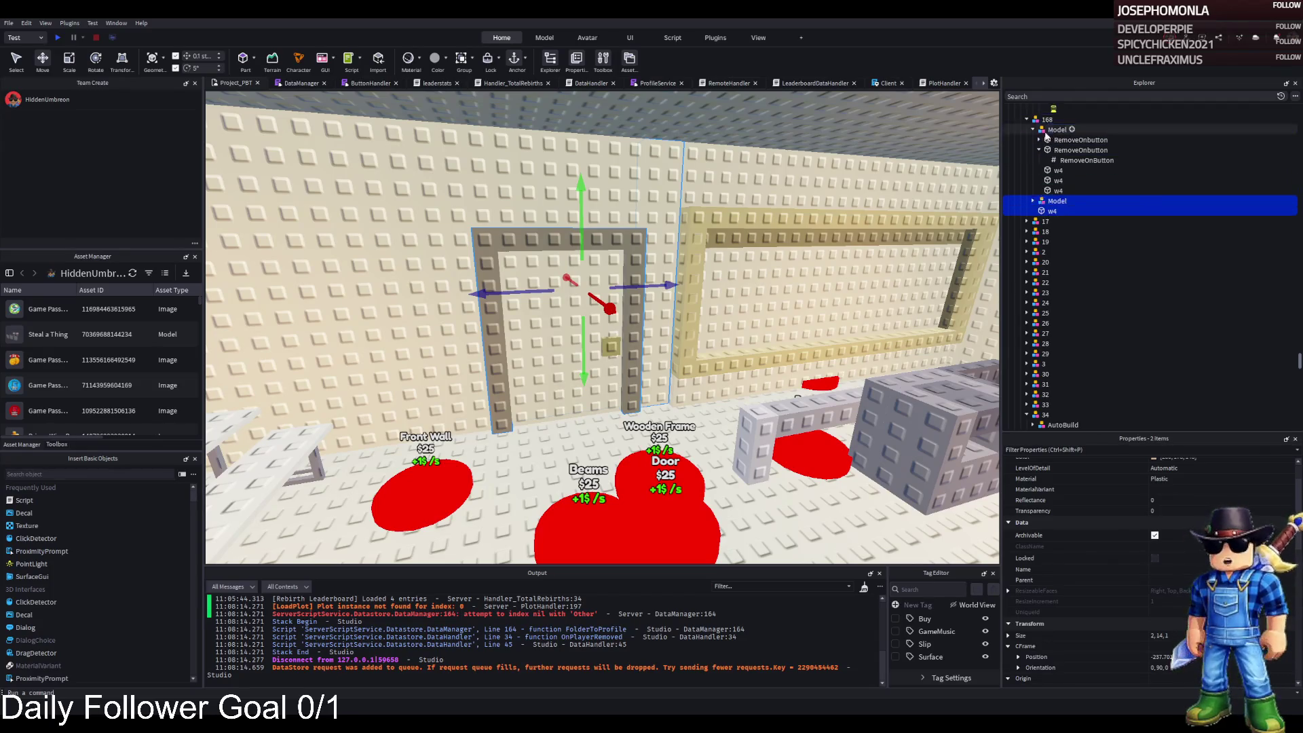
key("ctrl+d")
key("F2")
type("169")
key("Return")
left_click(1027, 221)
left_click(1054, 233)
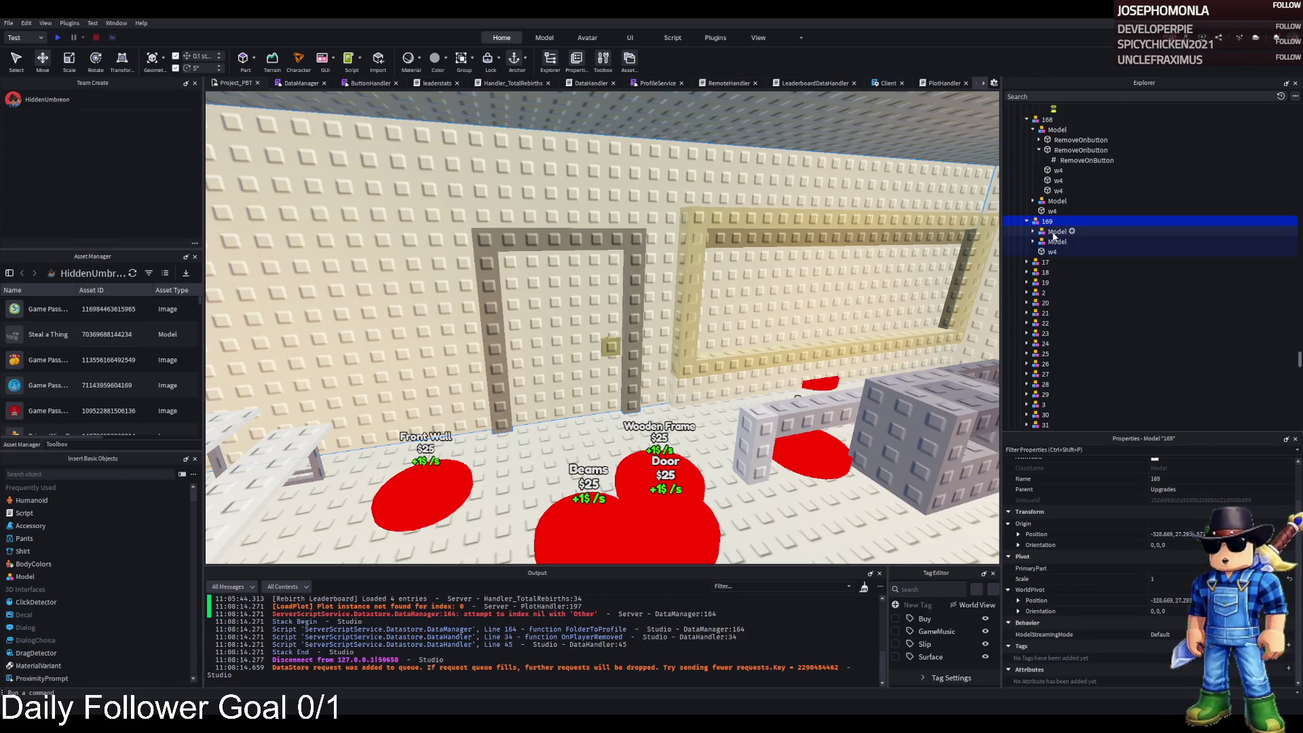
key("Delete")
left_click(1054, 232)
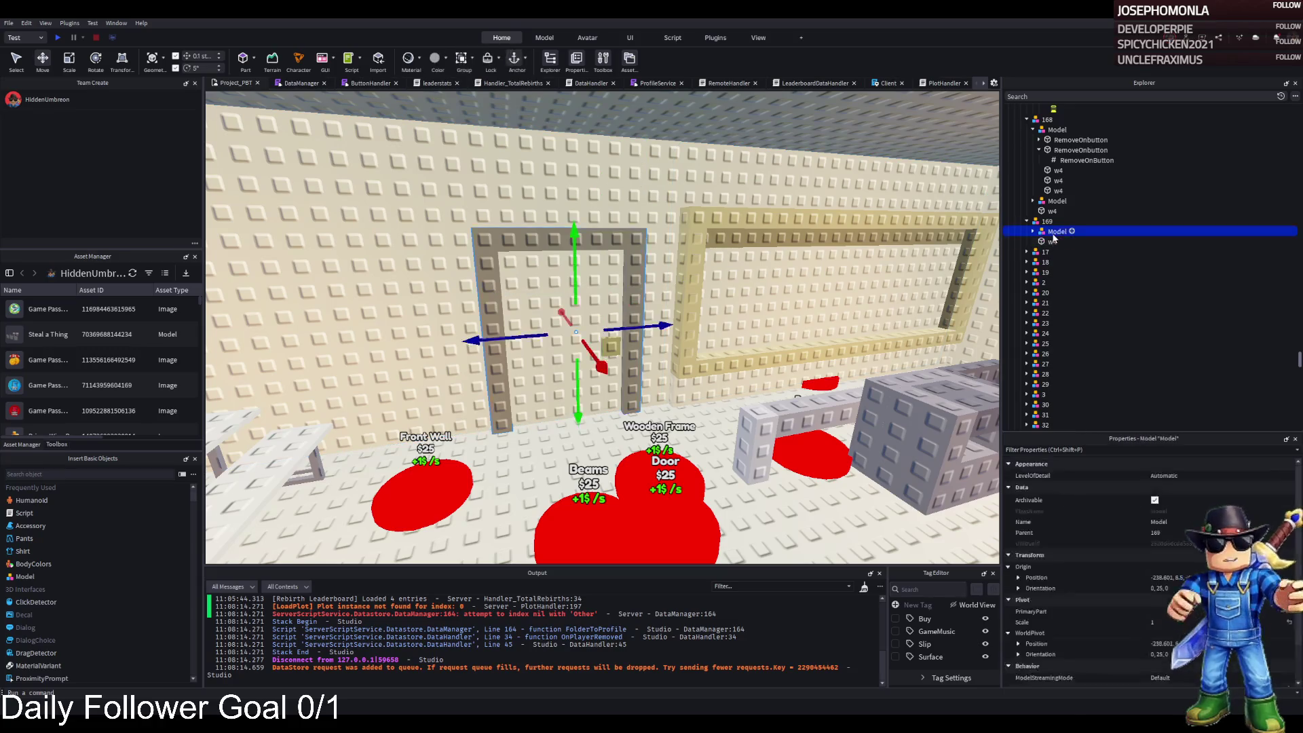
left_click(1052, 240)
key("Delete")
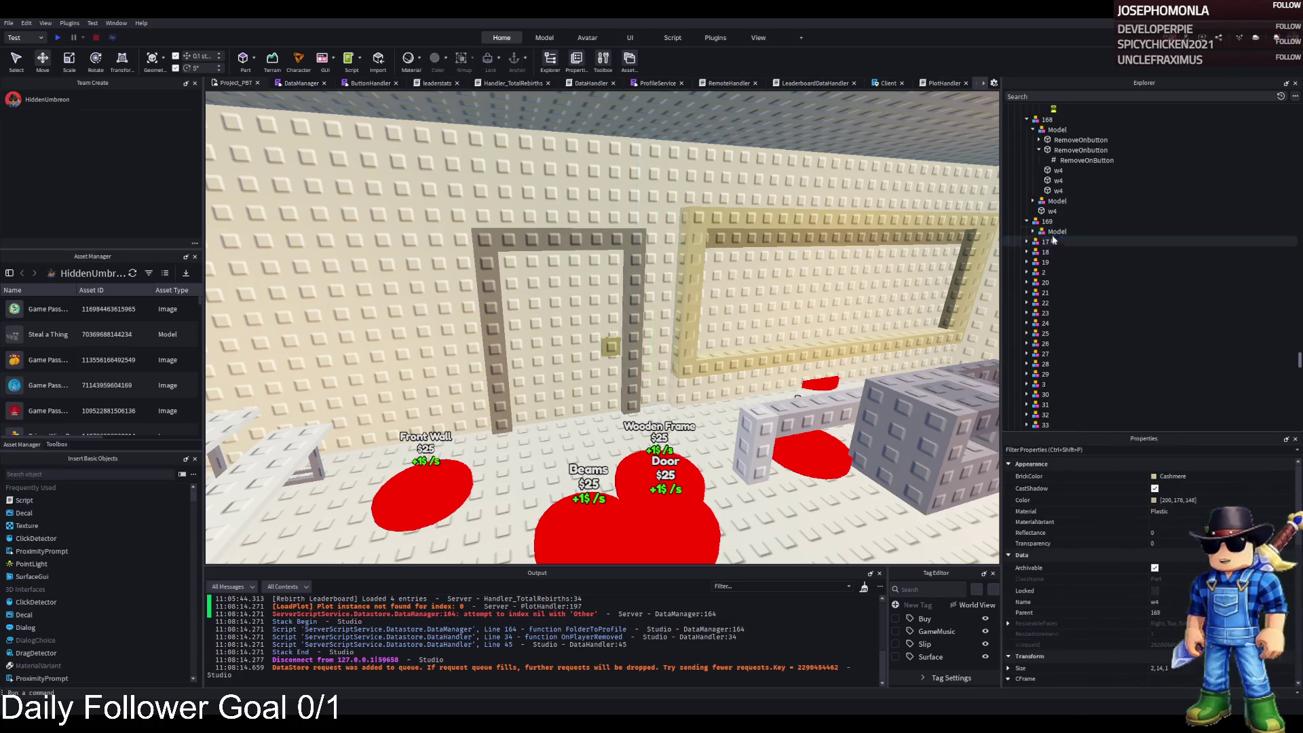
Duplicate group 169 and name the copy 170, then select the Door pad
left_click(1059, 222)
key("ctrl+d")
double_click(1058, 242)
type("170")
key("Return")
left_click(1059, 252)
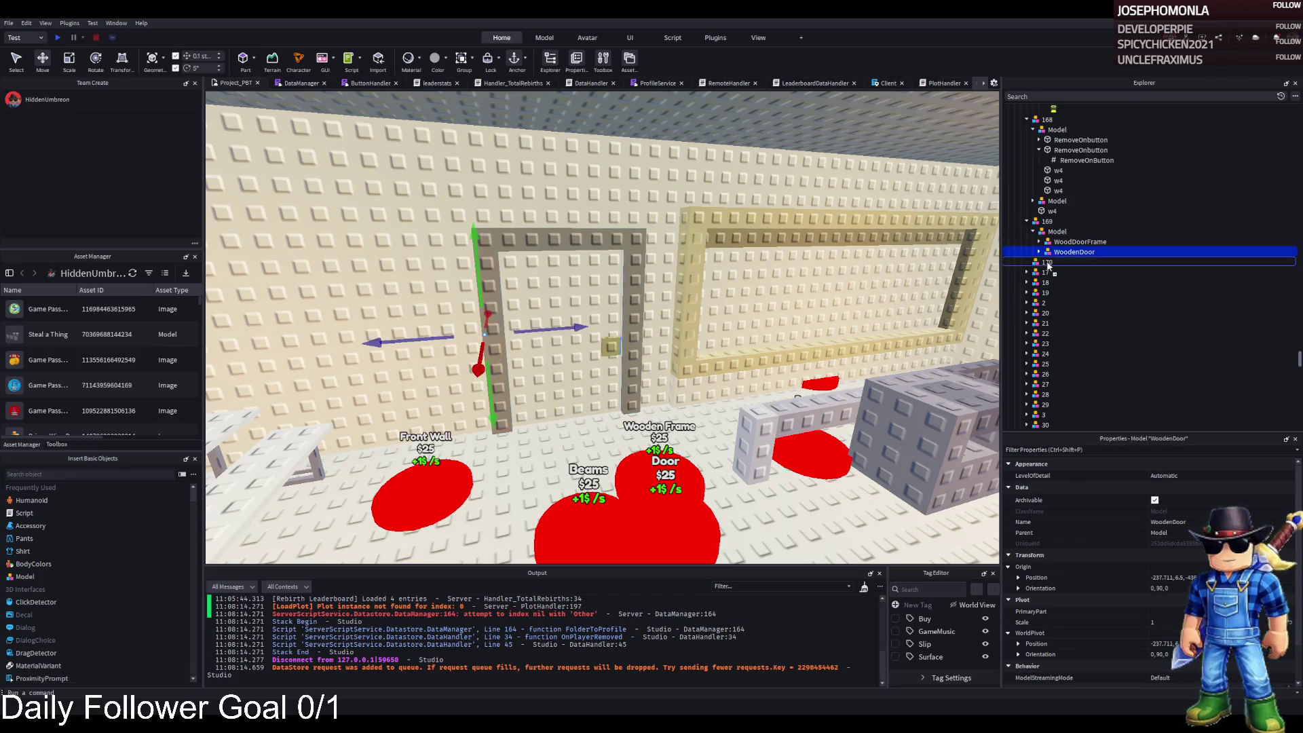
left_click(758, 416)
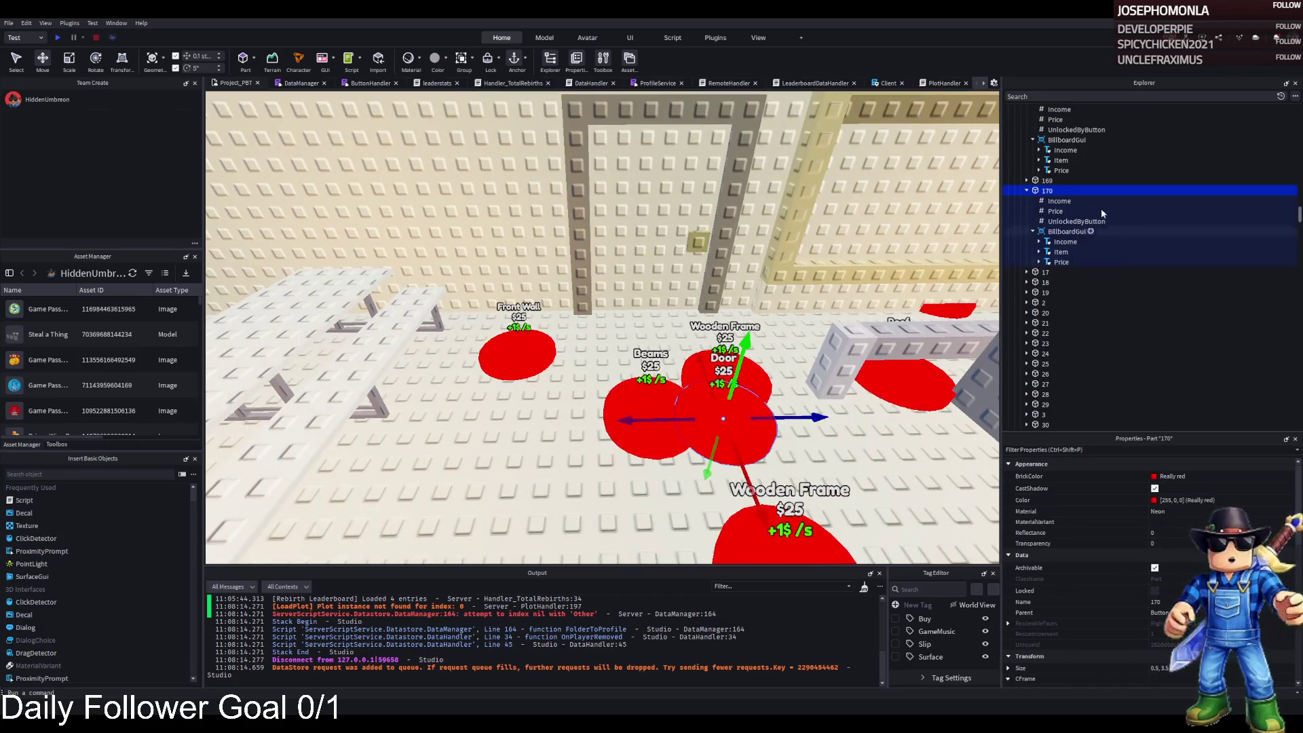
Change the Door pad's Item label to 'Wooden Door' and inspect its Price value
left_click(1072, 252)
scroll(1154, 577, "down", 10)
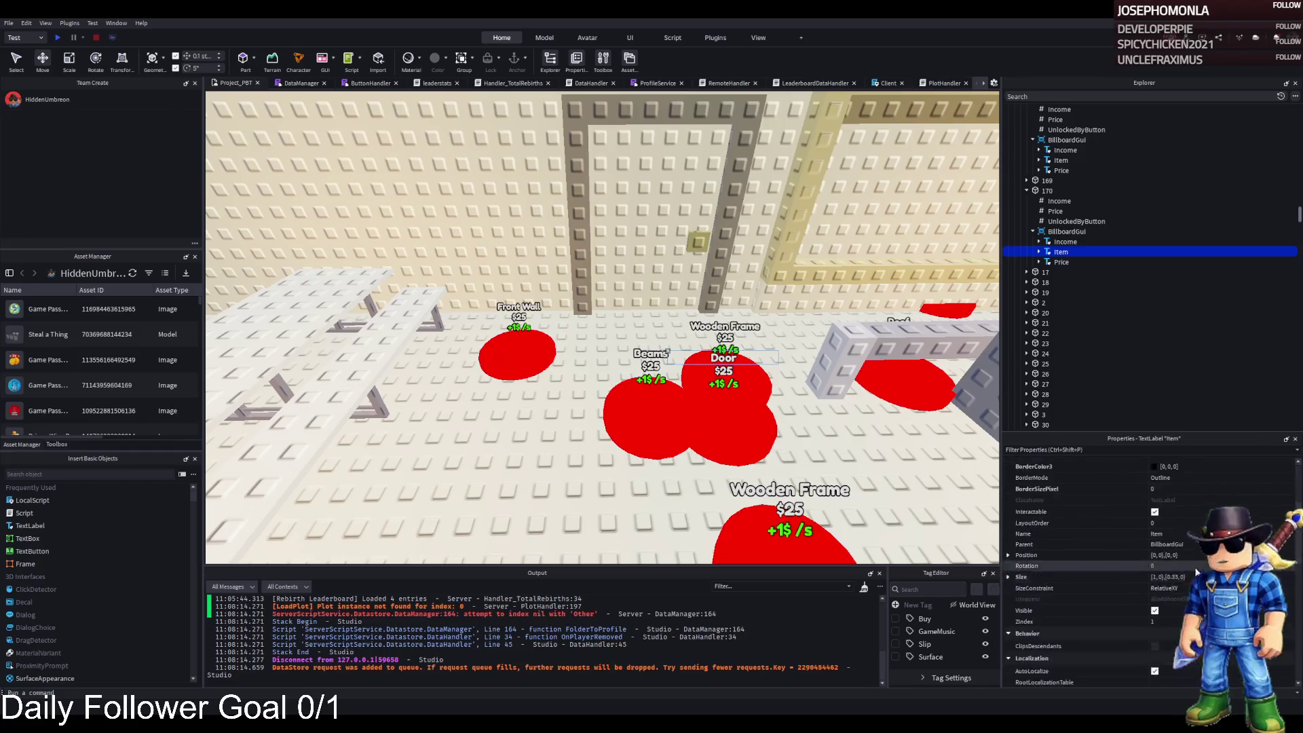
left_click(1168, 605)
key("BackSpace")
key("BackSpace")
key("BackSpace")
type("Wooden Door")
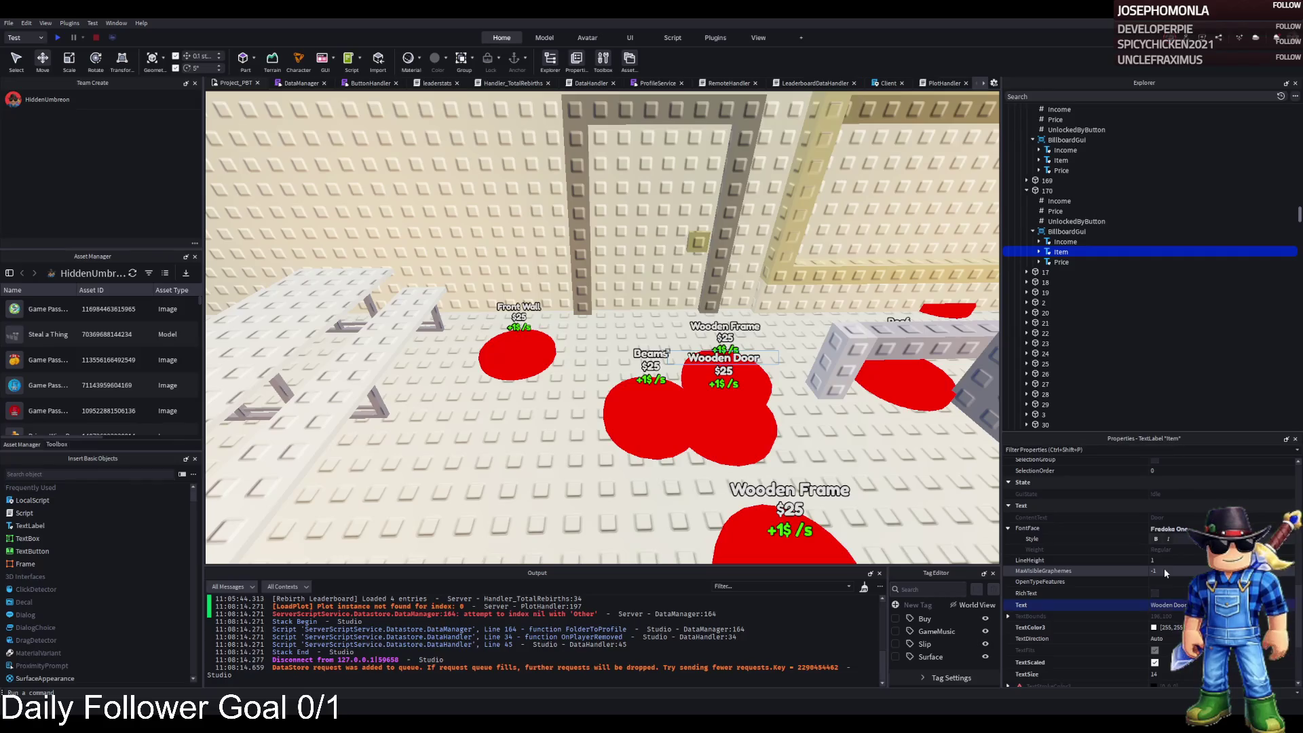
key("Return")
left_click(1056, 211)
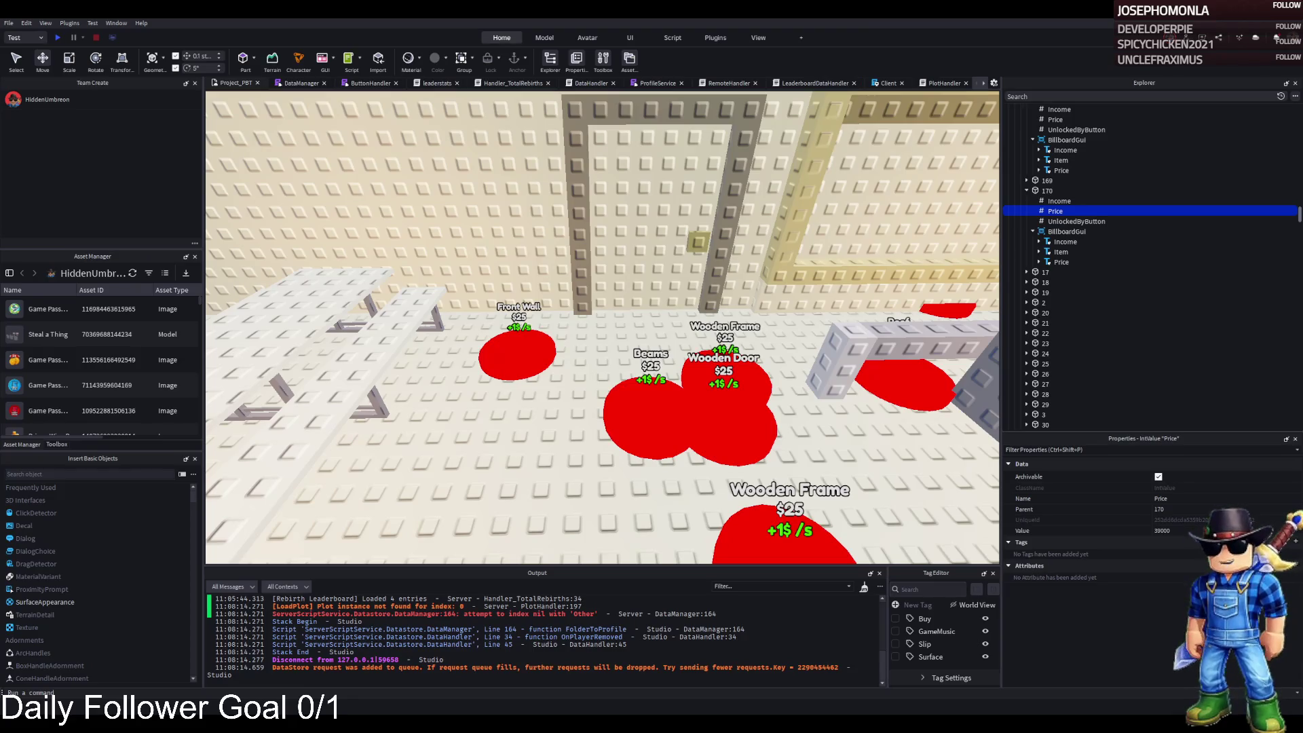
left_click(1047, 191)
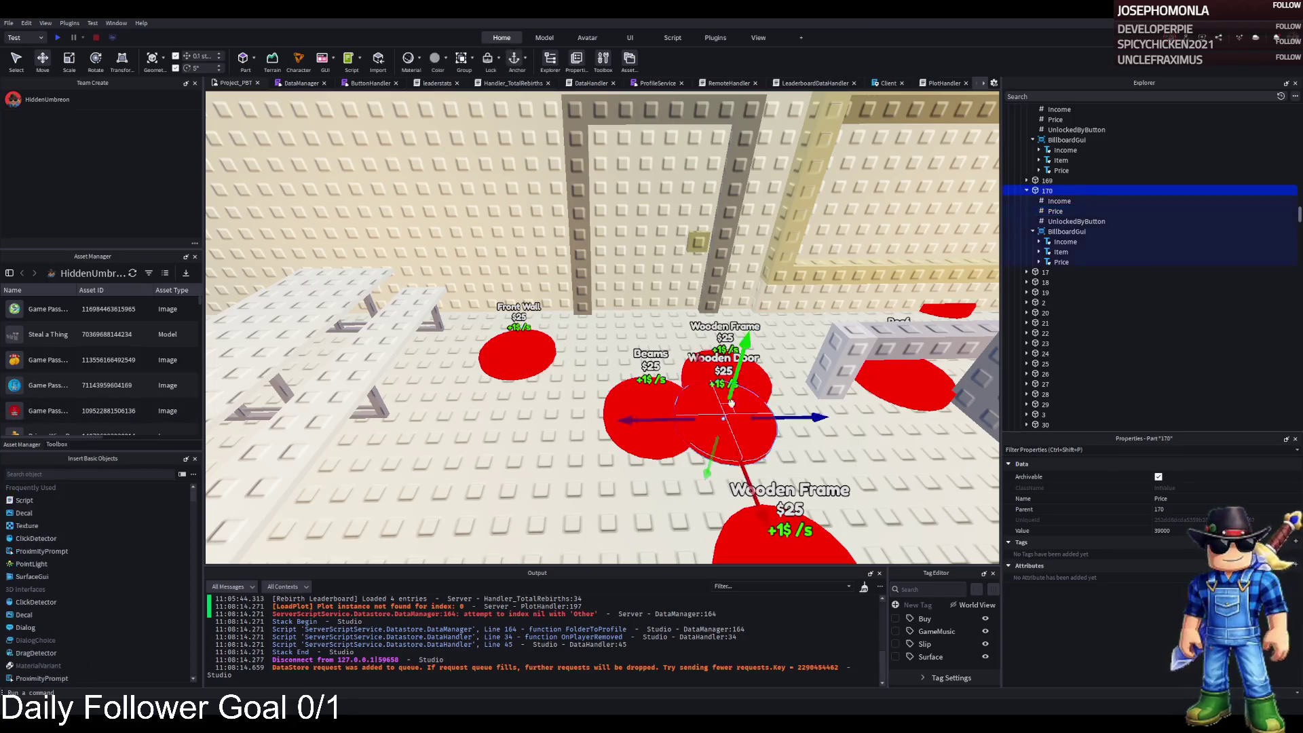
Duplicate the Wooden Frame button hidden behind the overlapping Wooden Door button
key("f")
left_click(638, 296)
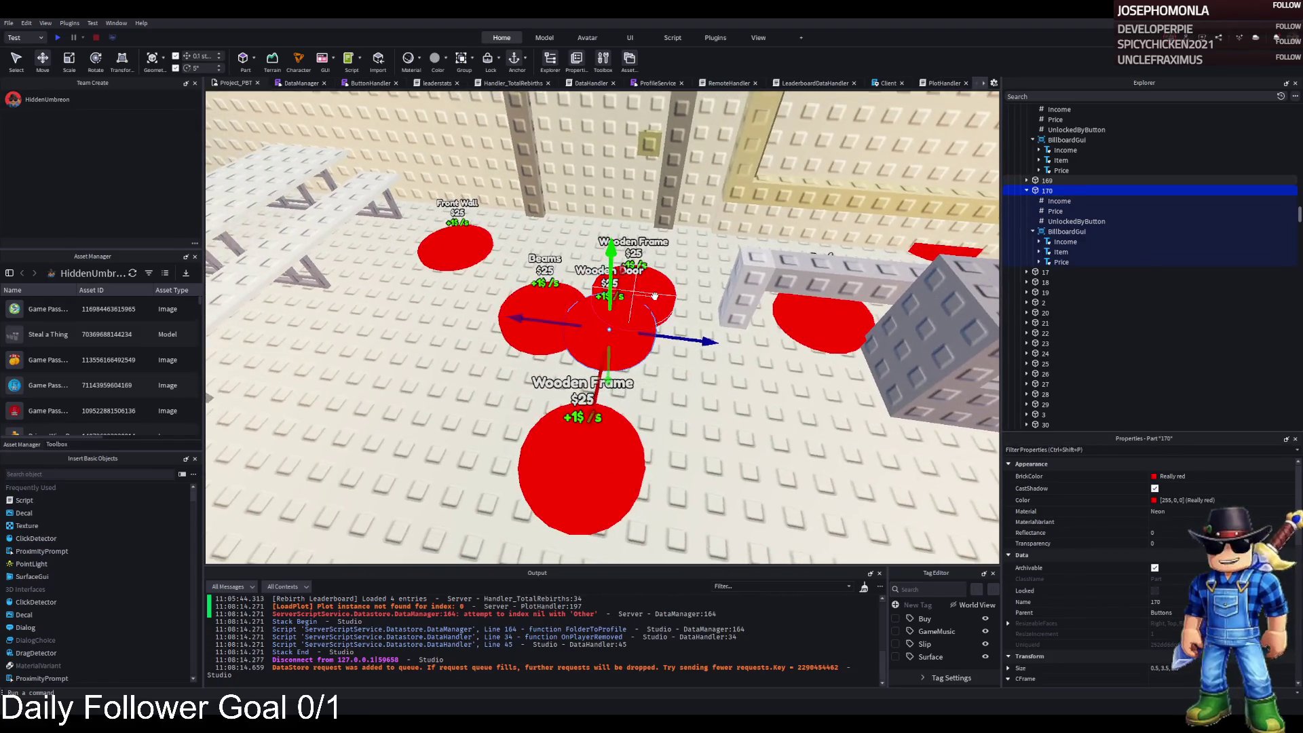
left_click(615, 446)
key("ctrl+d")
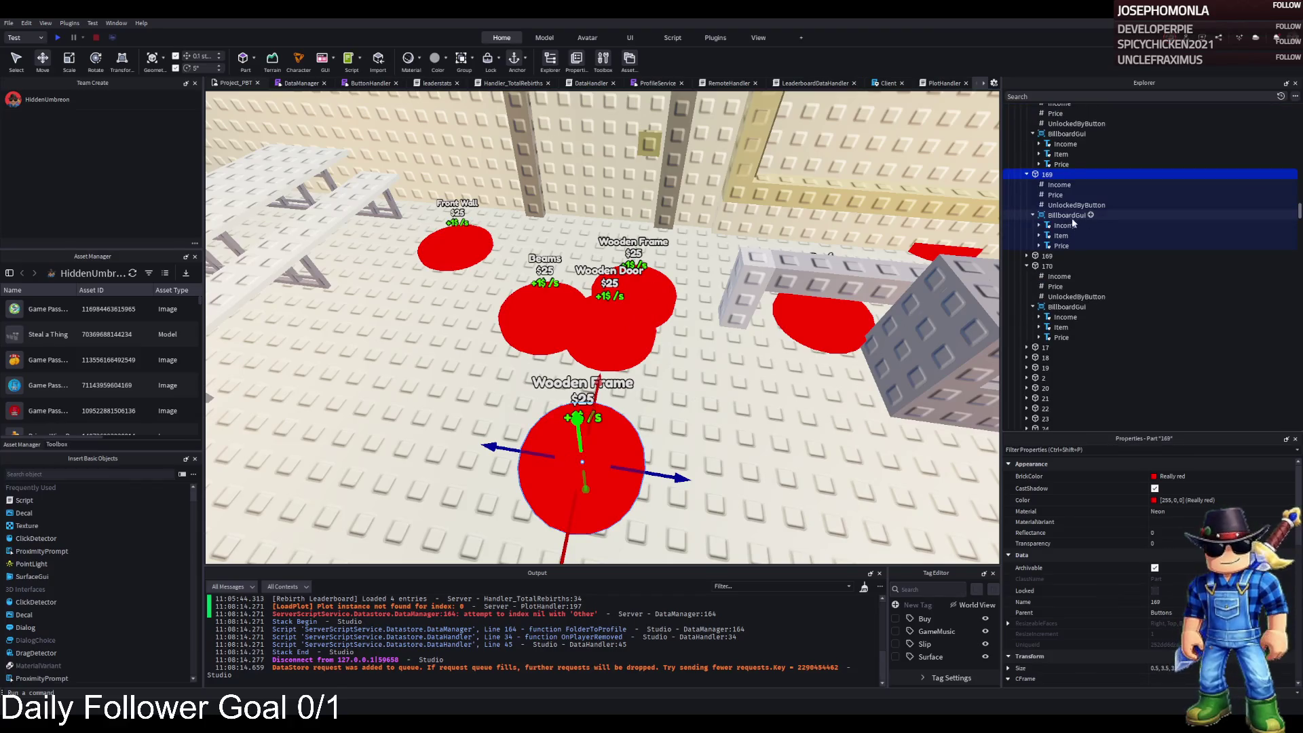
left_click(1049, 257)
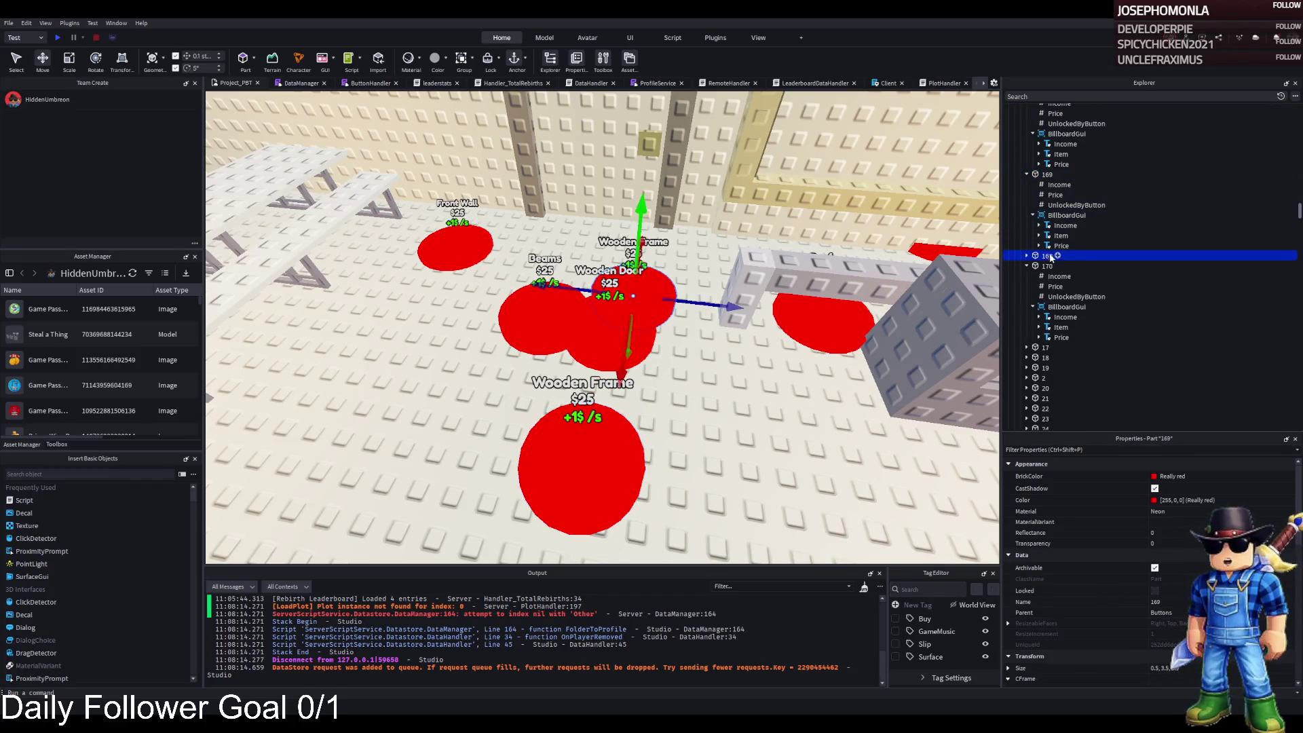
left_click(642, 451)
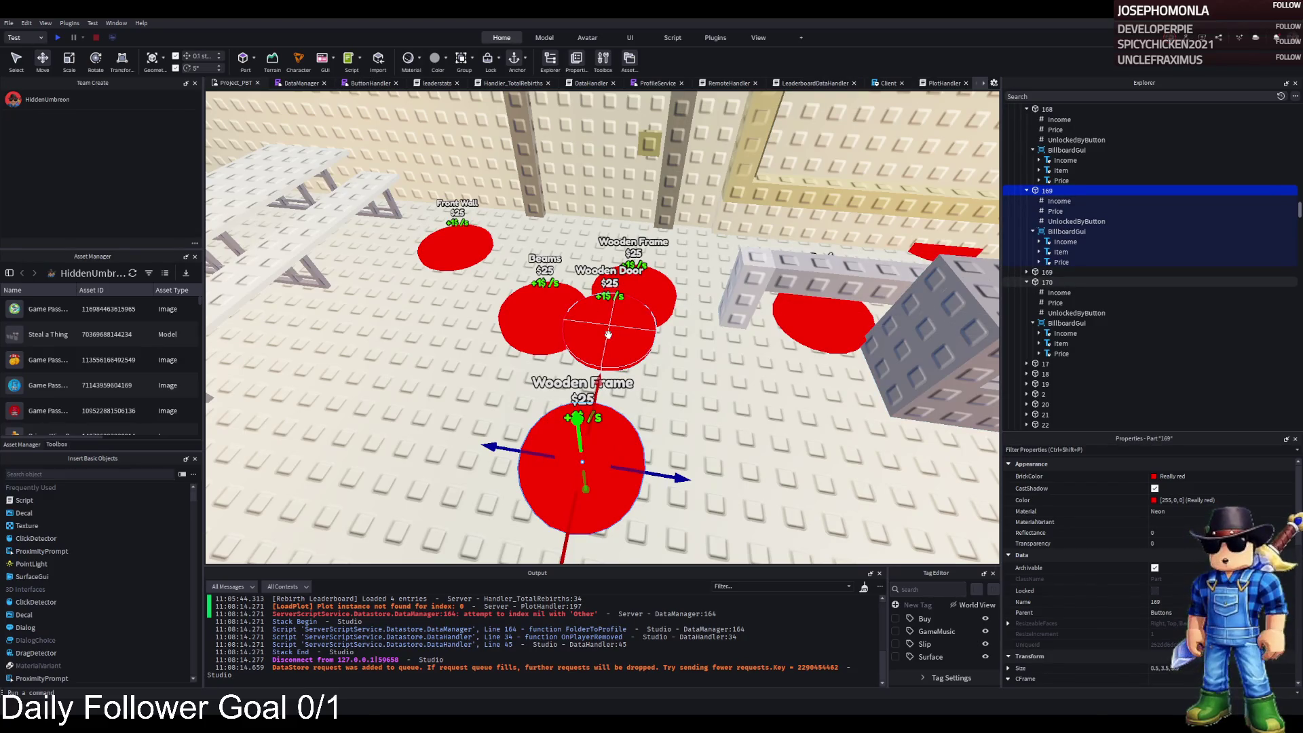
Delete the old Wooden Door button and rename the duplicate to 170
left_click(608, 334)
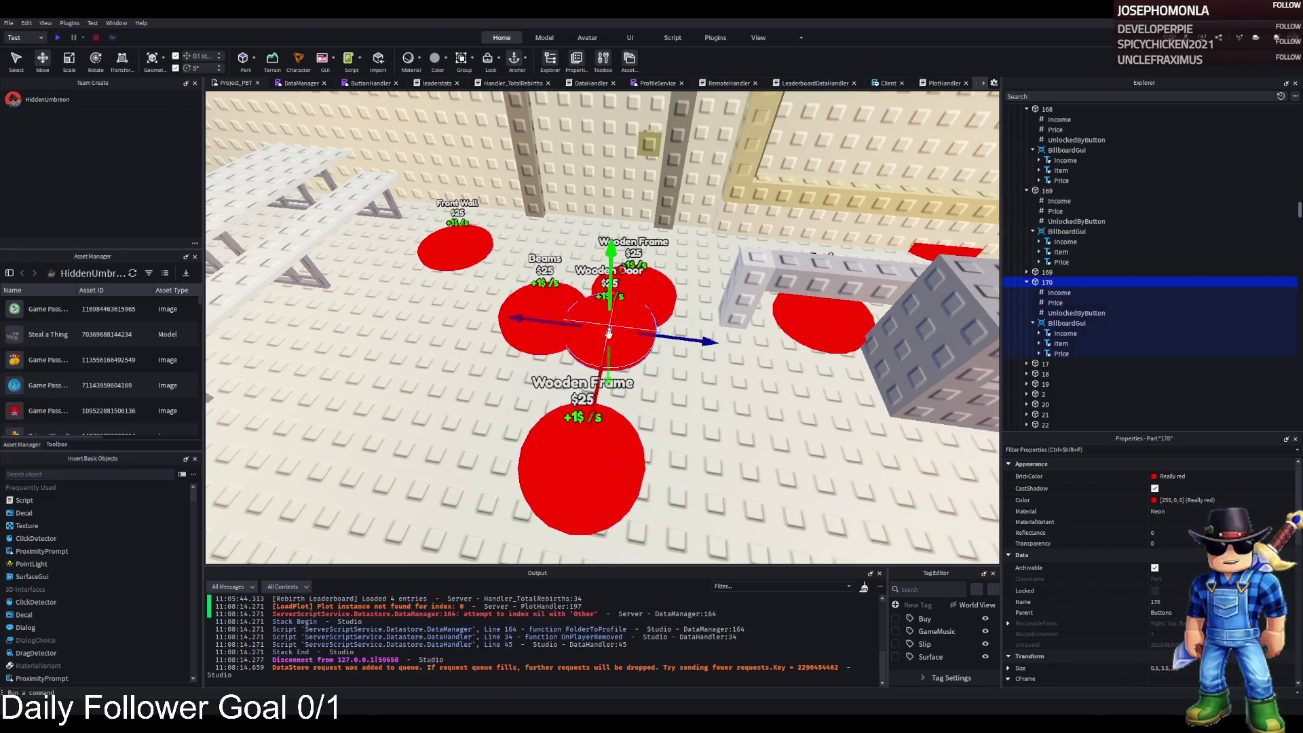
left_click(1045, 282)
key("Delete")
left_click(1049, 272)
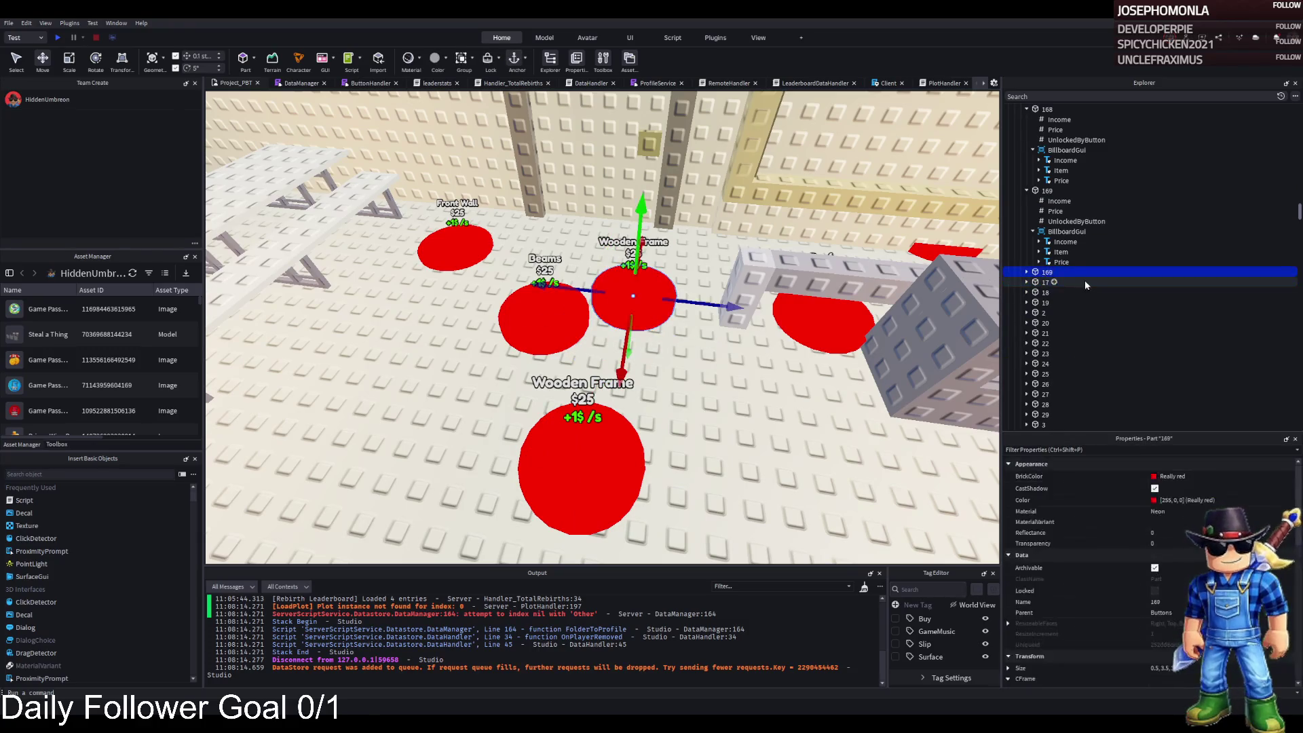
left_click(1052, 271)
type("0")
key("Return")
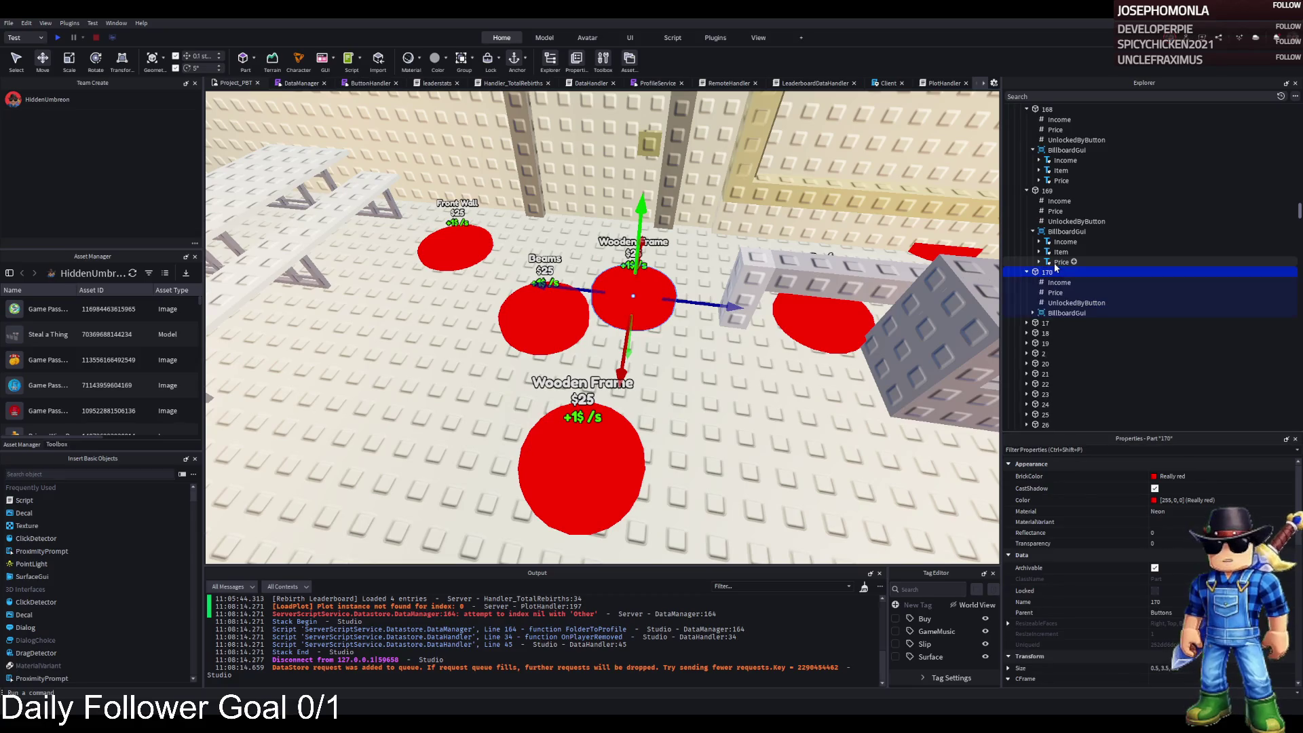
Check button 170's Price and select its billboard Item label for editing
left_click(1055, 293)
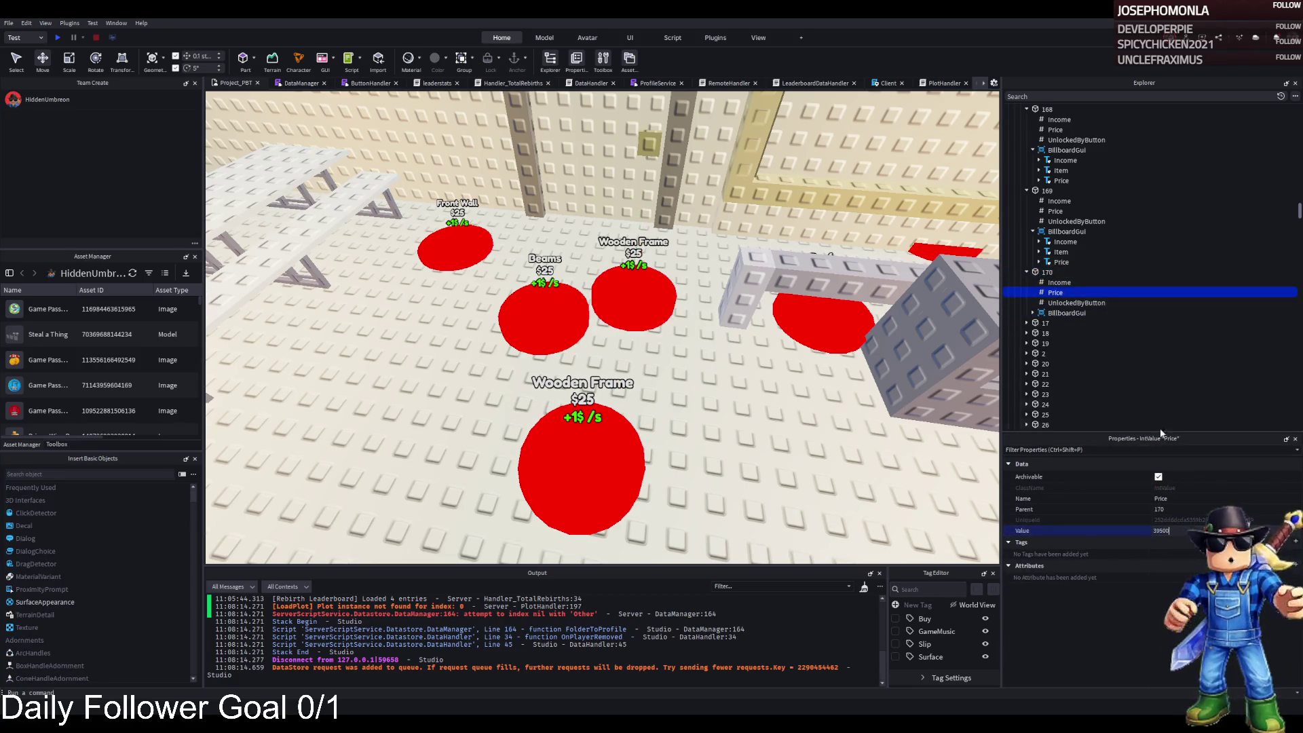
left_click(1033, 313)
left_click(1061, 334)
scroll(1272, 682, "down", 10)
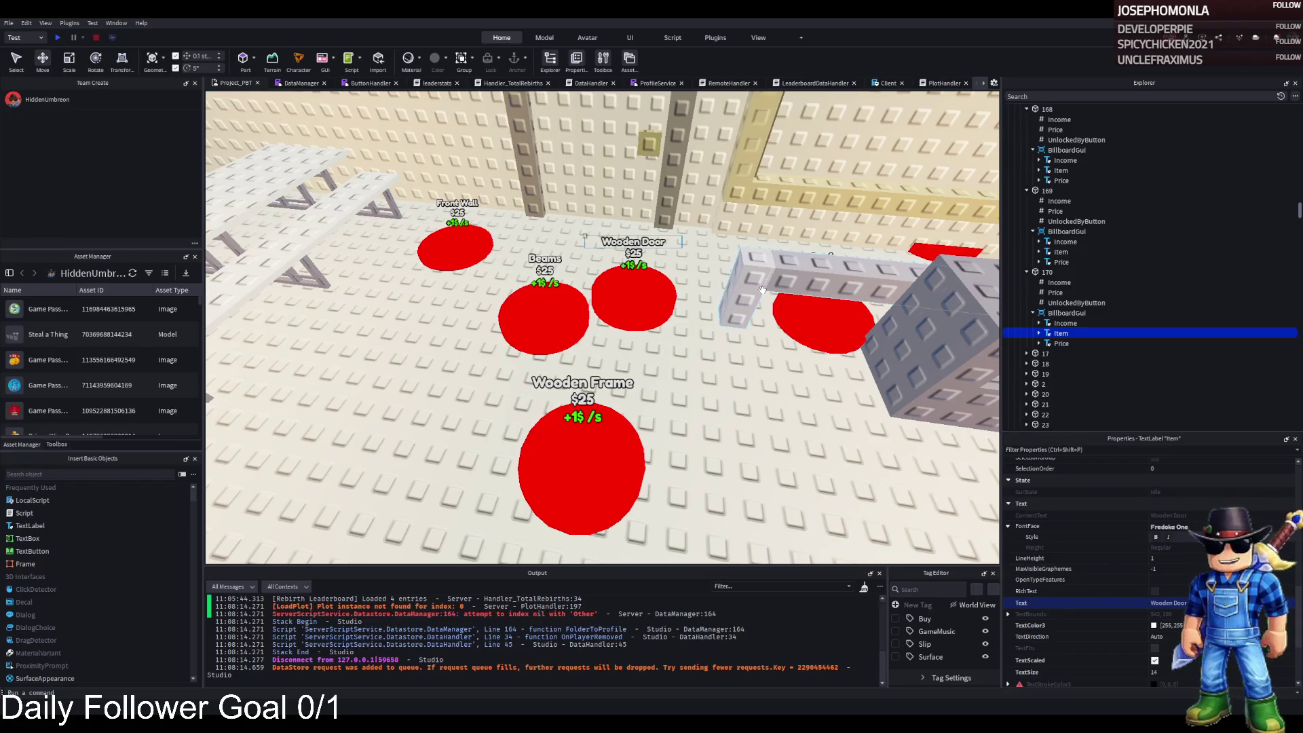
key("s")
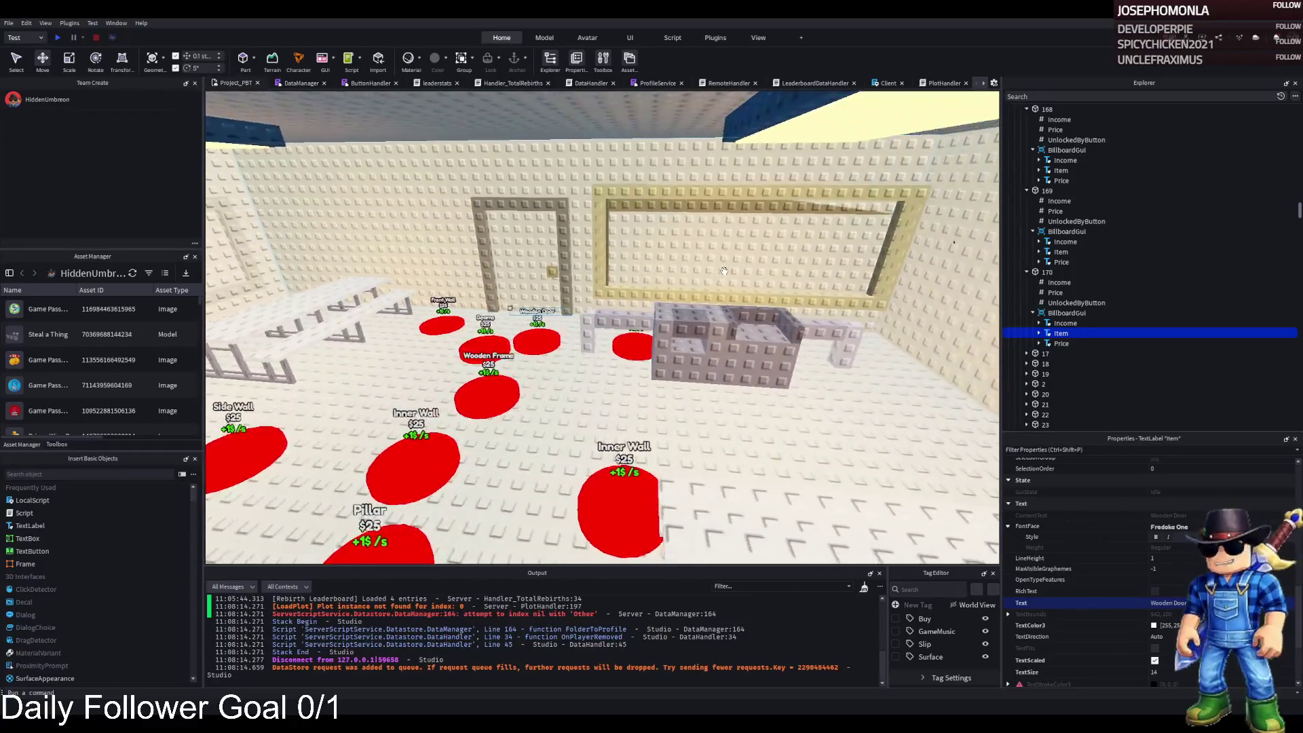
Drag the door frame Model from upgrade group 168 into 169 in Explorer
key("q")
key("e")
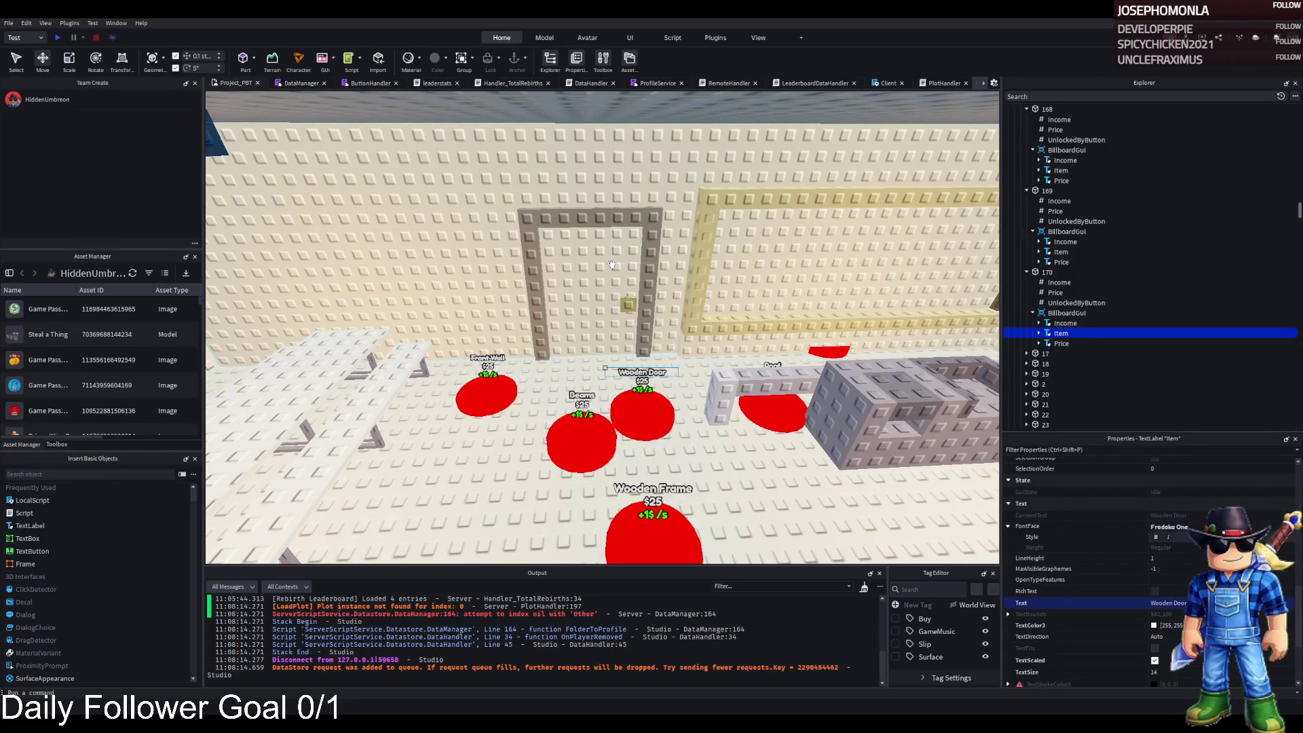
left_click(650, 218)
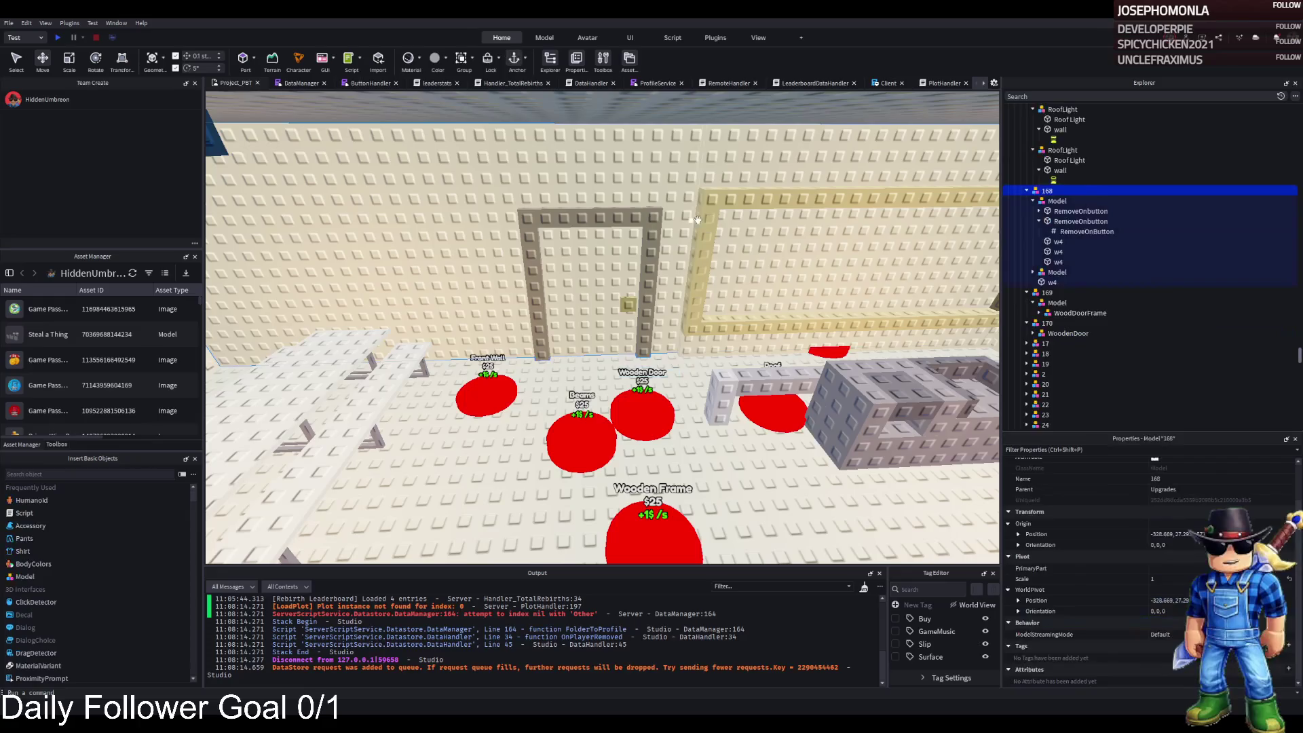
left_click(1033, 202)
left_click(1057, 210)
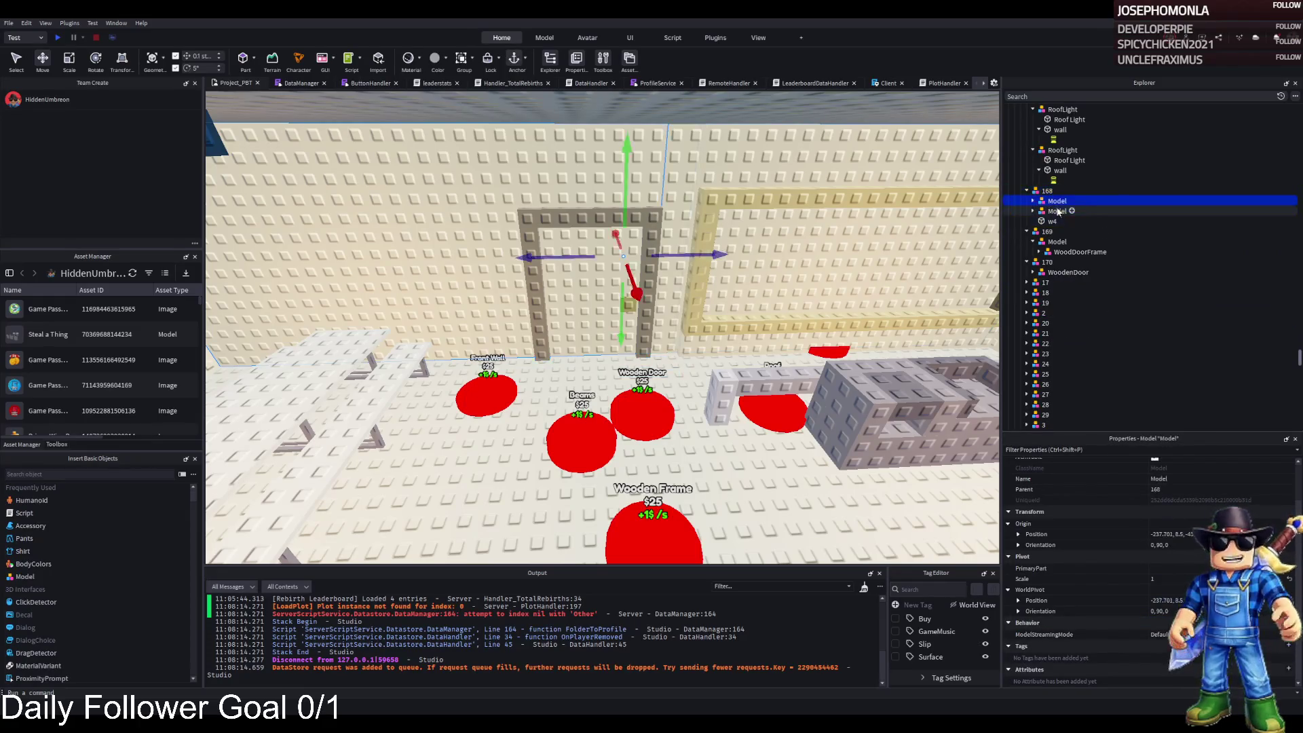
left_click_drag(1059, 214, 1073, 252)
left_click(1047, 231)
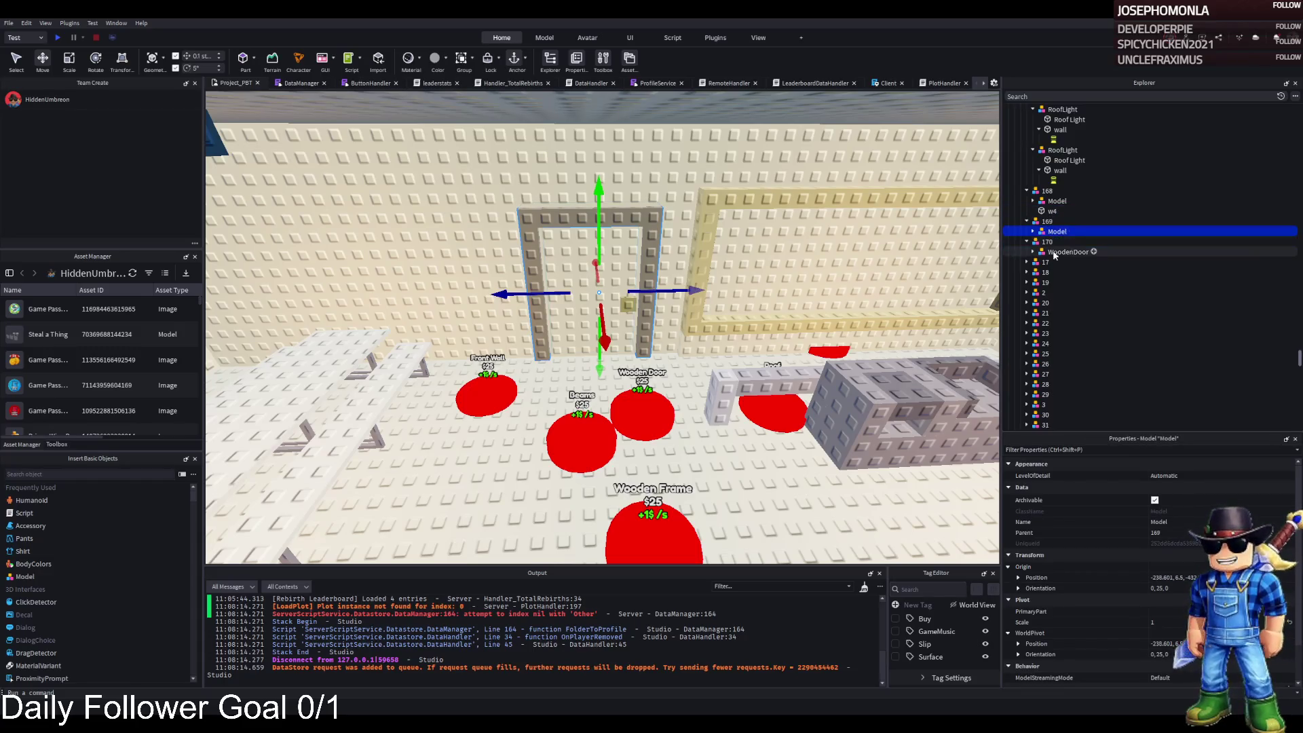
left_click(1054, 253)
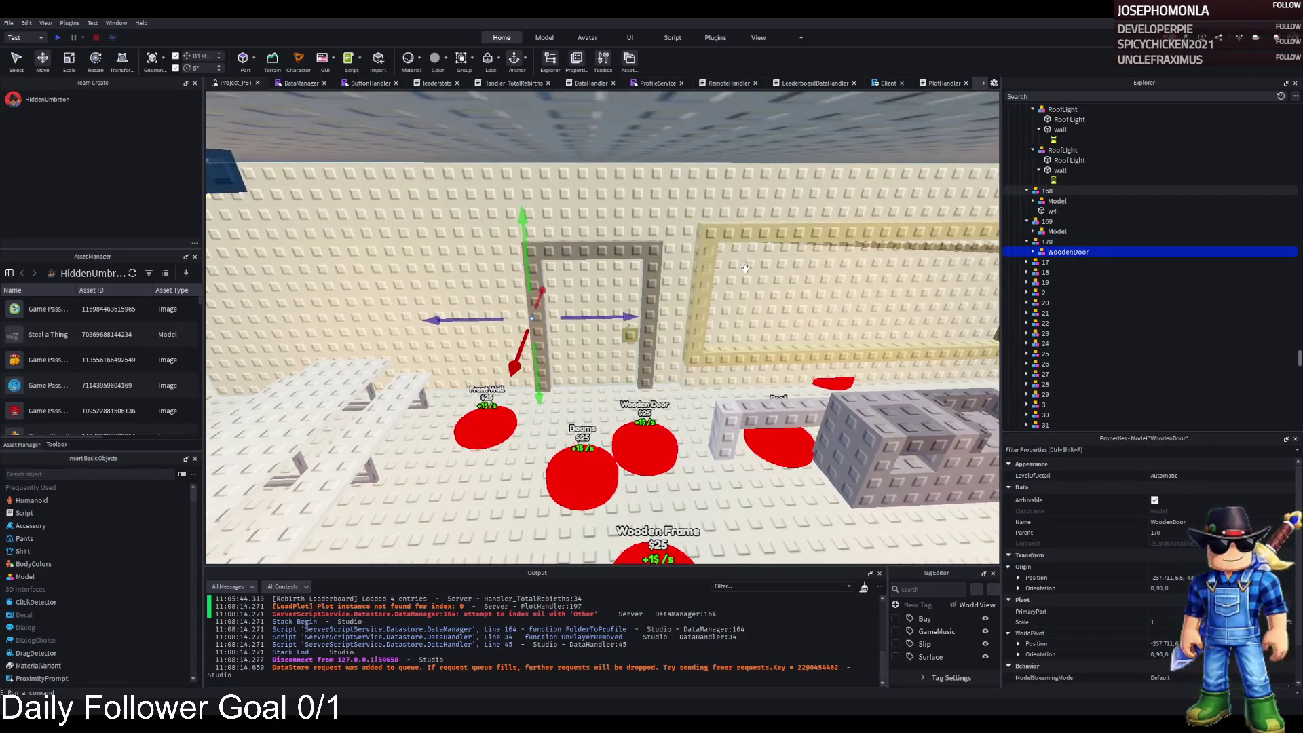
Rotate the WoodenDoor model to an orientation of 0, 20, 0
key("ctrl+4")
left_click_drag(580, 330, 516, 352)
key("w")
key("w")
key("w")
key("w")
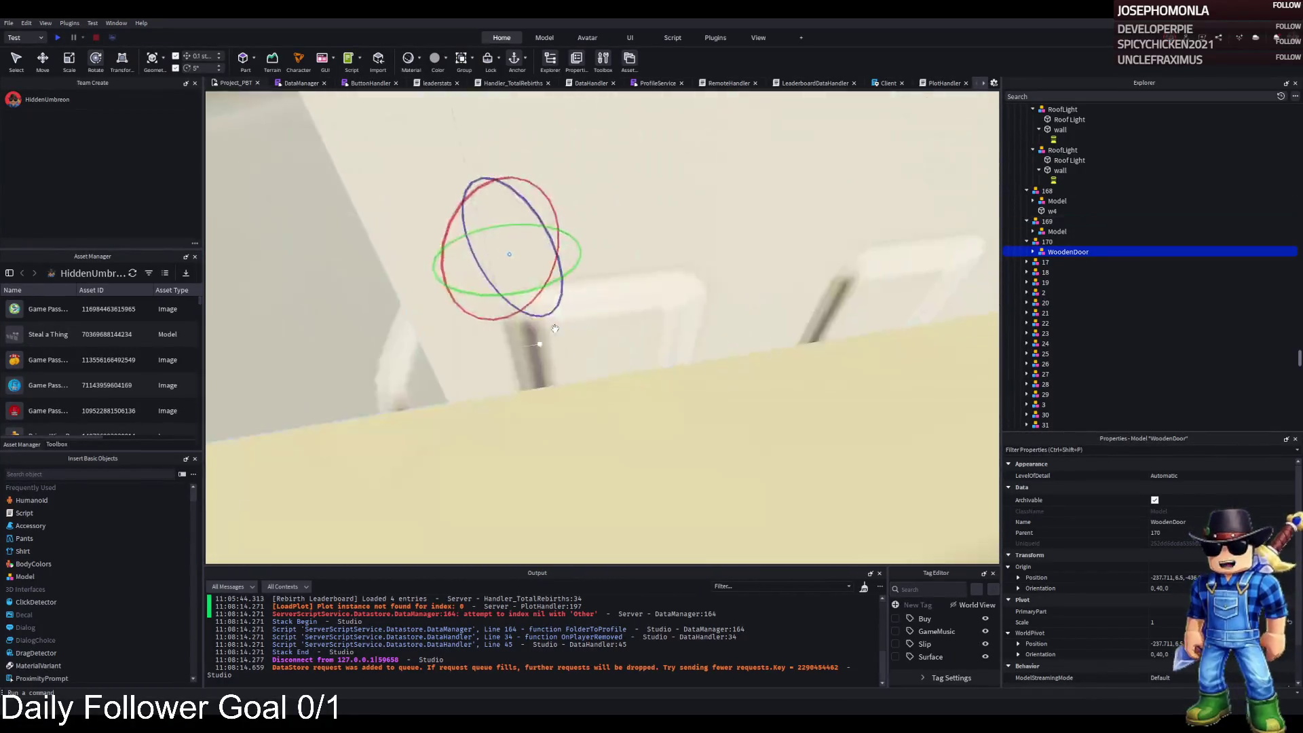
key("w")
key("w")
key("w")
key("w")
key("ctrl+2")
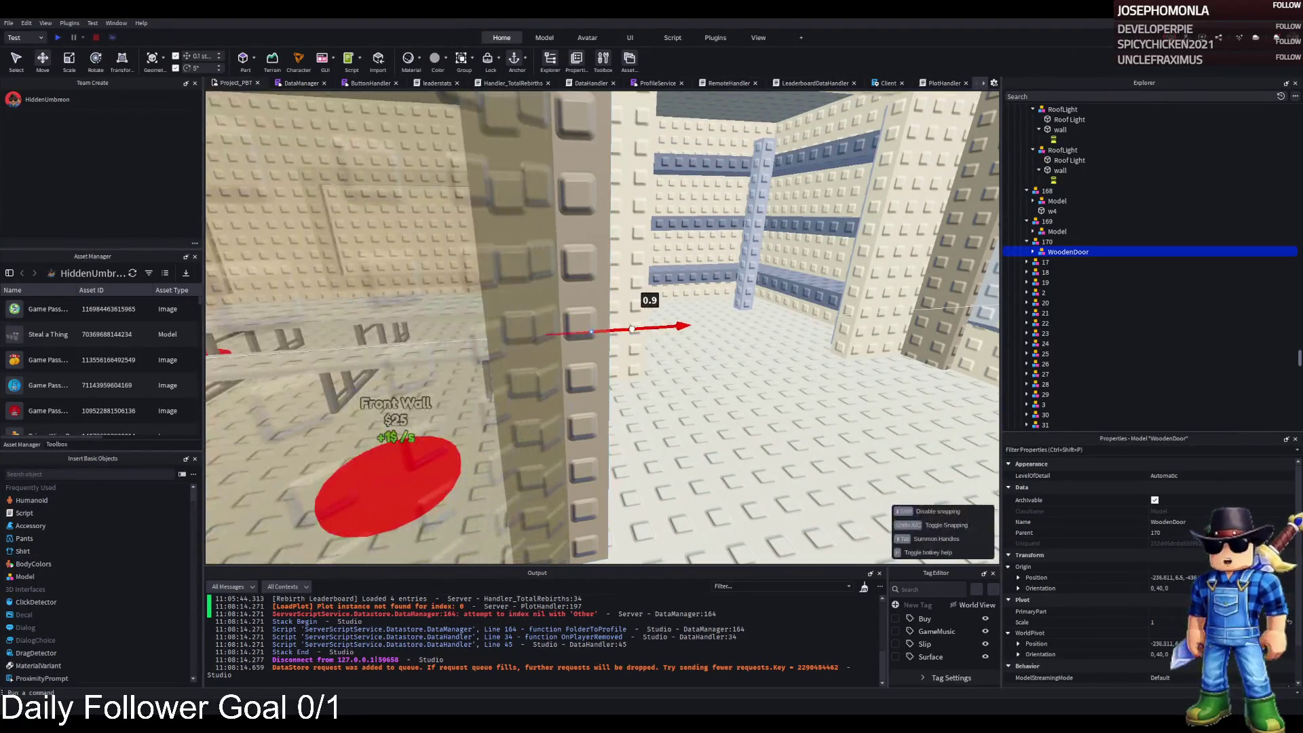
key("w")
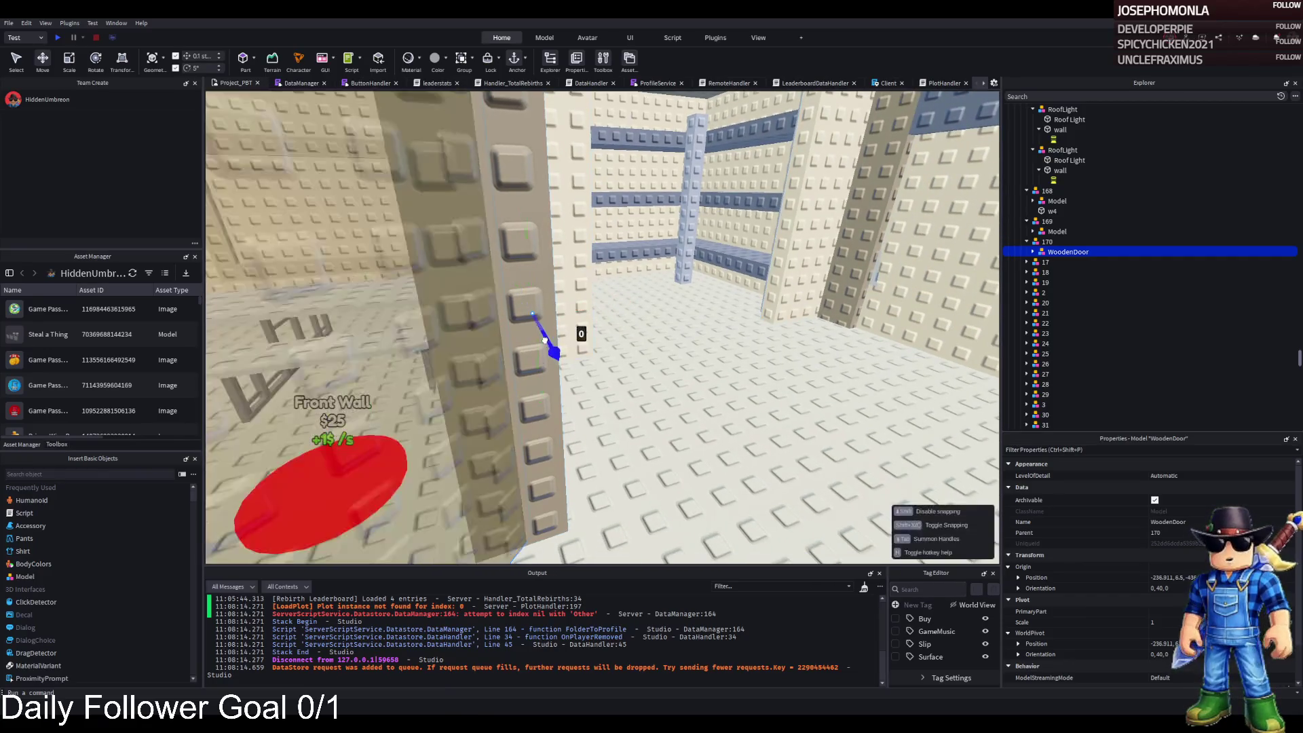
key("w")
key("w")
key("w")
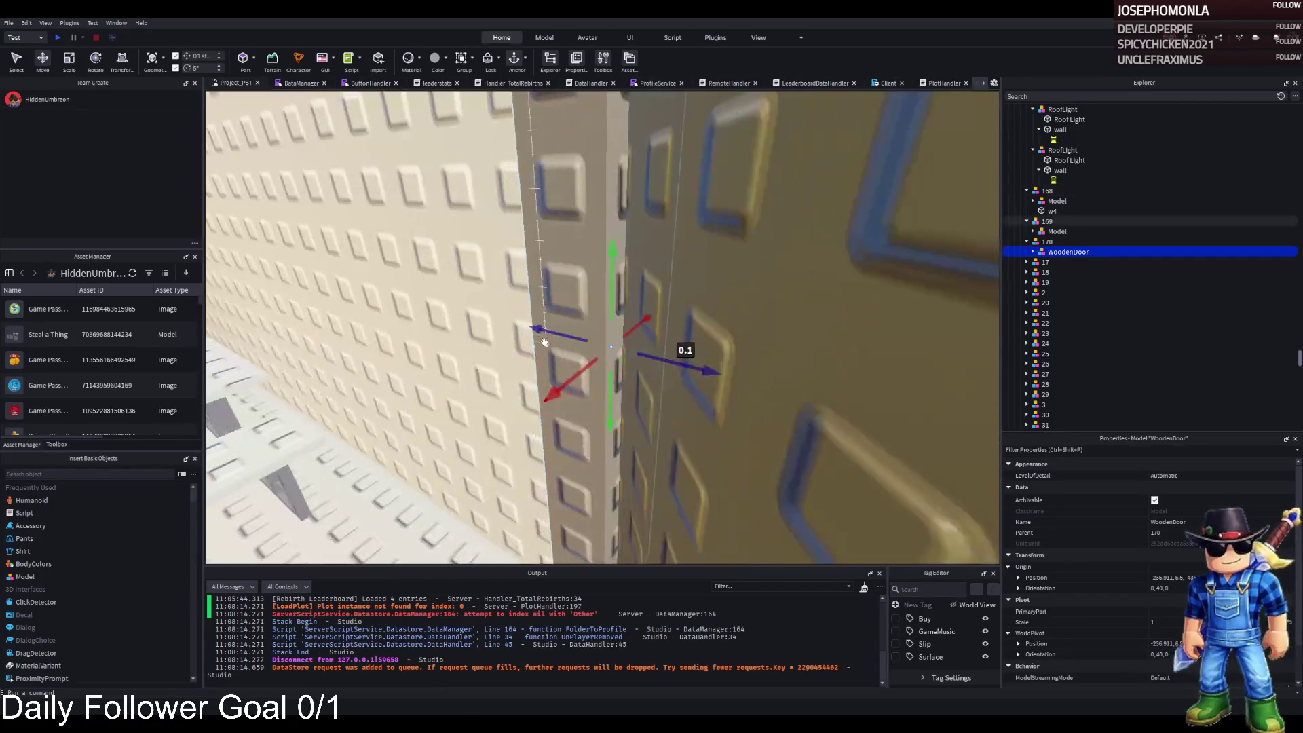
key("s")
key("s")
key("s")
key("ctrl+4")
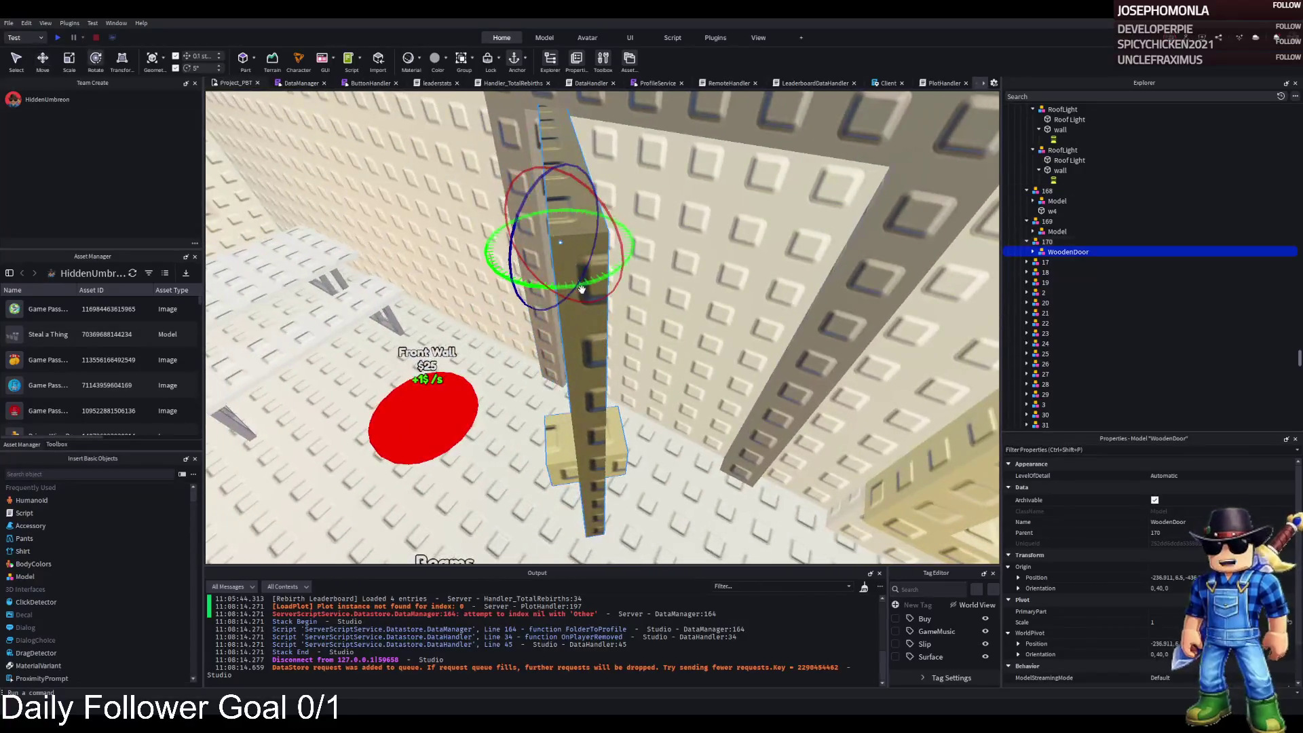
left_click_drag(558, 290, 546, 291)
key("w")
key("w")
key("w")
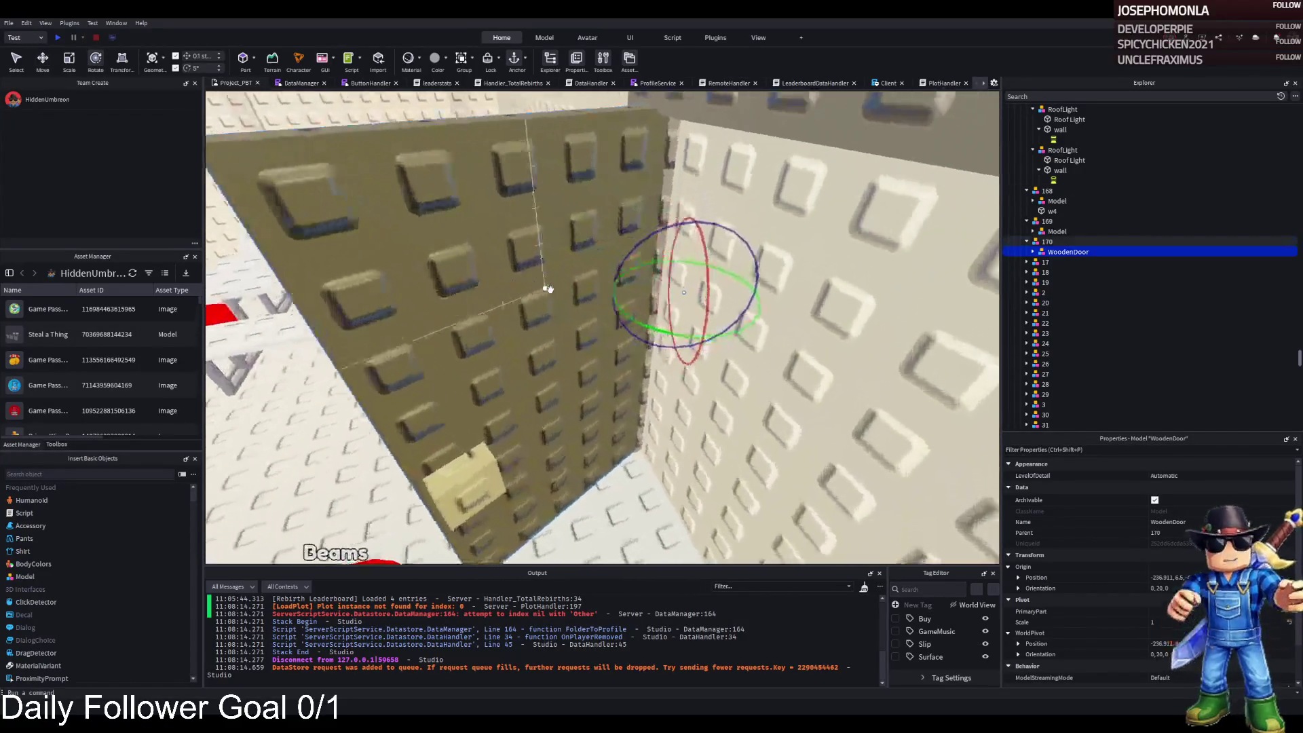
Slide the WoodenDoor along its red axis to sit beside the door frame
key("ctrl+2")
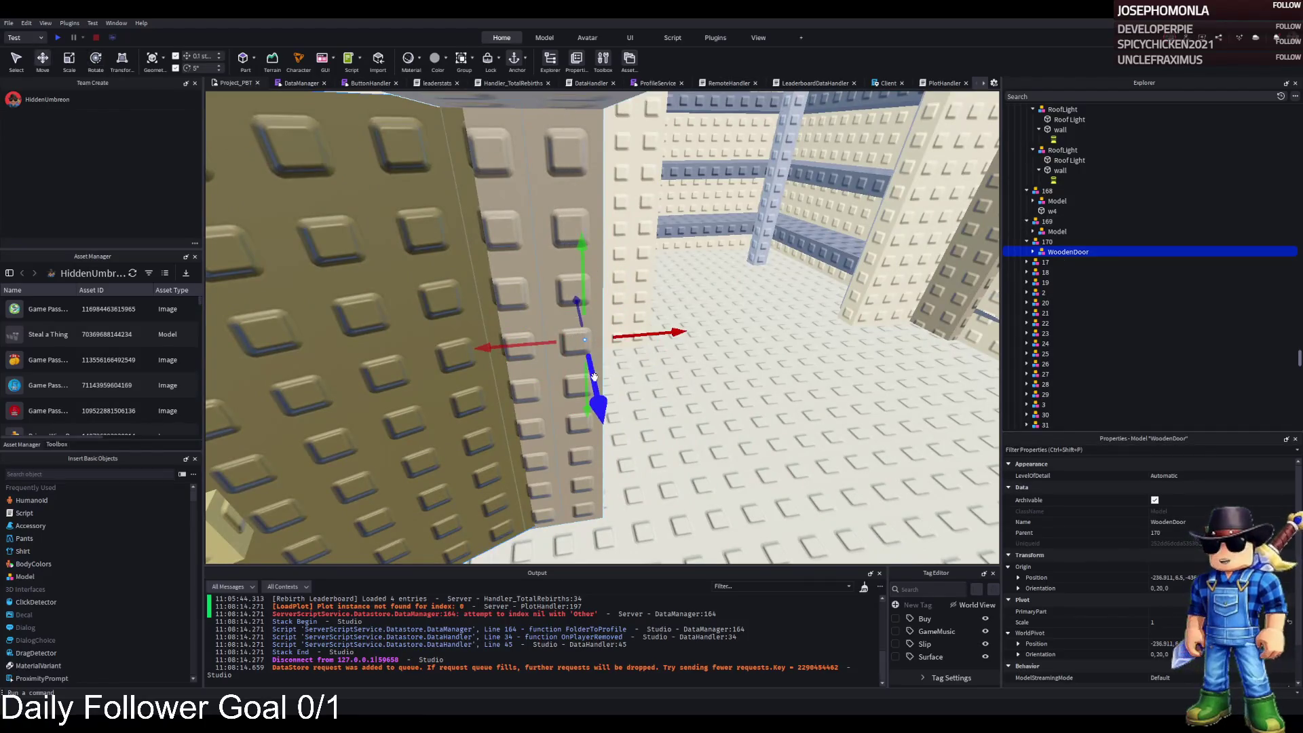
key("w")
key("w")
key("w")
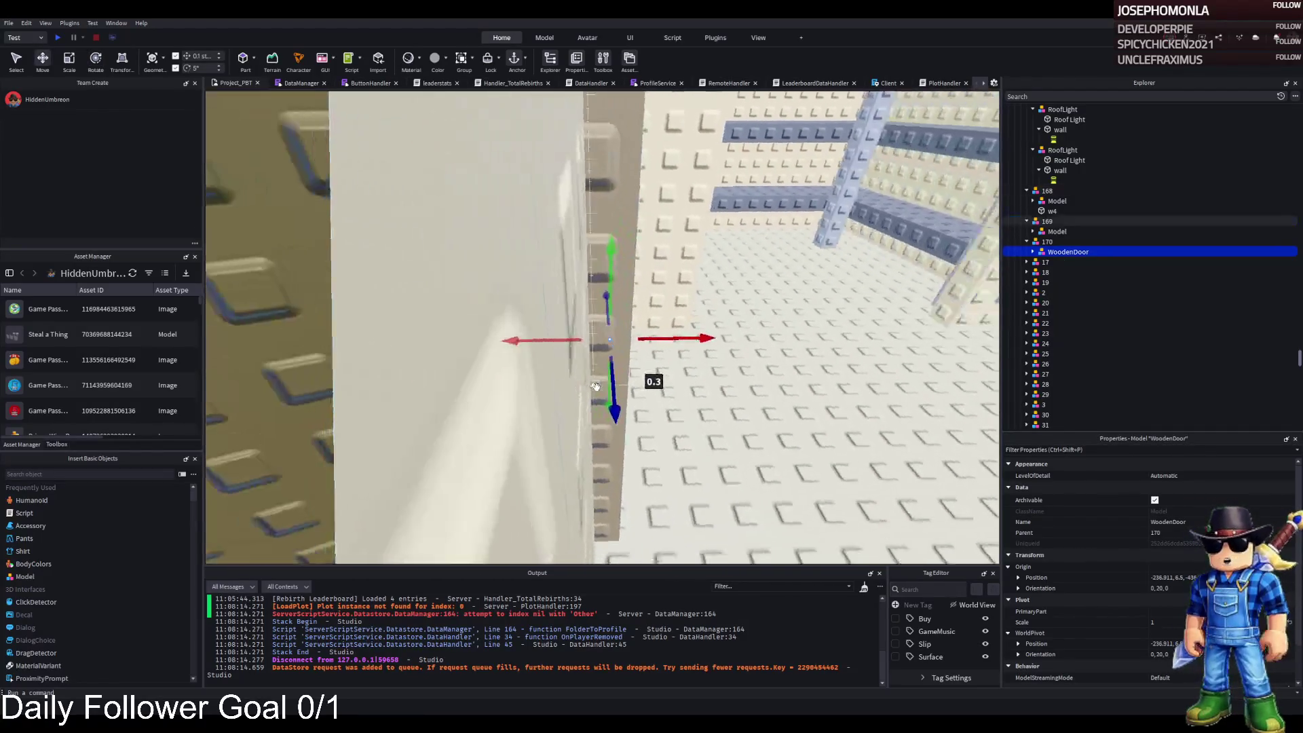
mouse_move(714, 338)
left_mouse_down()
mouse_move(648, 341)
mouse_move(788, 339)
mouse_move(727, 342)
left_mouse_up()
Select the Wooden Door button part 170 and centre the camera on it
scroll(728, 342, "up", 5)
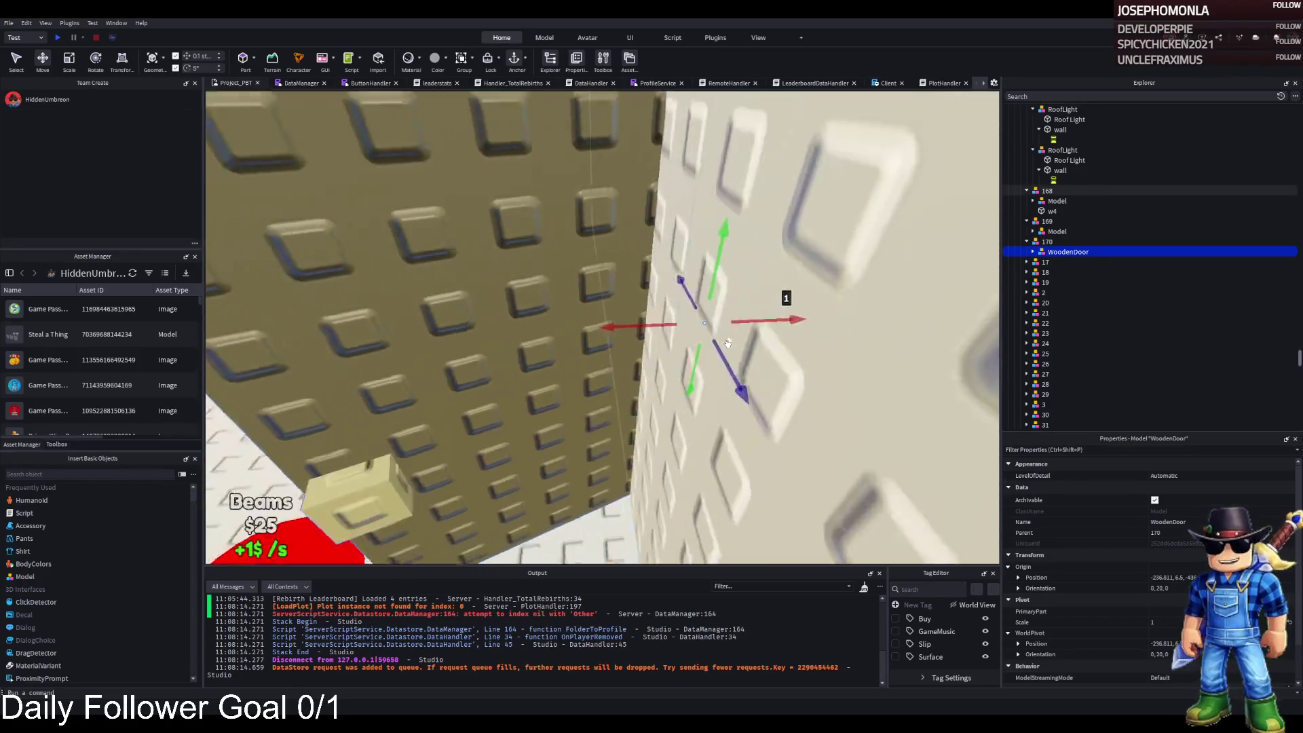
scroll(727, 343, "down", 10)
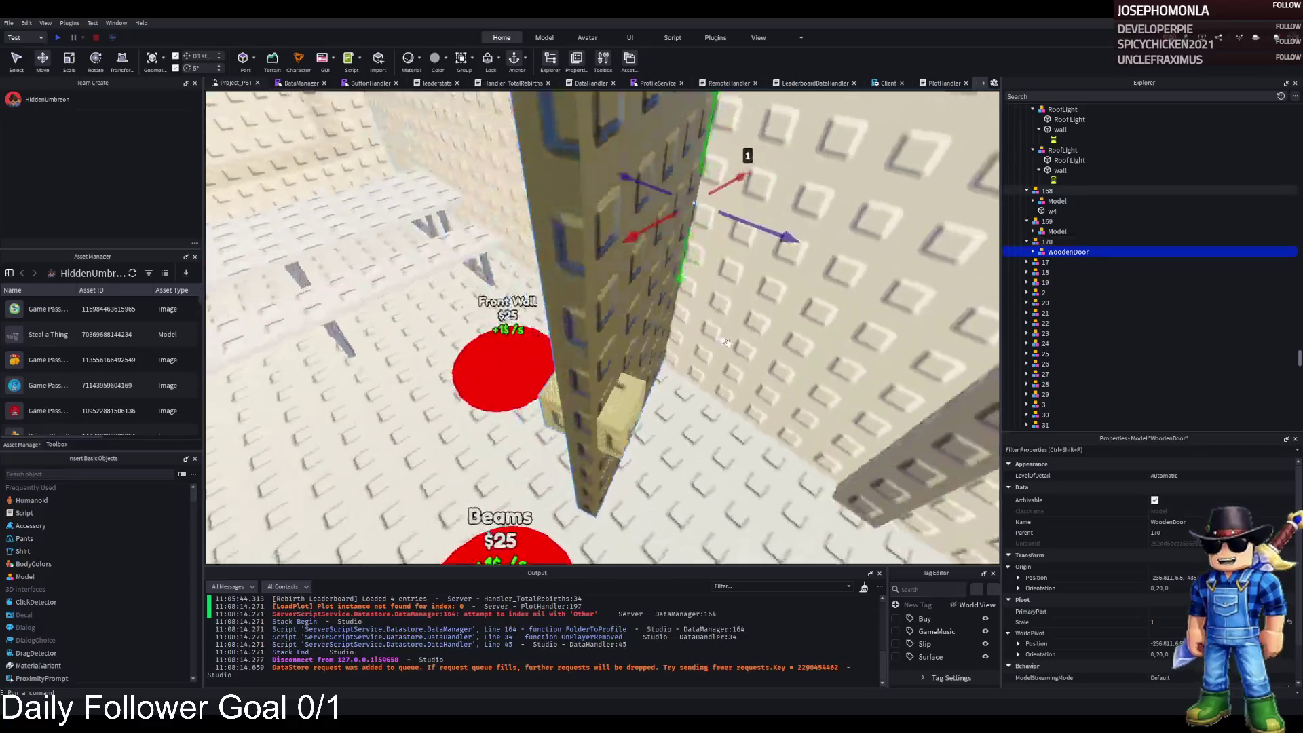
scroll(728, 343, "down", 10)
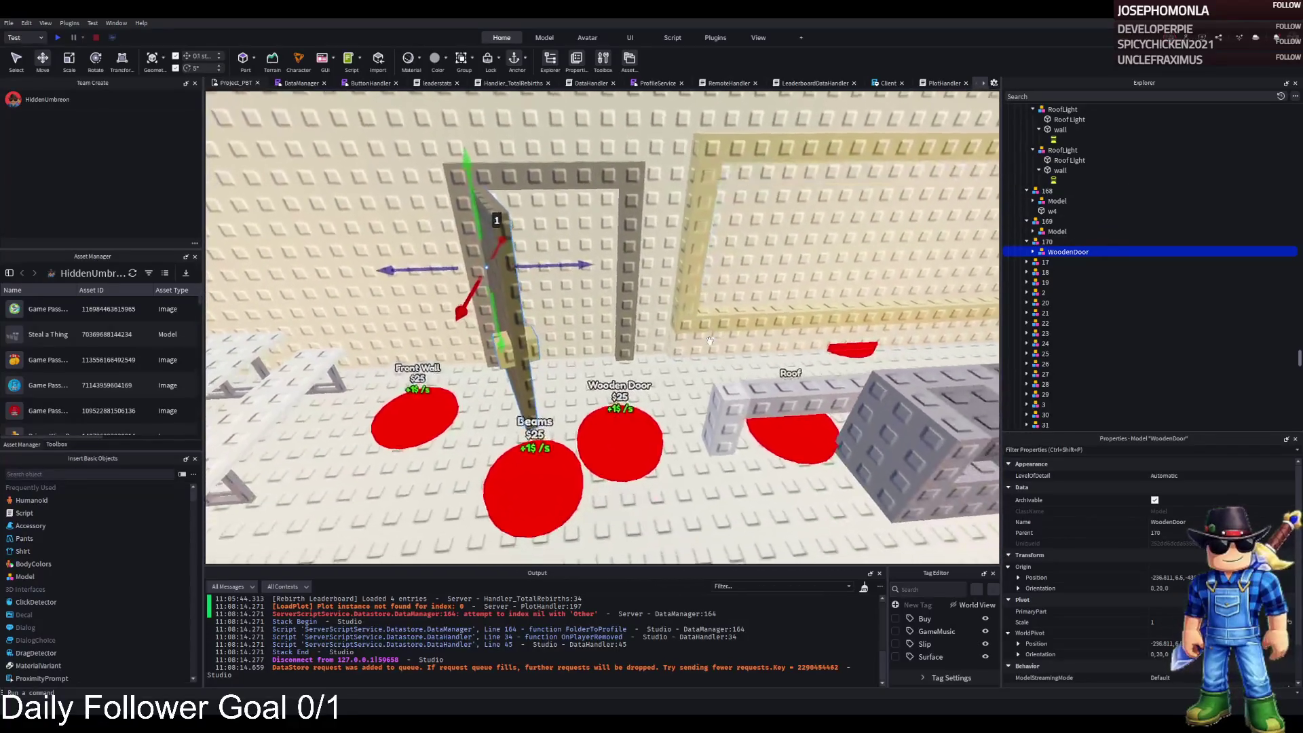
left_click(410, 373)
key("f")
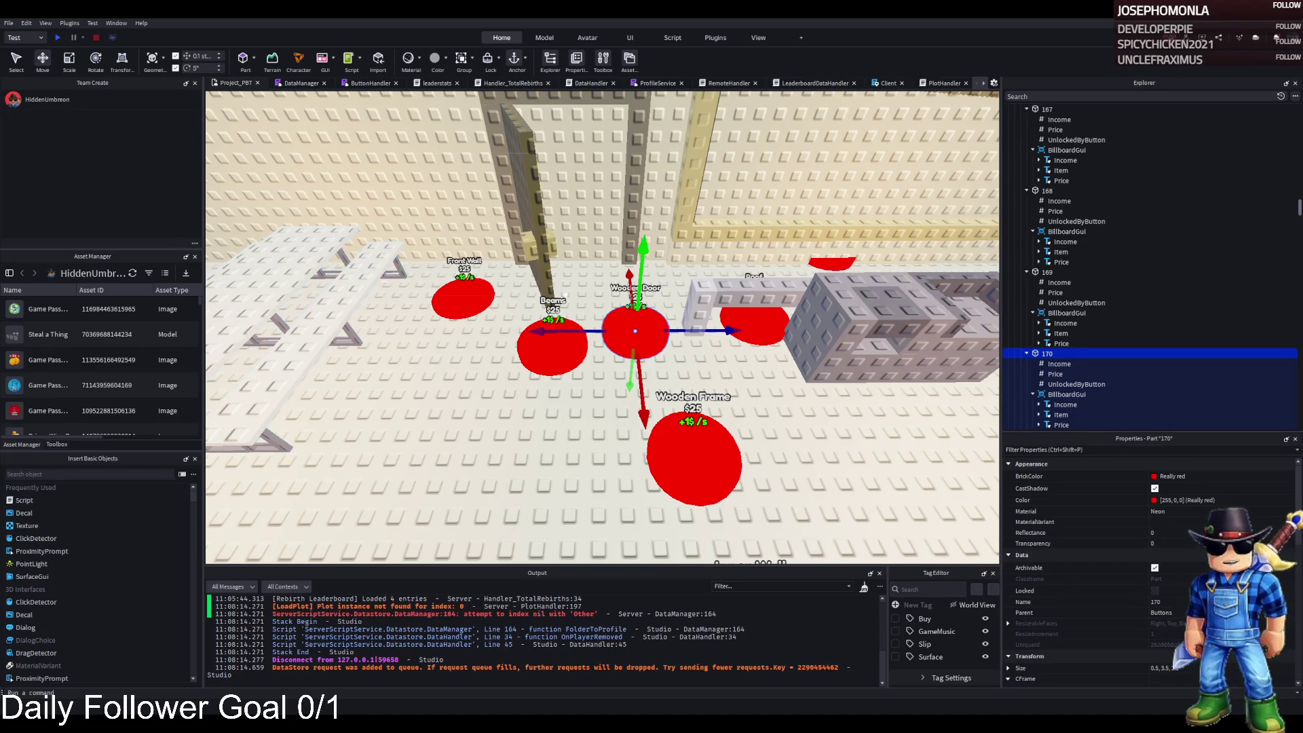
Select the TemplatePlot folder and launch a Play test with F5
left_click(1045, 190)
left_click(1050, 180)
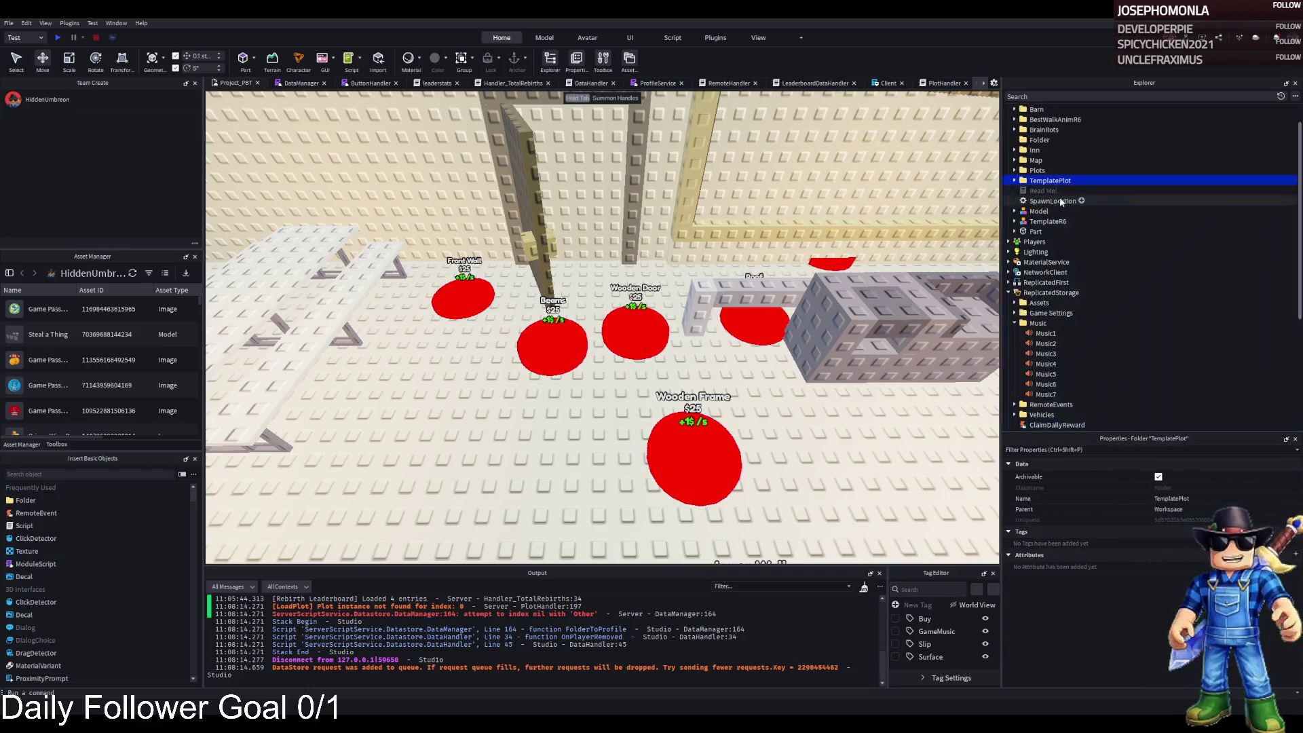
key("F5")
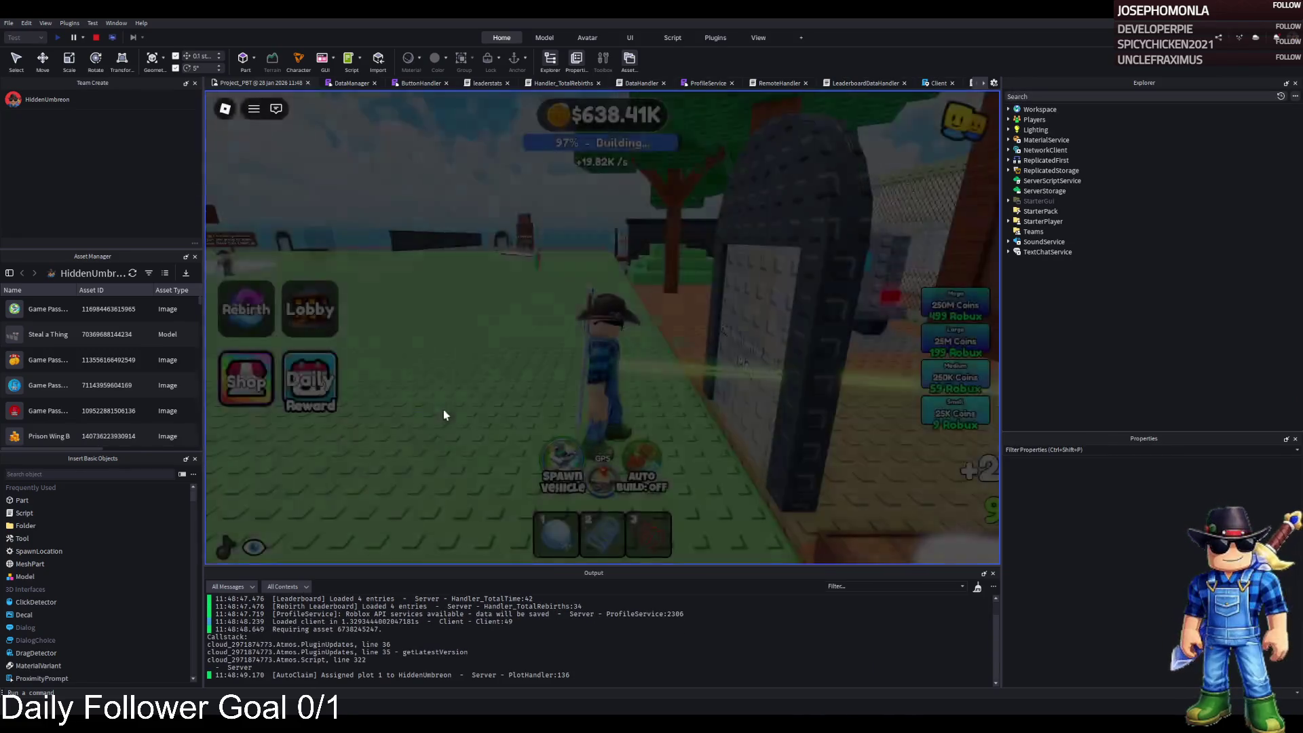
Walk the character through the barred cell door toward the Wooden Door button, then stop the playtest
key("w")
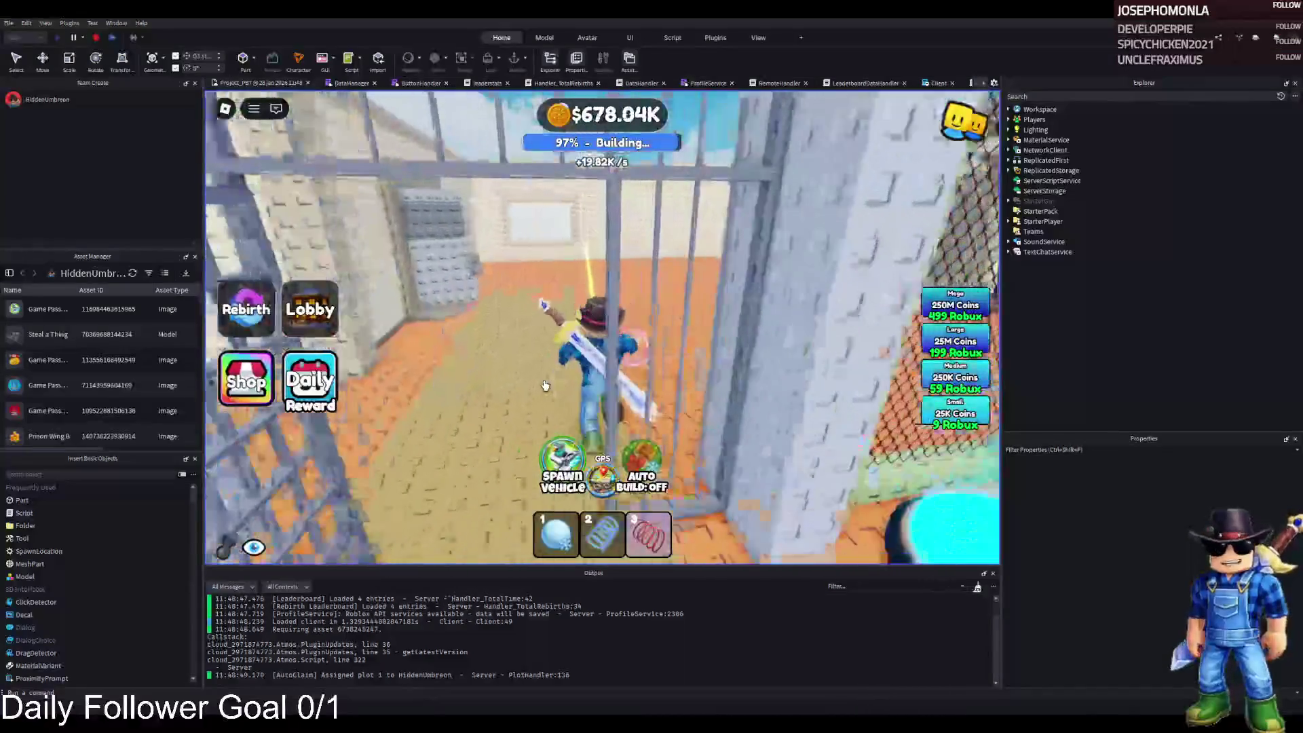
key("w")
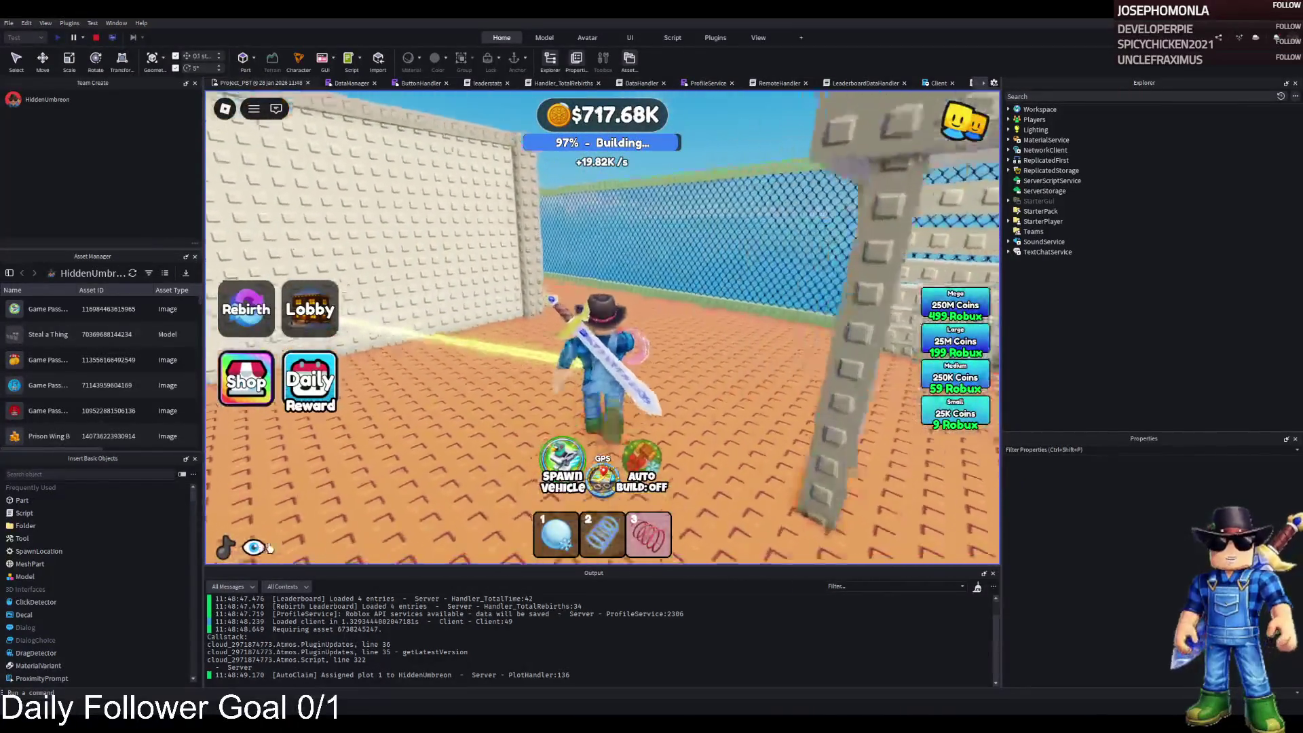
key("a")
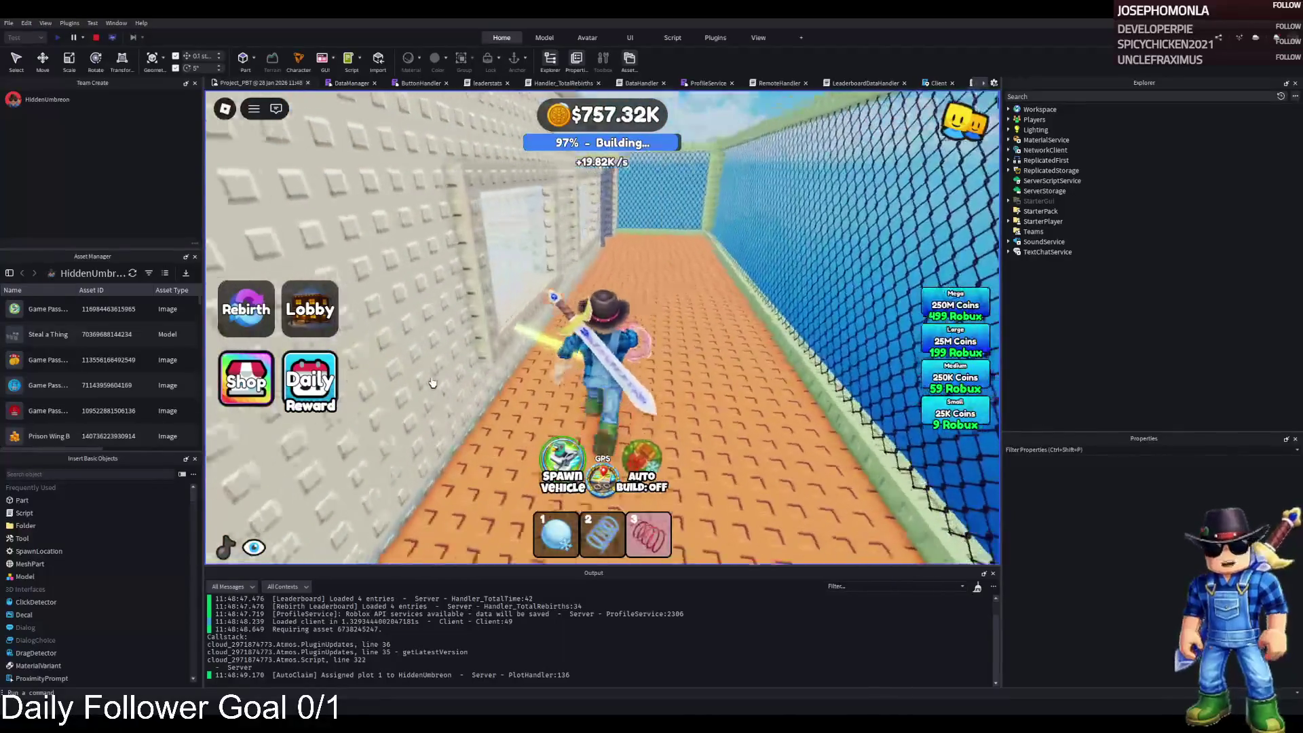
key("w")
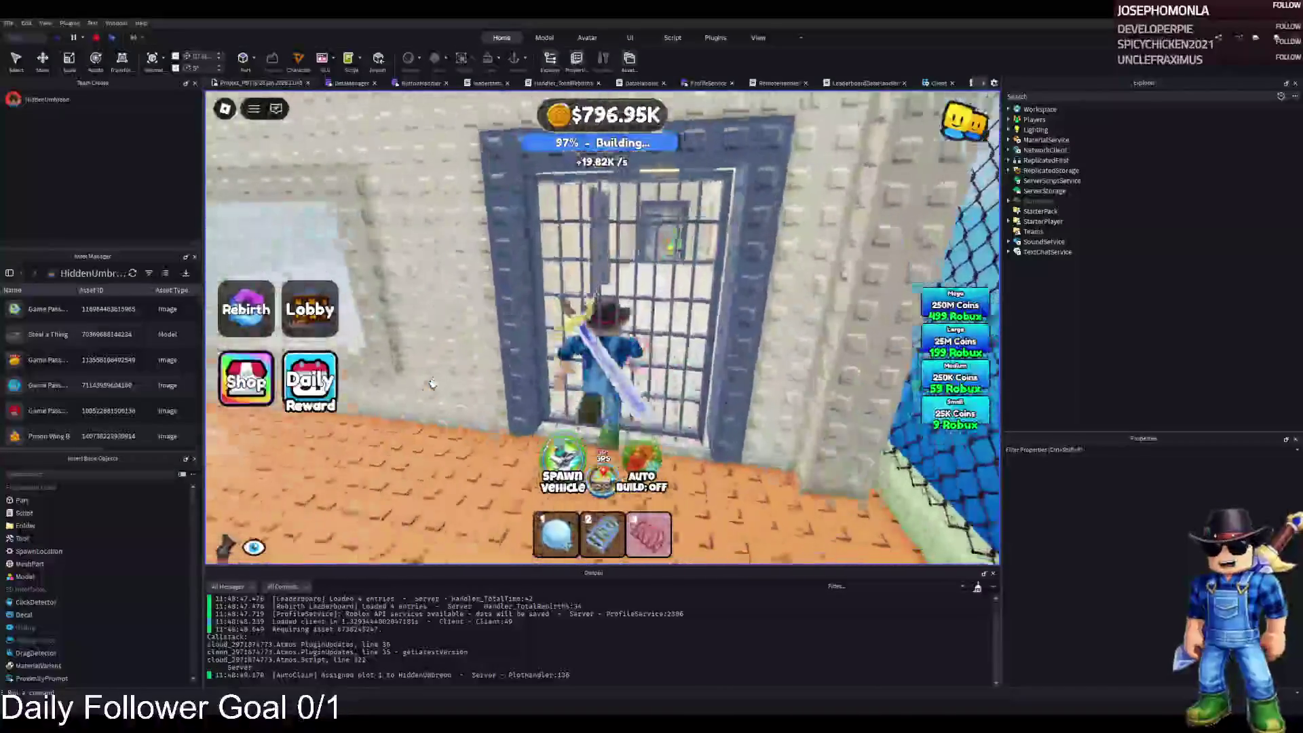
key("w")
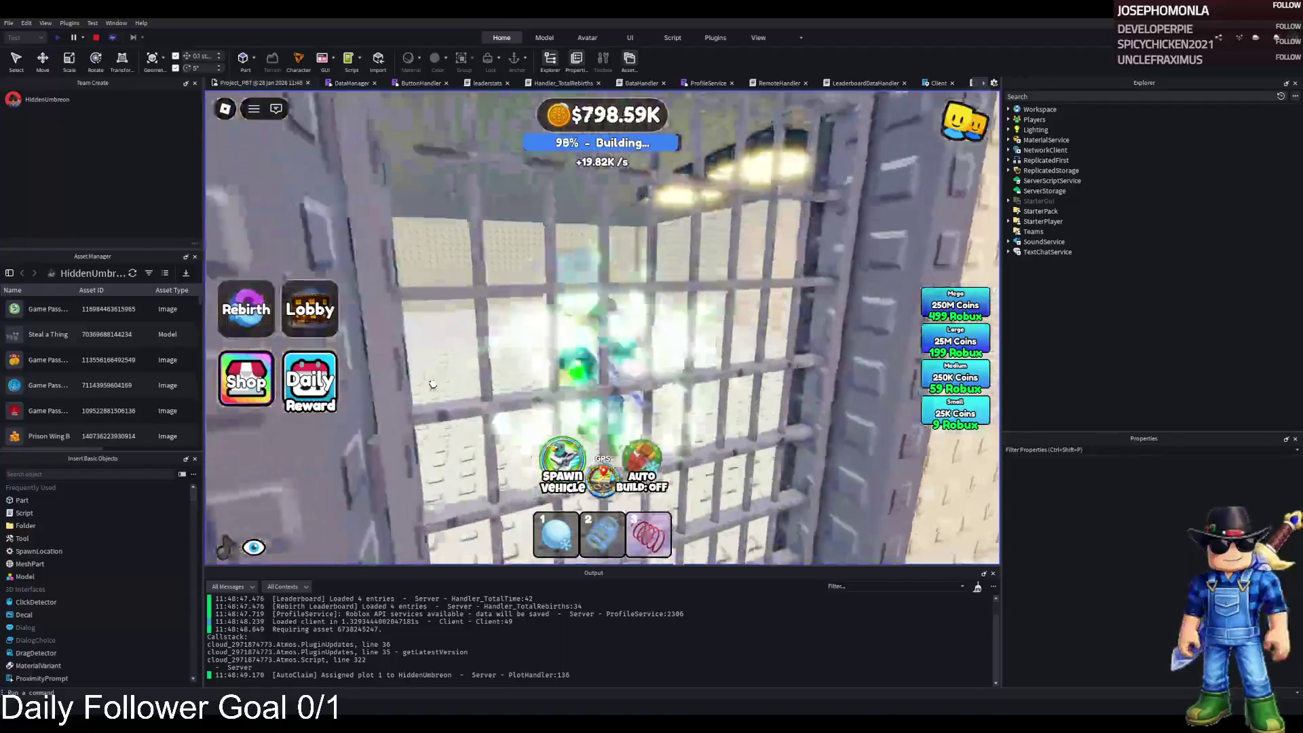
key("w")
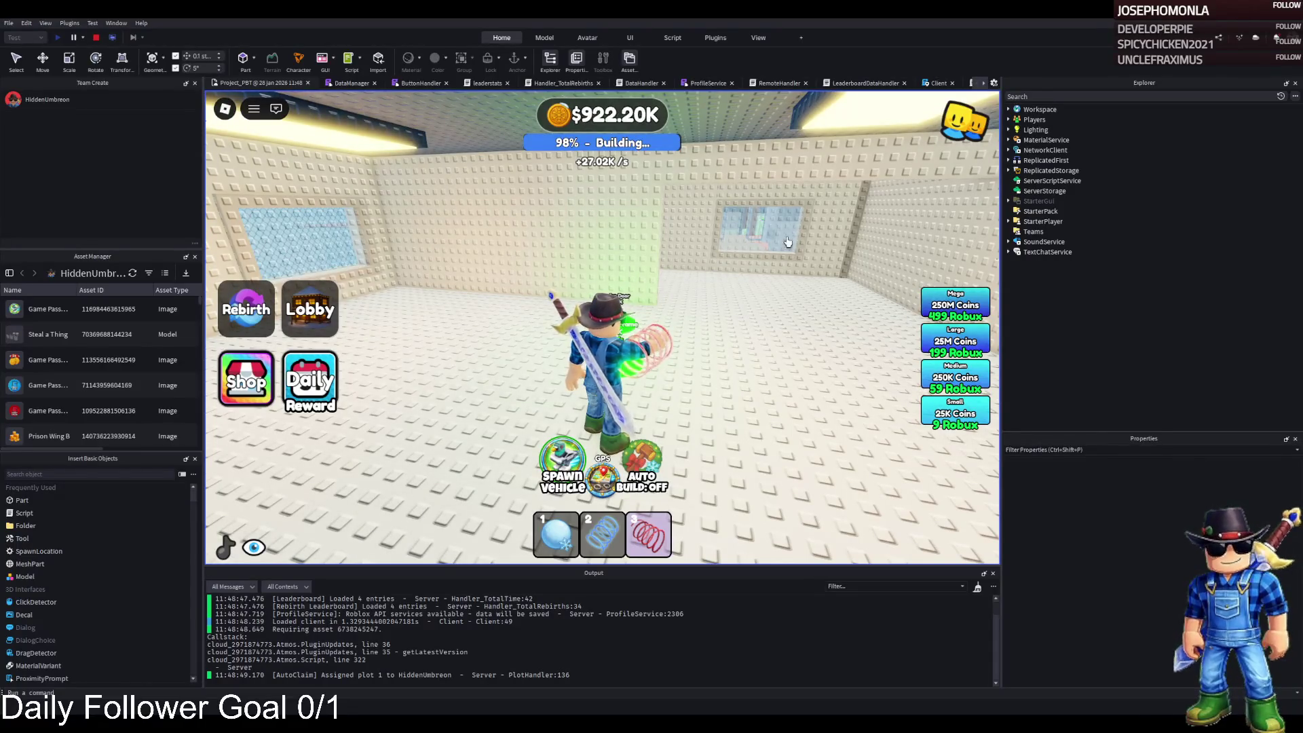
key("w")
left_click(96, 37)
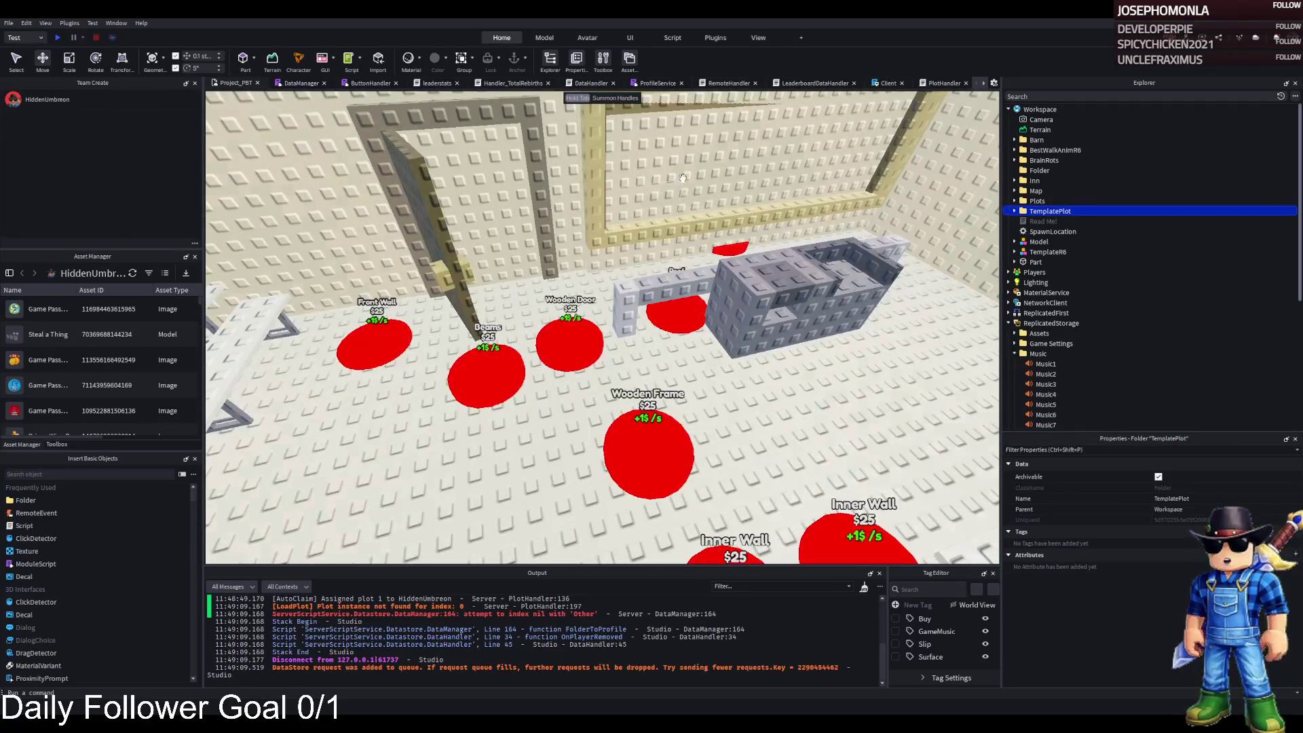
Check the RemoveOnbutton part's RemoveOnButton value, collapse Upgrades and TemplatePlot, and start a new playtest
left_click(747, 248)
left_click(1041, 200)
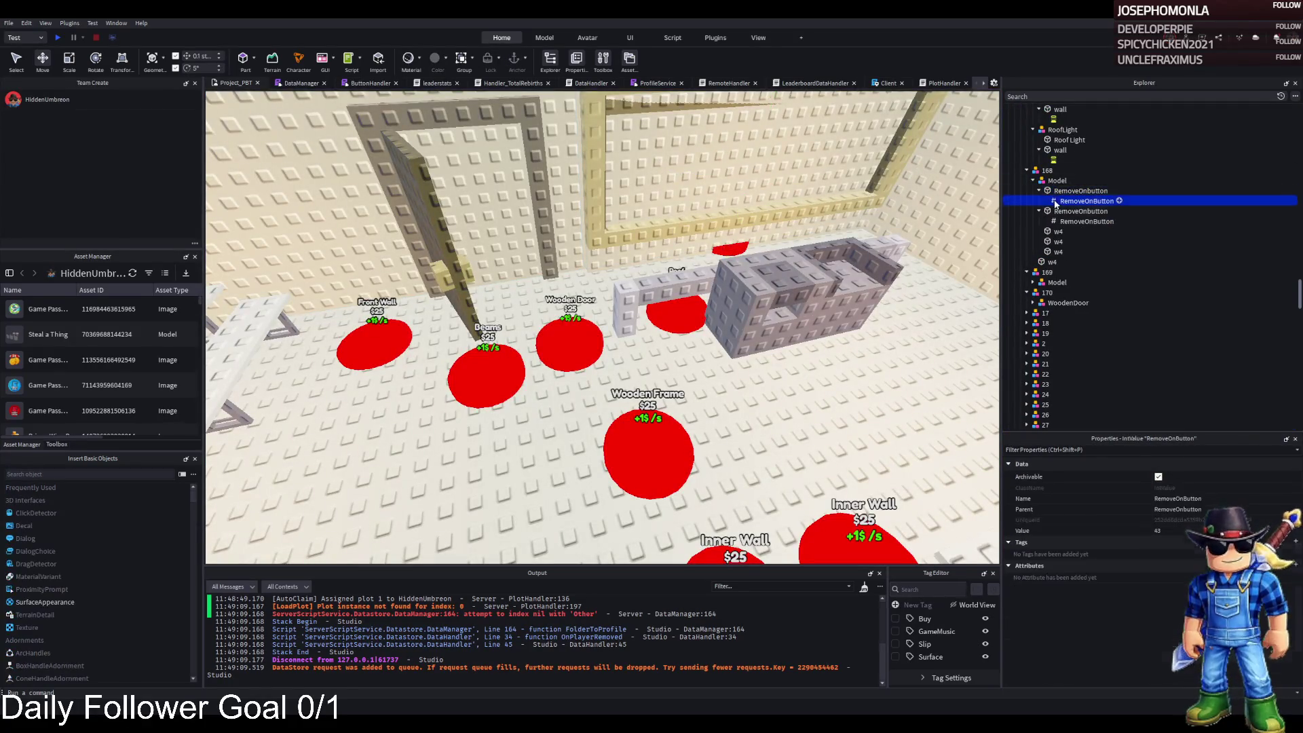
scroll(1134, 407, "up", 10)
left_click(1050, 191)
left_click(1020, 191)
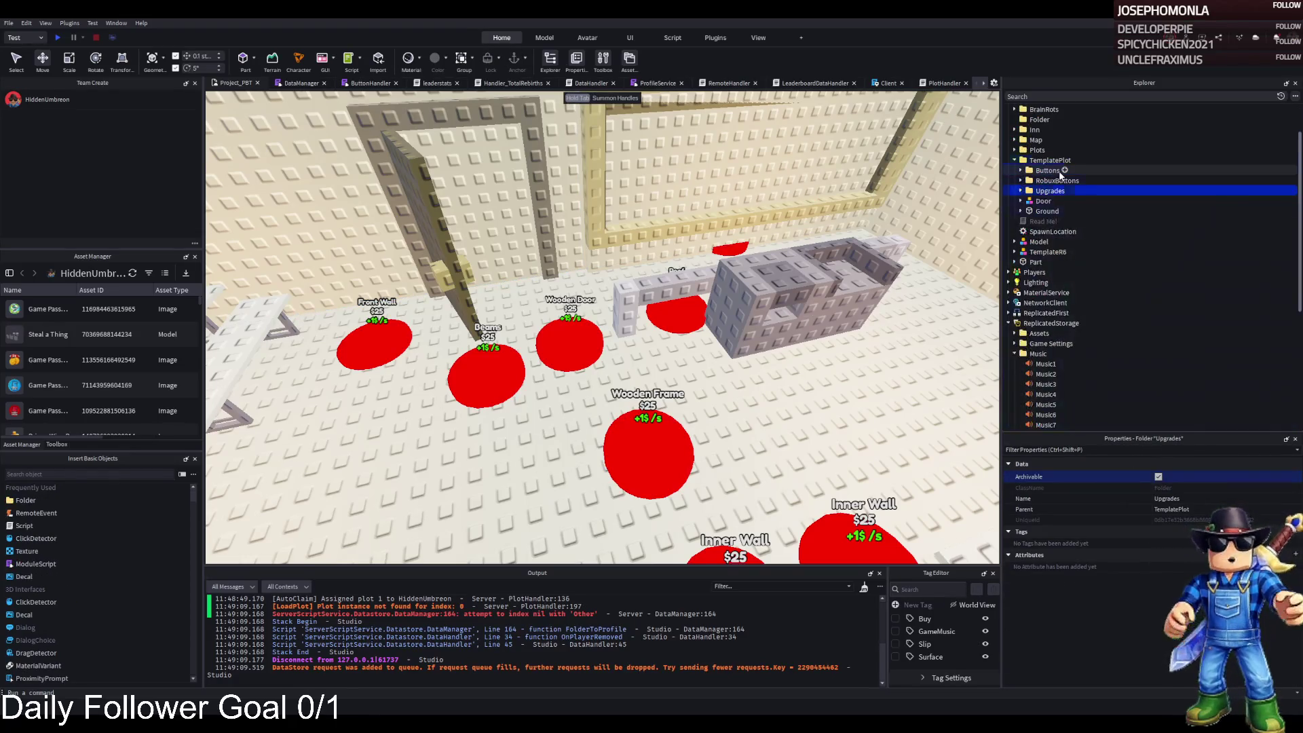
left_click(1050, 160)
left_click(1015, 160)
key("F5")
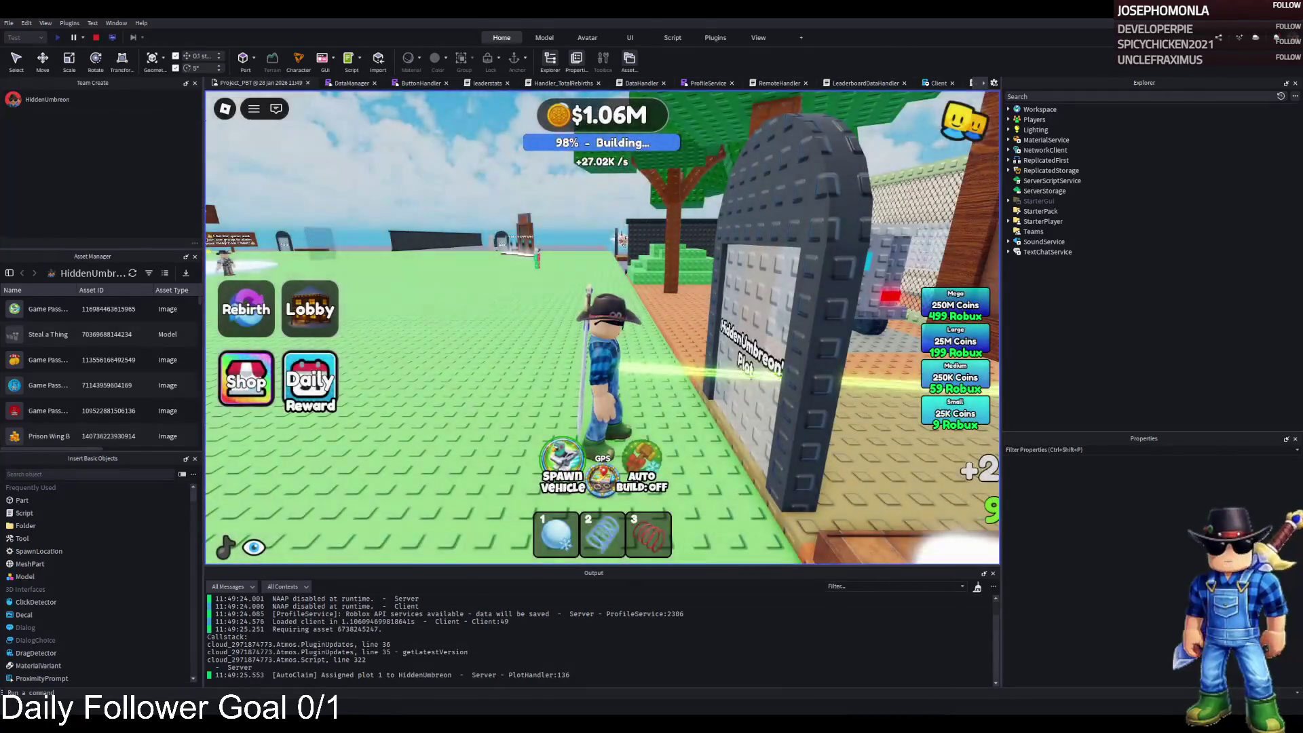
Walk the character through the gate, cells and corridor into the plot room
key("w")
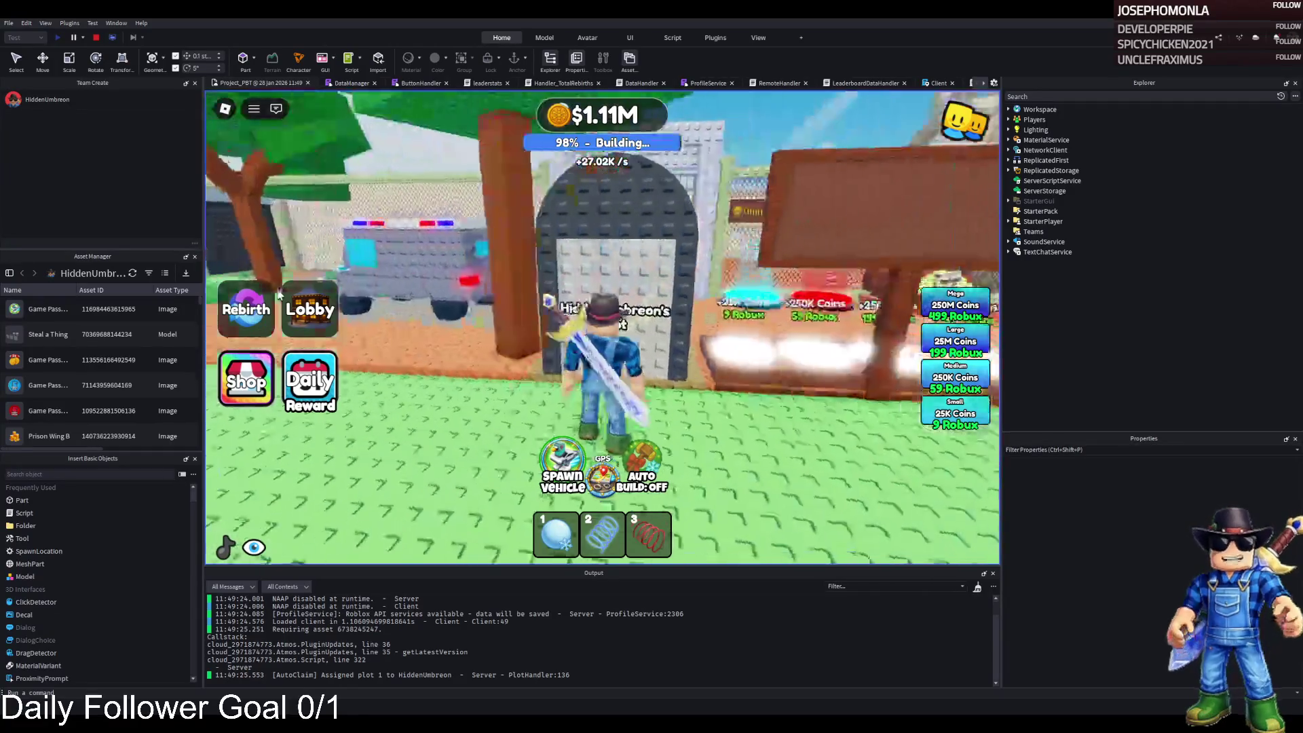
key("w")
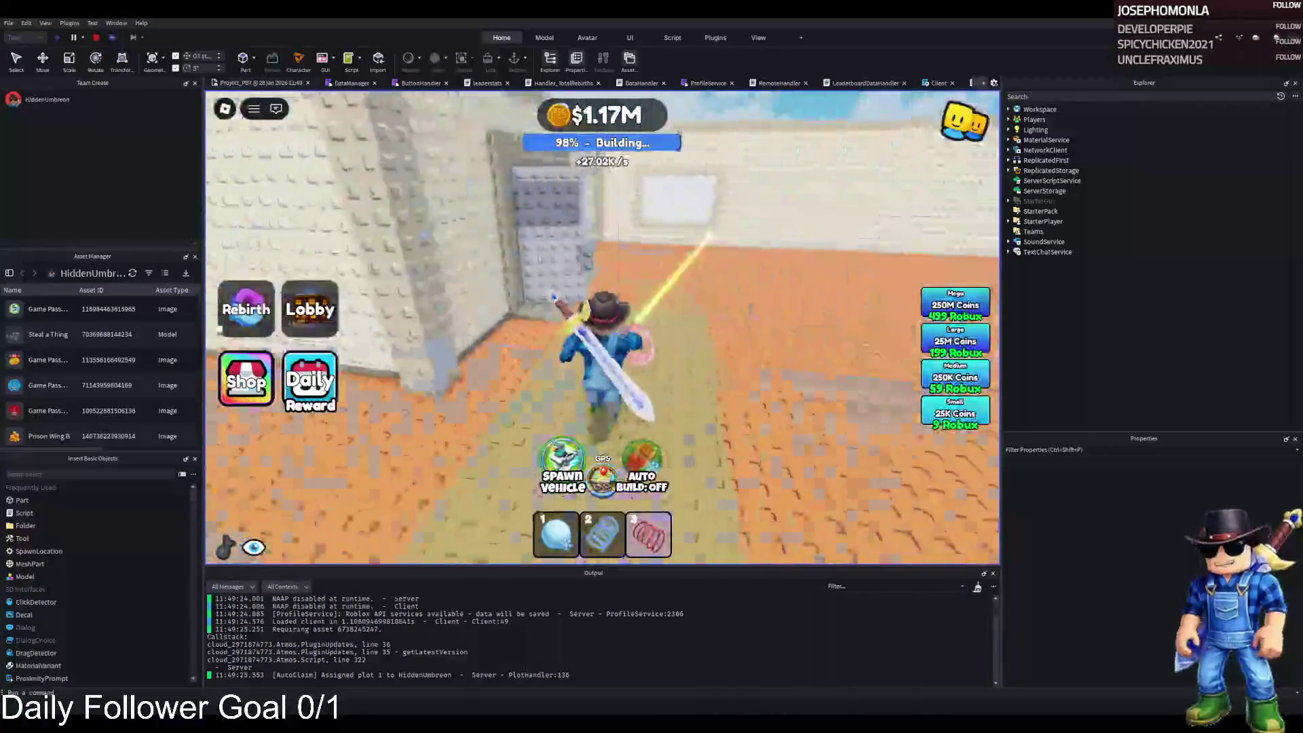
key("w")
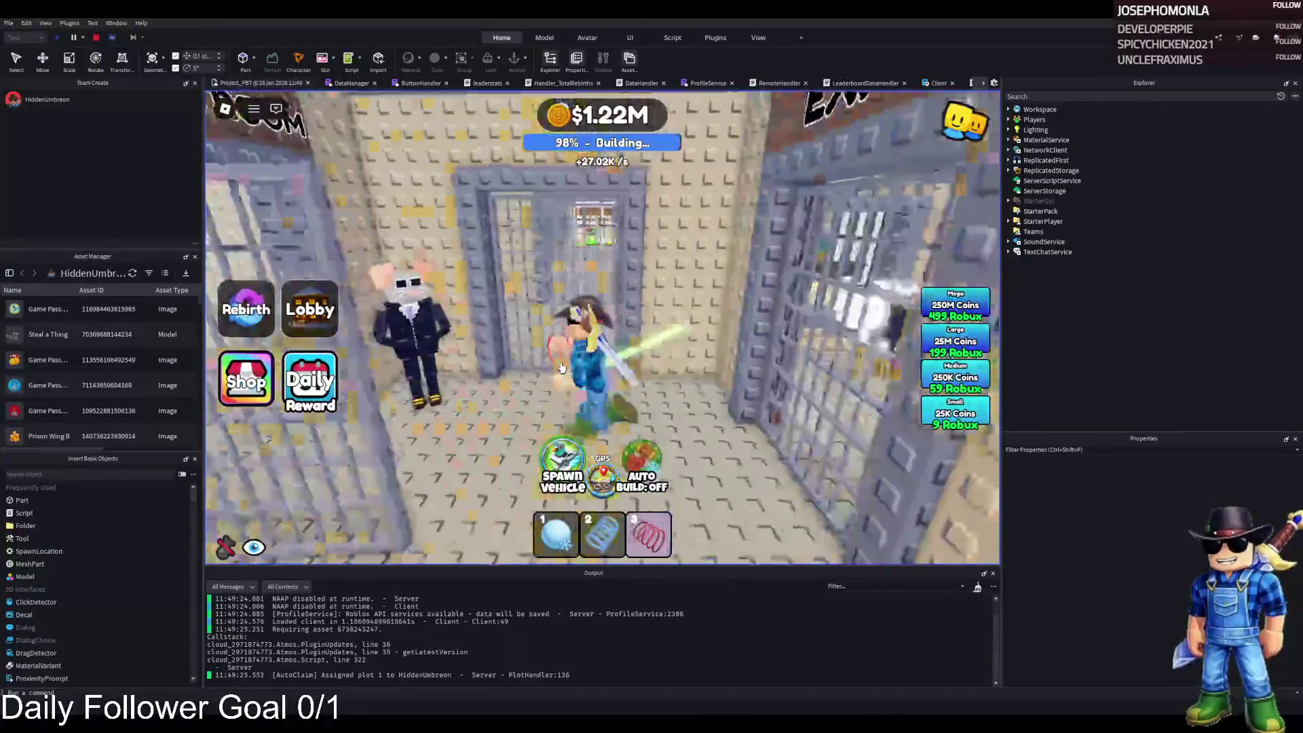
key("w")
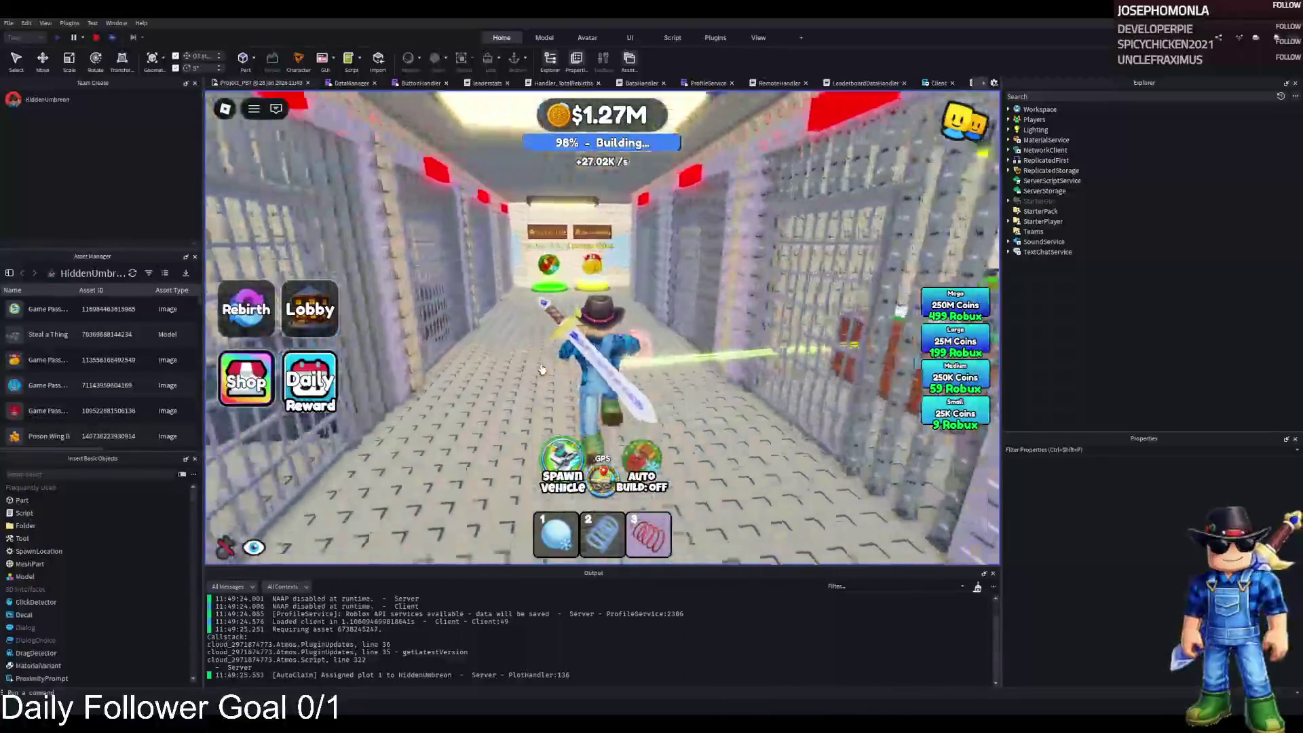
key("w")
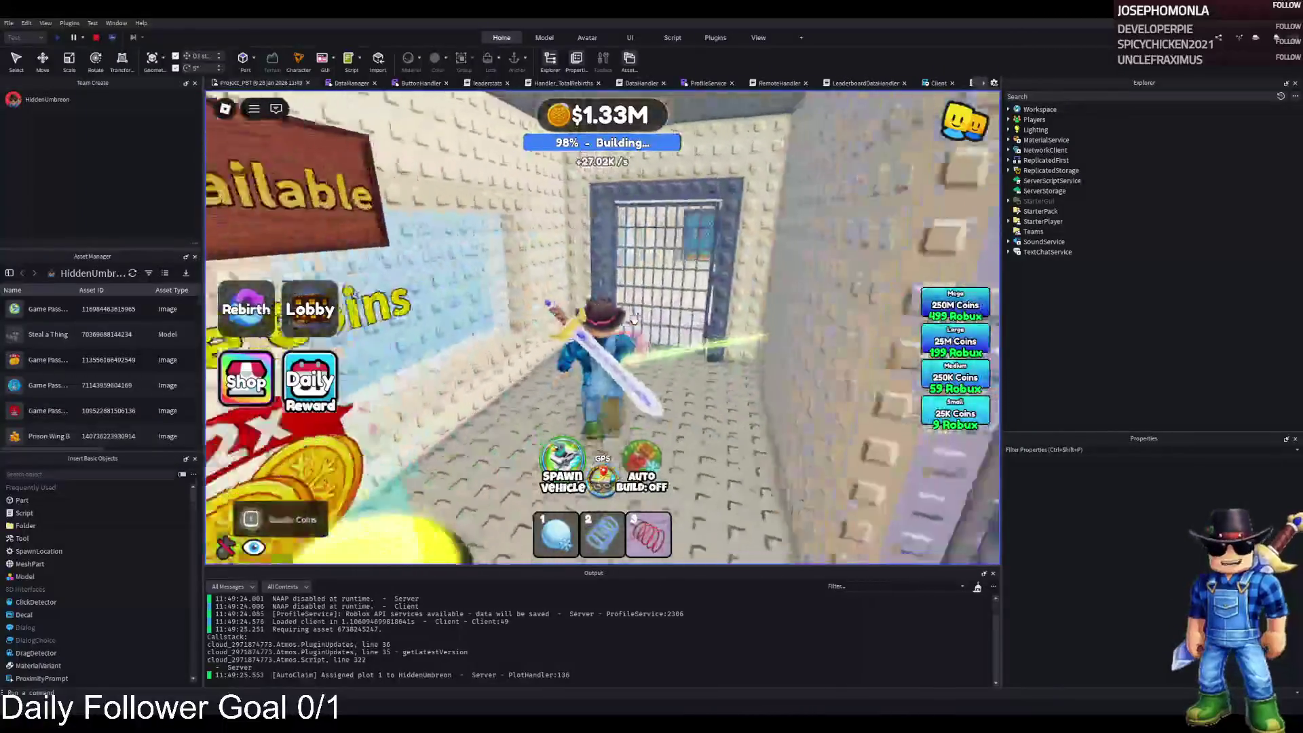
key("w")
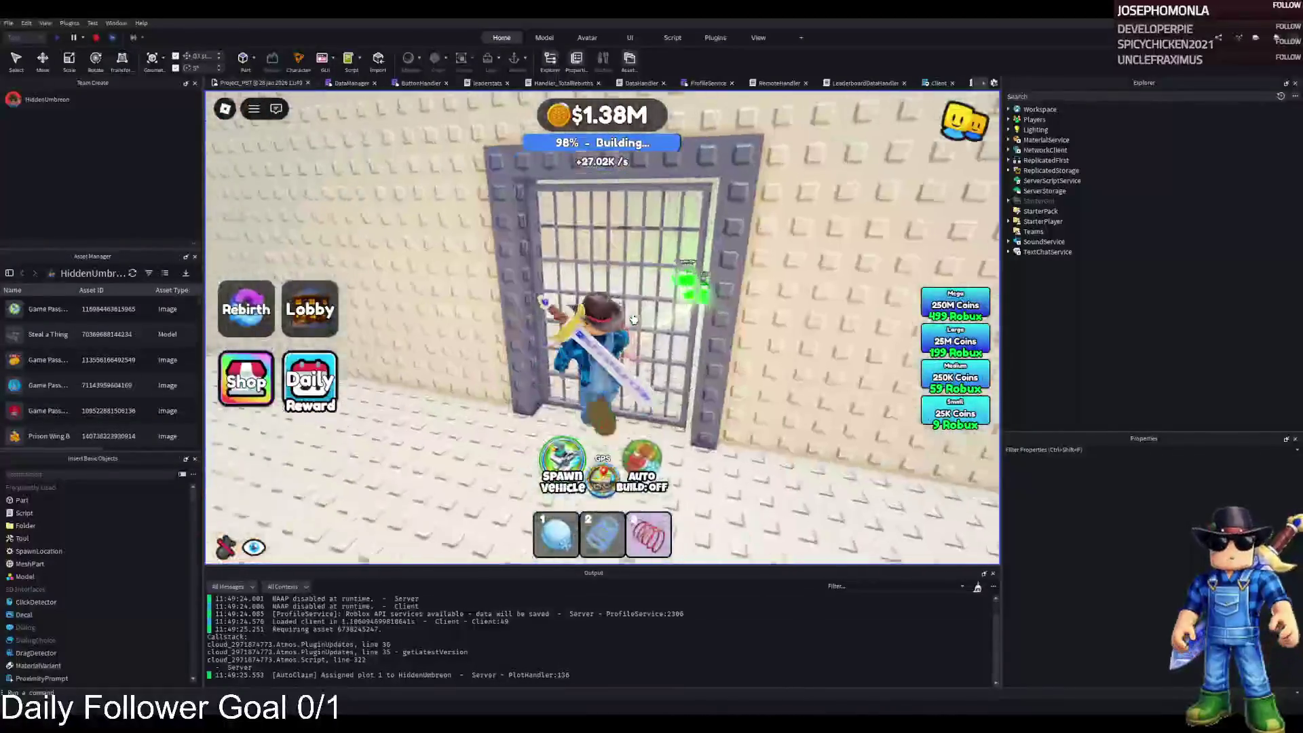
key("w")
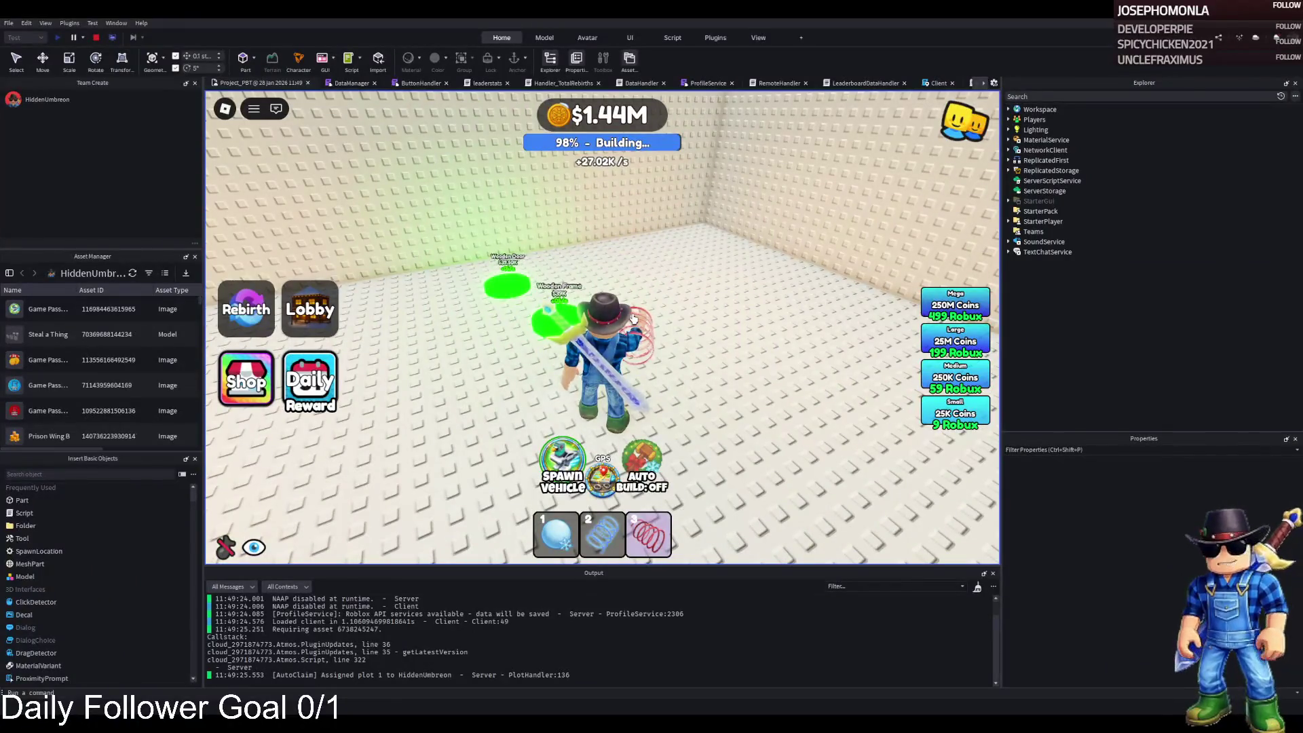
key("w")
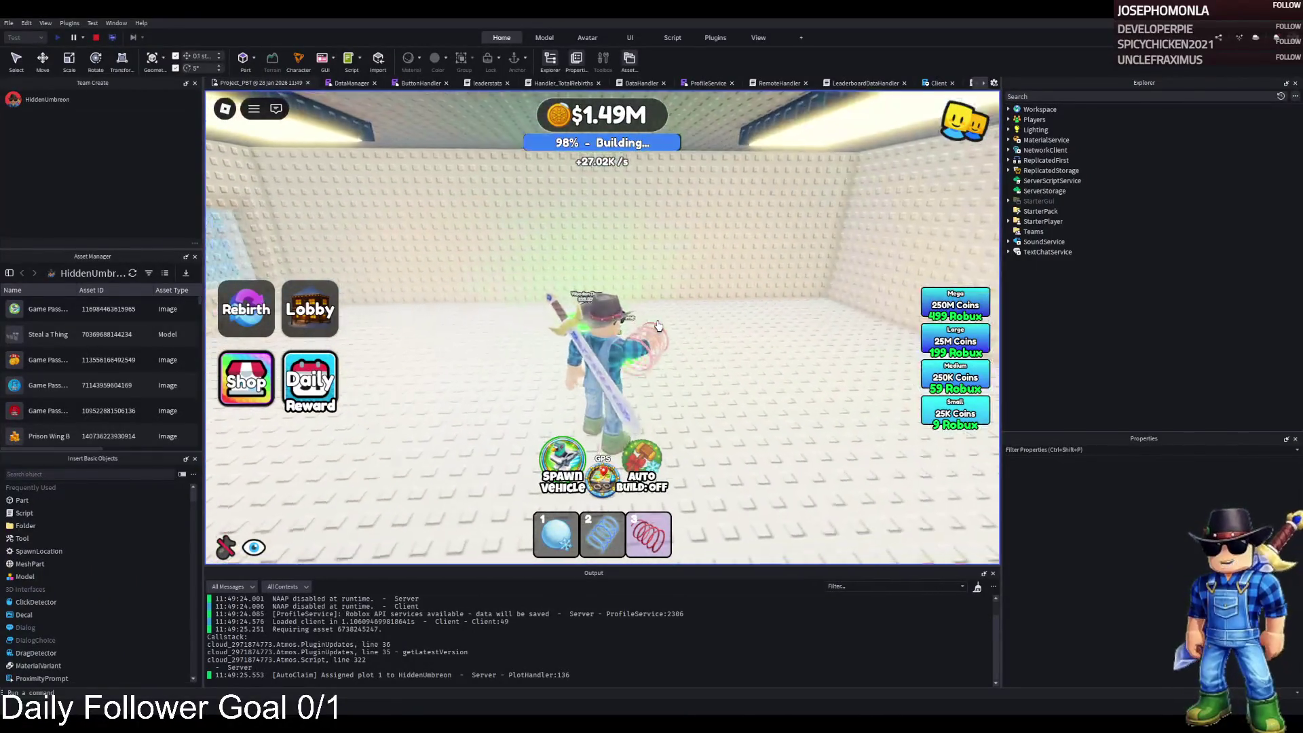
Buy the doorway in the plot wall, walk through it into the next room, and stop
key("w")
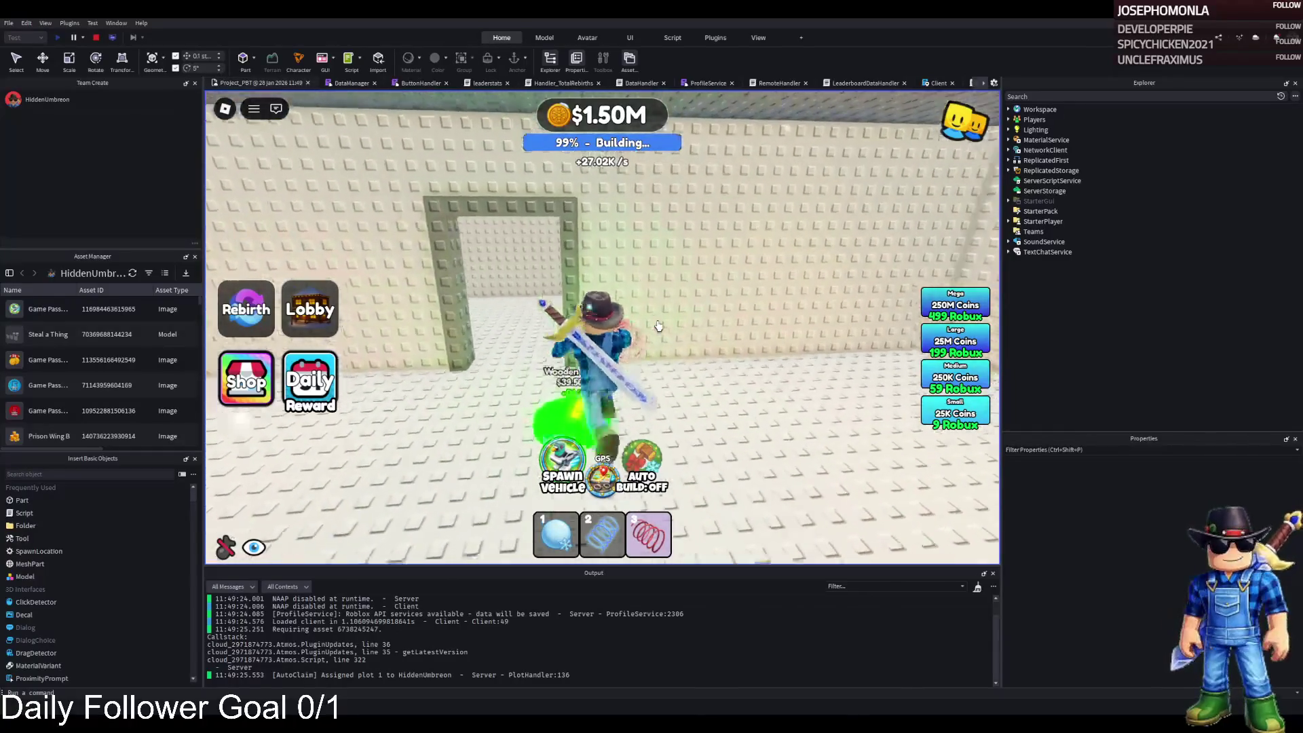
key("w")
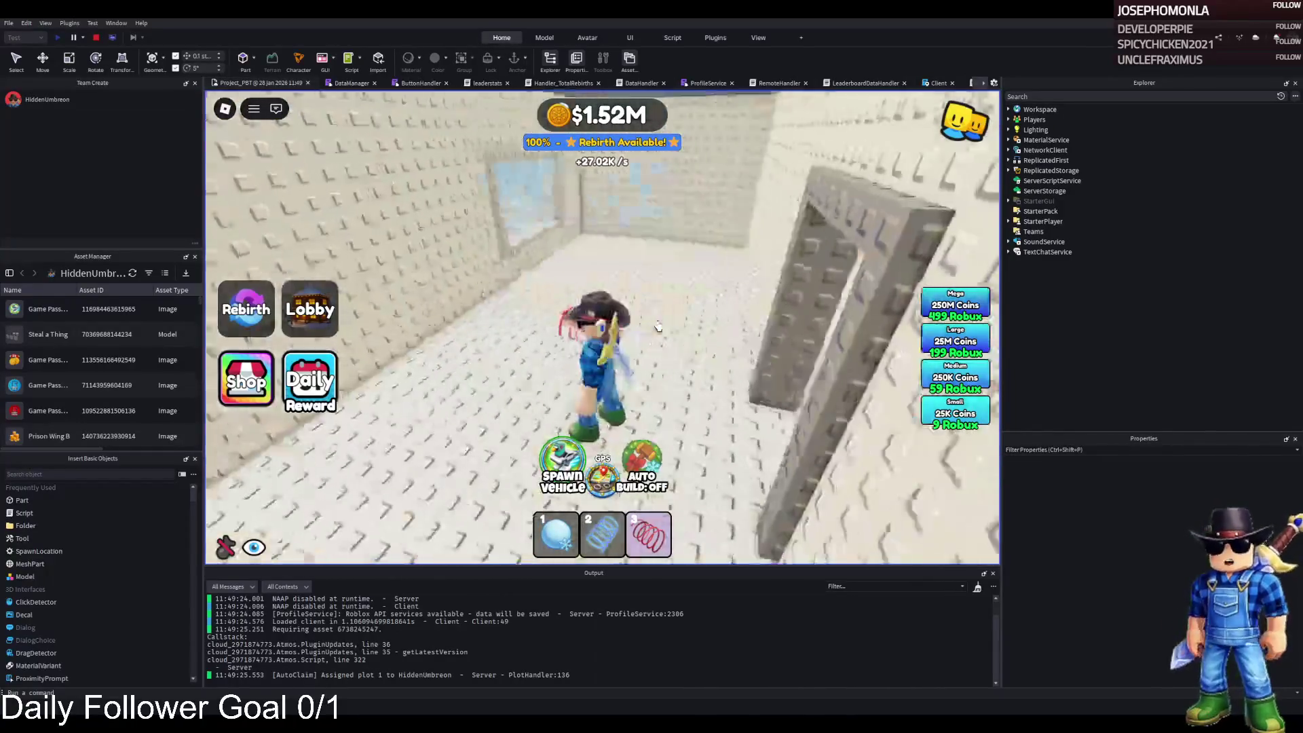
key("w")
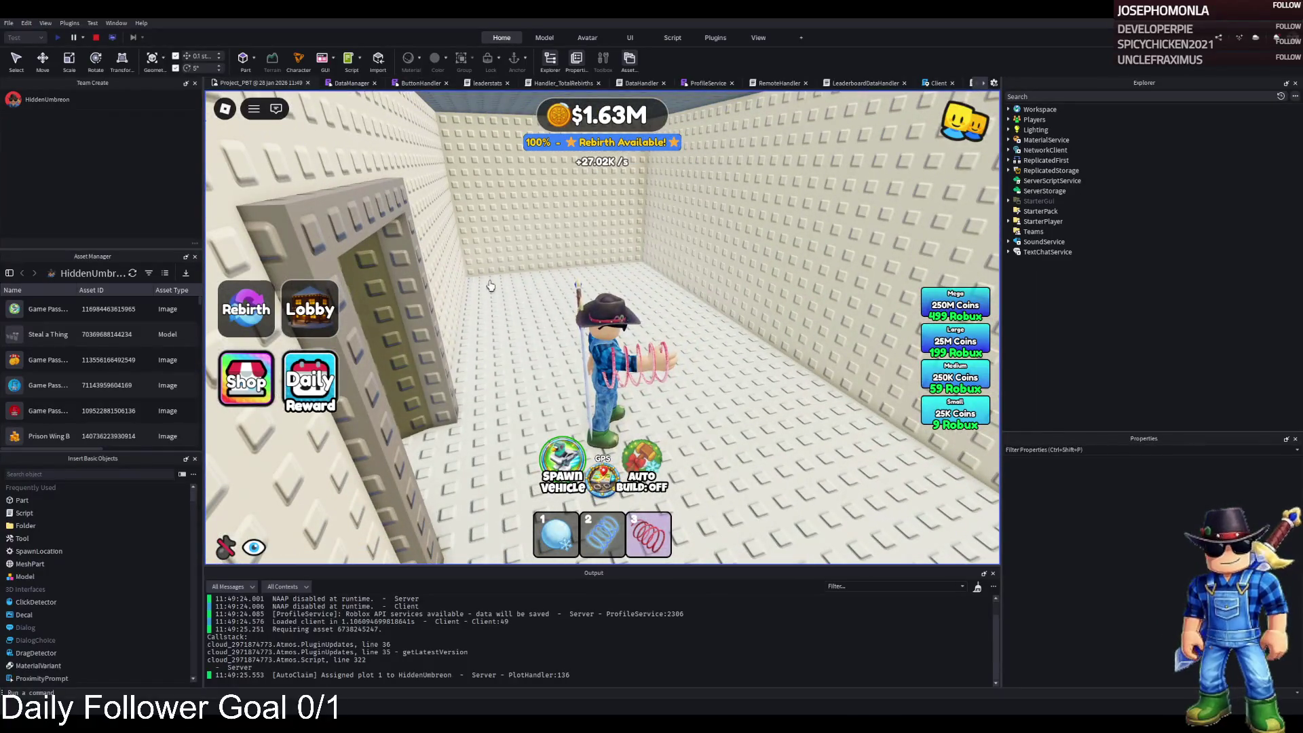
key("w")
key("w")
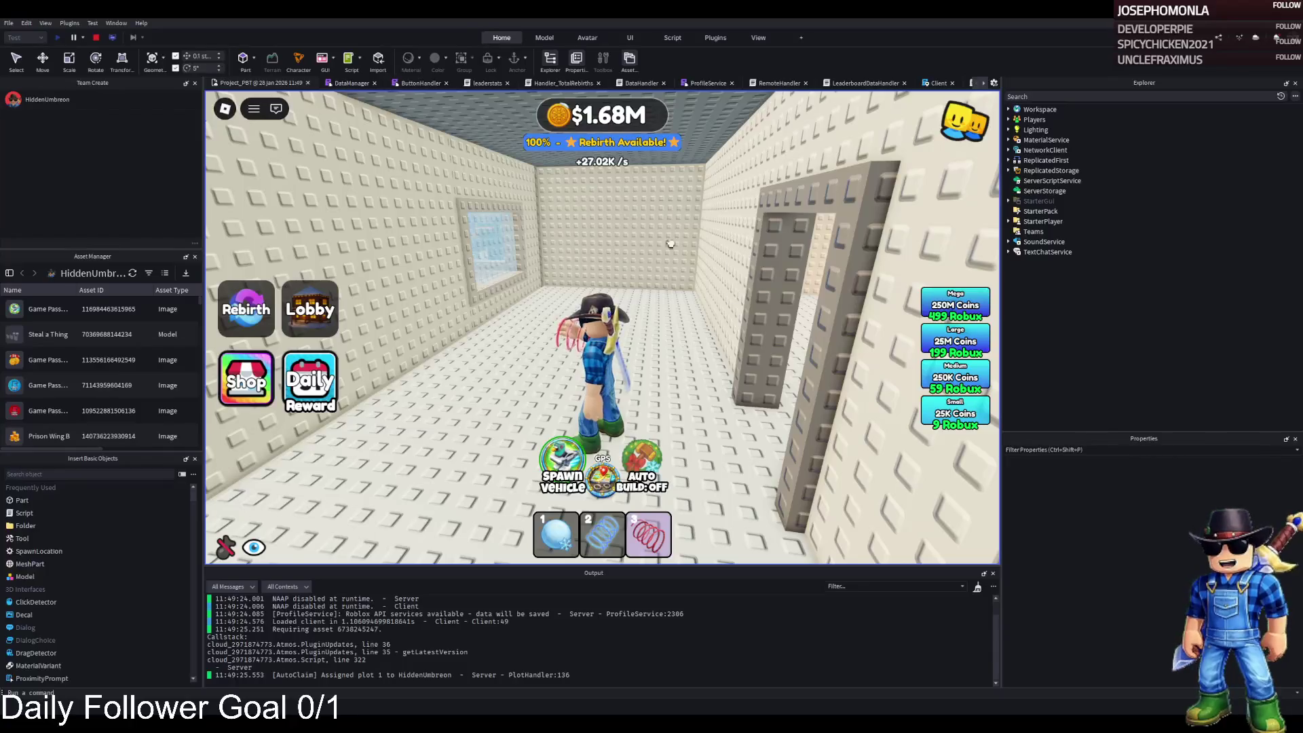
left_click(97, 38)
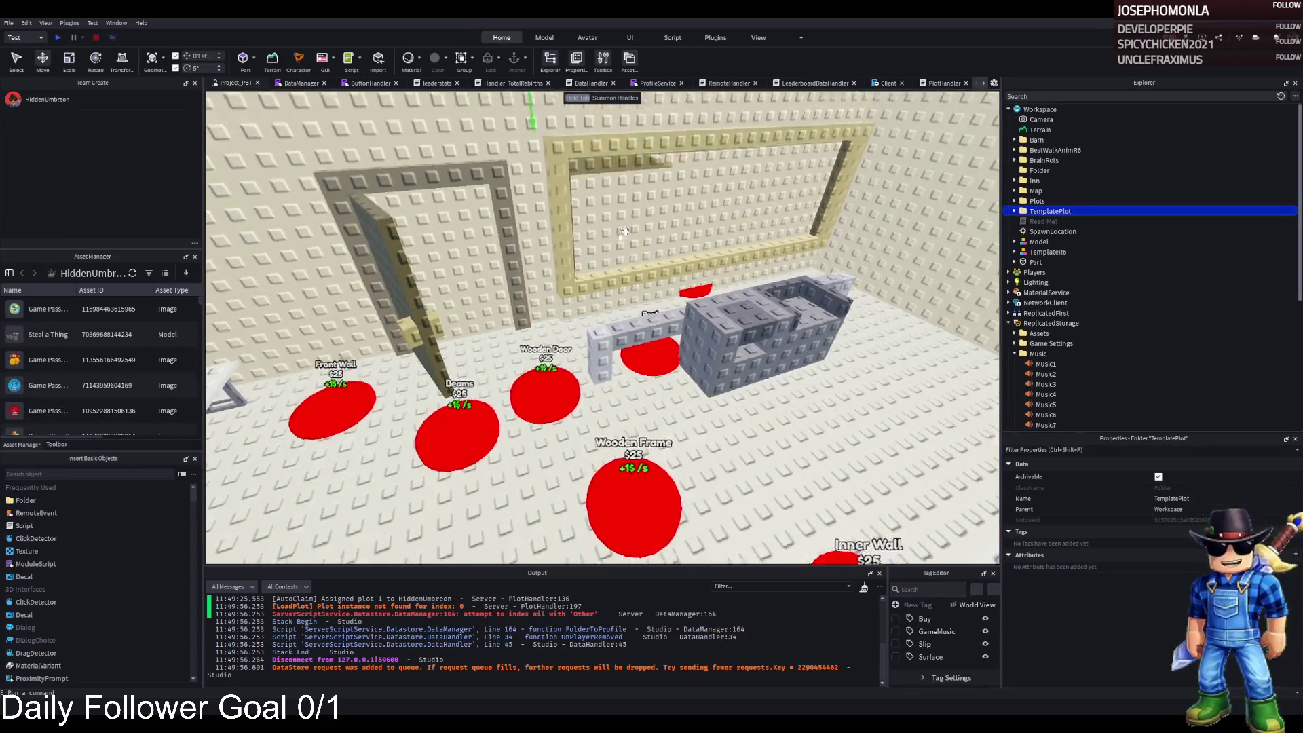
Change button 170's UnlockedByButton value from 160 to 169
left_click_drag(623, 230, 585, 326)
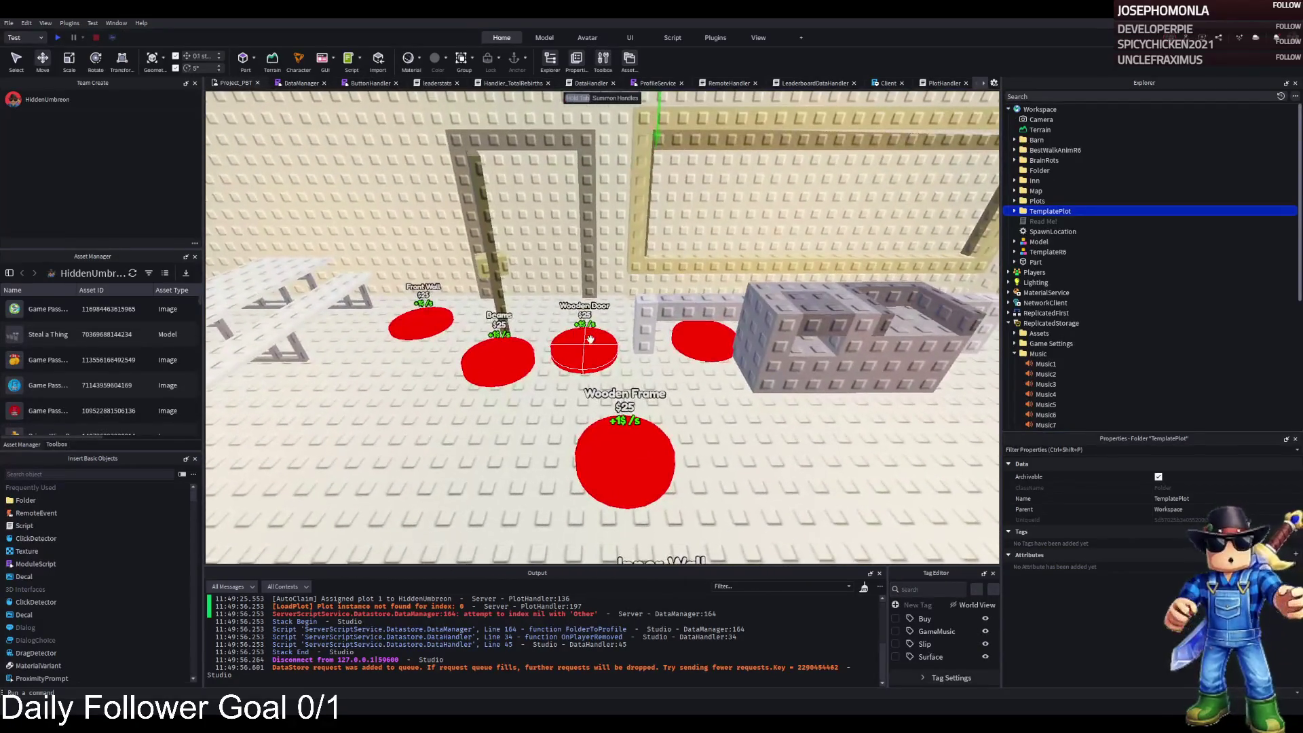
left_click(585, 326)
left_click(1063, 222)
left_click(1183, 530)
key("Return")
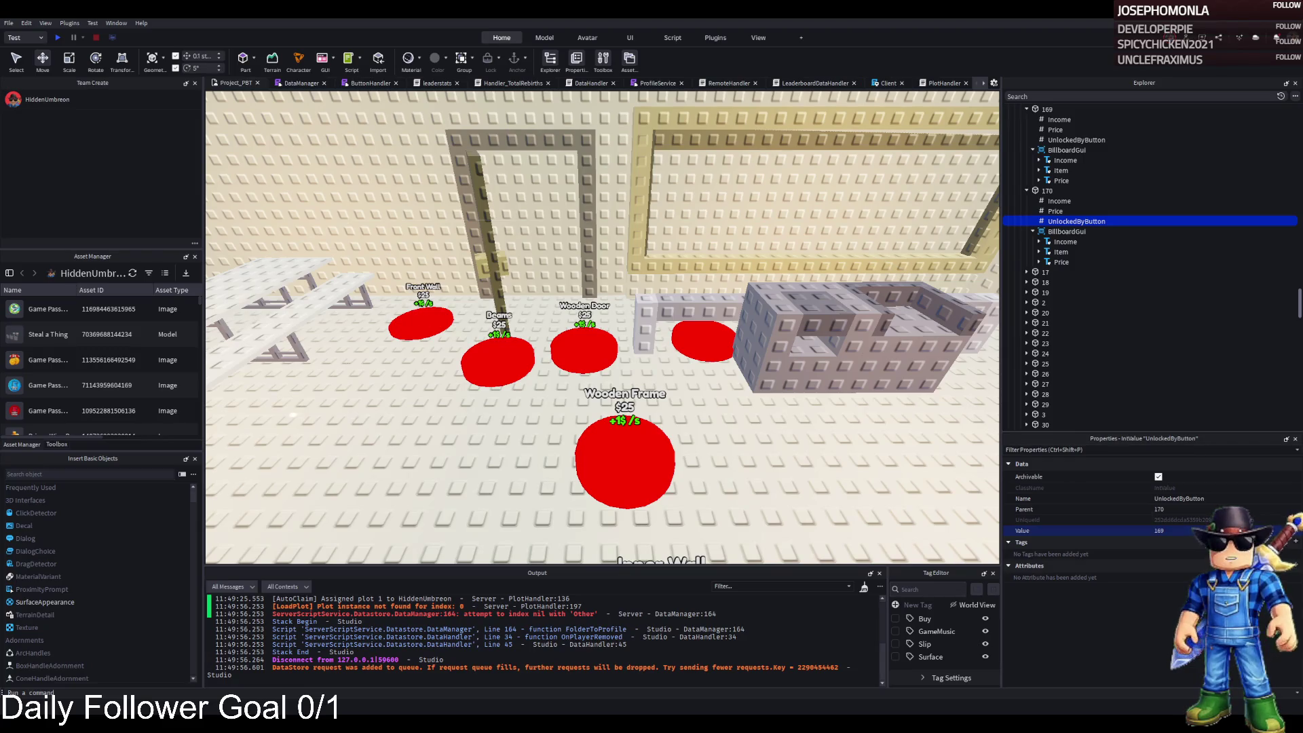
scroll(380, 397, "up", 2)
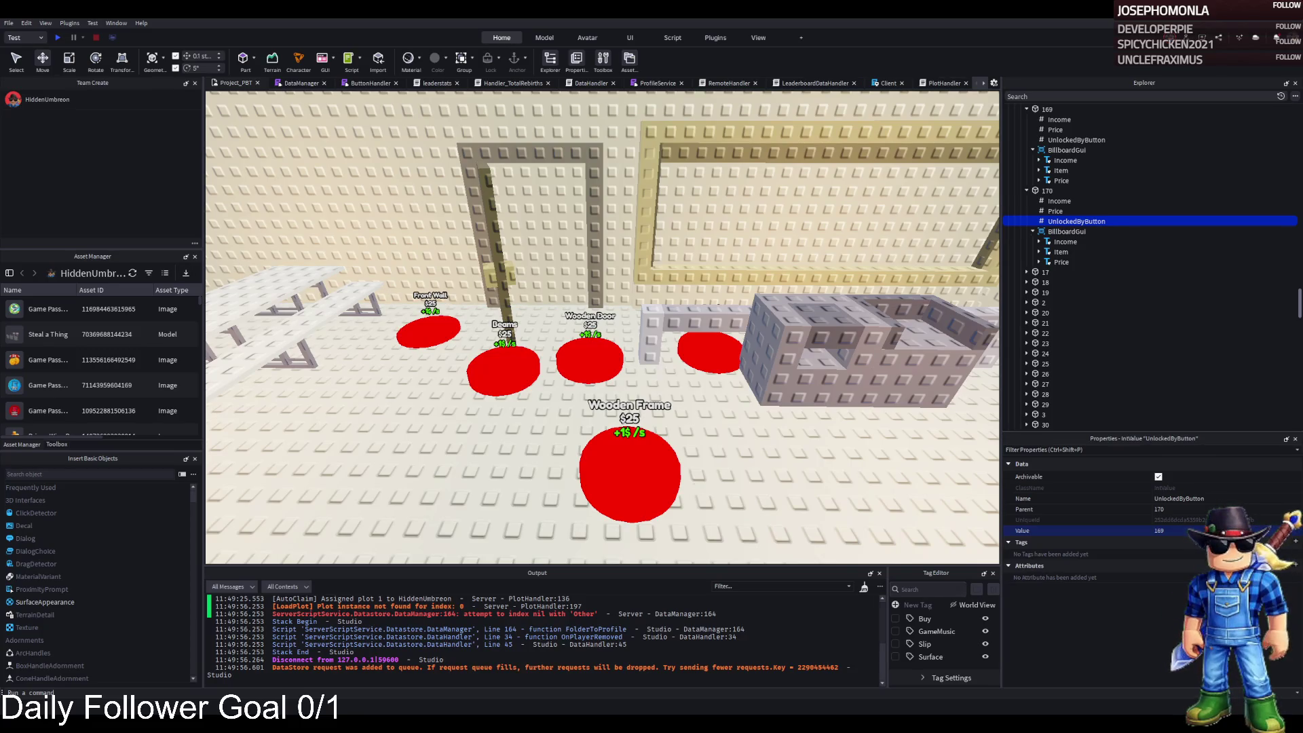
key("w")
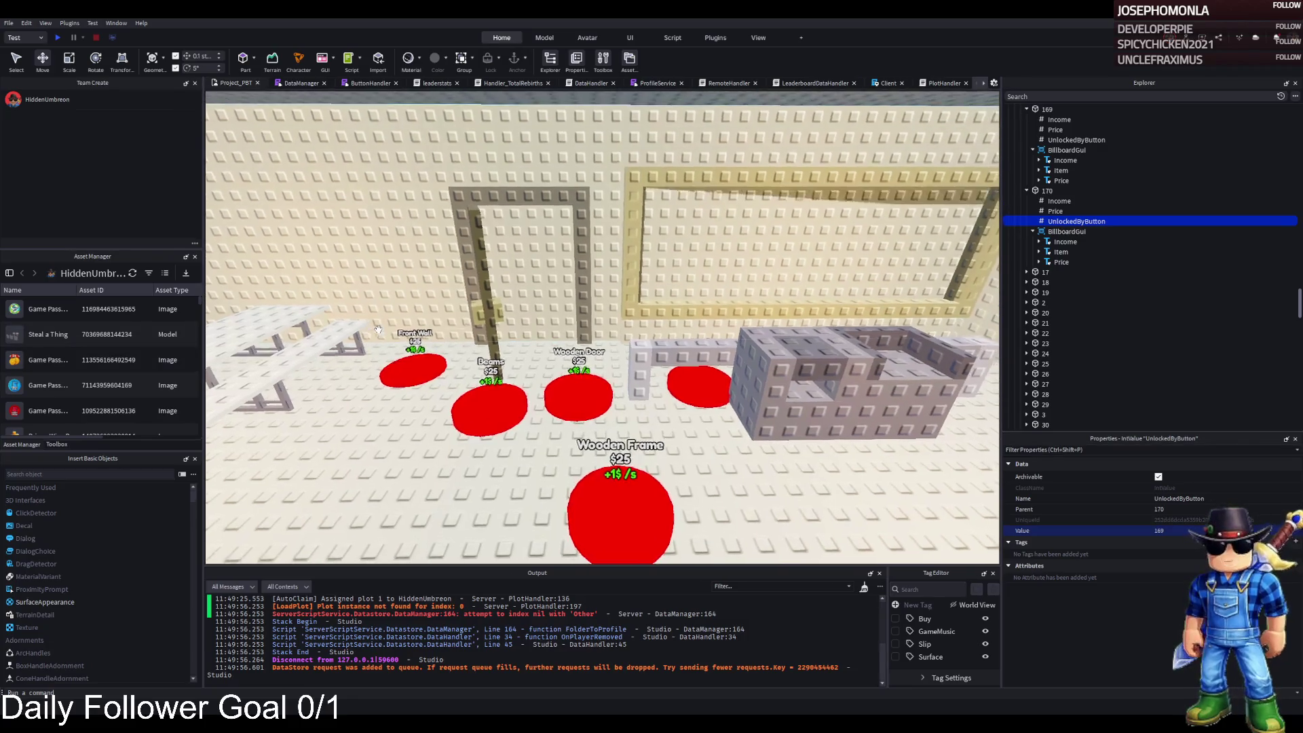
key("w")
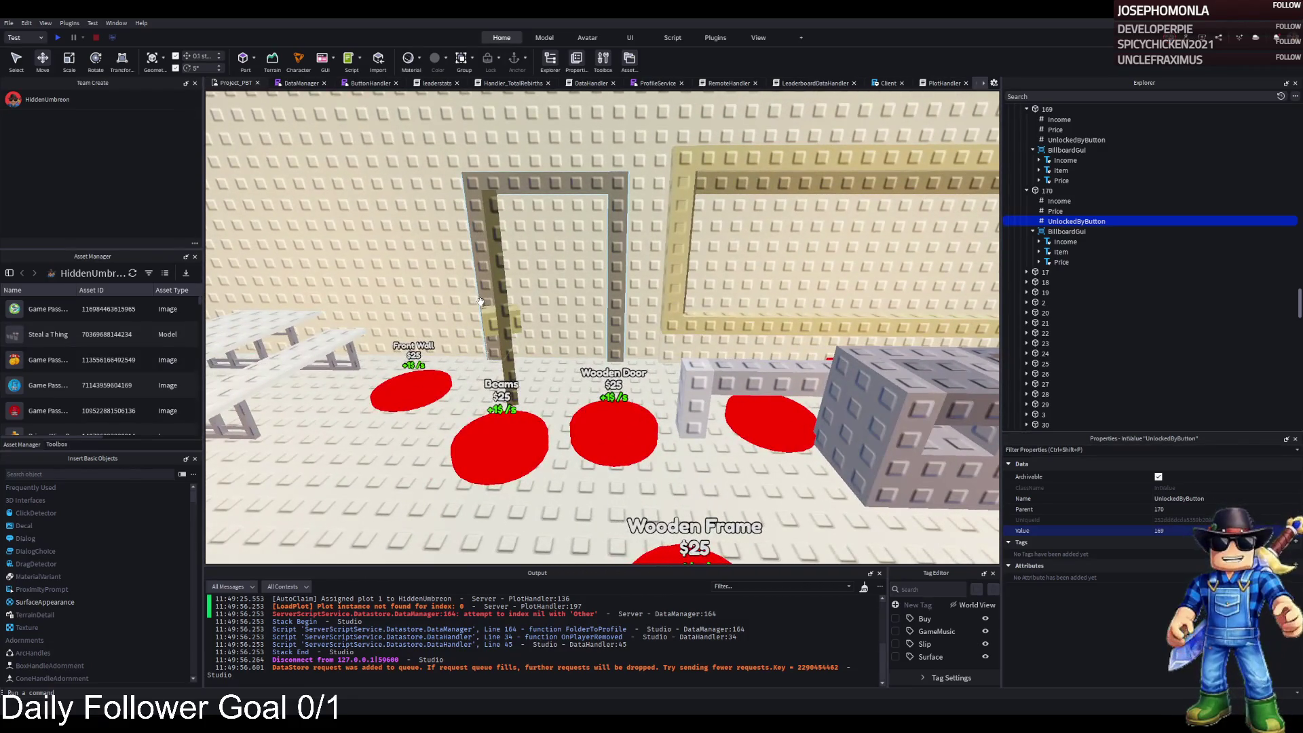
key("s")
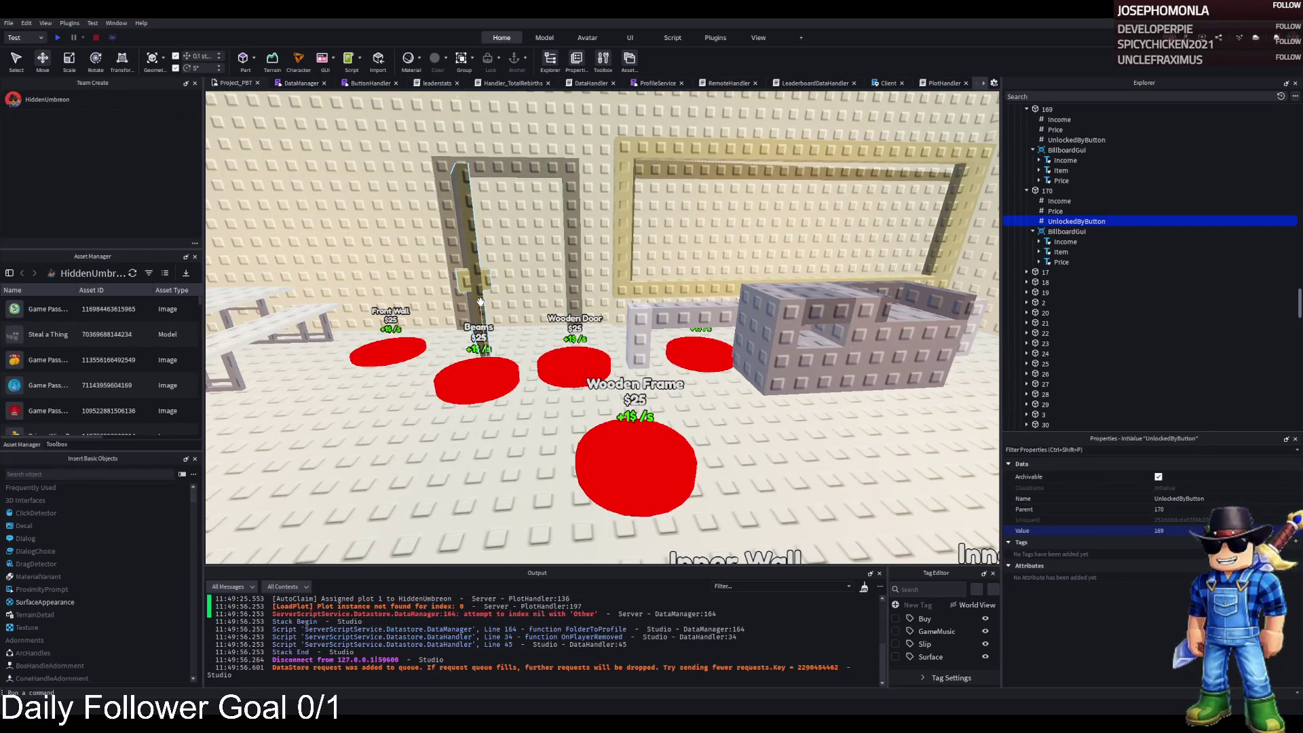
key("w")
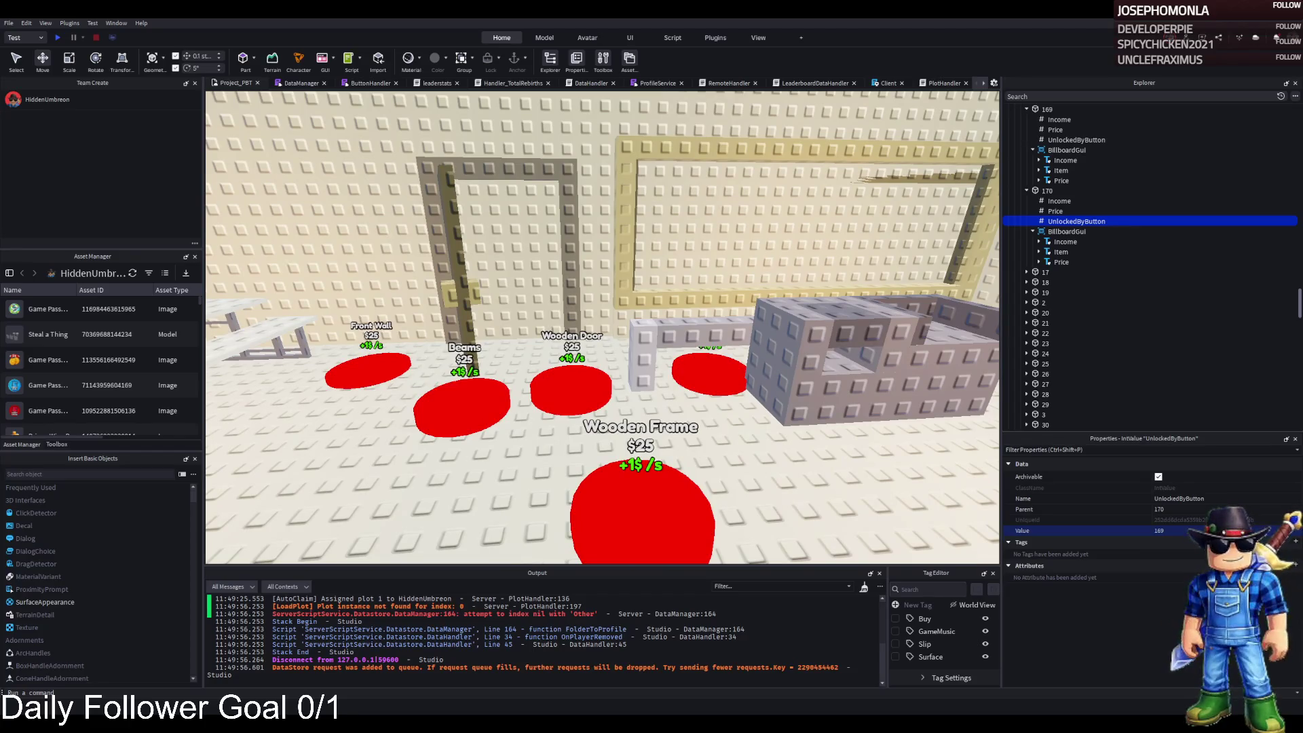
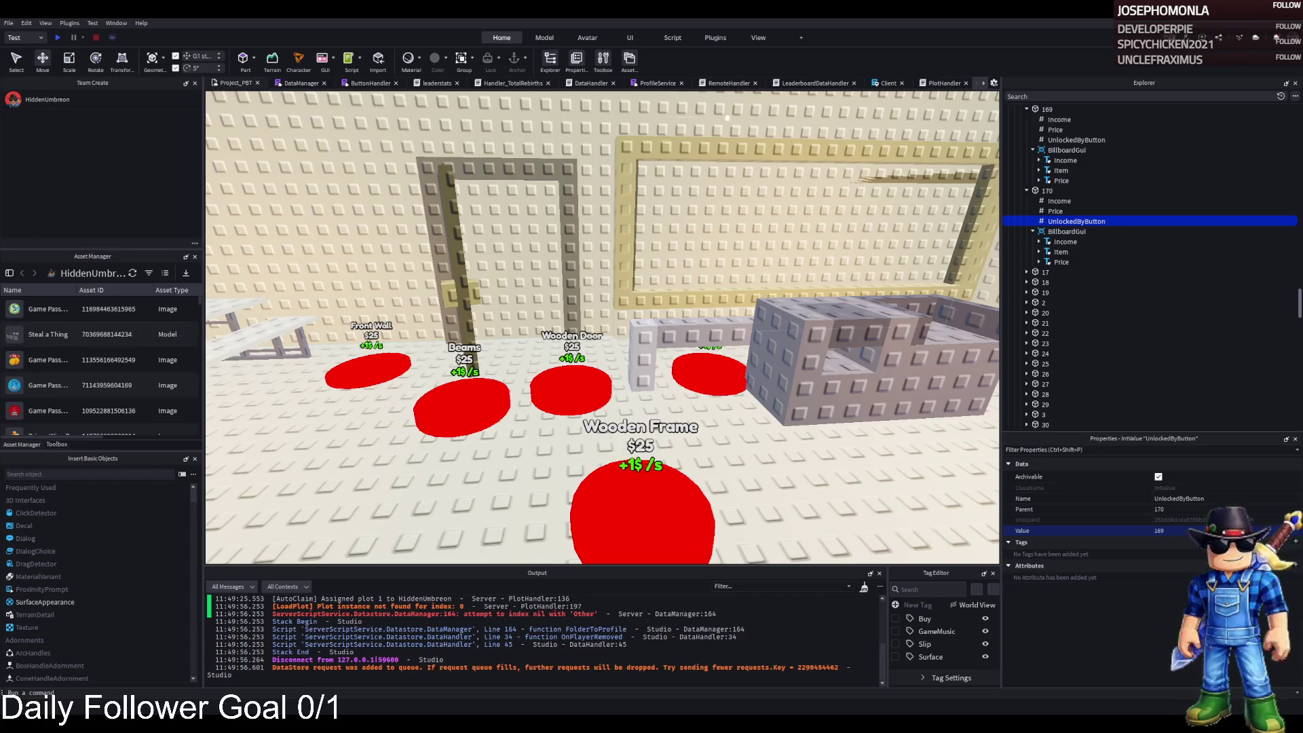
Duplicate the Wooden Door purchase pad
key("d")
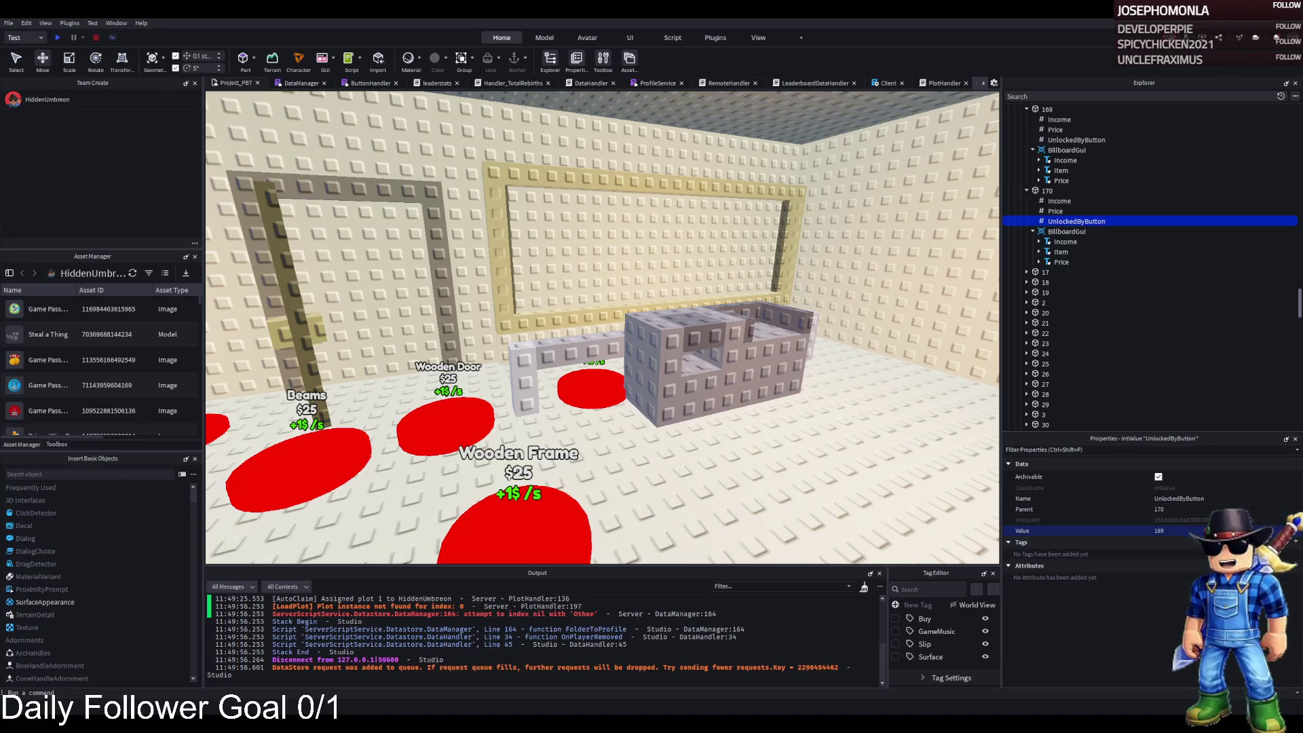
key("d")
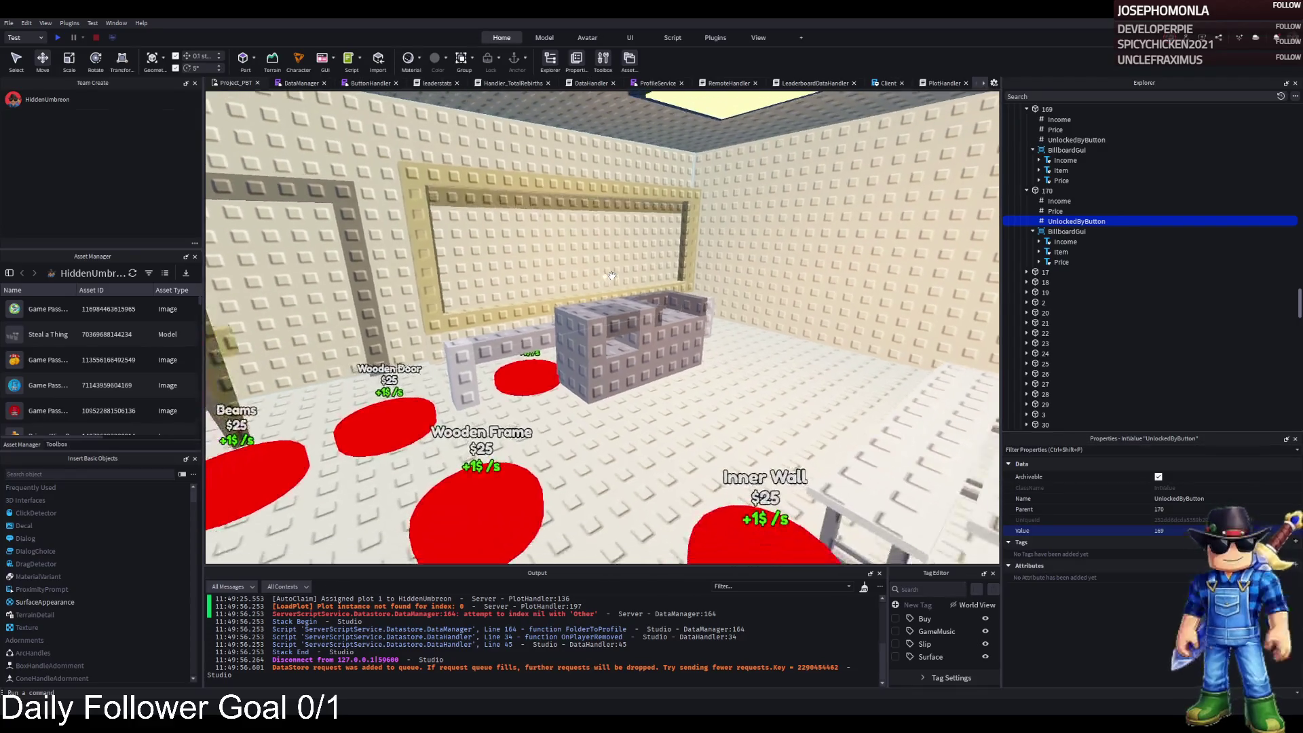
key("s")
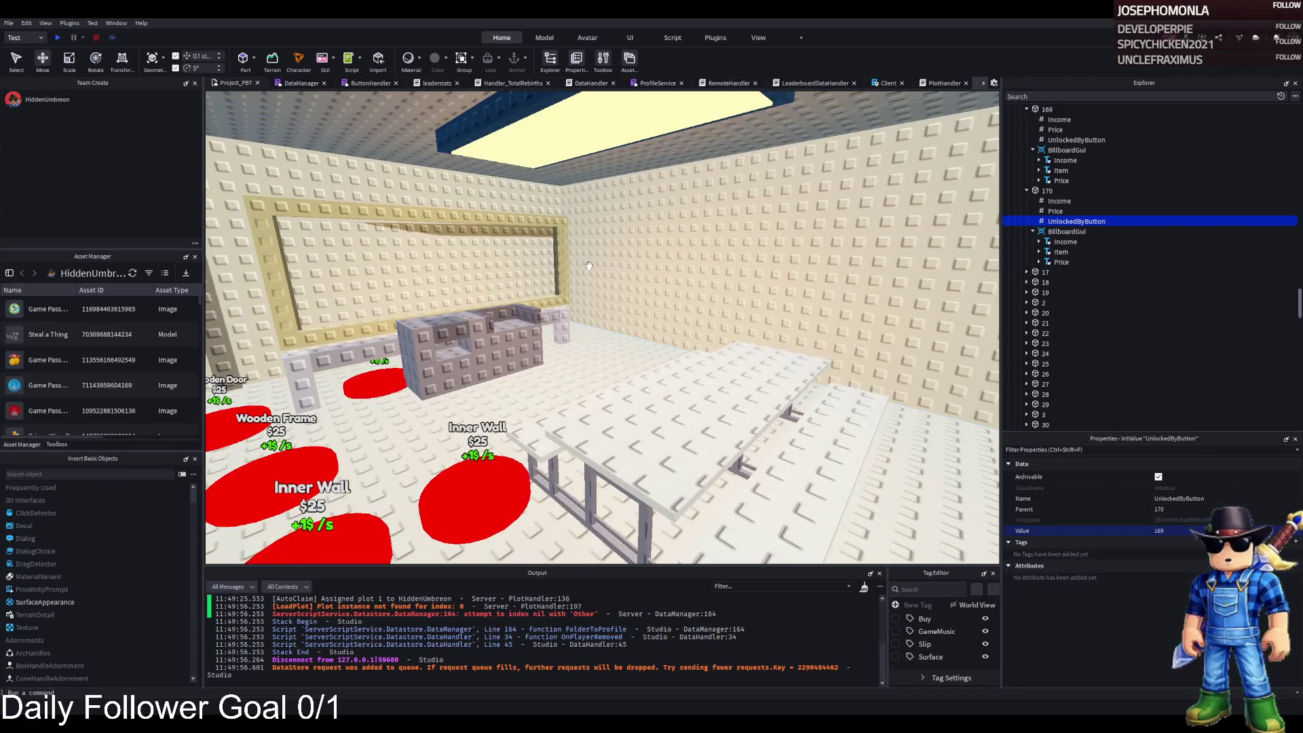
key("a")
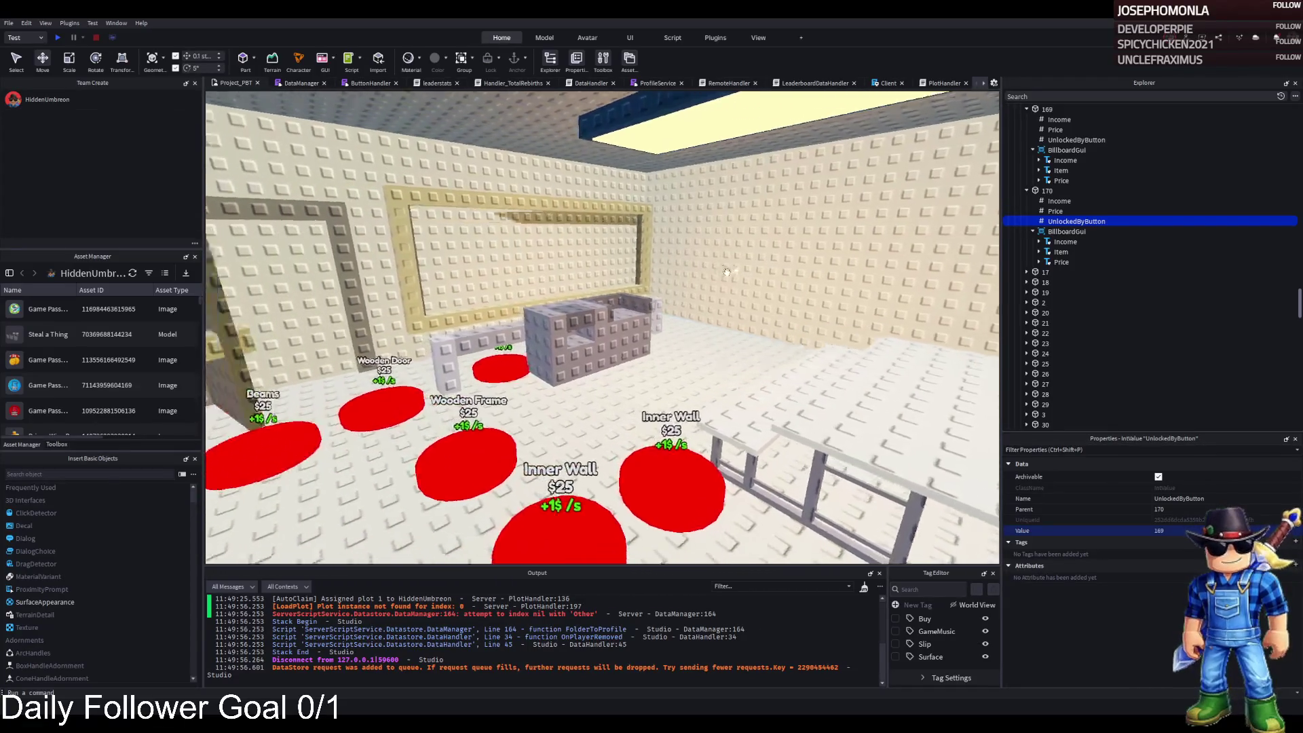
key("a")
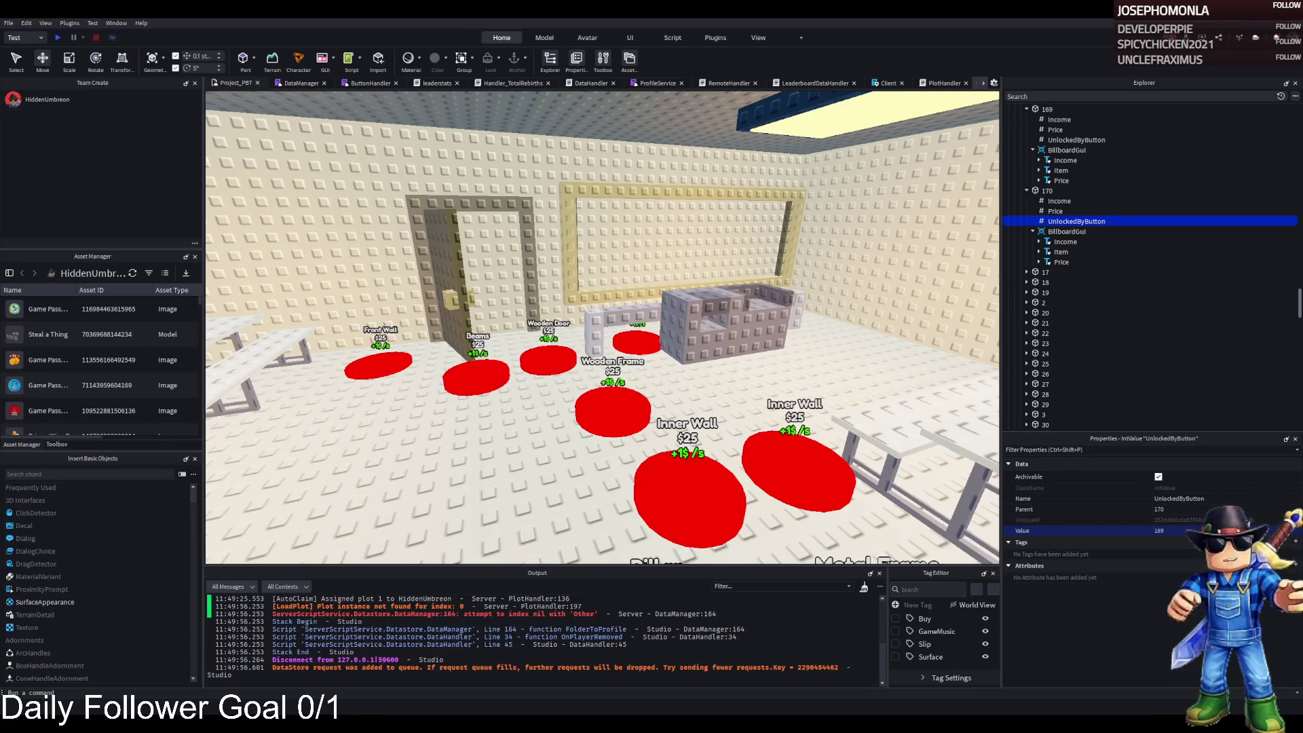
key("w")
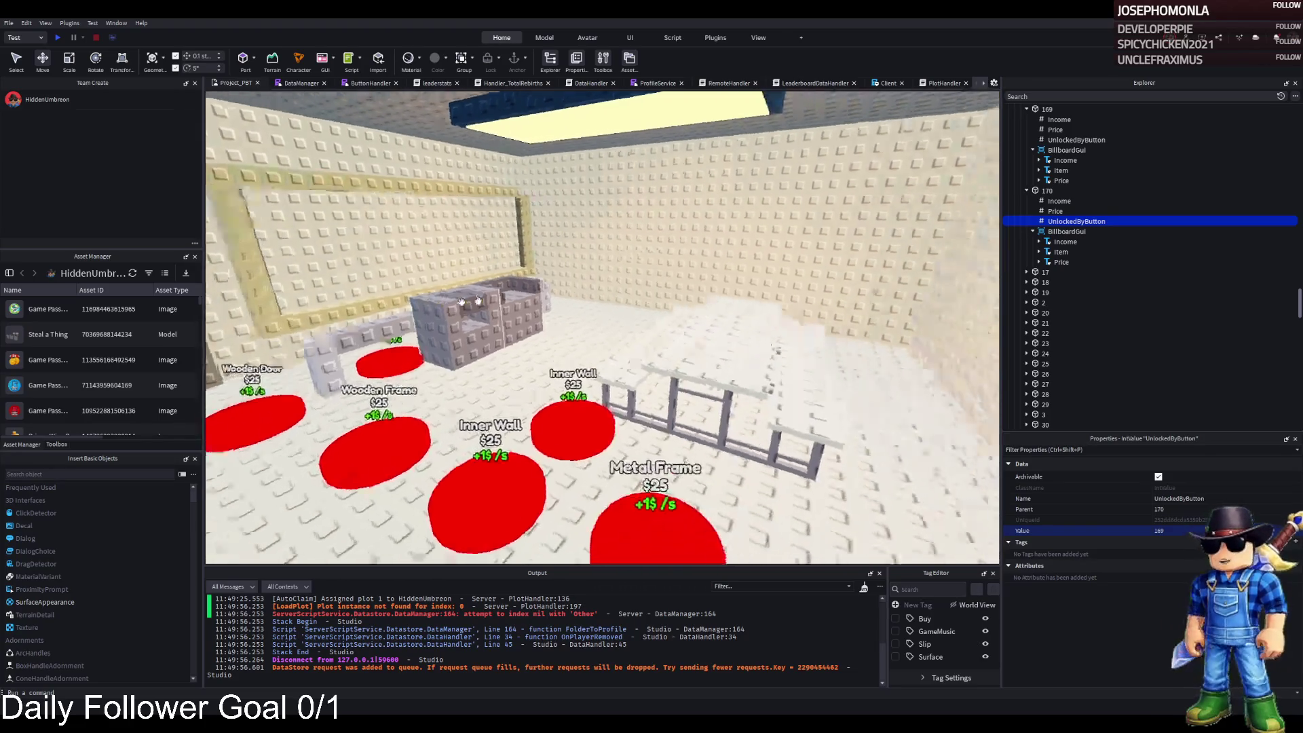
key("w")
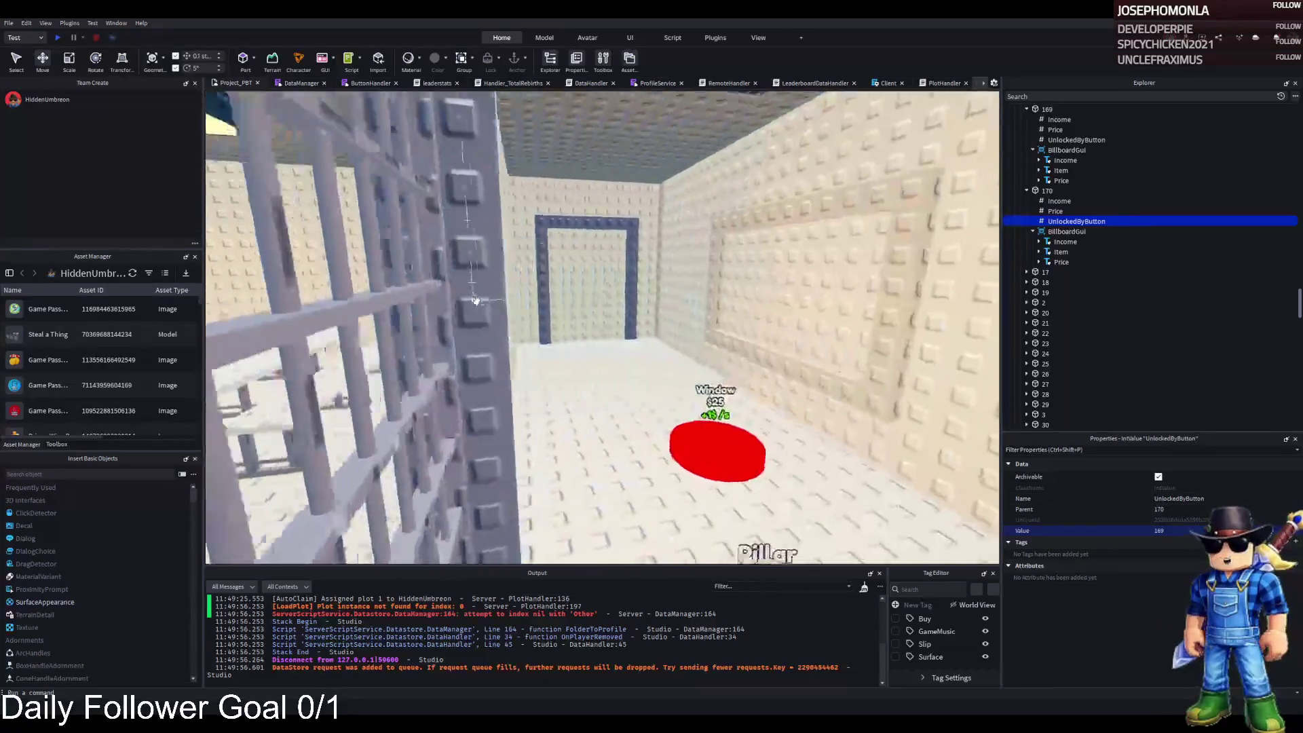
key("w")
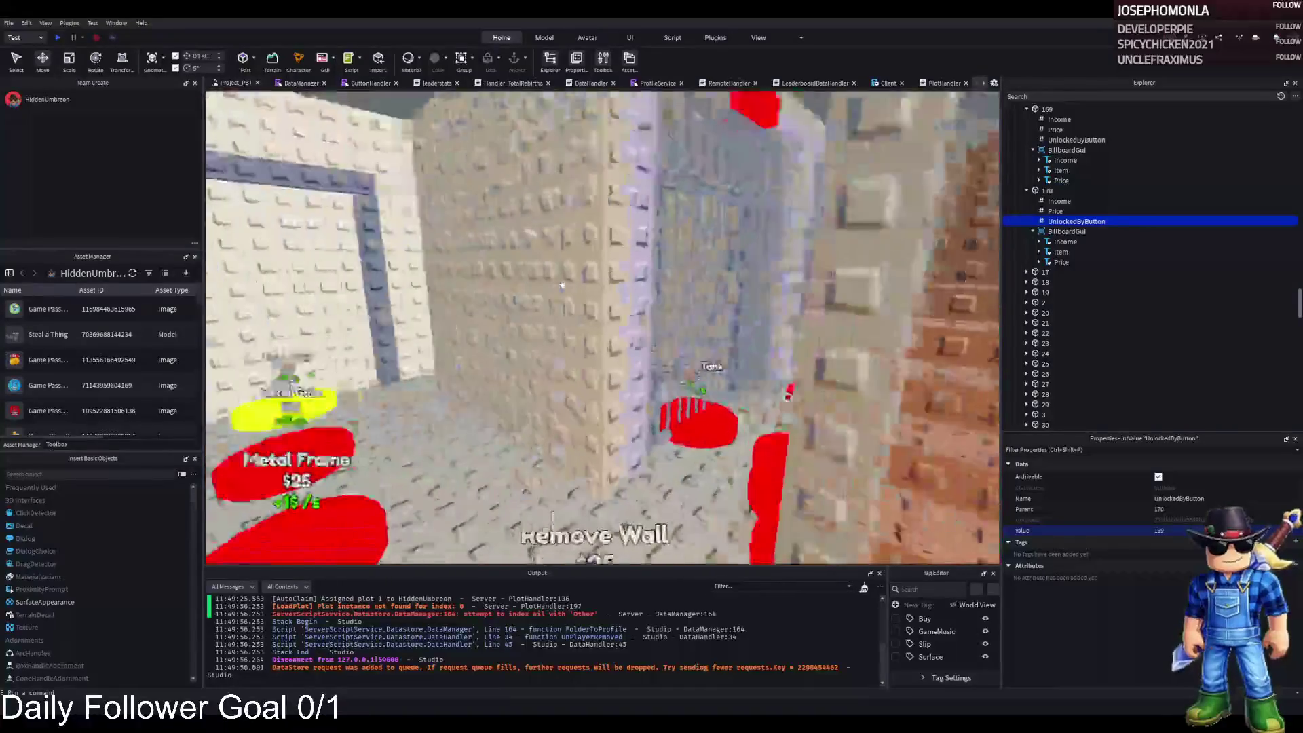
key("a")
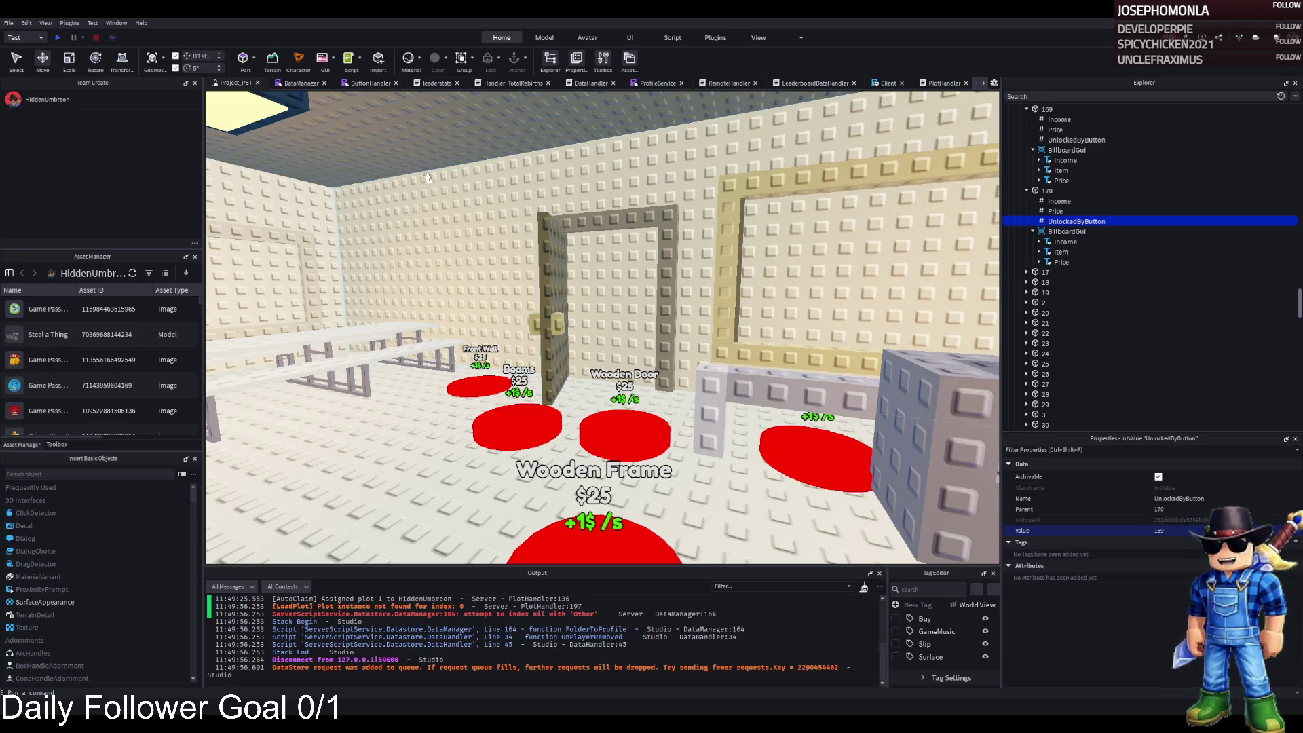
key("d")
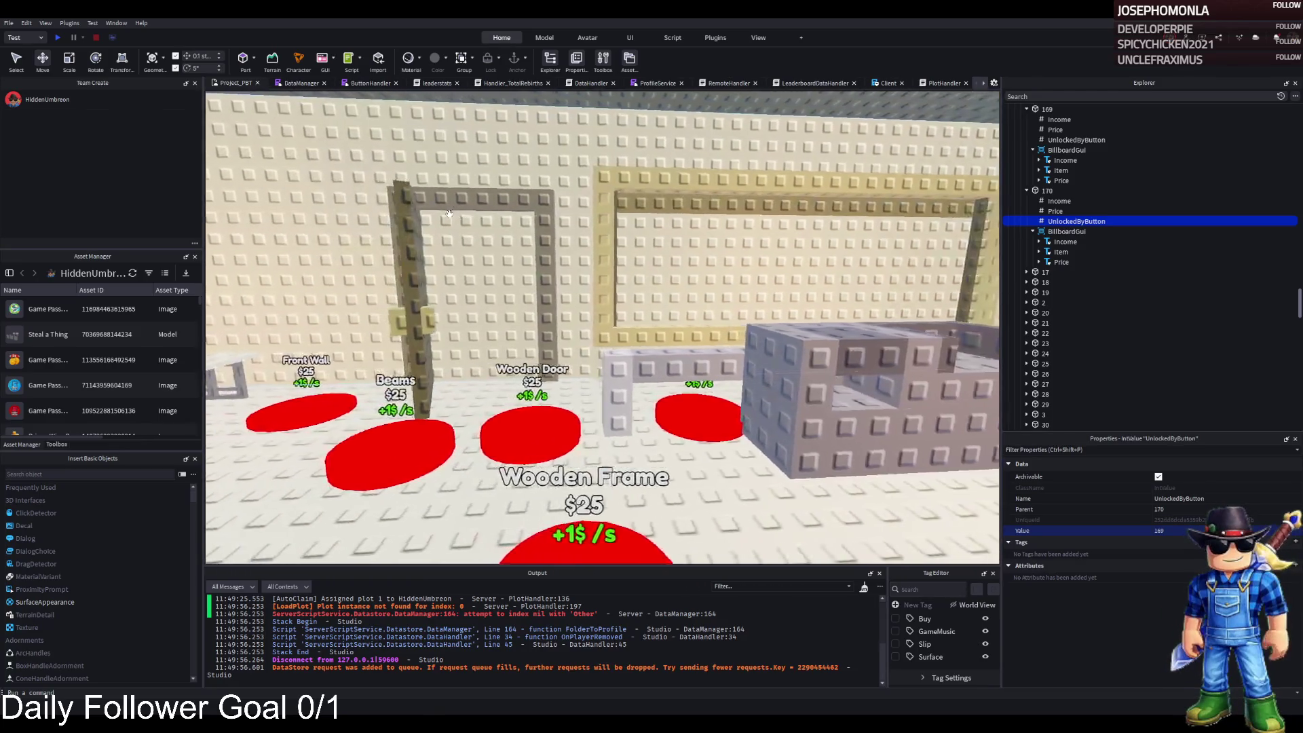
left_click(562, 340)
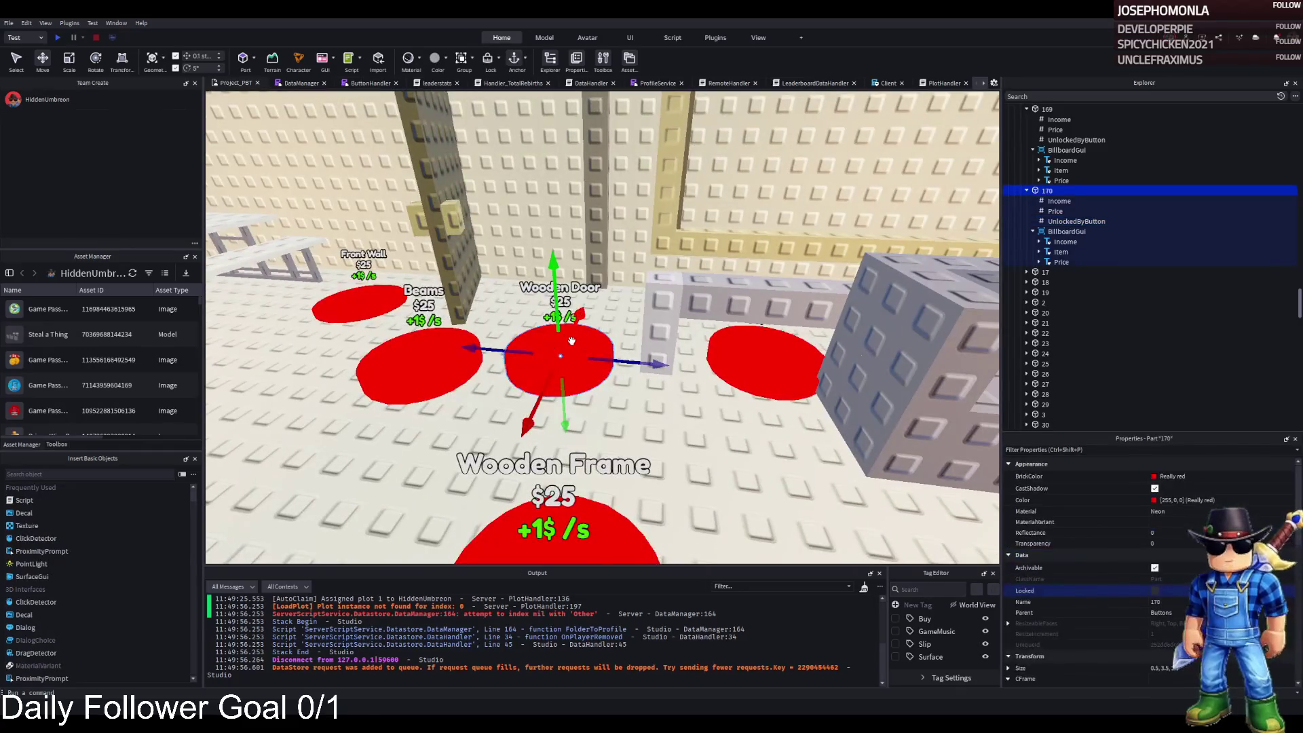
key("a")
key("ctrl+d")
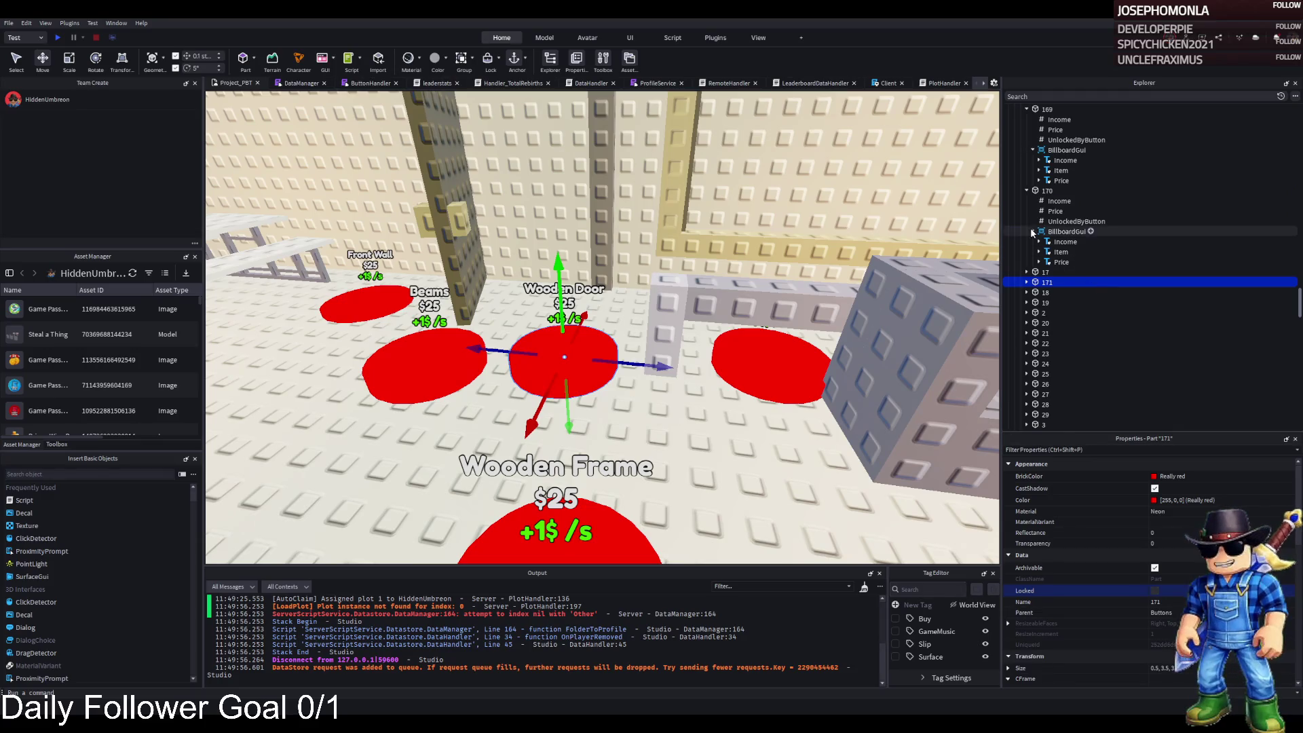
Collapse parts 168–170 in Explorer and drag the pad copy onto open floor
left_click(1027, 190)
scroll(1029, 183, "up", 5)
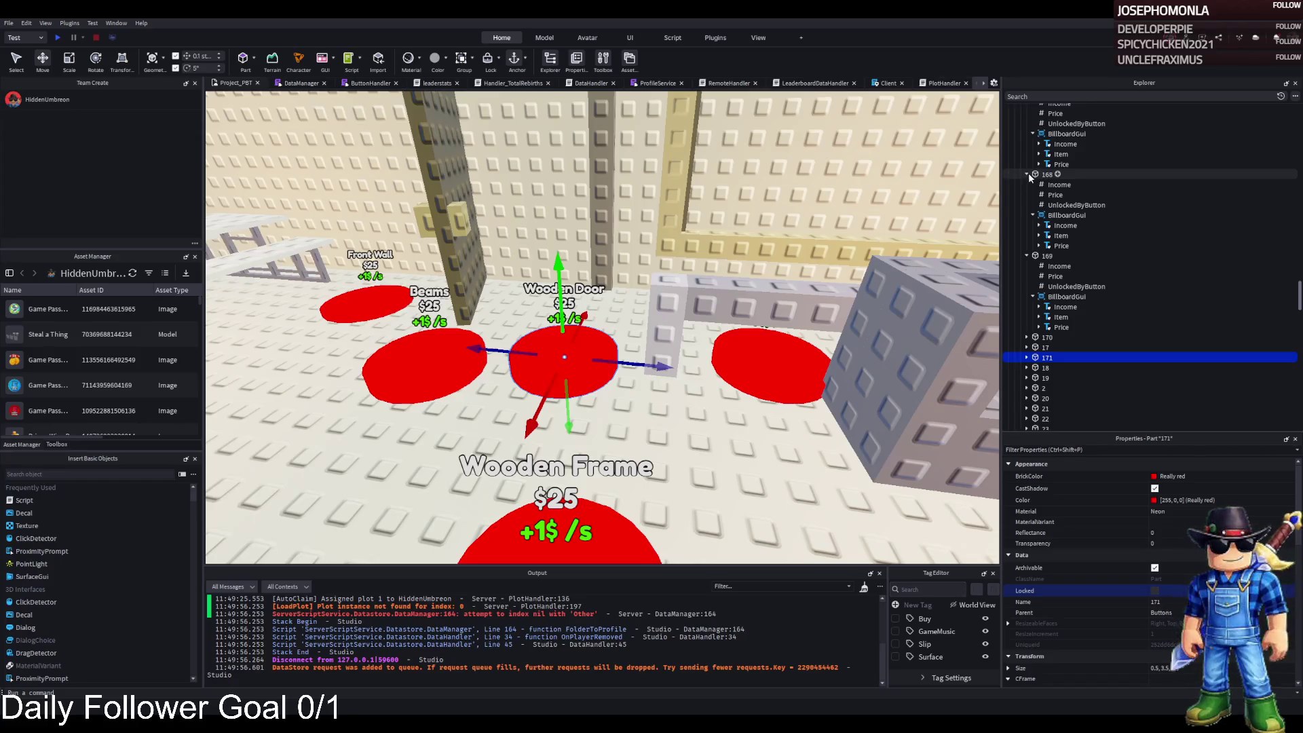
left_click(1026, 174)
left_click(1027, 185)
mouse_move(536, 391)
left_mouse_down()
mouse_move(581, 378)
mouse_move(611, 302)
mouse_move(536, 441)
mouse_move(591, 299)
mouse_move(599, 335)
mouse_move(589, 331)
left_mouse_up()
Change copy 171's Item label text to Pantry Wall
scroll(583, 360, "up", 2)
scroll(611, 304, "up", 8)
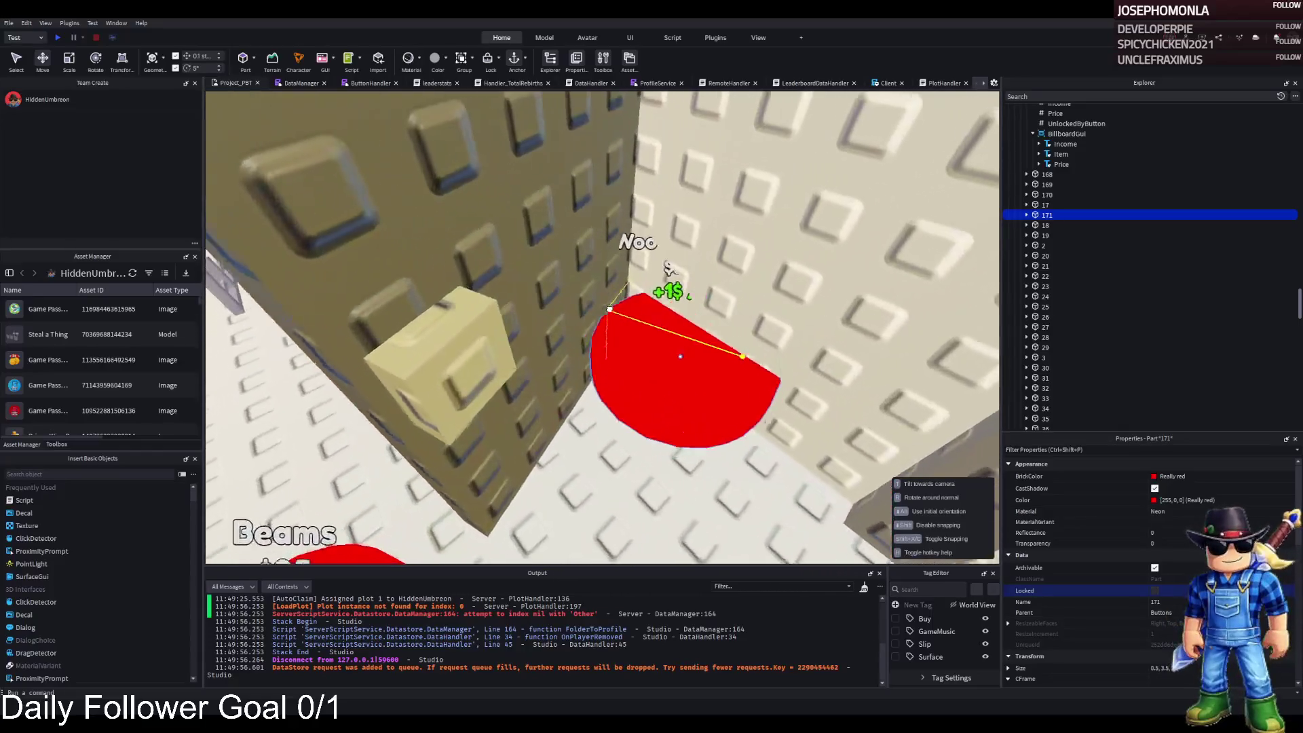
scroll(536, 441, "down", 8)
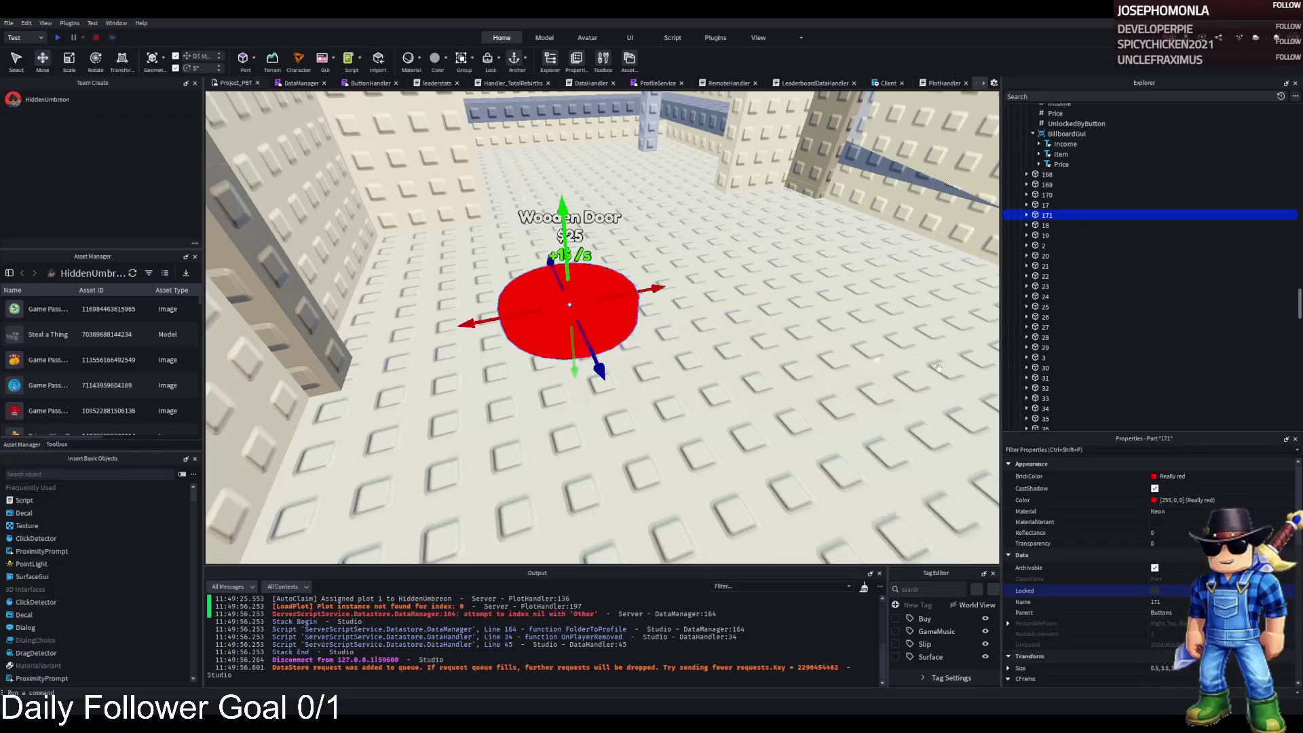
left_click(1027, 215)
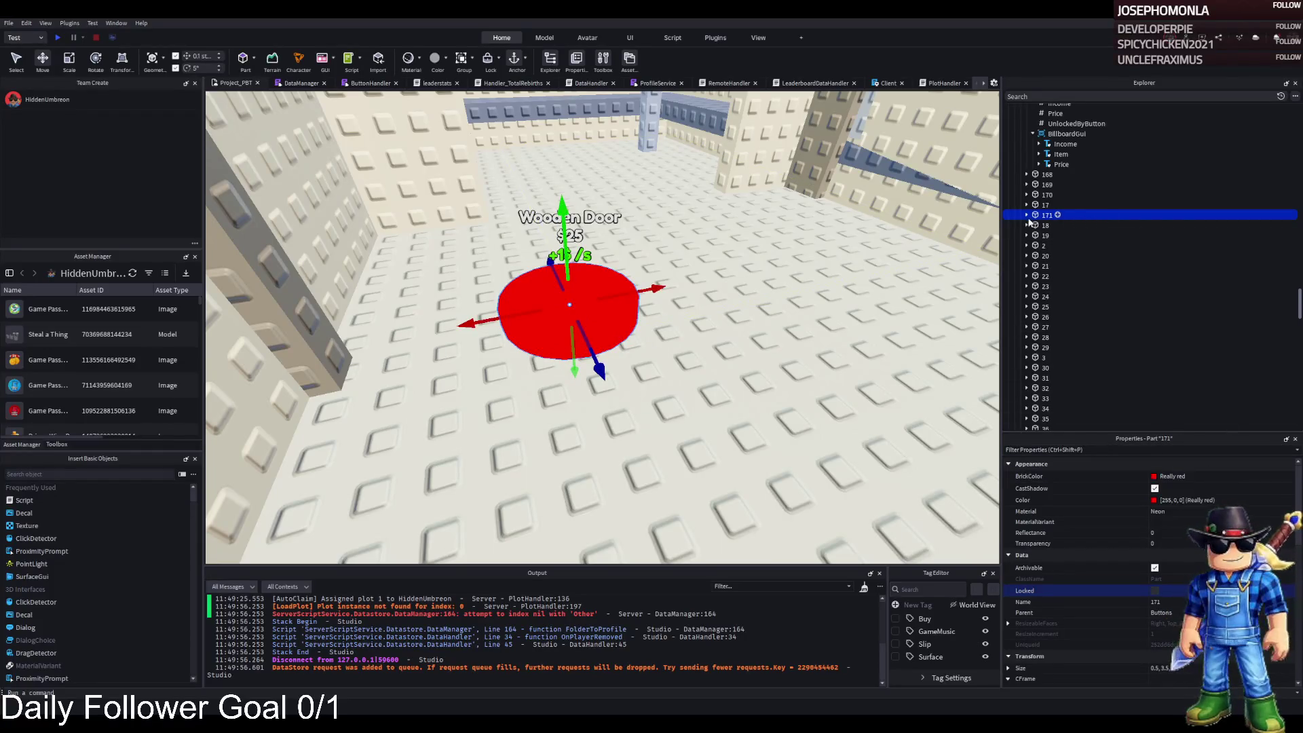
left_click(1050, 275)
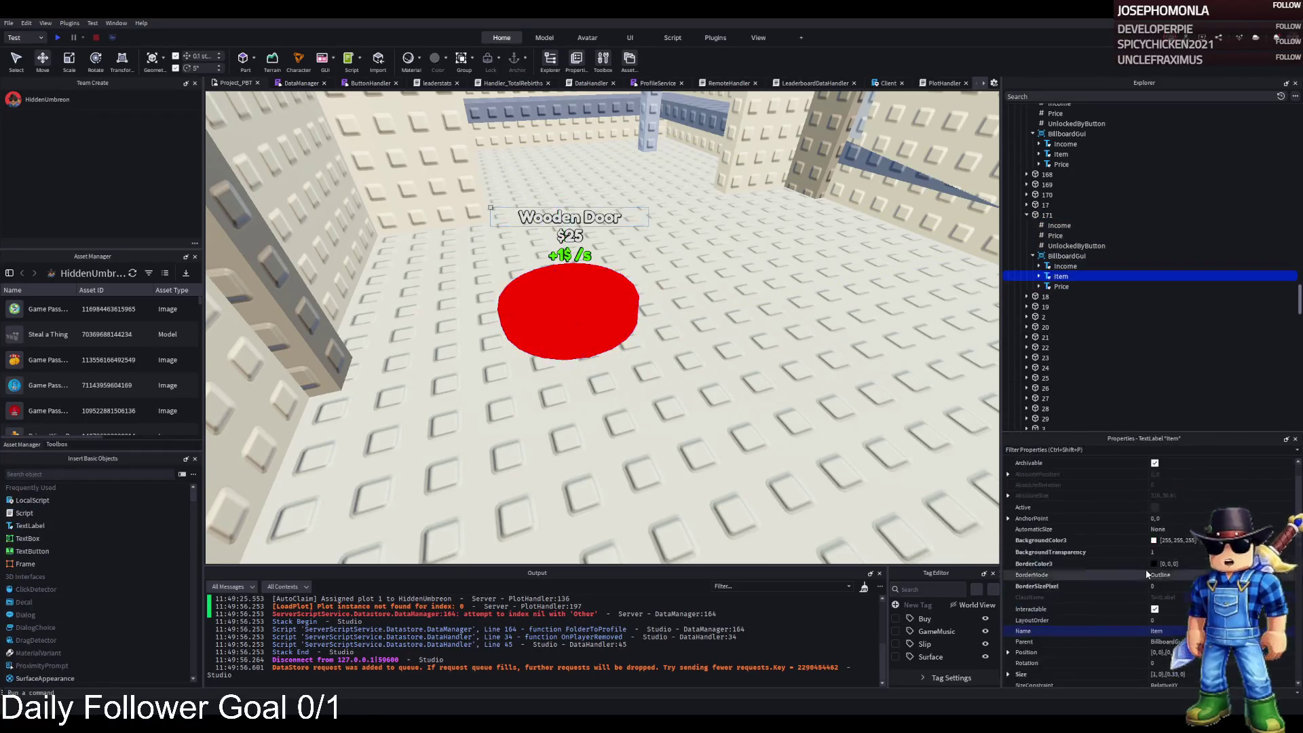
scroll(1211, 510, "down", 5)
left_click(1208, 501)
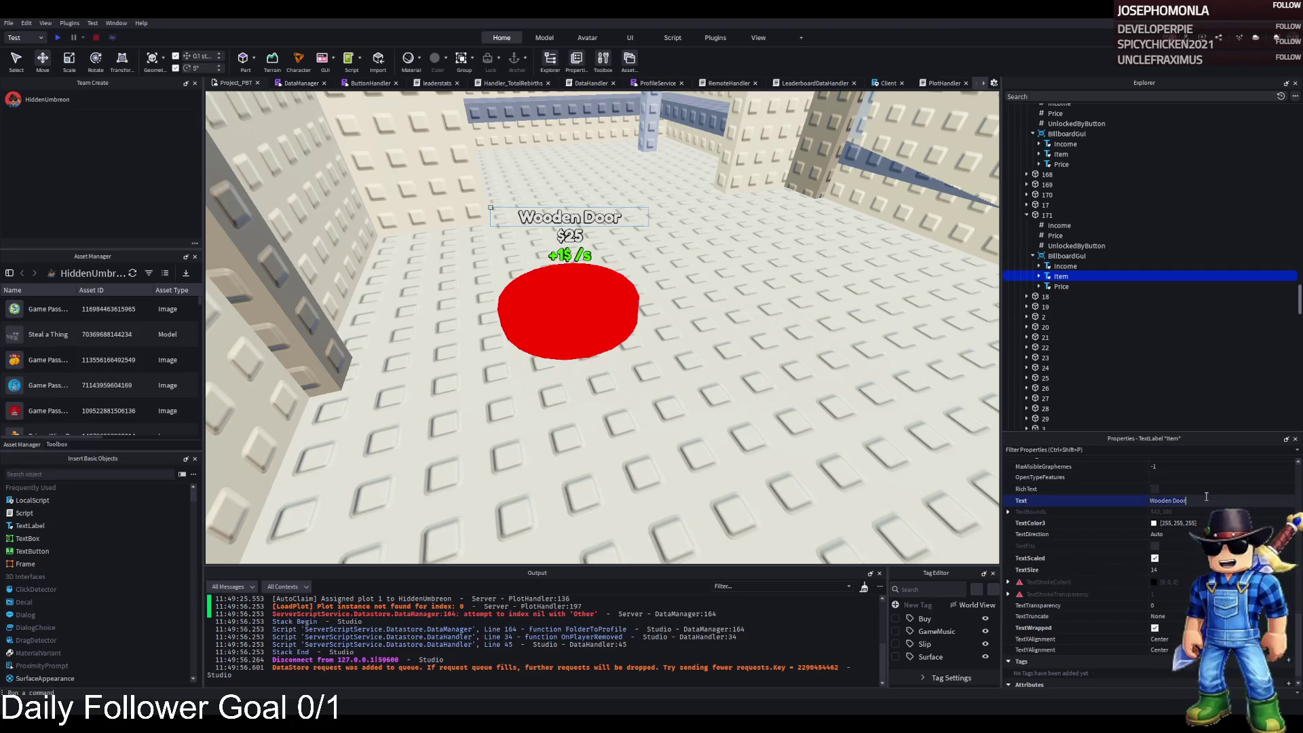
type("Pant")
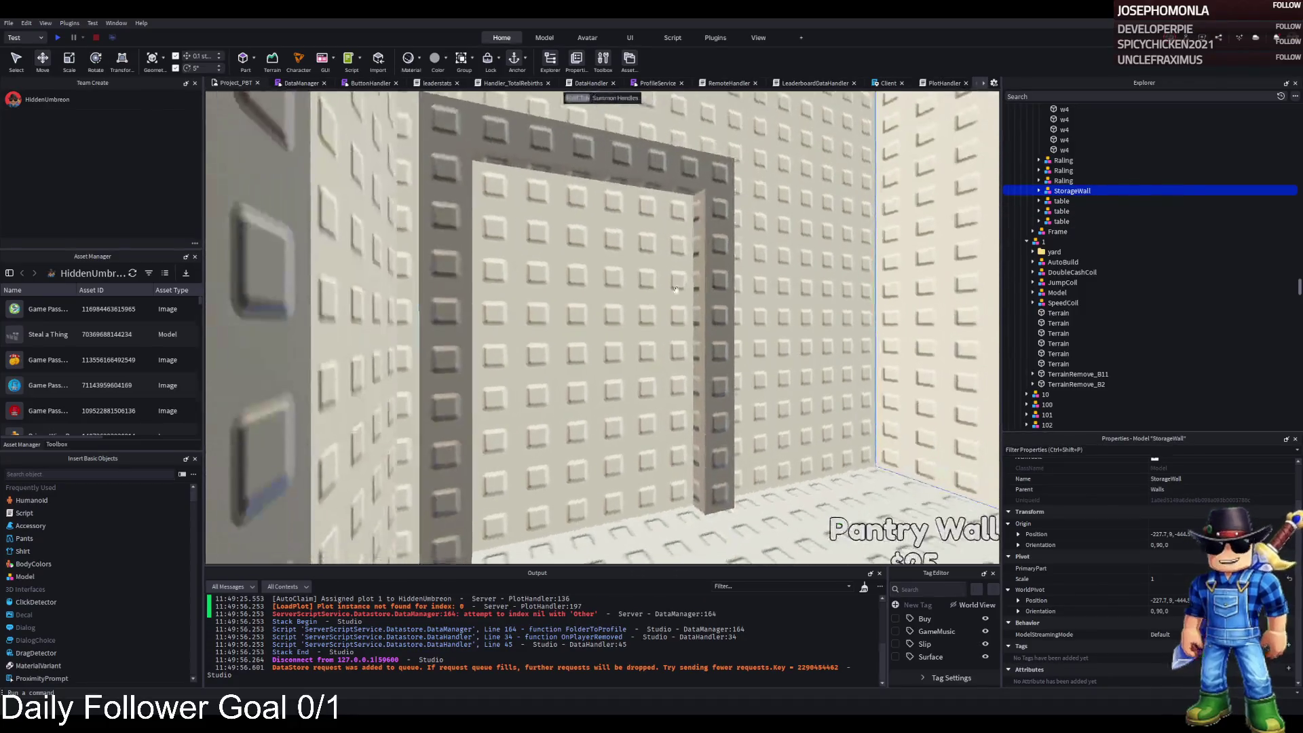
Group the doorway's two side walls into a model named StorageWall
left_click(1068, 181)
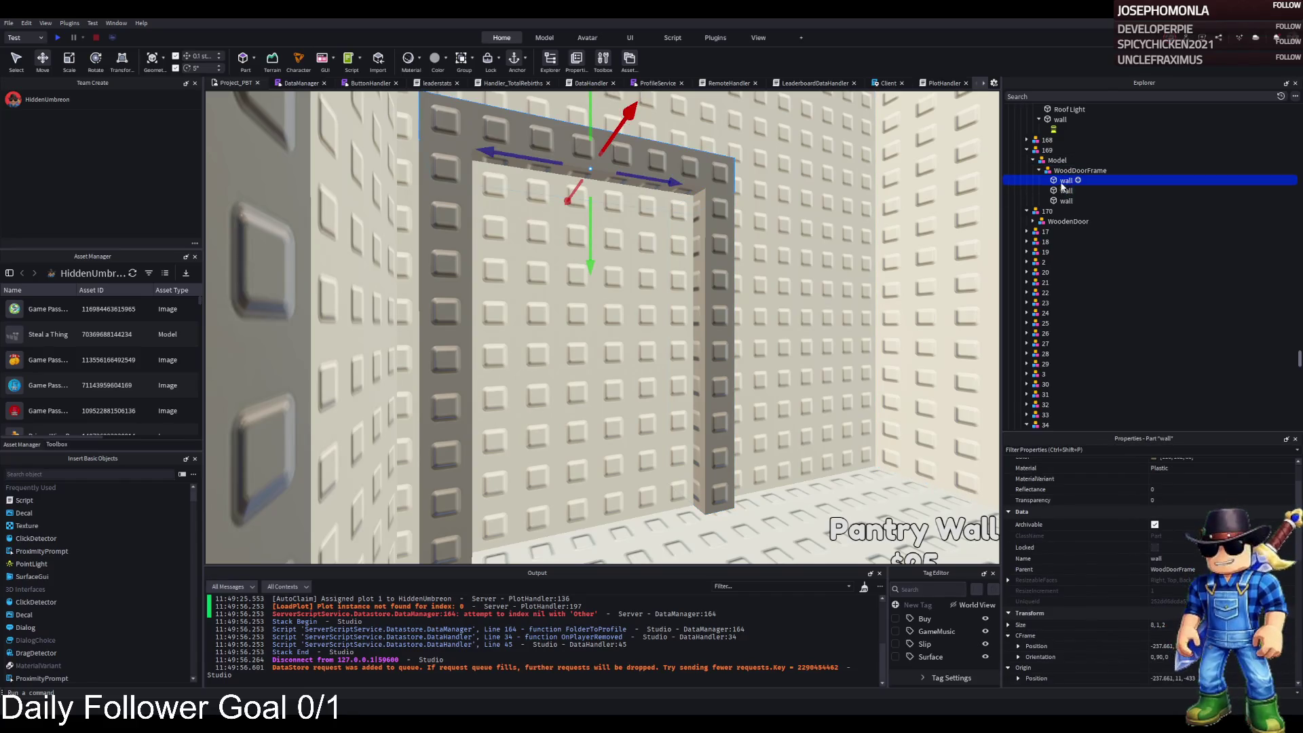
left_click(629, 232)
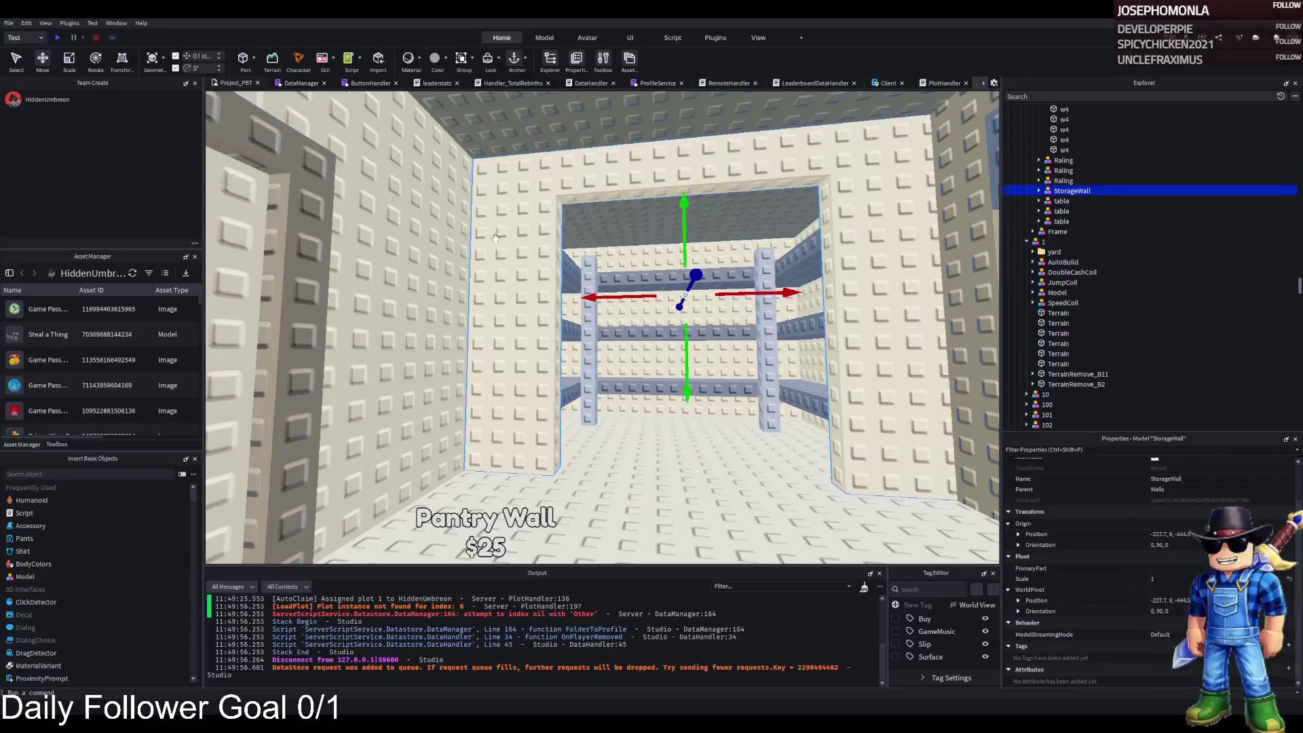
left_click(1057, 191, "ctrl")
key("ctrl+g")
type("StorageWall")
Duplicate upgrade model 170 as 171 and move StorageWall into it
left_click(1046, 211)
key("ctrl+d")
key("F2")
type("171")
key("Return")
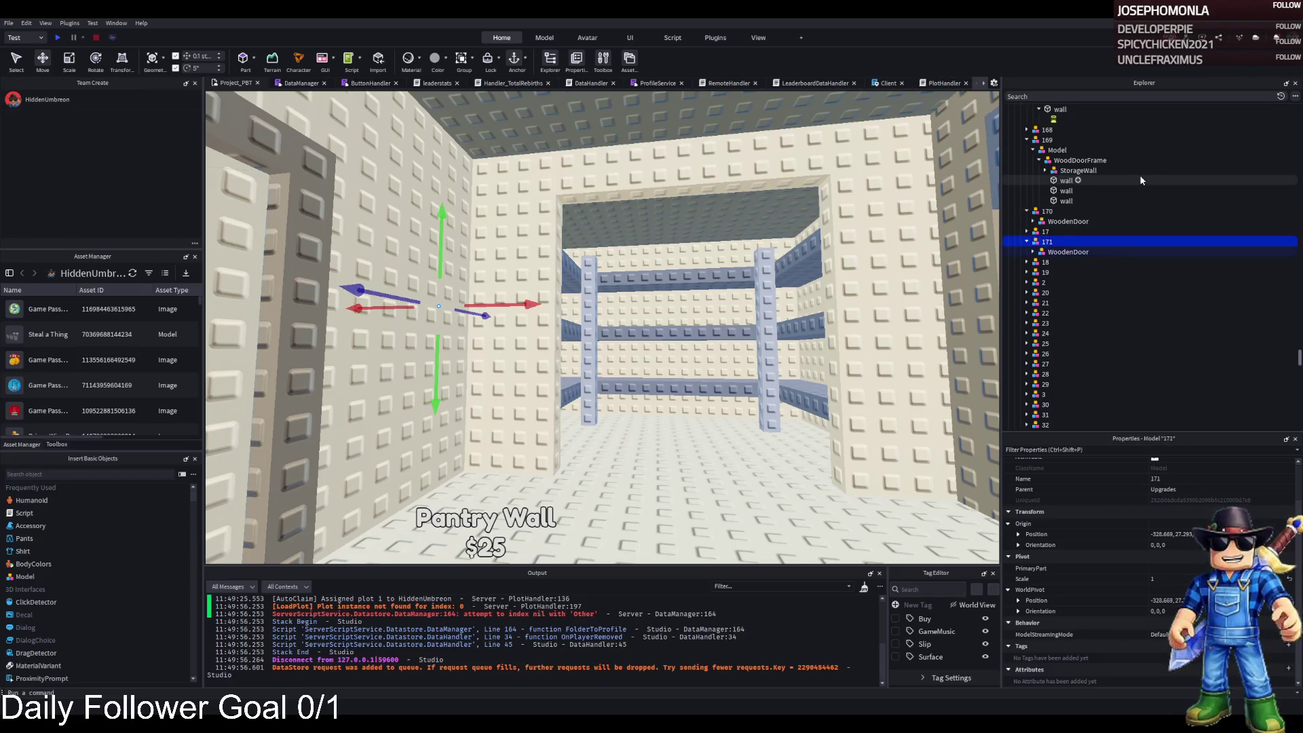
left_click(1093, 242, "ctrl")
left_click_drag(1074, 174, 1050, 234)
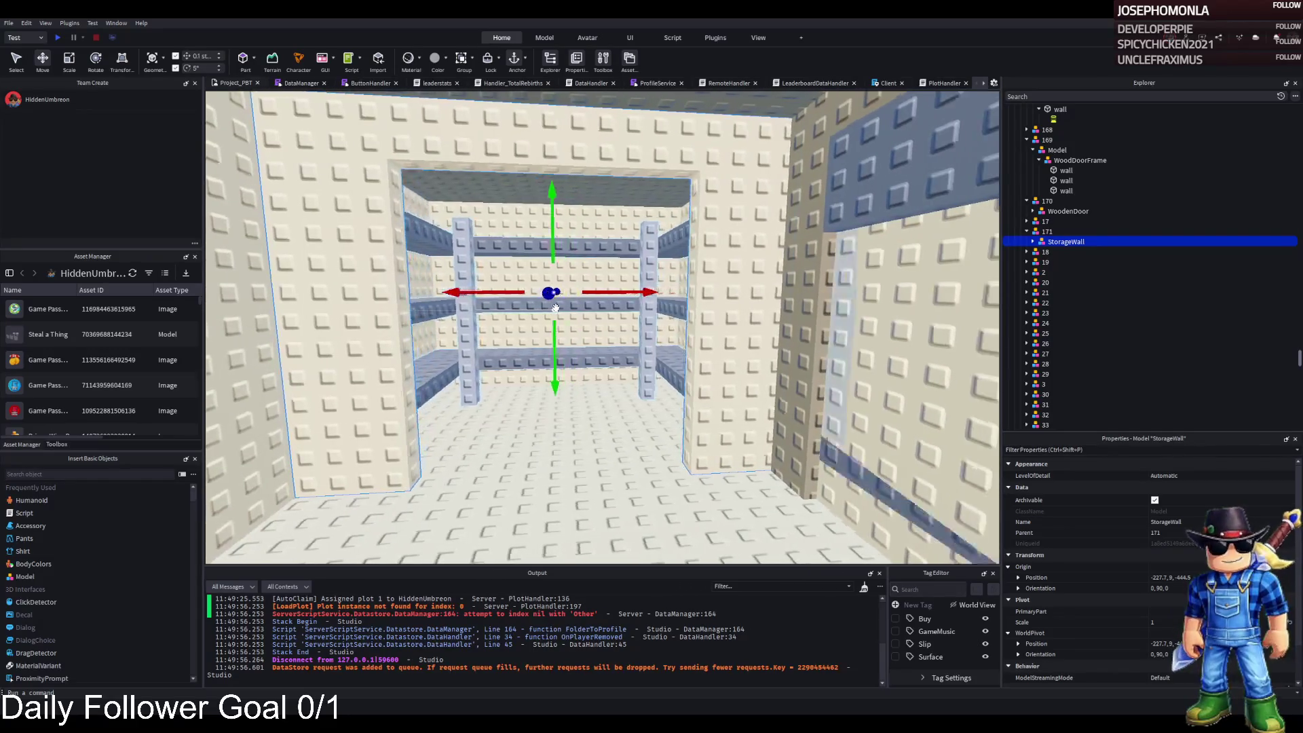
key("ctrl+v")
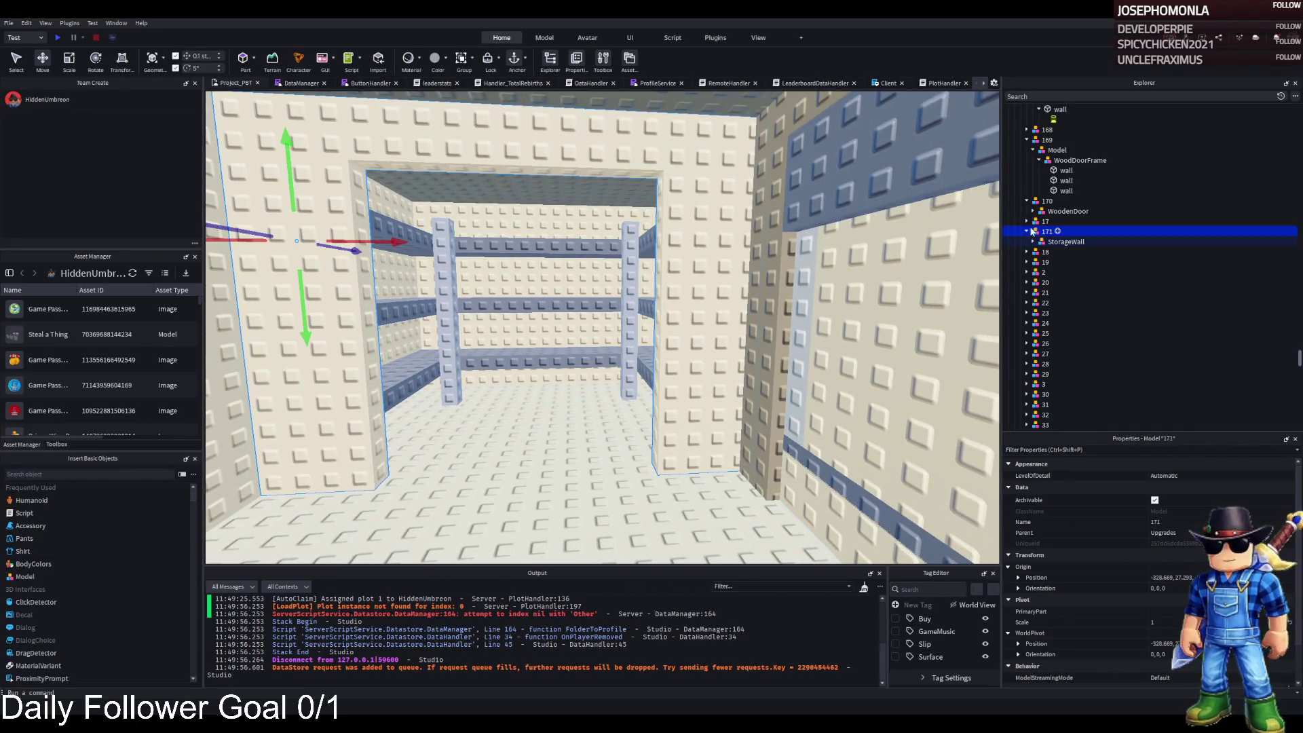
key("F2")
type("172")
key("Return")
key("ctrl+z")
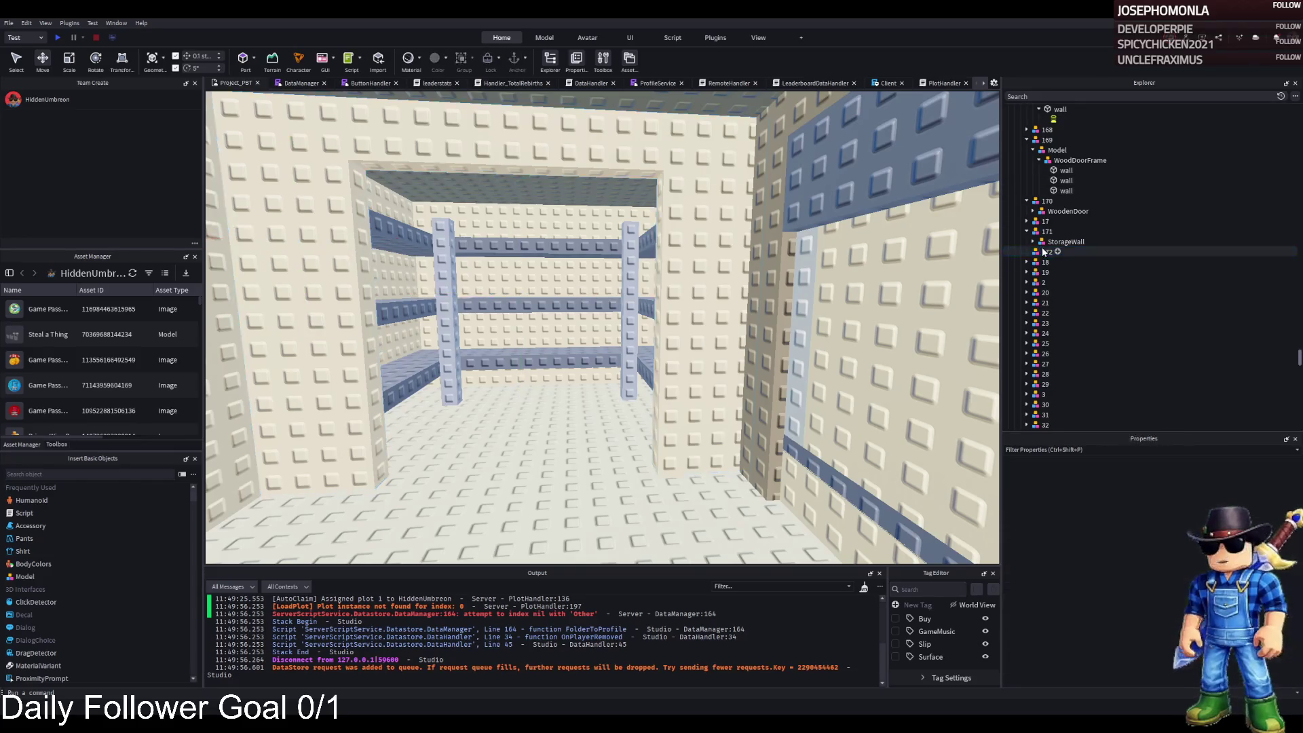
key("F2")
type("173")
key("Return")
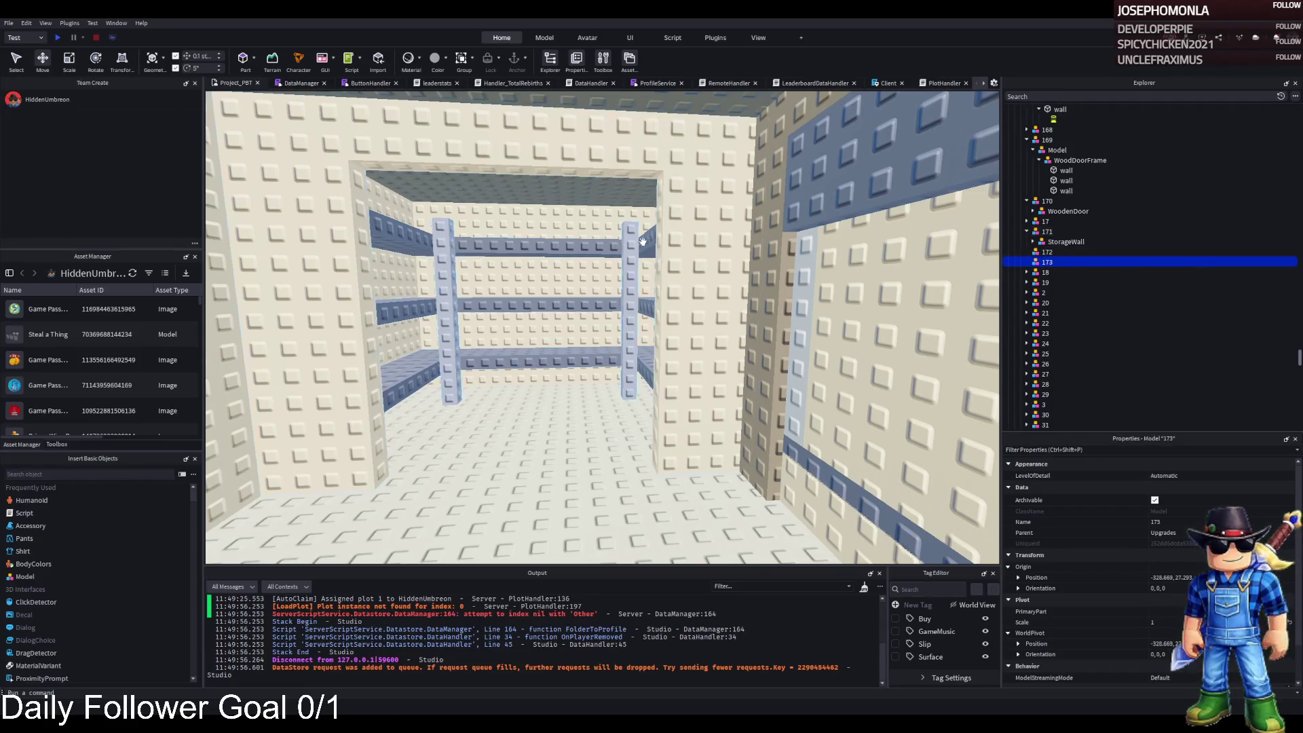
left_click(628, 243)
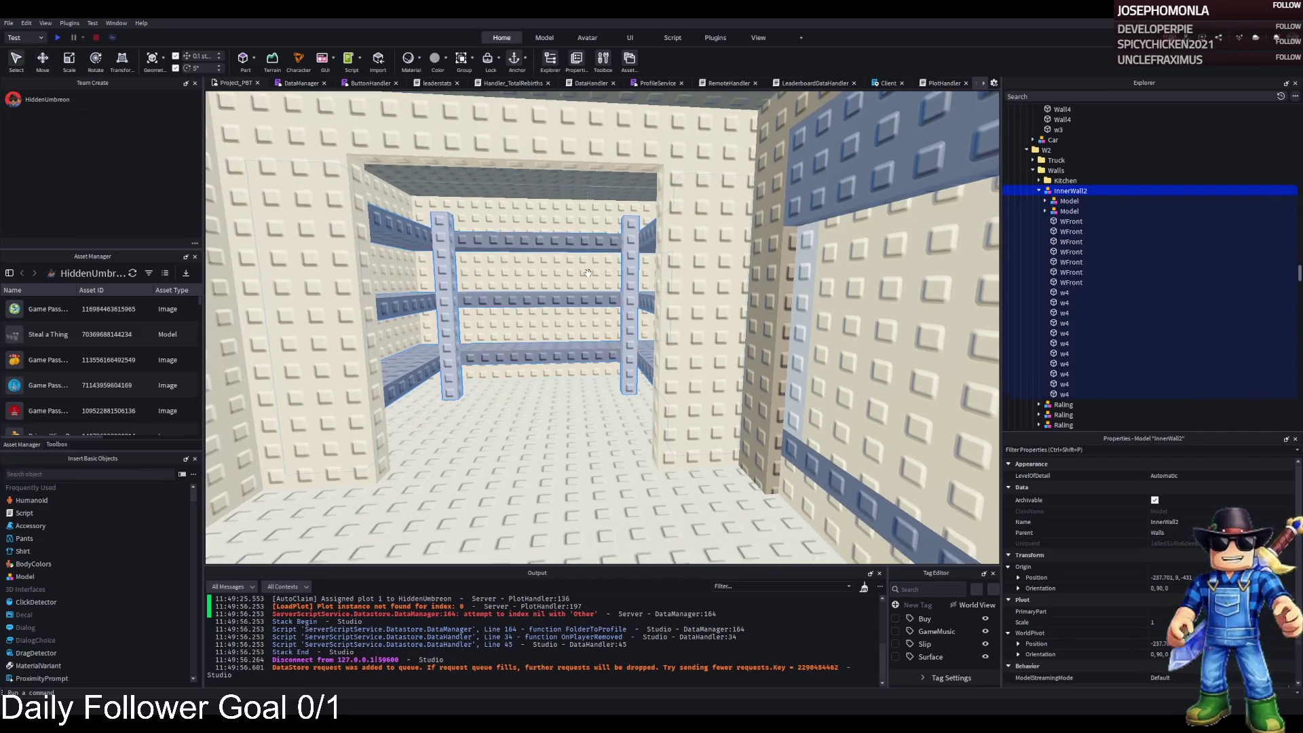
left_click(1071, 282)
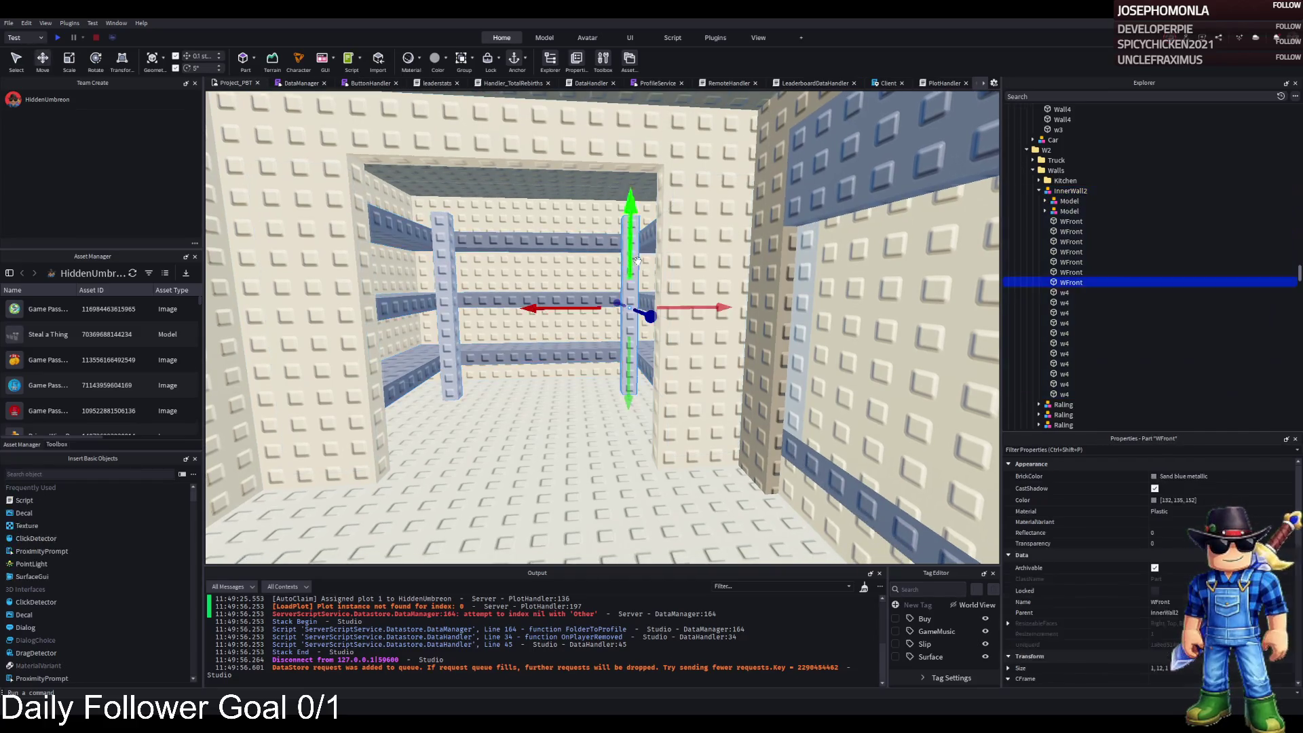
left_click(1071, 221, "shift")
left_click_drag(537, 380, 535, 301)
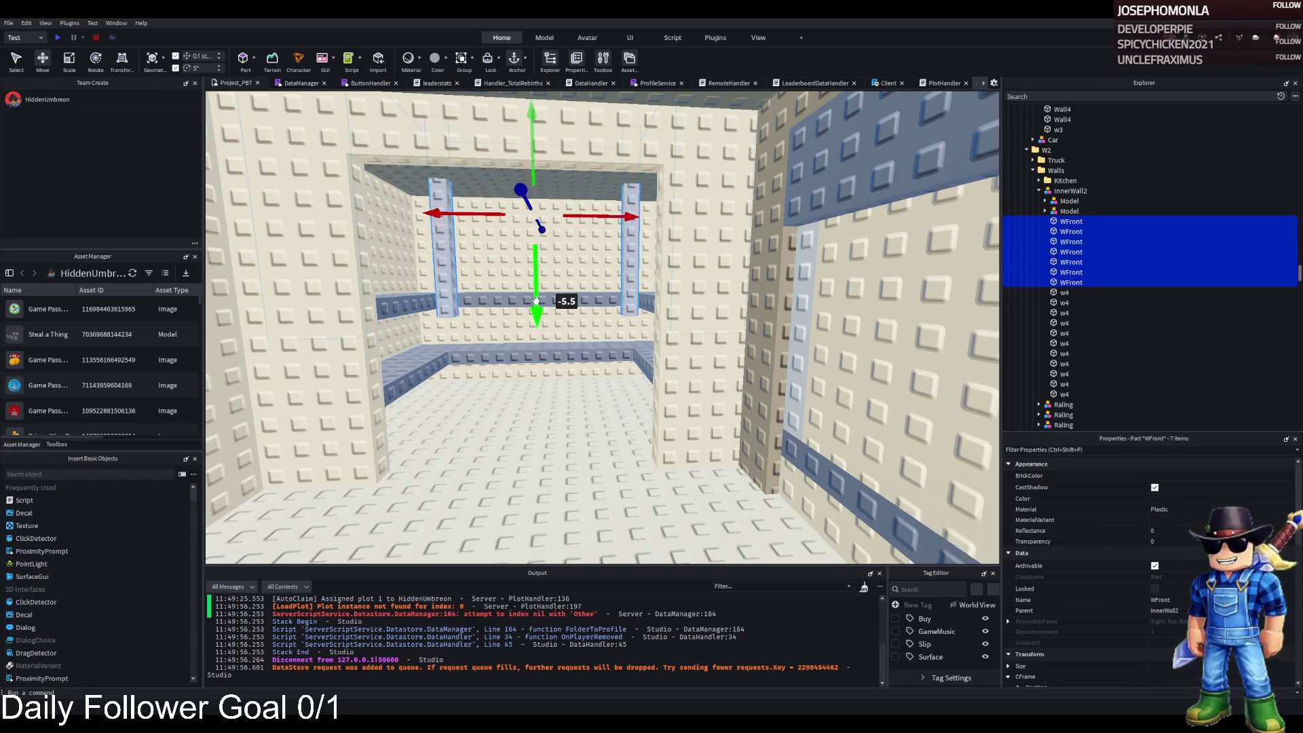
key("ctrl+z")
key("ctrl+g")
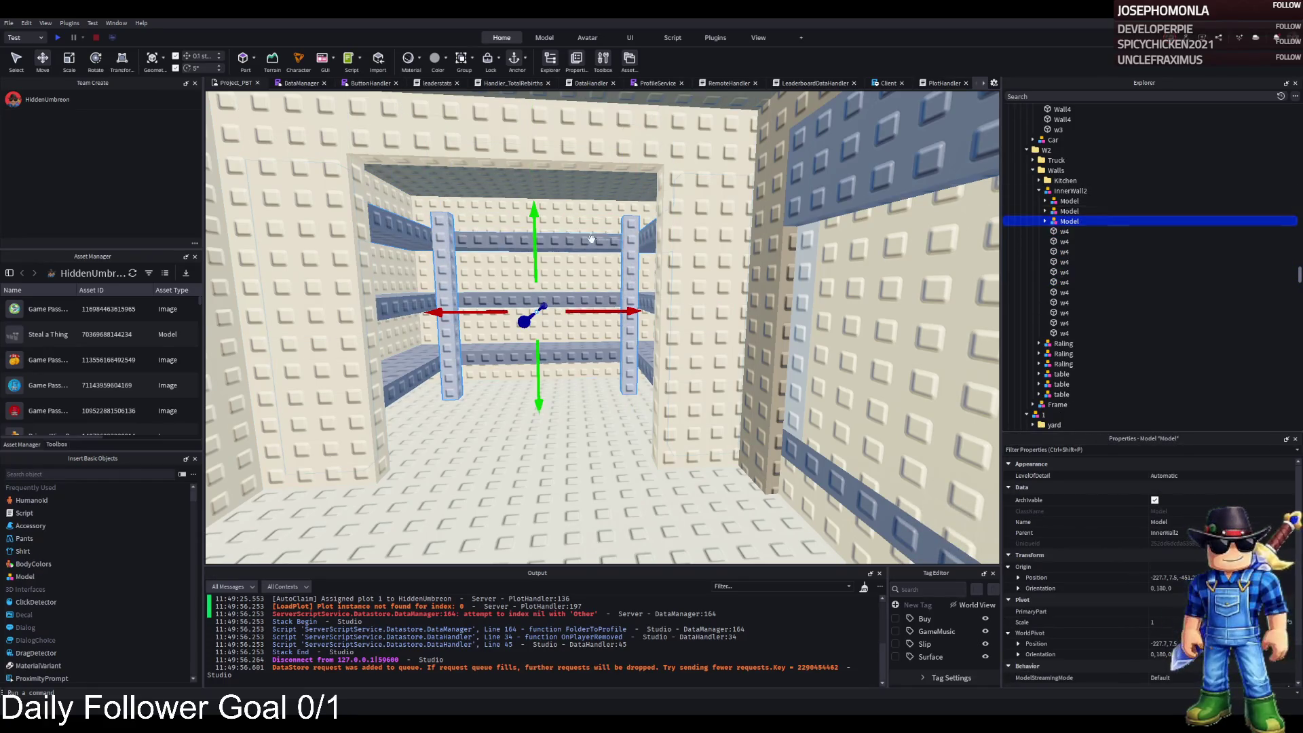
left_click(583, 237)
left_click(1046, 222)
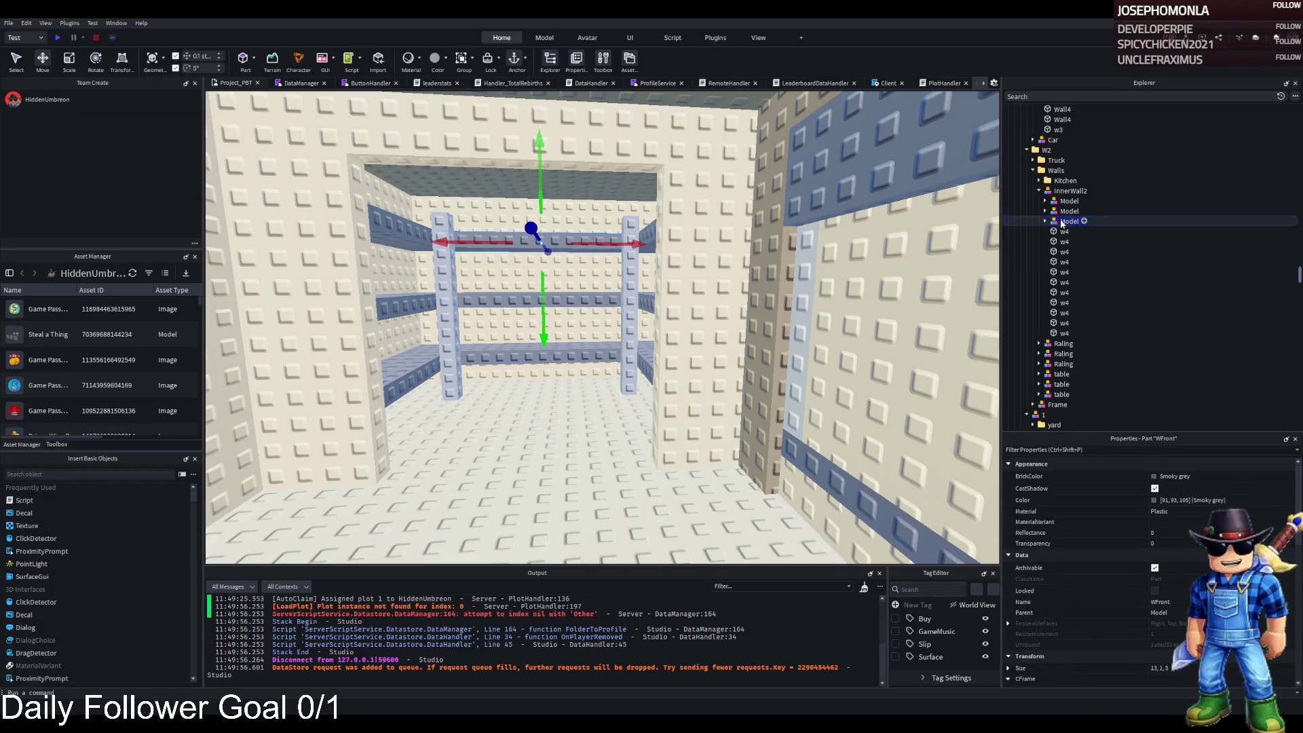
left_click(1069, 221)
left_click_drag(604, 316, 797, 303)
key("ctrl+z")
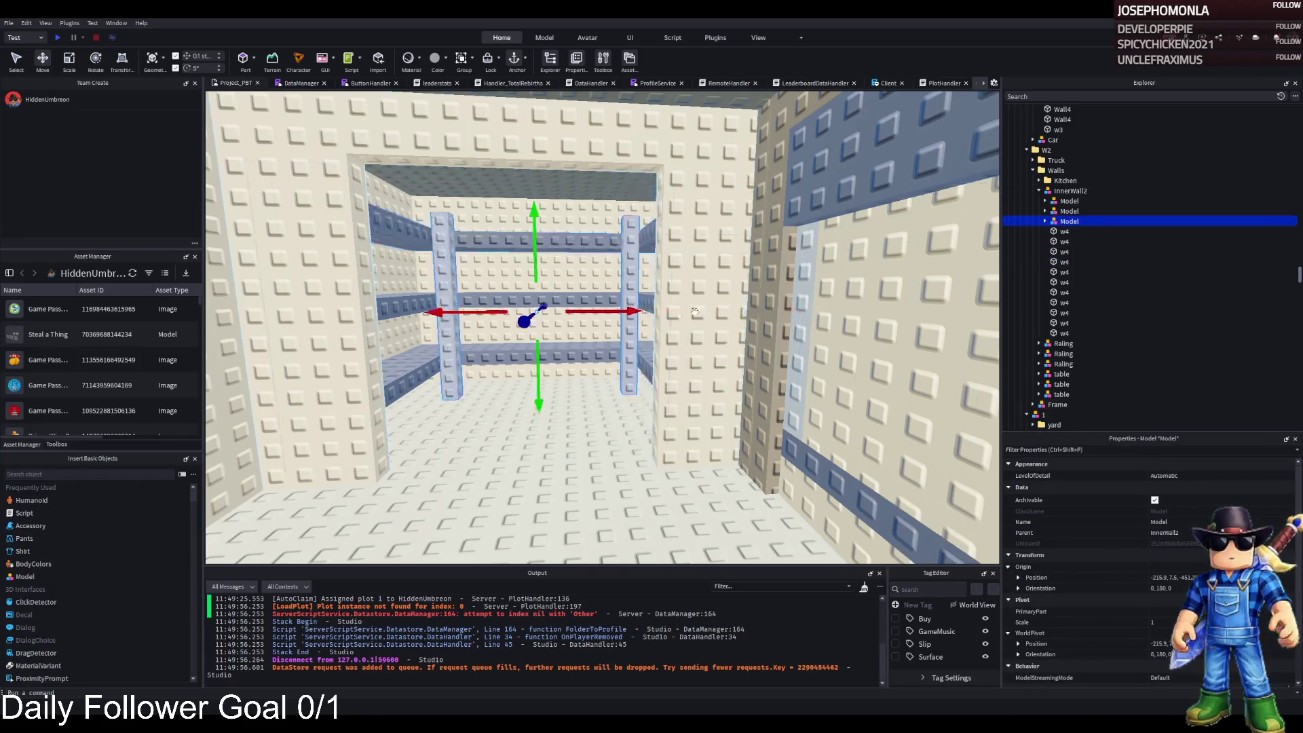
left_click(543, 353)
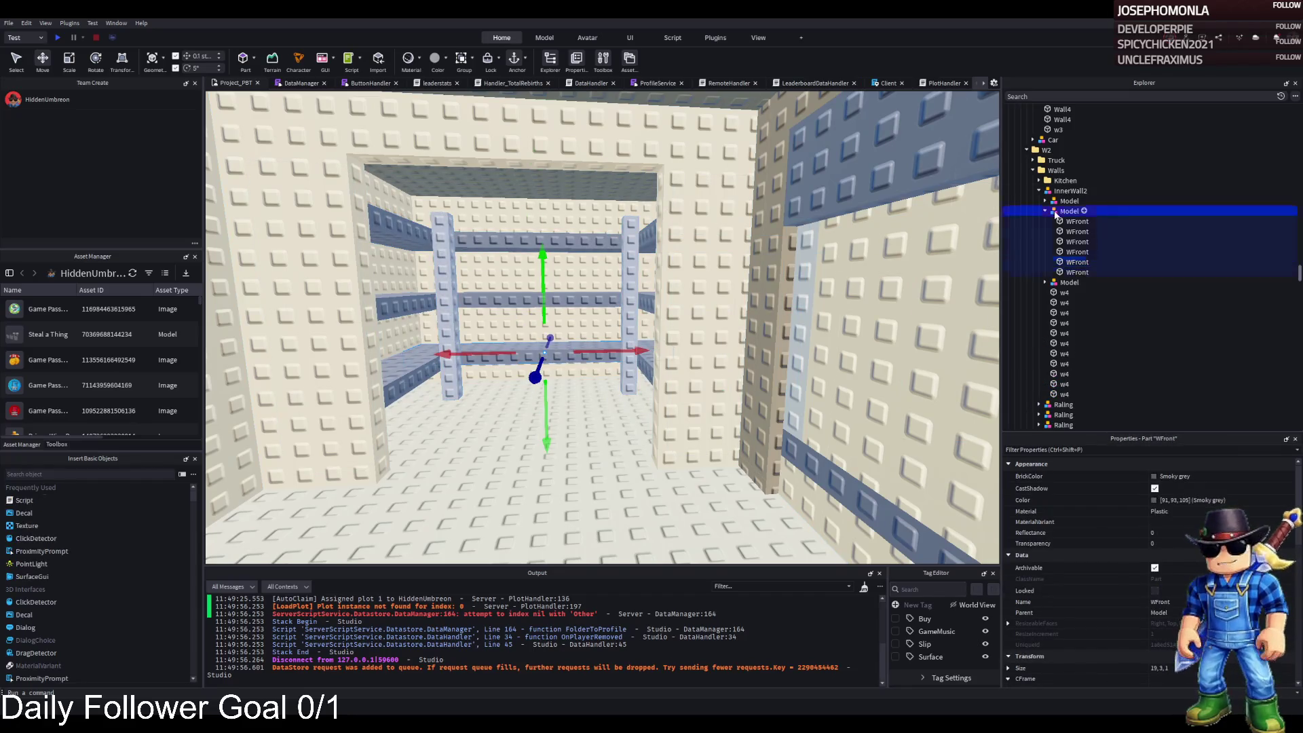
left_click(1069, 211)
left_click(1045, 211)
left_click(1059, 201)
left_click(1069, 211)
left_click(1069, 221, "shift")
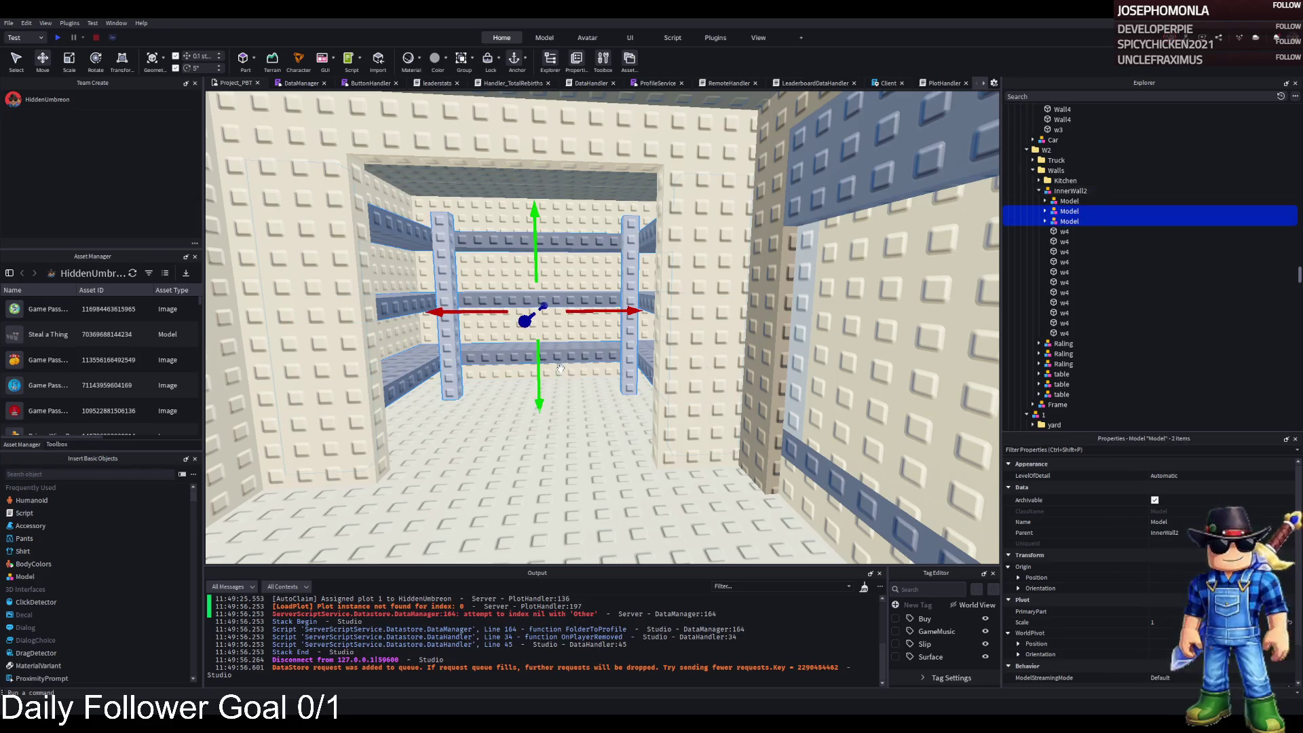
mouse_move(540, 380)
left_mouse_down()
mouse_move(585, 188)
mouse_move(540, 380)
left_mouse_up()
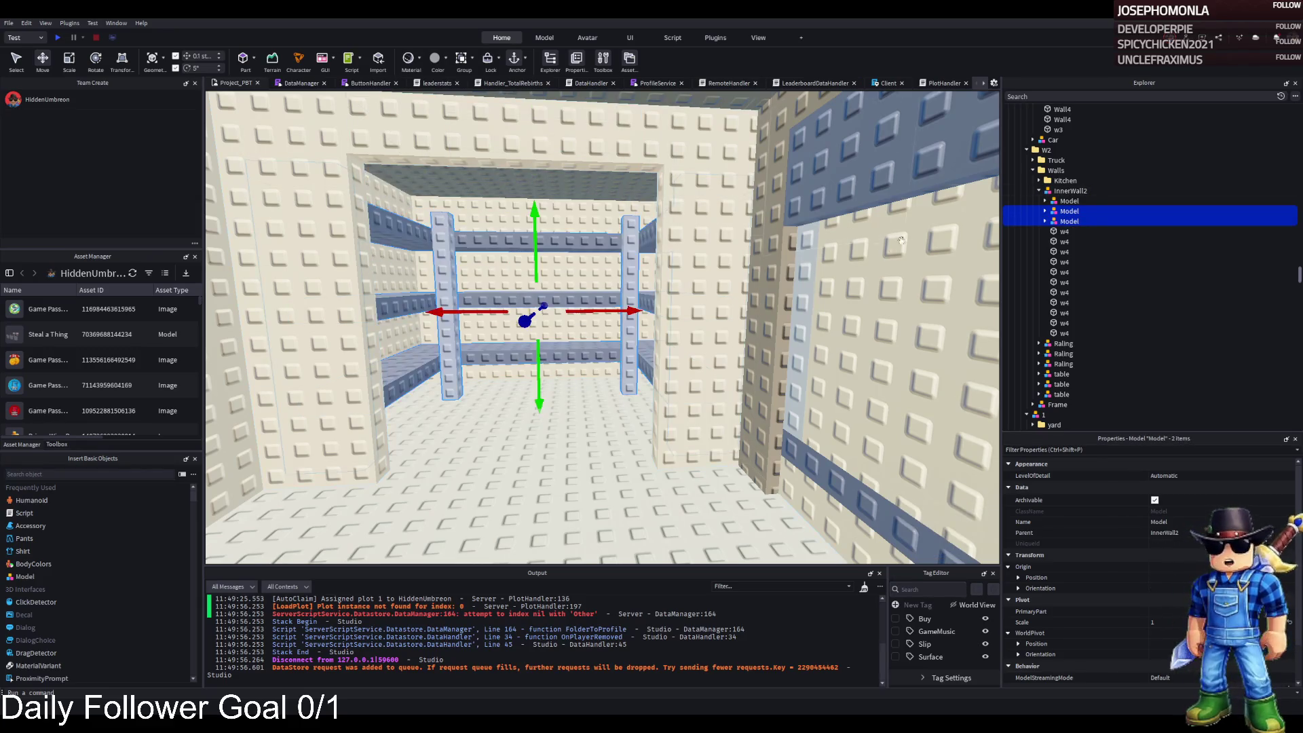
left_click(699, 245, "ctrl")
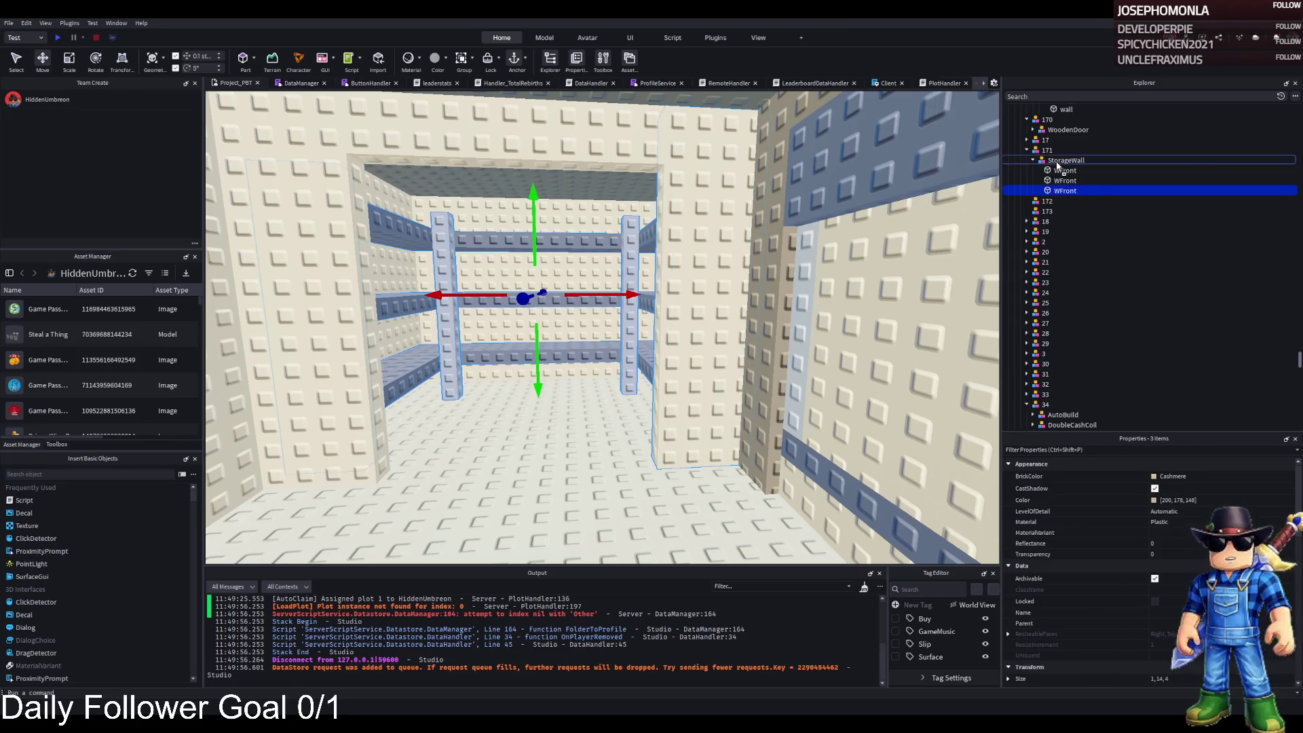
Move both shelf models into wall group 172
left_click(1065, 191, "ctrl")
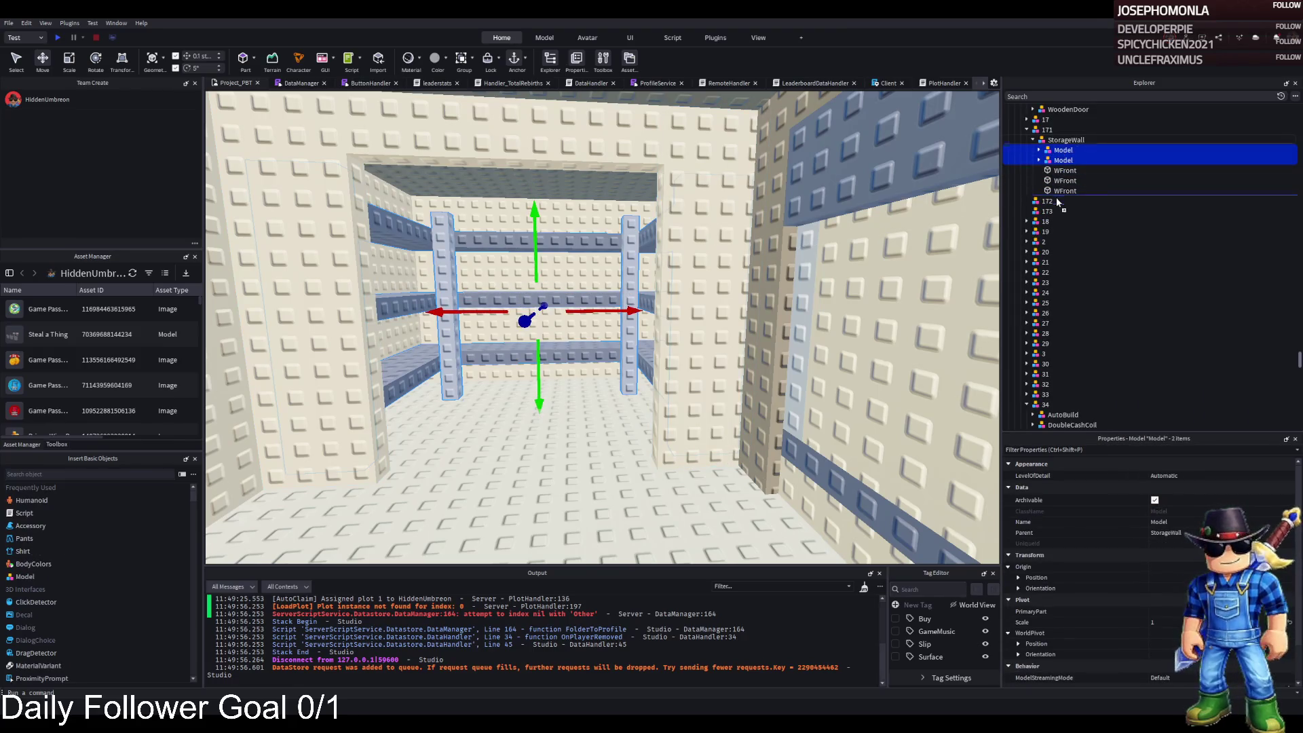
left_click_drag(1057, 202, 1057, 201)
left_click(1048, 181)
key("f")
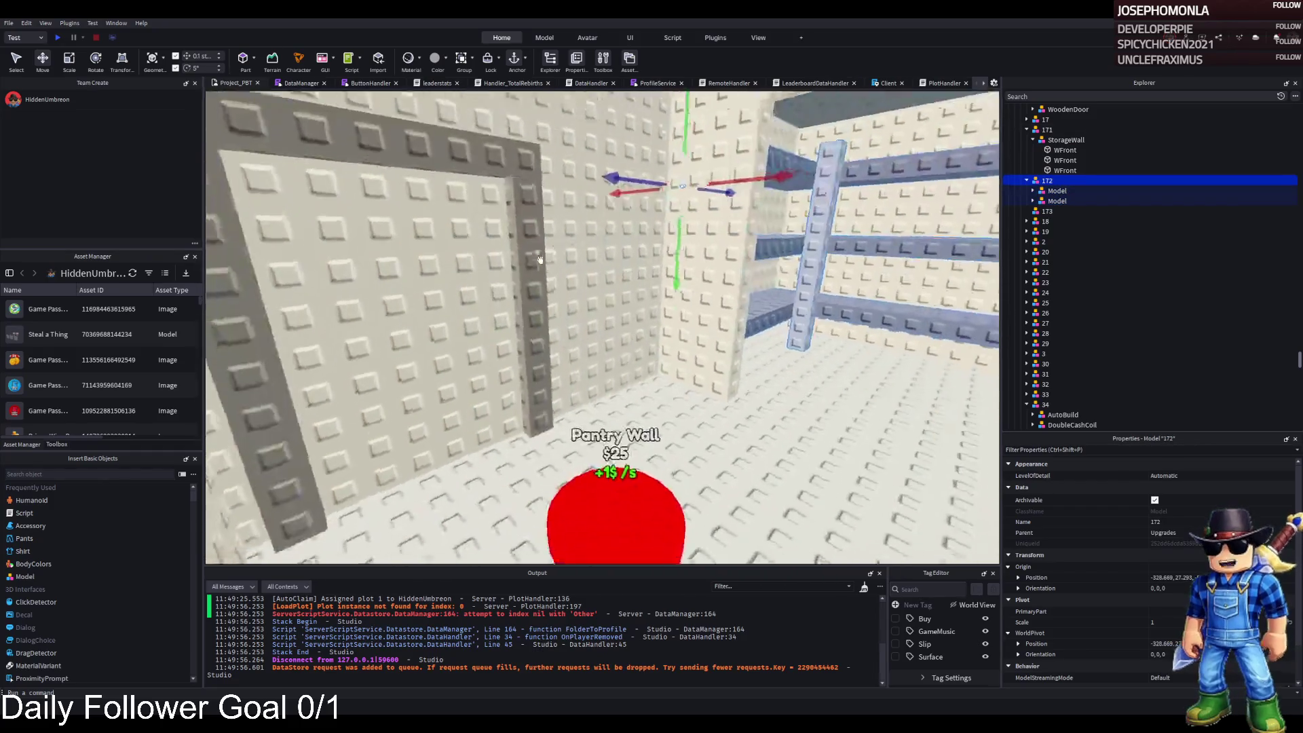
Duplicate the Pantry Wall pad 6.3 studs aside as 172 and select its Item label
left_click(532, 378)
key("ctrl+d")
mouse_move(594, 369)
left_mouse_down()
mouse_move(677, 253)
mouse_move(786, 258)
mouse_move(811, 280)
left_mouse_up()
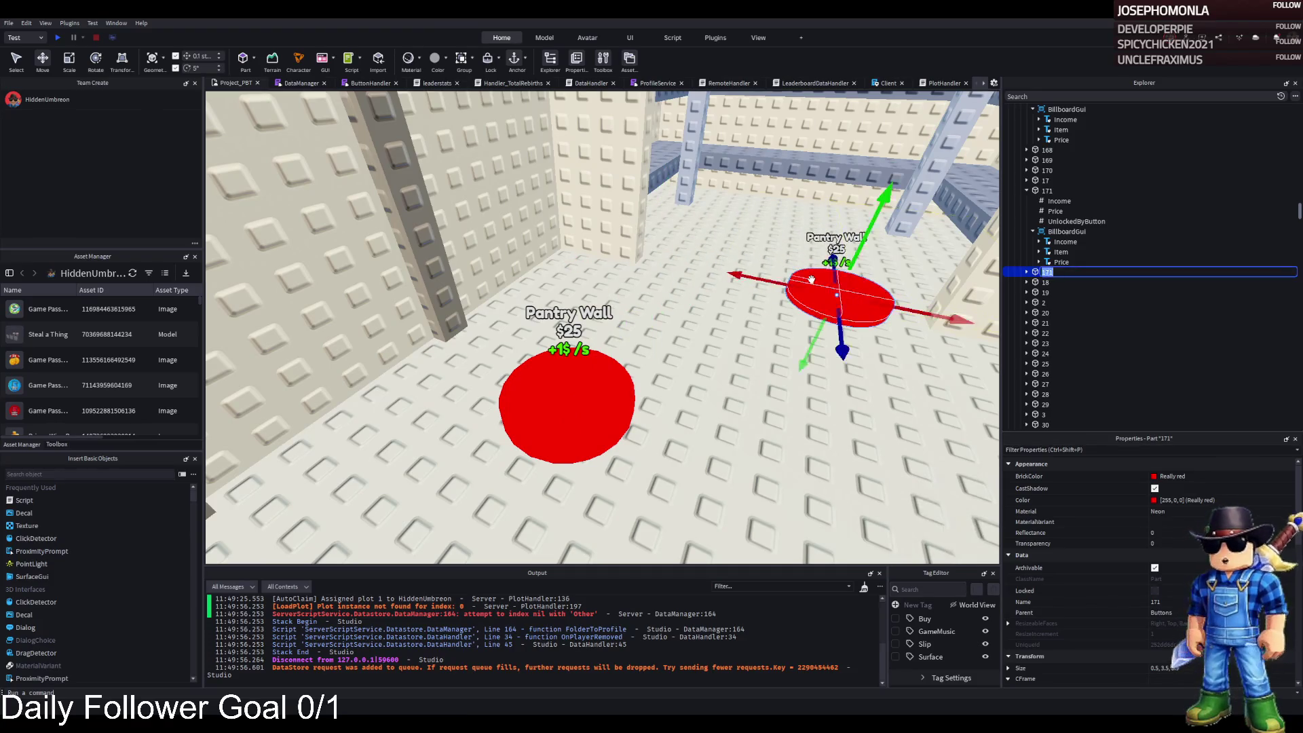
type("172")
key("Return")
left_click(1027, 272)
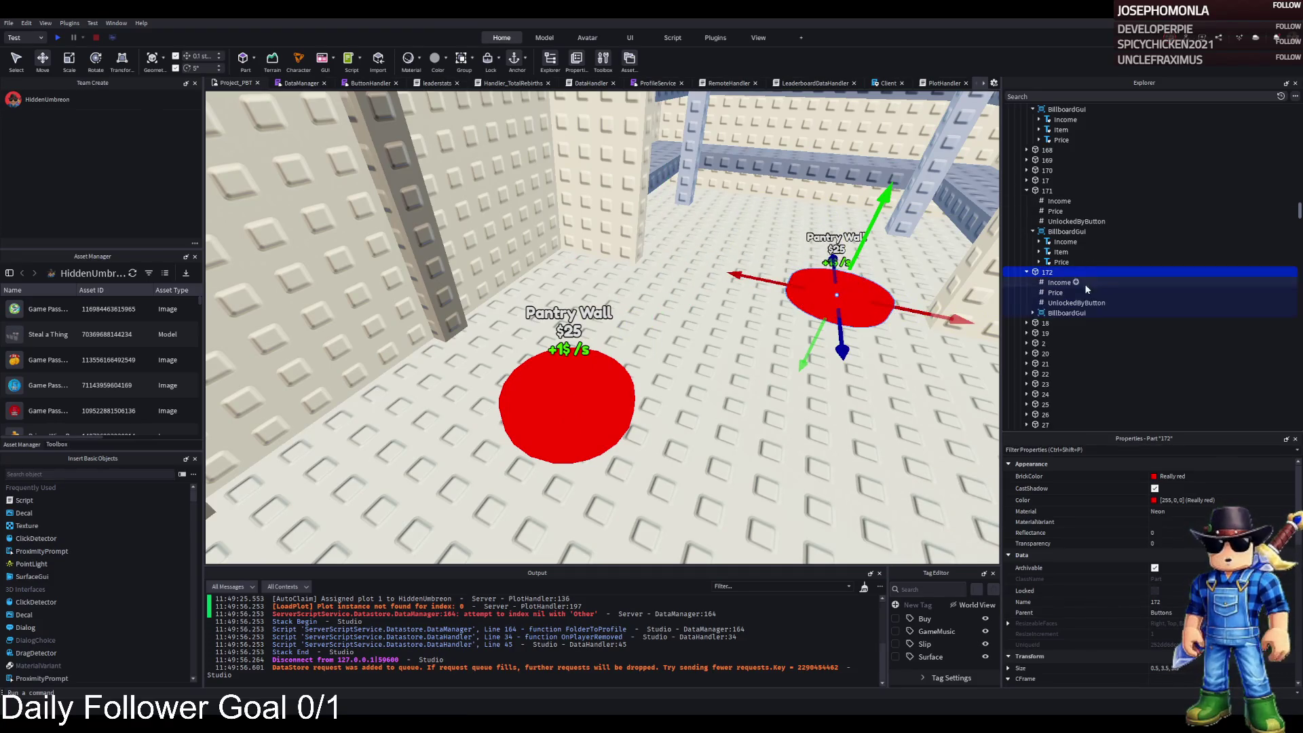
double_click(1066, 313)
left_click(1060, 333)
scroll(1085, 577, "down", 5)
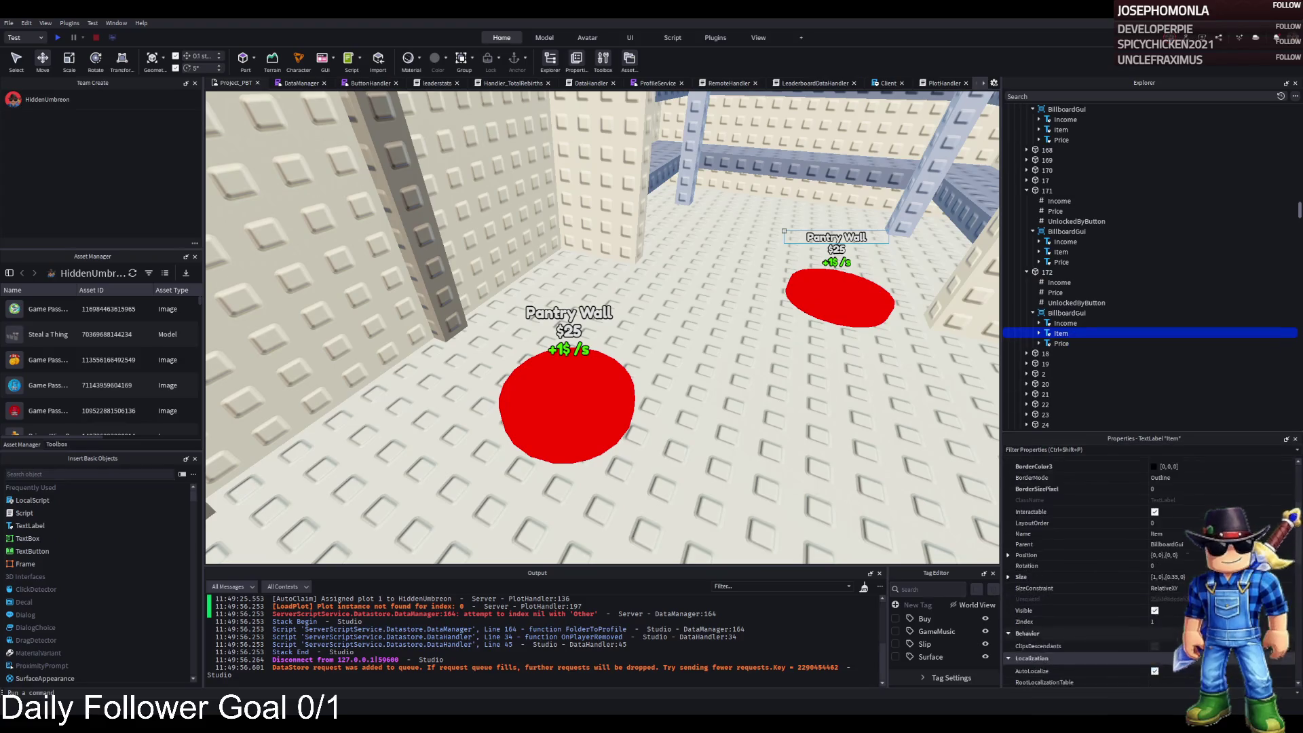
Relabel the copied pad Shelfs and place it on the floor
left_click(1165, 605)
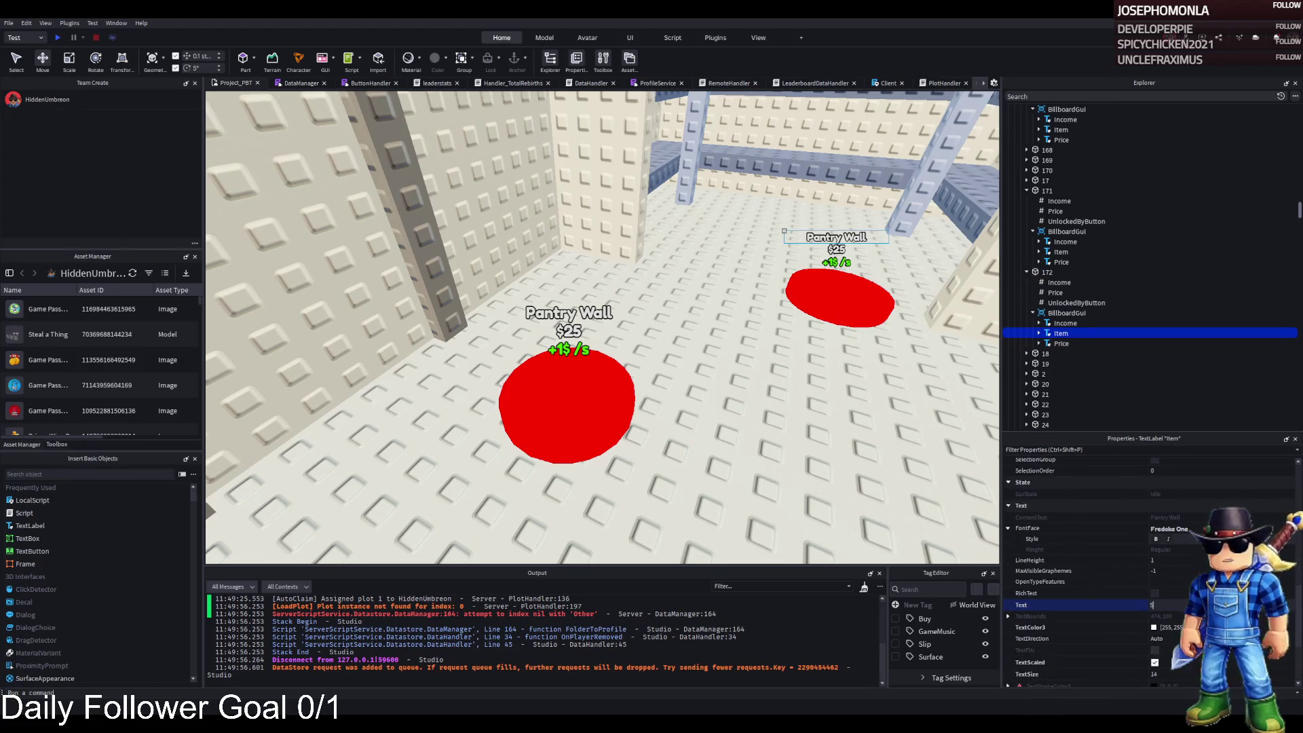
type("Shelfs")
key("Return")
left_click_drag(842, 298, 765, 314)
mouse_move(574, 407)
left_mouse_down()
mouse_move(620, 440)
mouse_move(592, 444)
left_mouse_up()
left_click(767, 314)
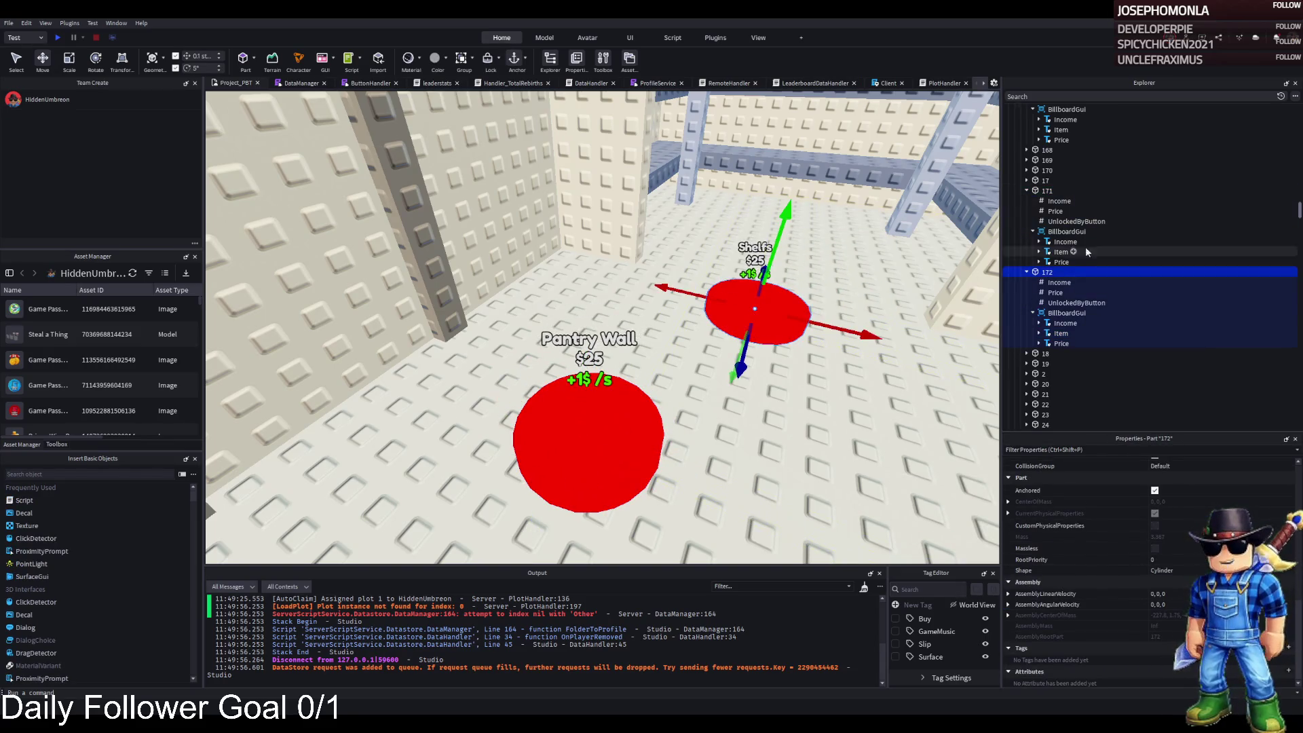
Set the Pantry Wall pad's Price to 40500
left_click(1052, 213)
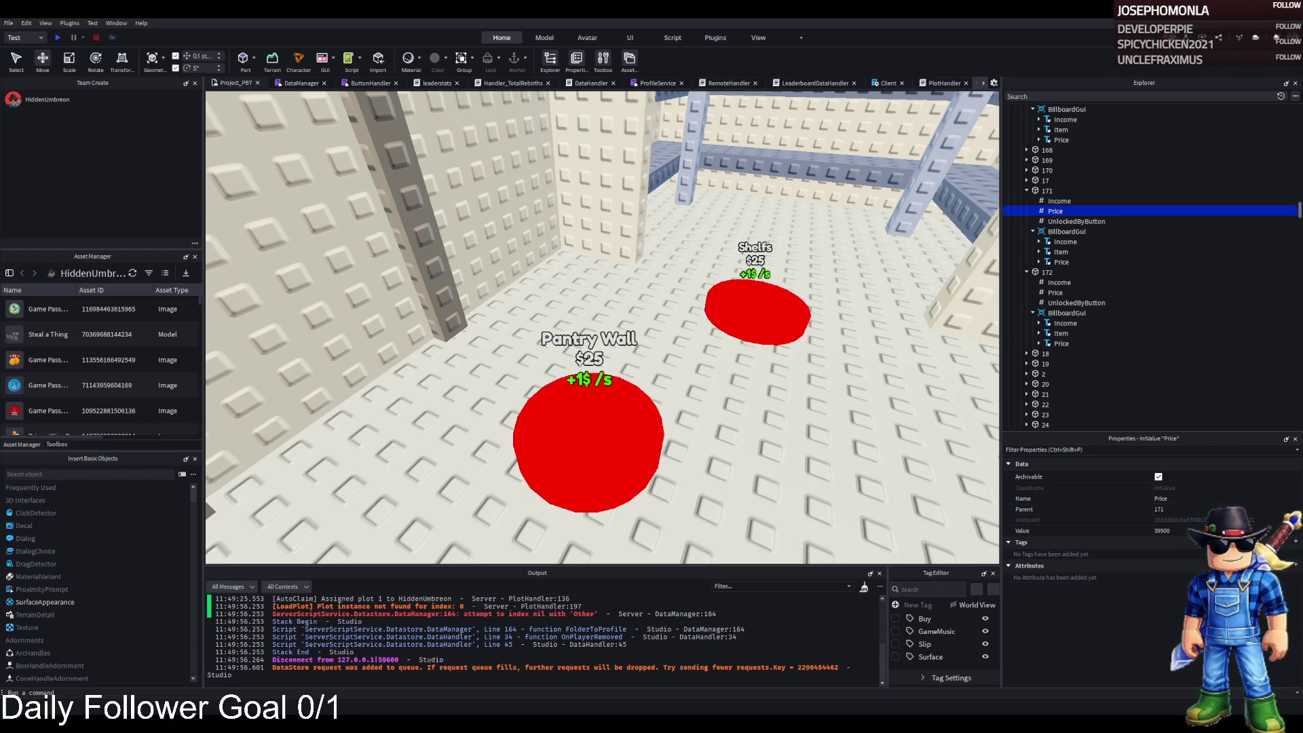
left_click(638, 400)
left_click(1055, 211)
left_click(1202, 530)
key("ctrl+a")
type("40500")
key("Return")
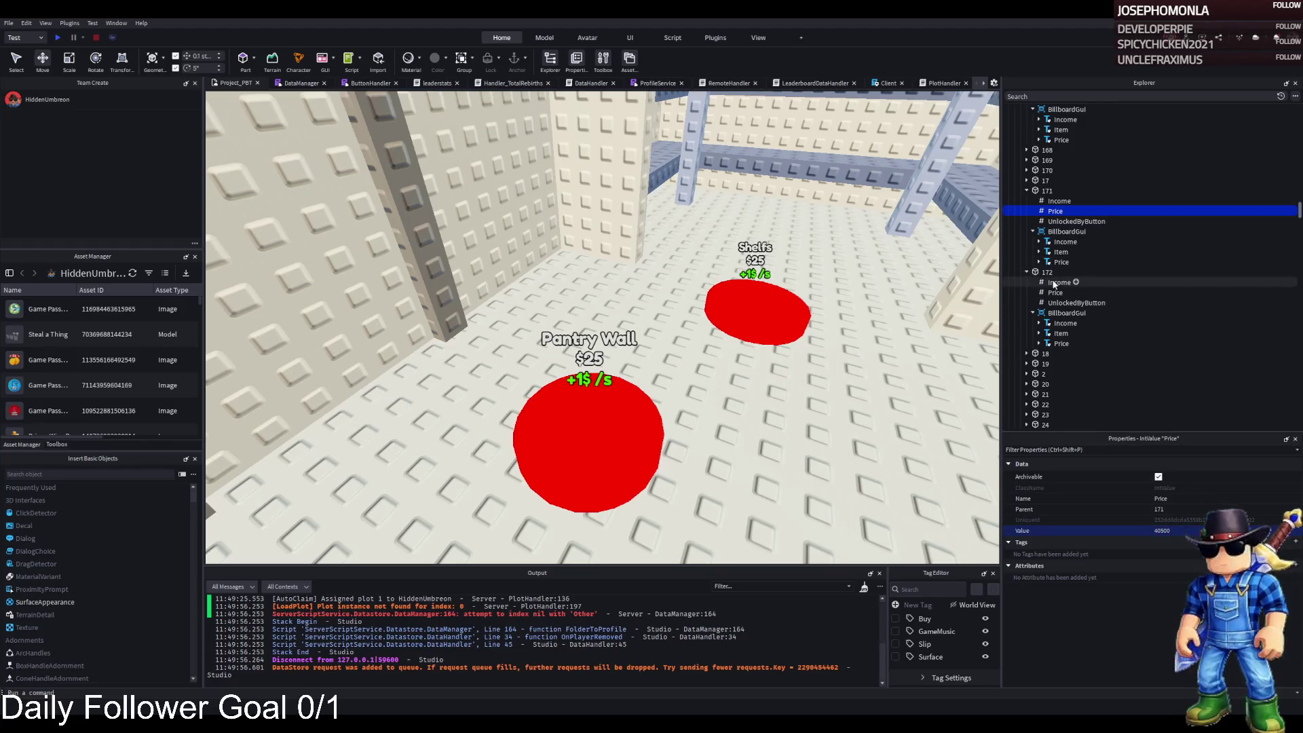
Make the Shelfs pad unlock after button 171
left_click(1055, 293)
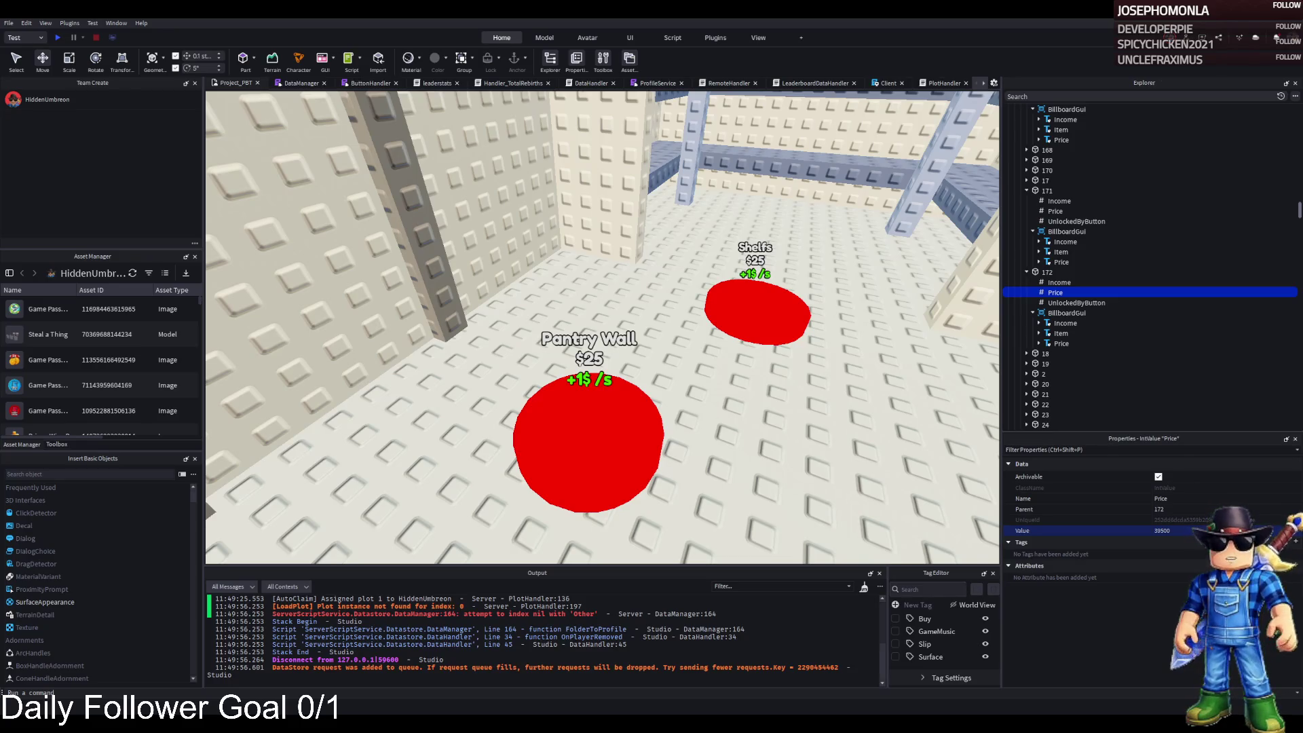
left_click(760, 308)
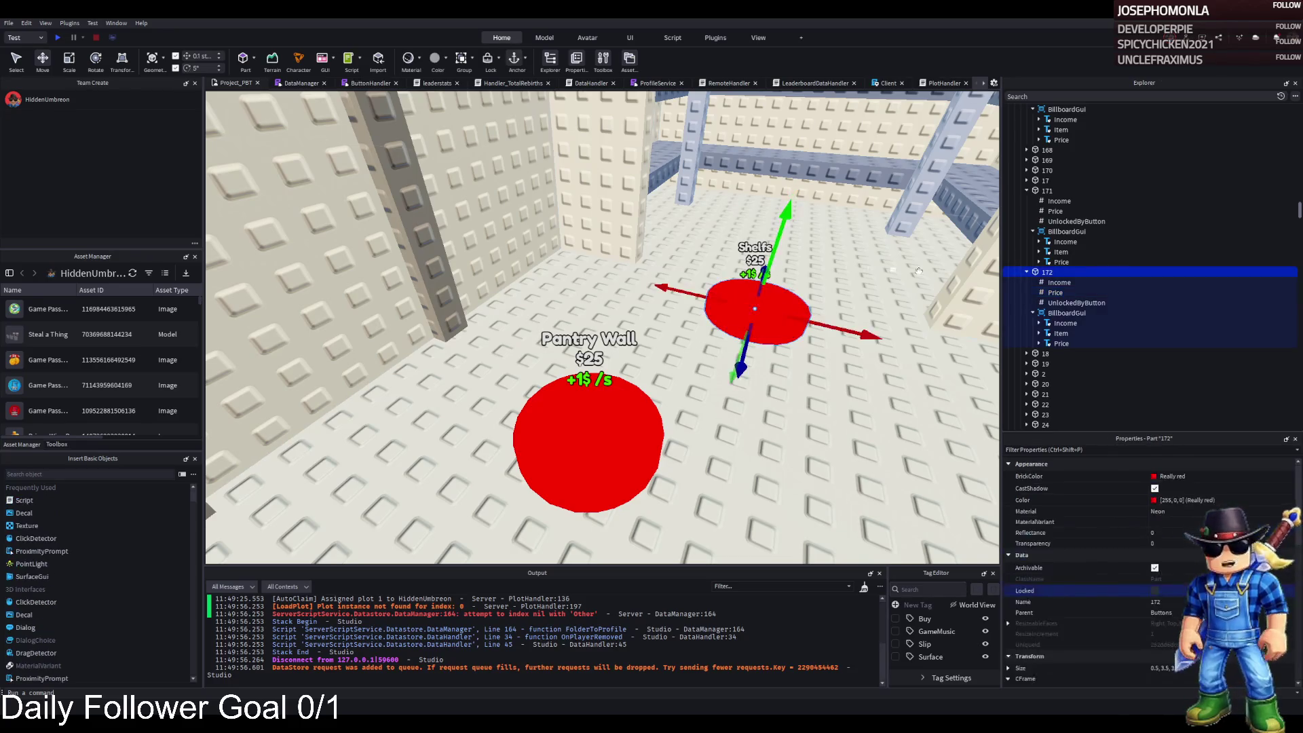
left_click(1055, 293)
left_click(1162, 531)
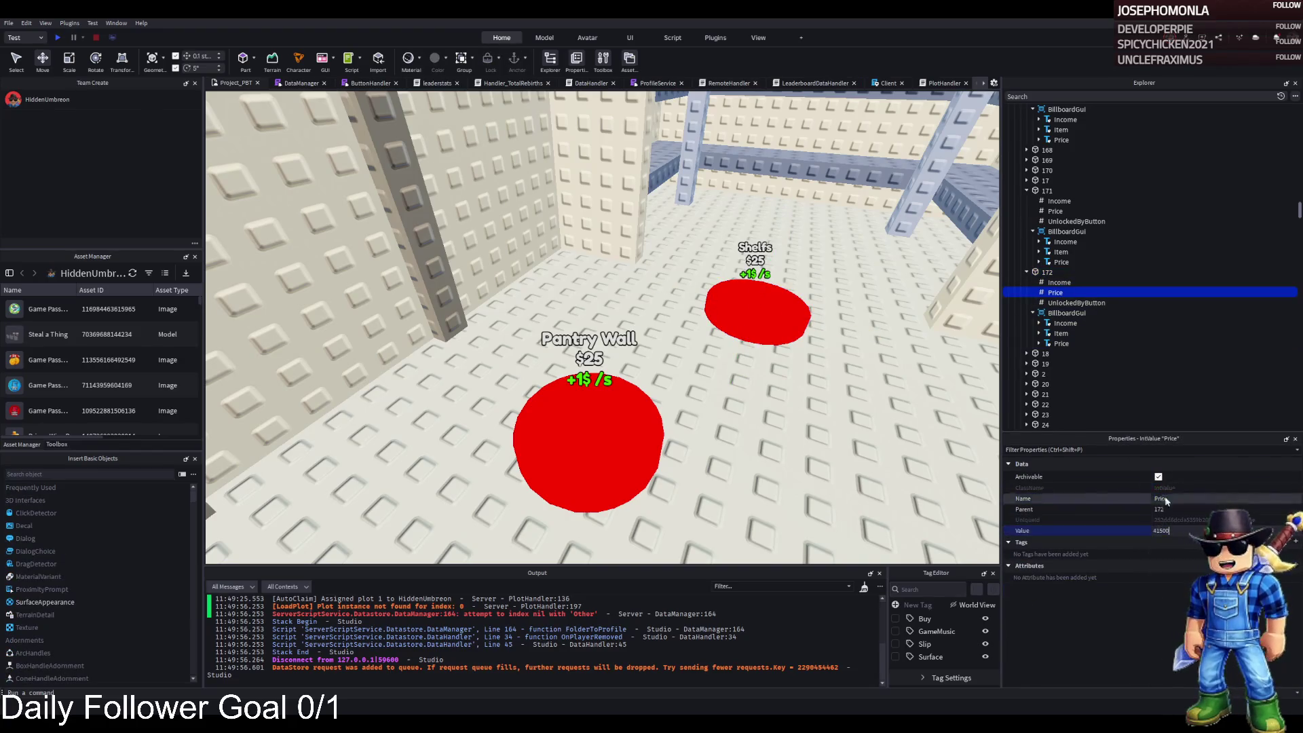
left_click(1078, 303)
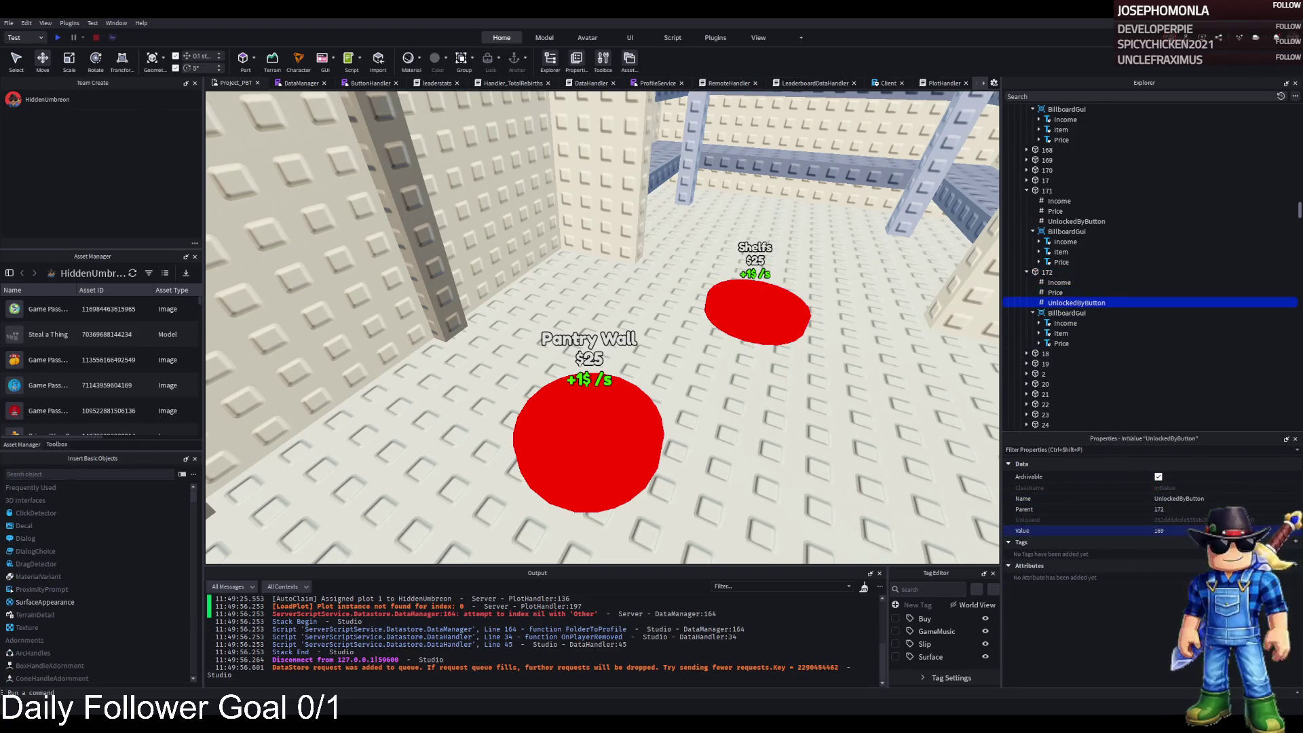
left_click(1195, 530)
type("171")
key("Return")
Make the Pantry Wall pad unlock after button 170
left_click(1077, 221)
left_click(1194, 531)
type("1")
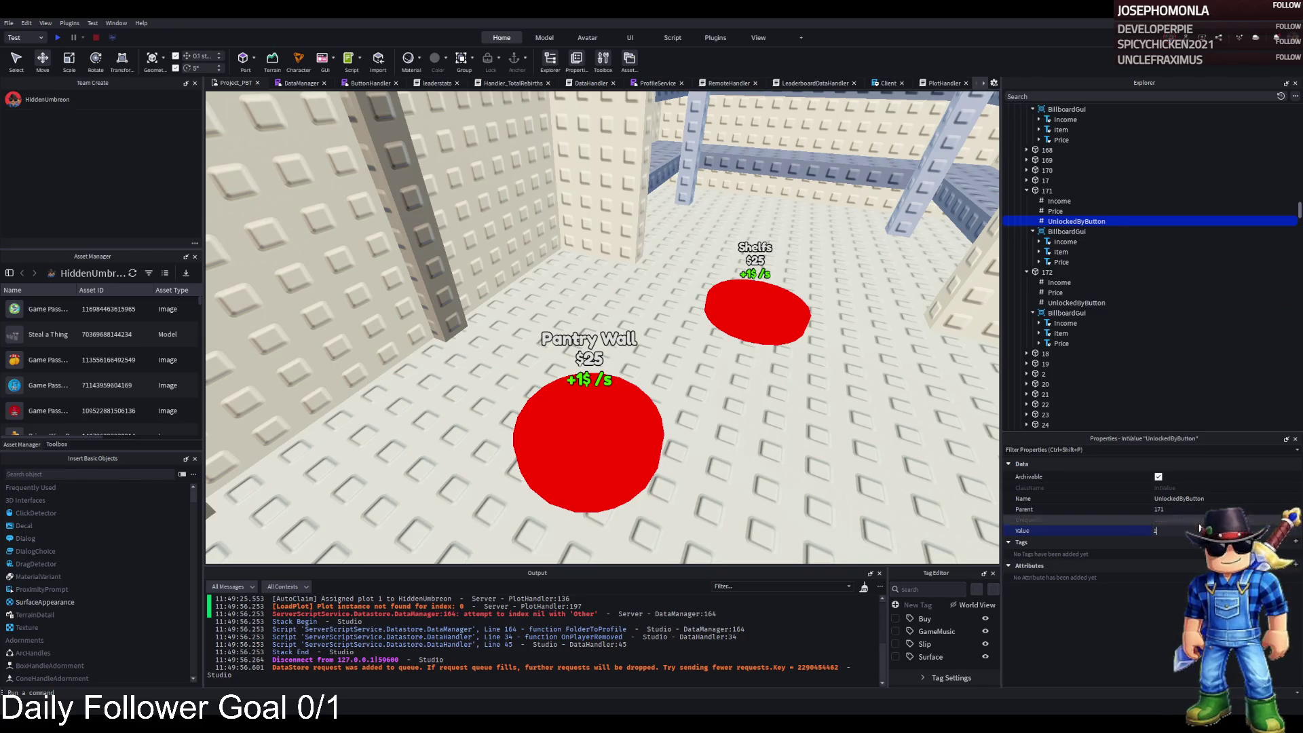
type("70")
key("Return")
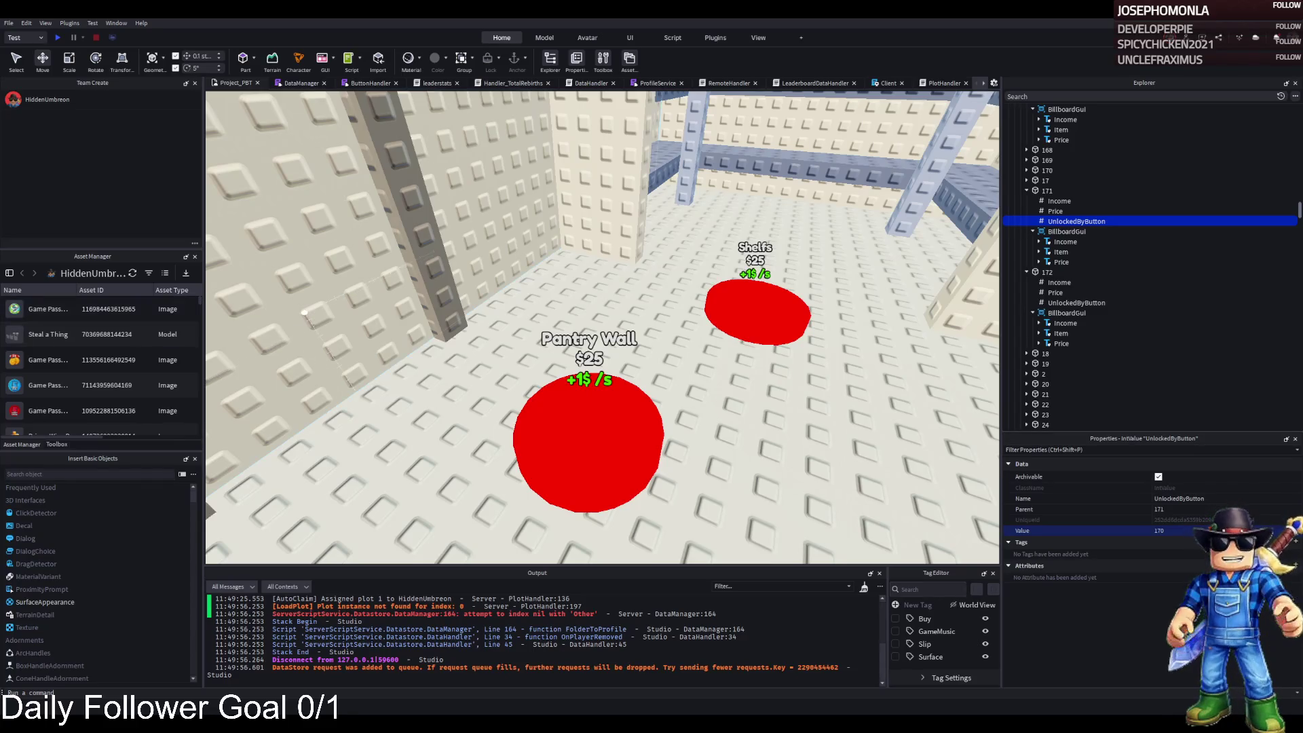
key("w")
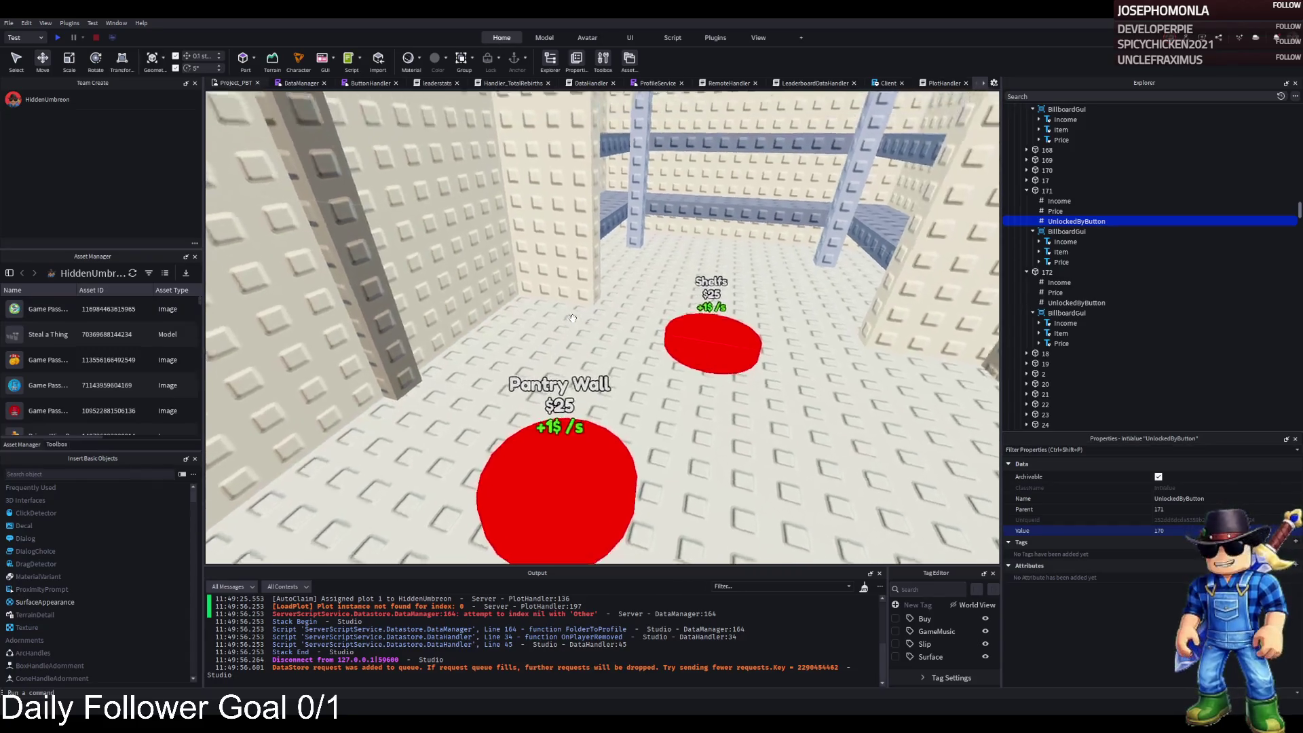
key("e")
key("d")
key("d")
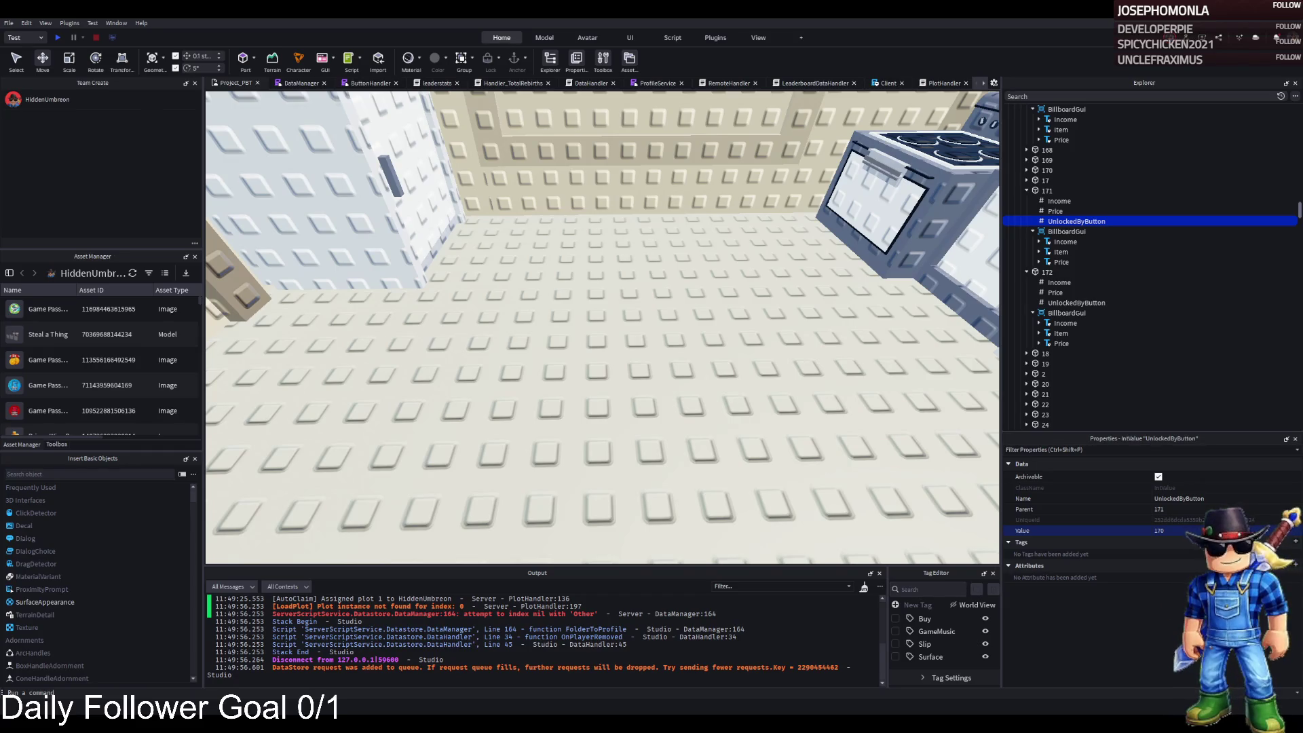
key("w")
key("w")
key("w")
key("w")
key("w")
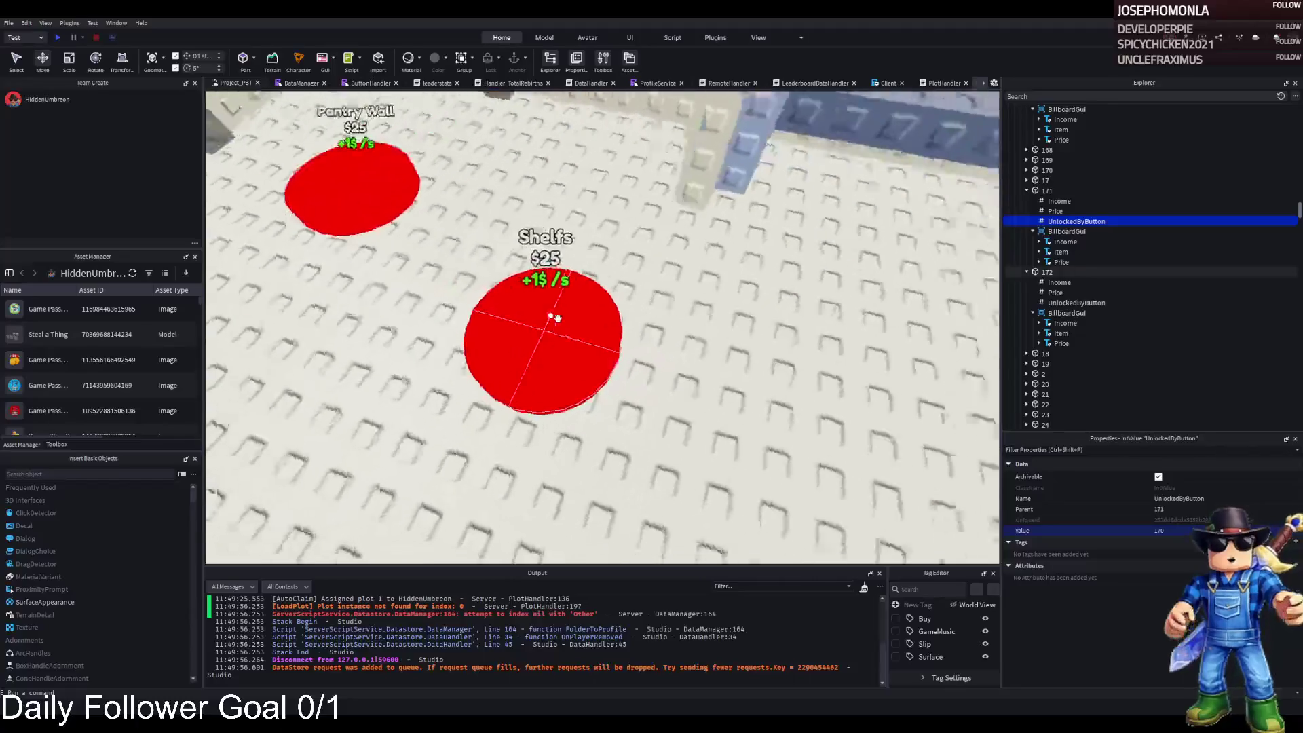
Duplicate the Shelfs pad and slide the copy across the floor near Pantry Wall
left_click(595, 372)
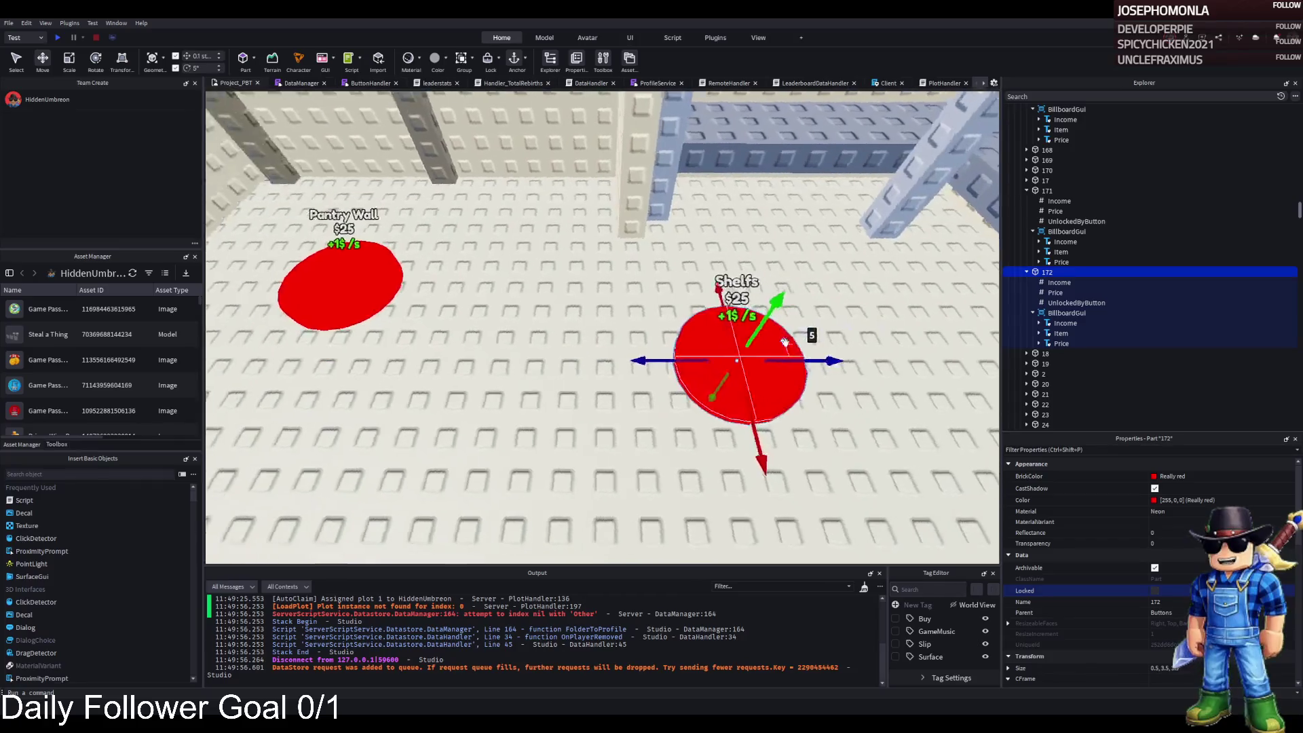
key("ctrl+d")
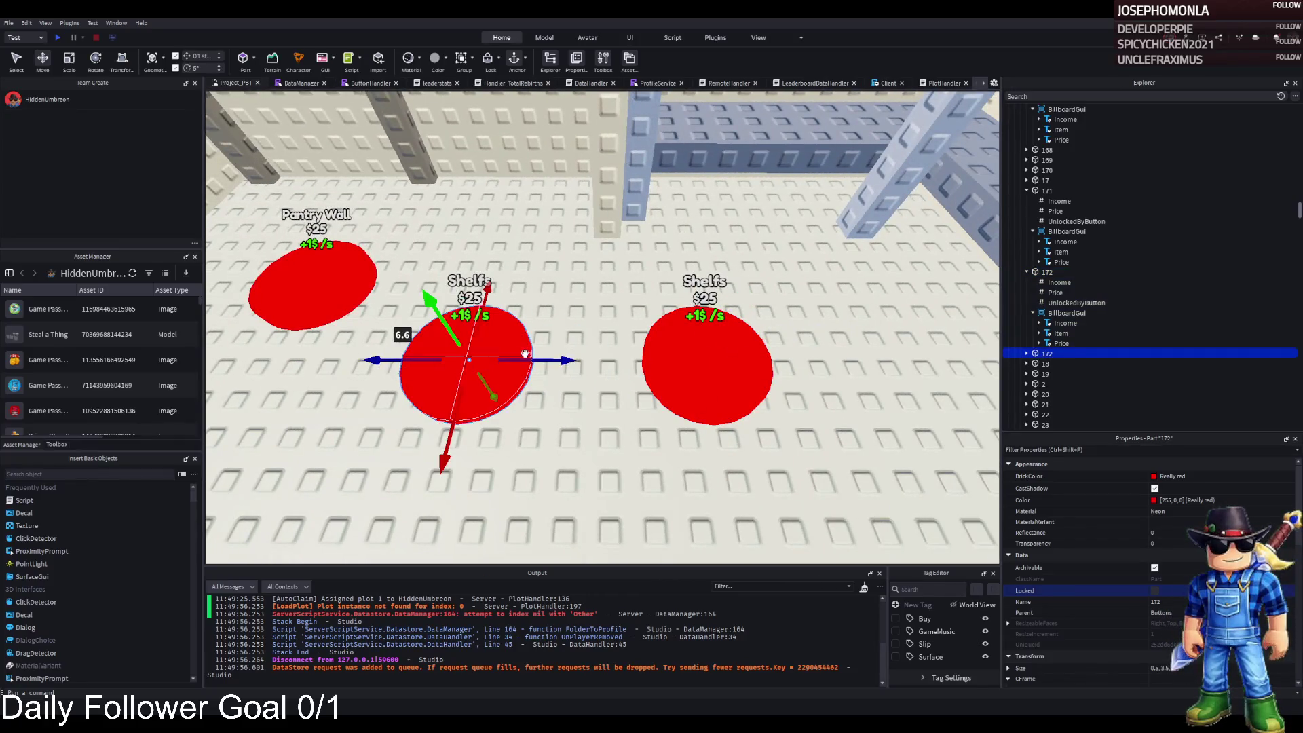
left_click_drag(591, 282, 540, 319)
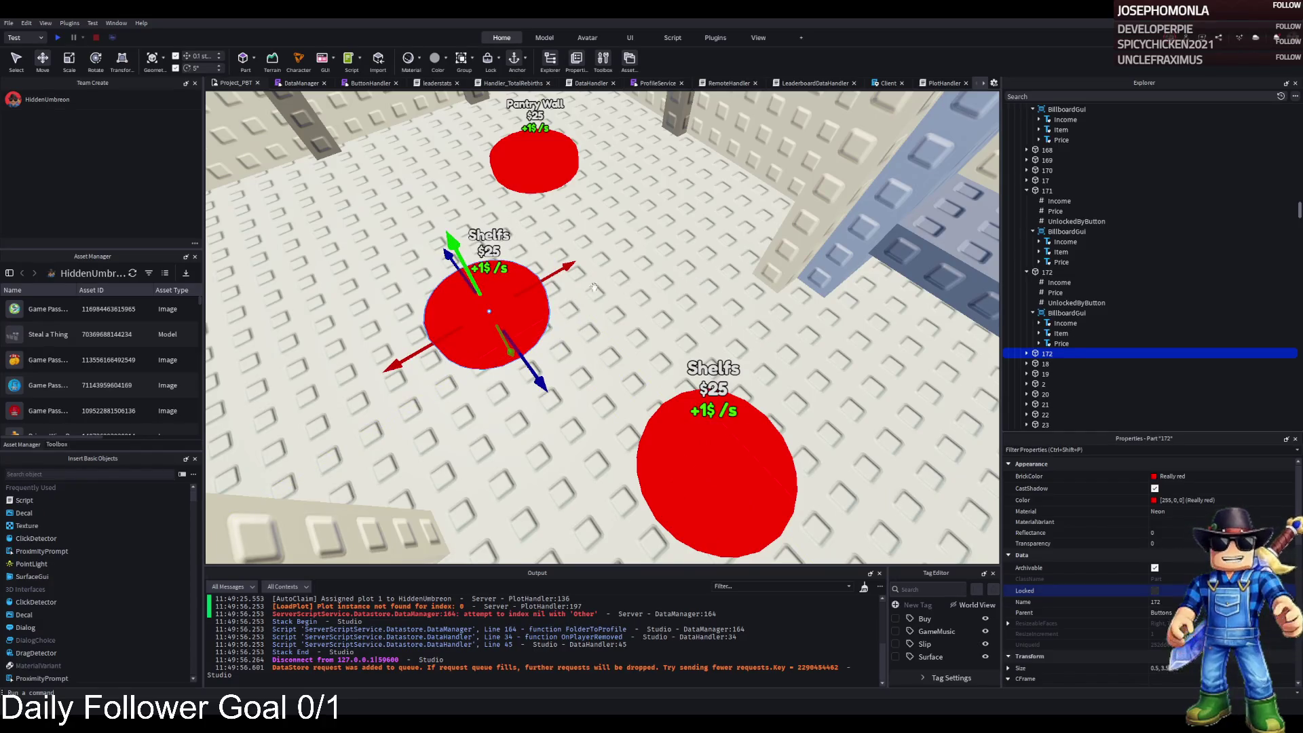
key("Left")
key("Left")
key("Left")
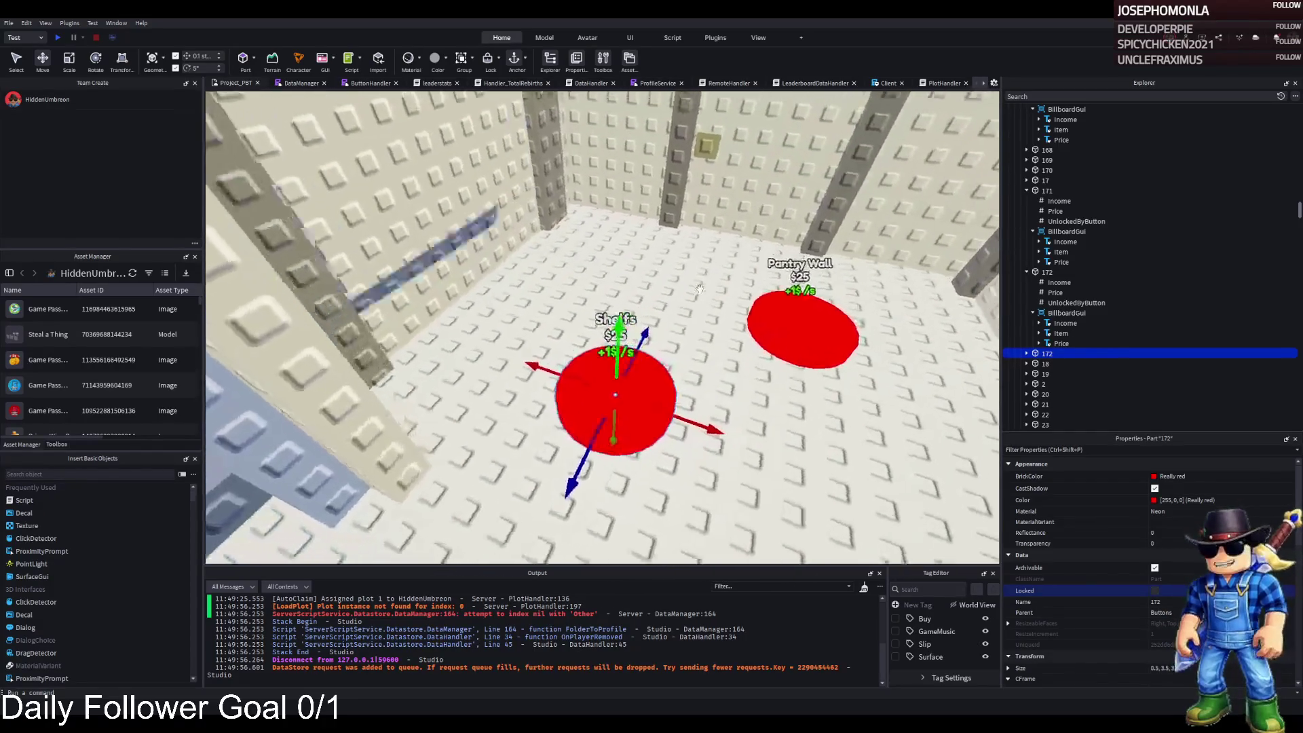
key("s")
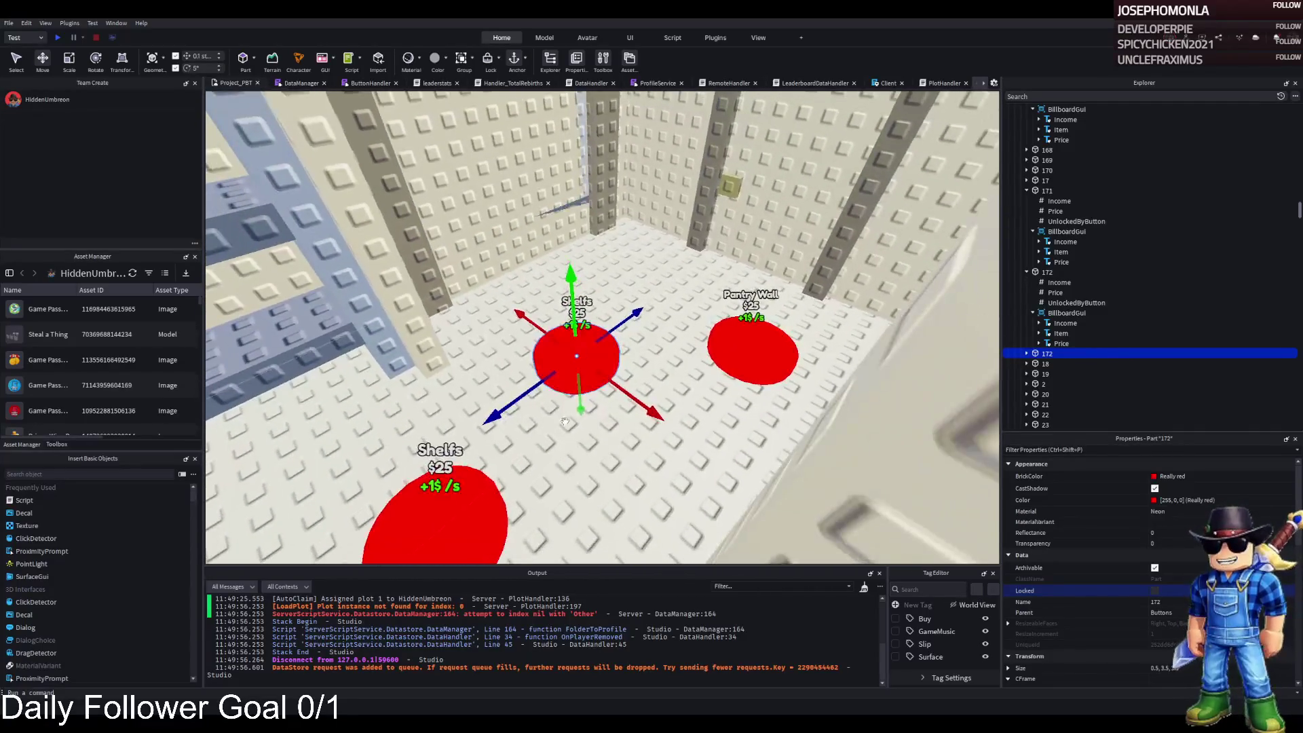
left_click_drag(564, 385, 533, 431)
Colour the three doorway Frame parts Medium brown (74, 65, 55)
key("w")
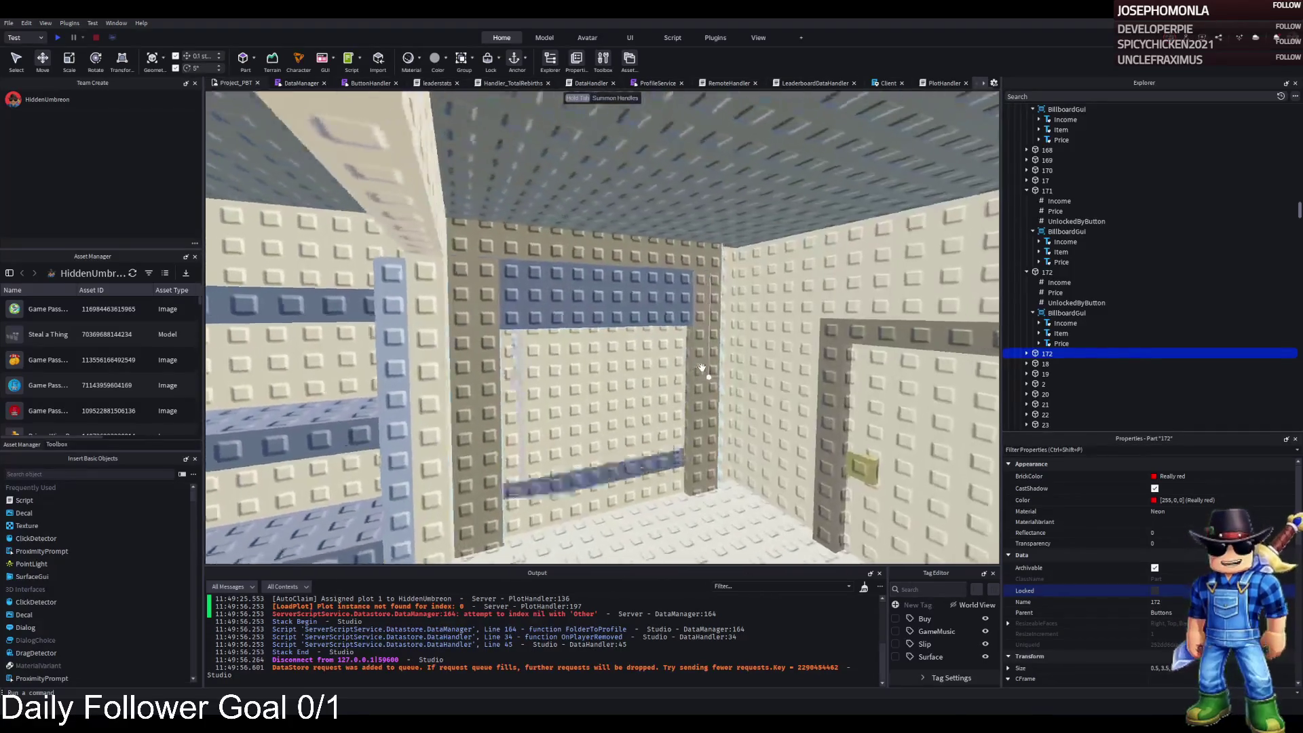
key("s")
left_click(758, 335)
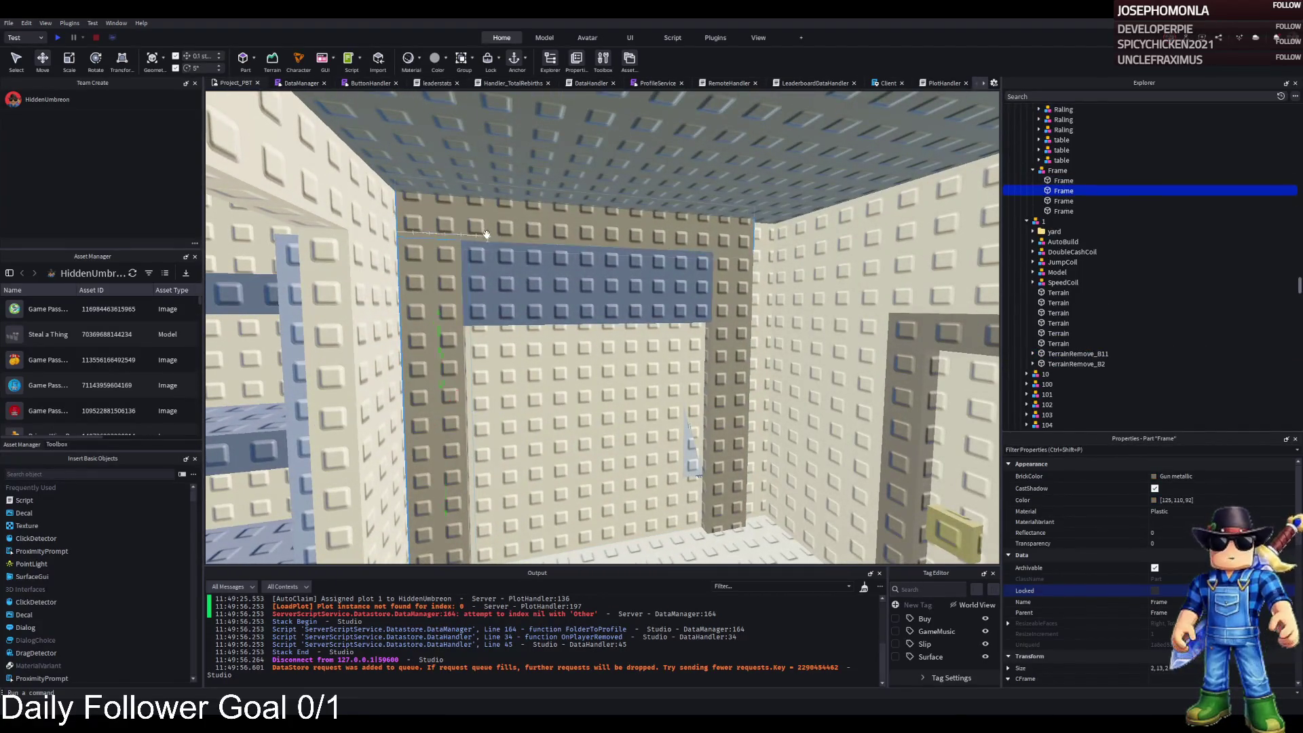
left_click(758, 335, "ctrl")
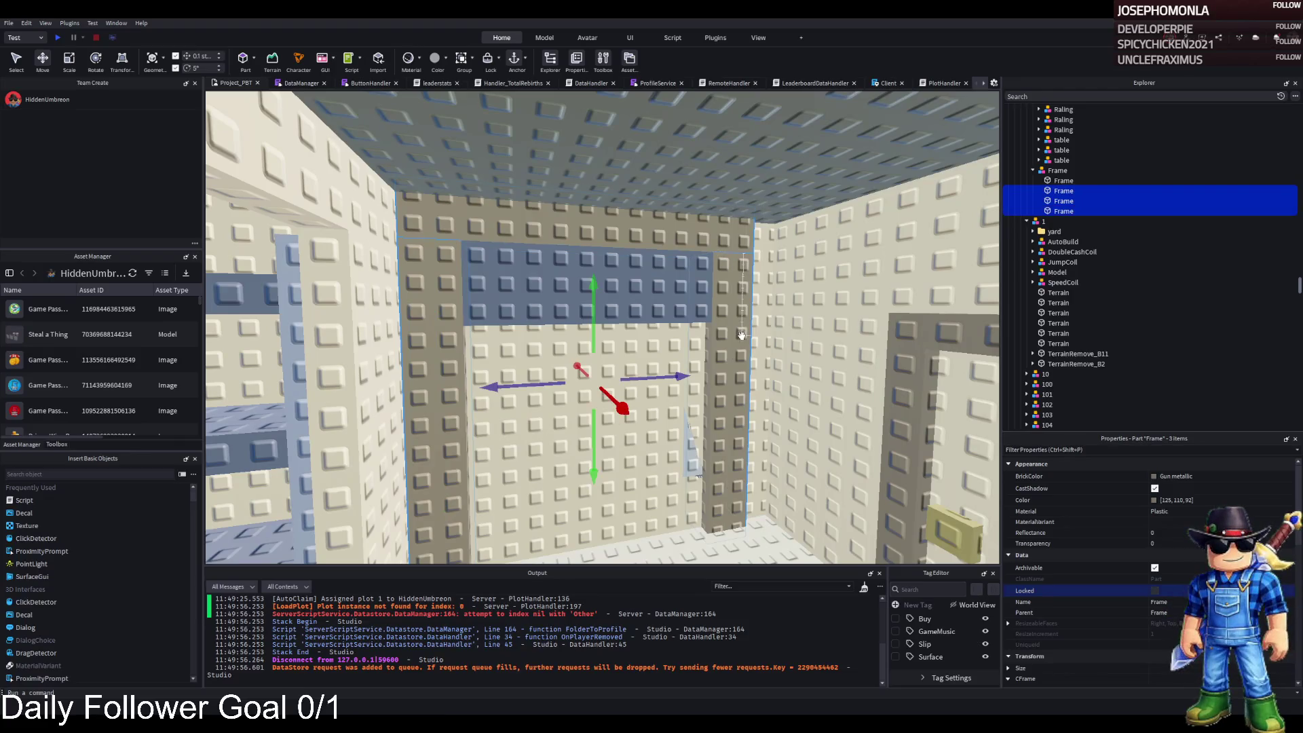
left_click(1154, 500)
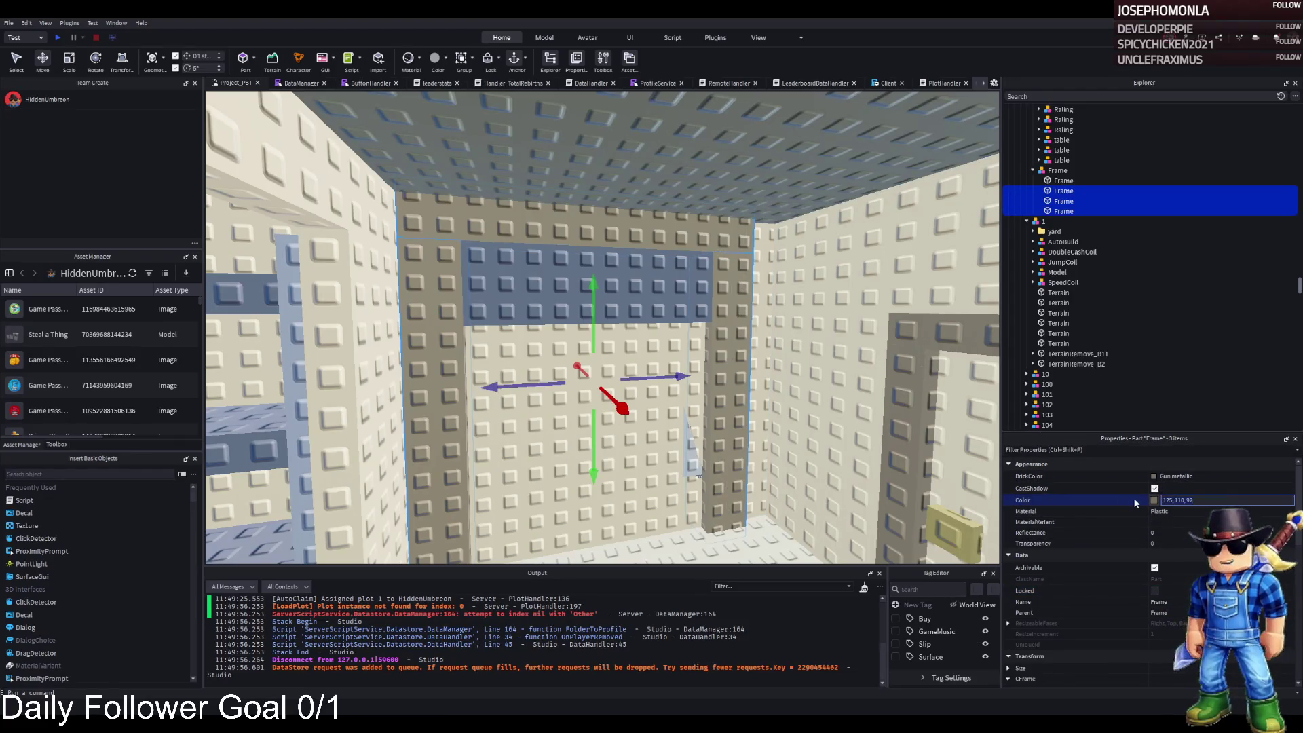
type("74, 65, 55")
key("Return")
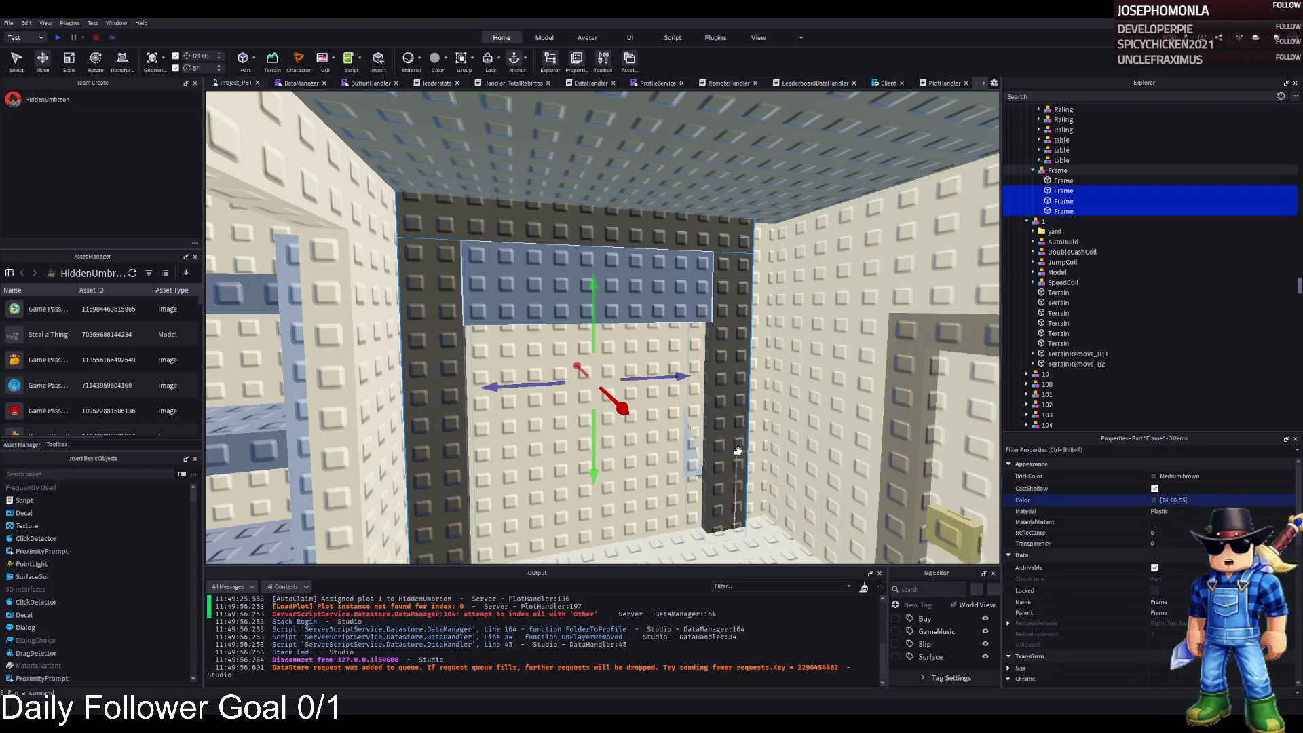
scroll(707, 373, "up", 5)
left_click(514, 429)
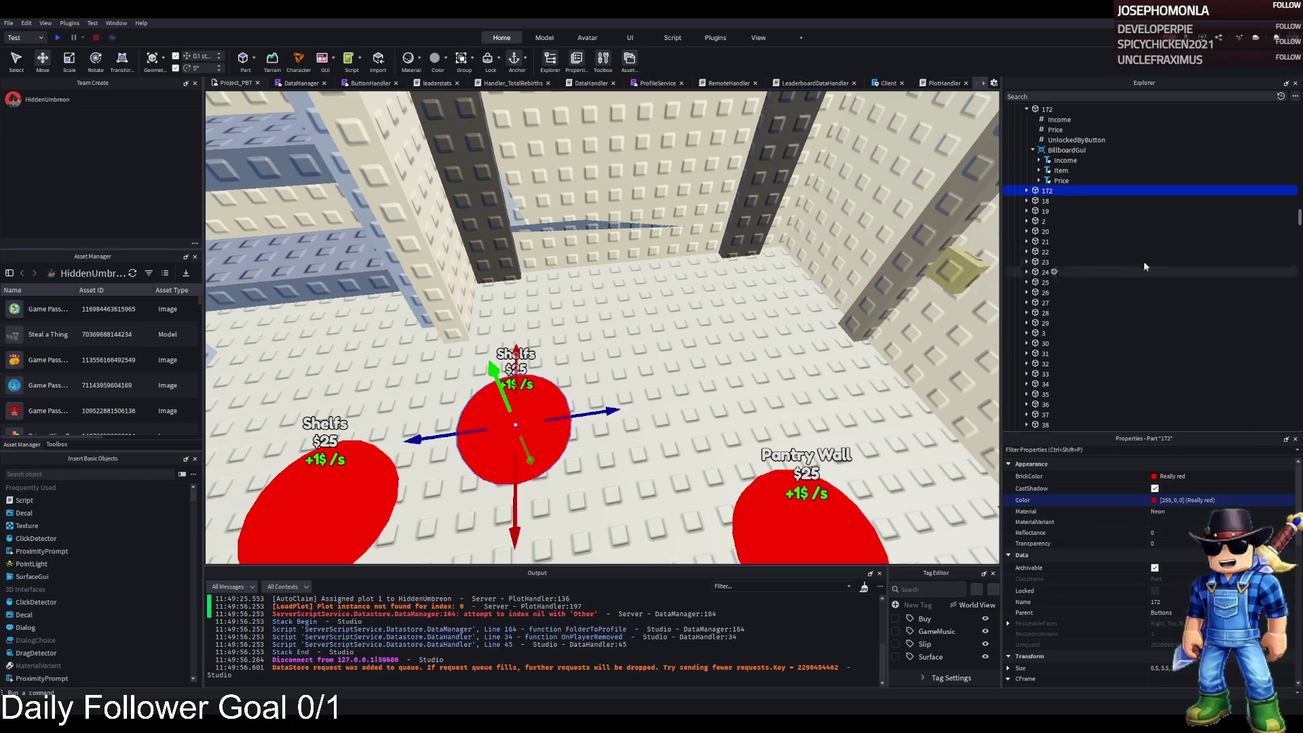
Rename the copied middle pad 173 and change its Item label to Loading Dock
key("F2")
type("173")
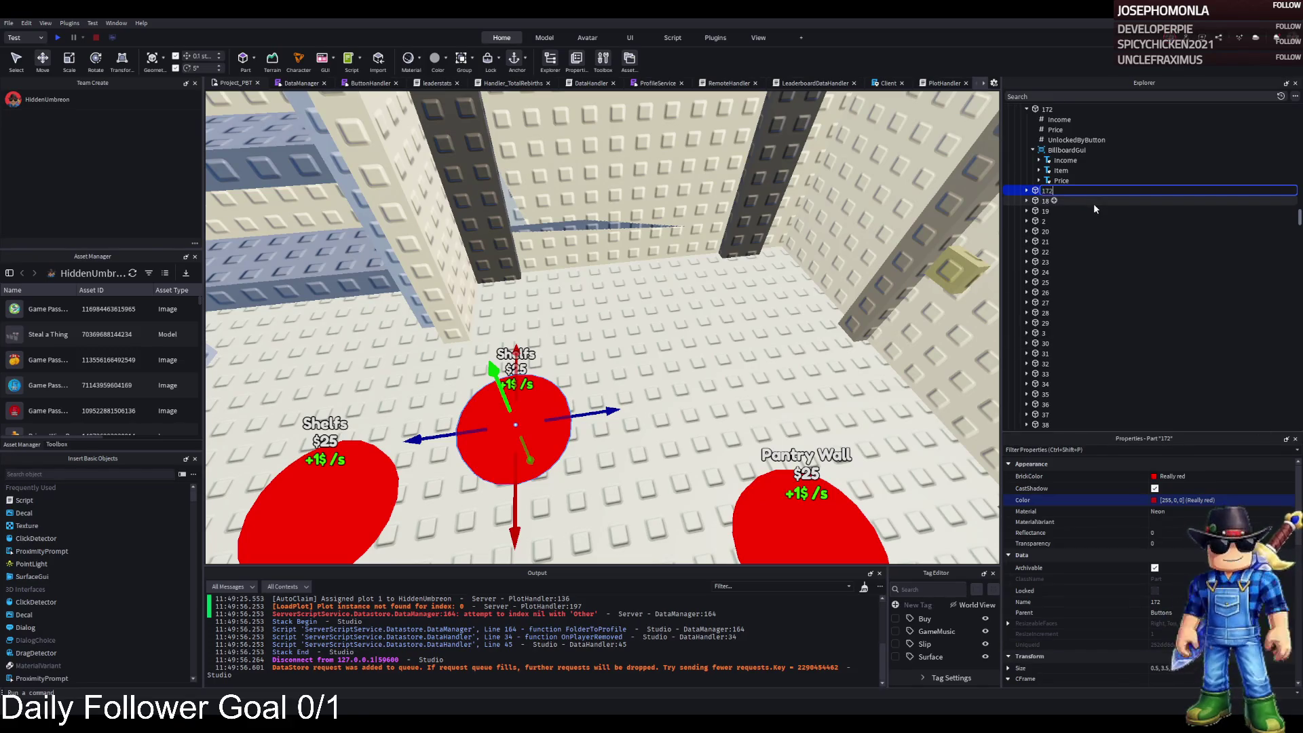
key("Return")
key("Right")
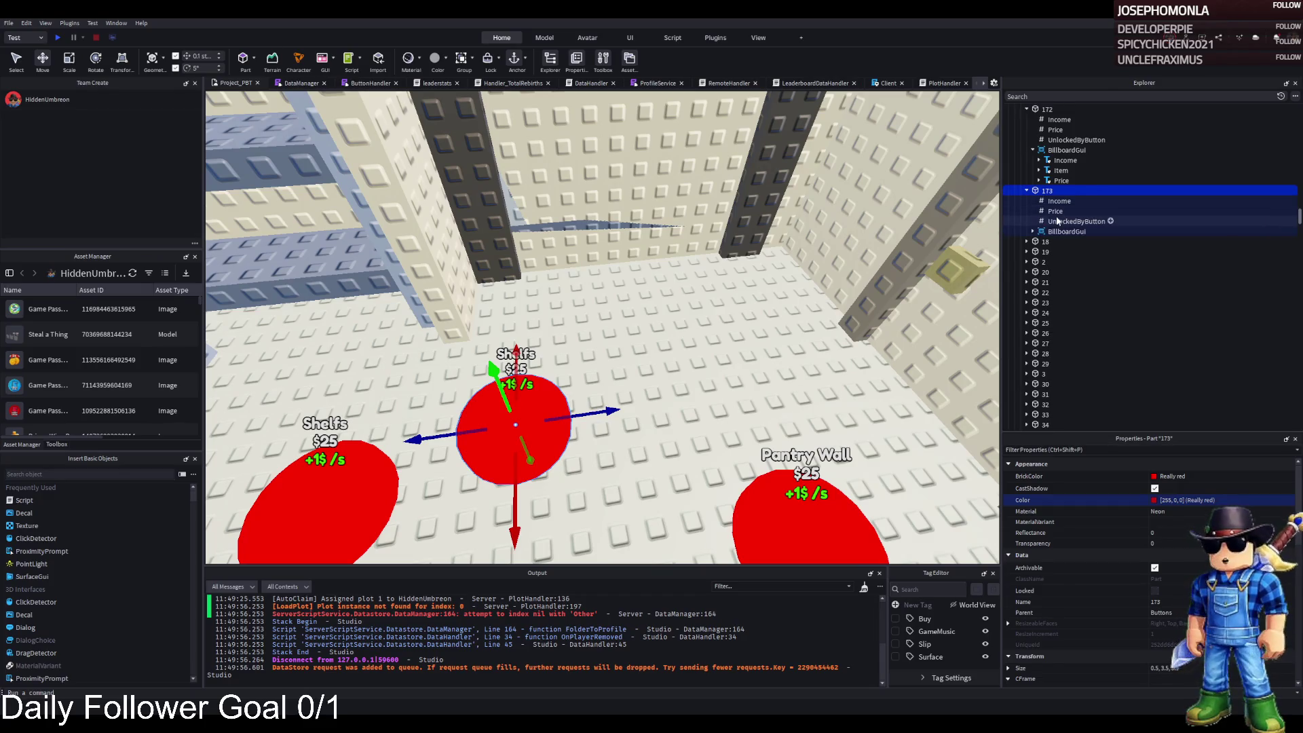
left_click(1055, 211)
left_click(1032, 232)
left_click(1066, 232)
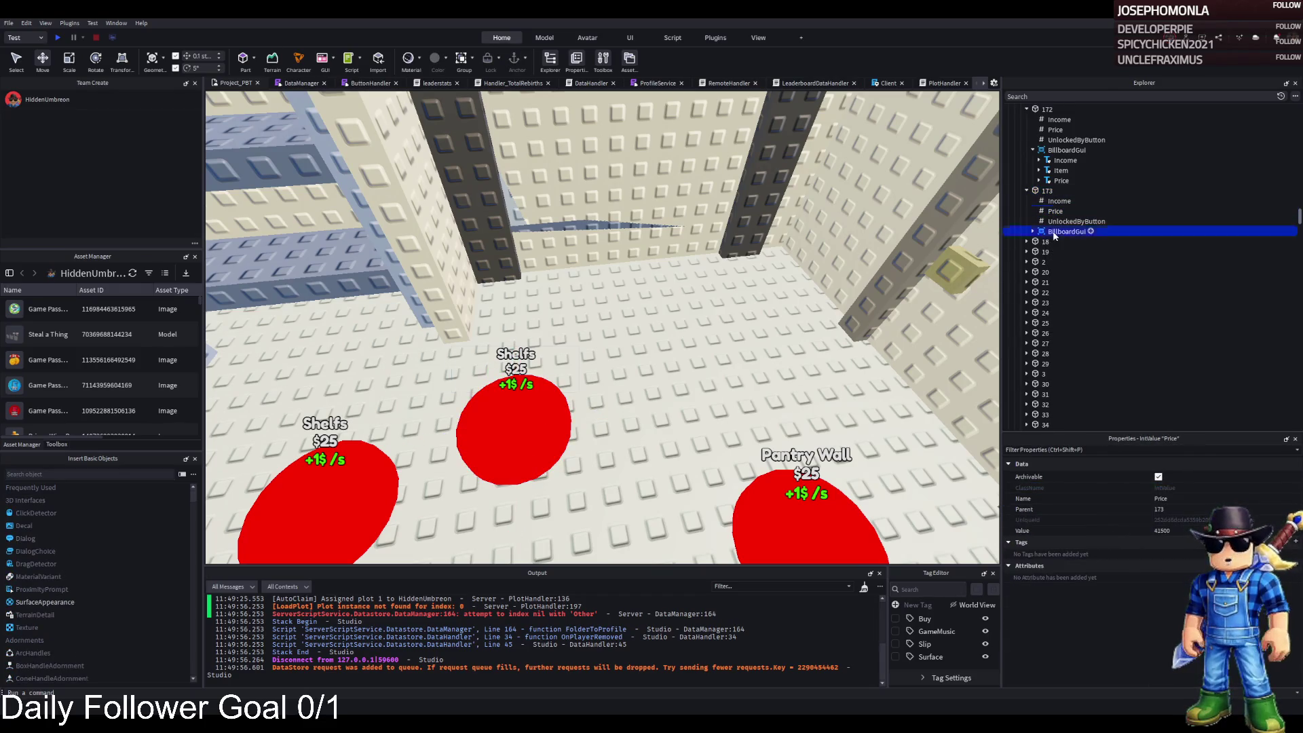
left_click(1061, 252)
scroll(1086, 577, "down", 10)
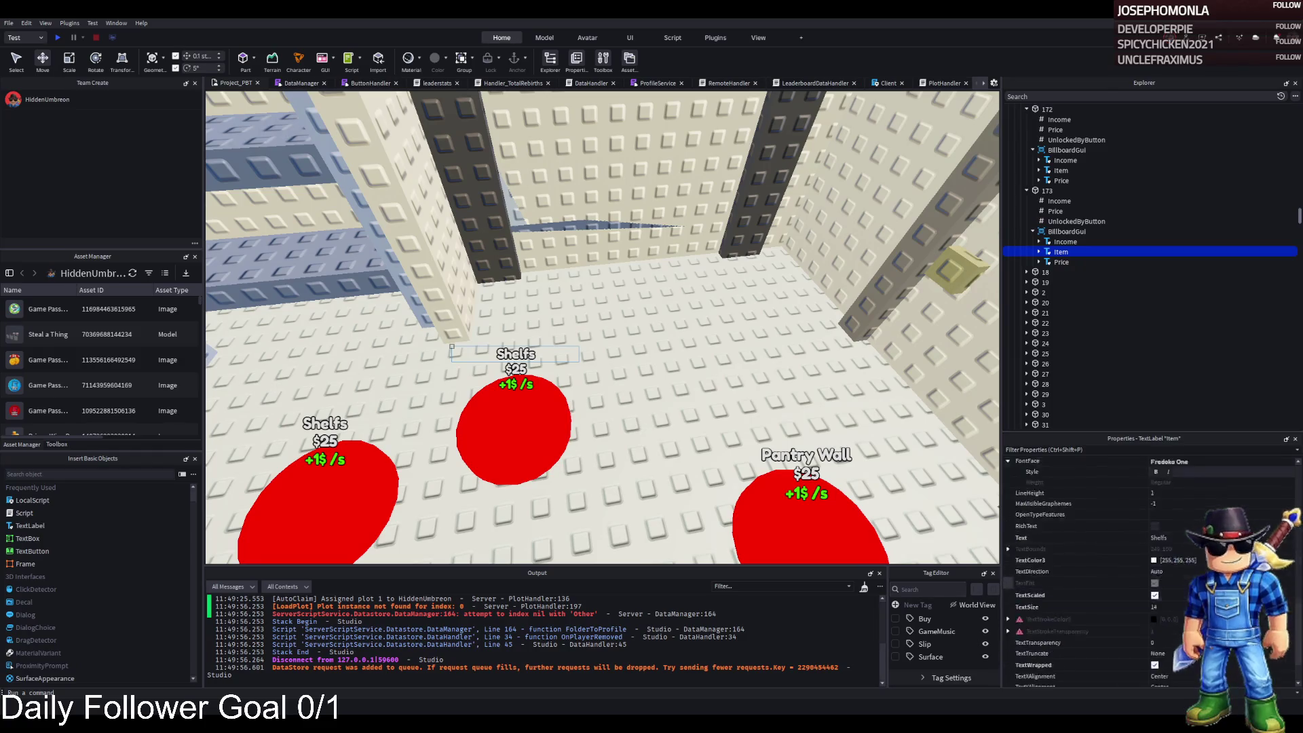
left_click(1161, 538)
type("Loading Dock")
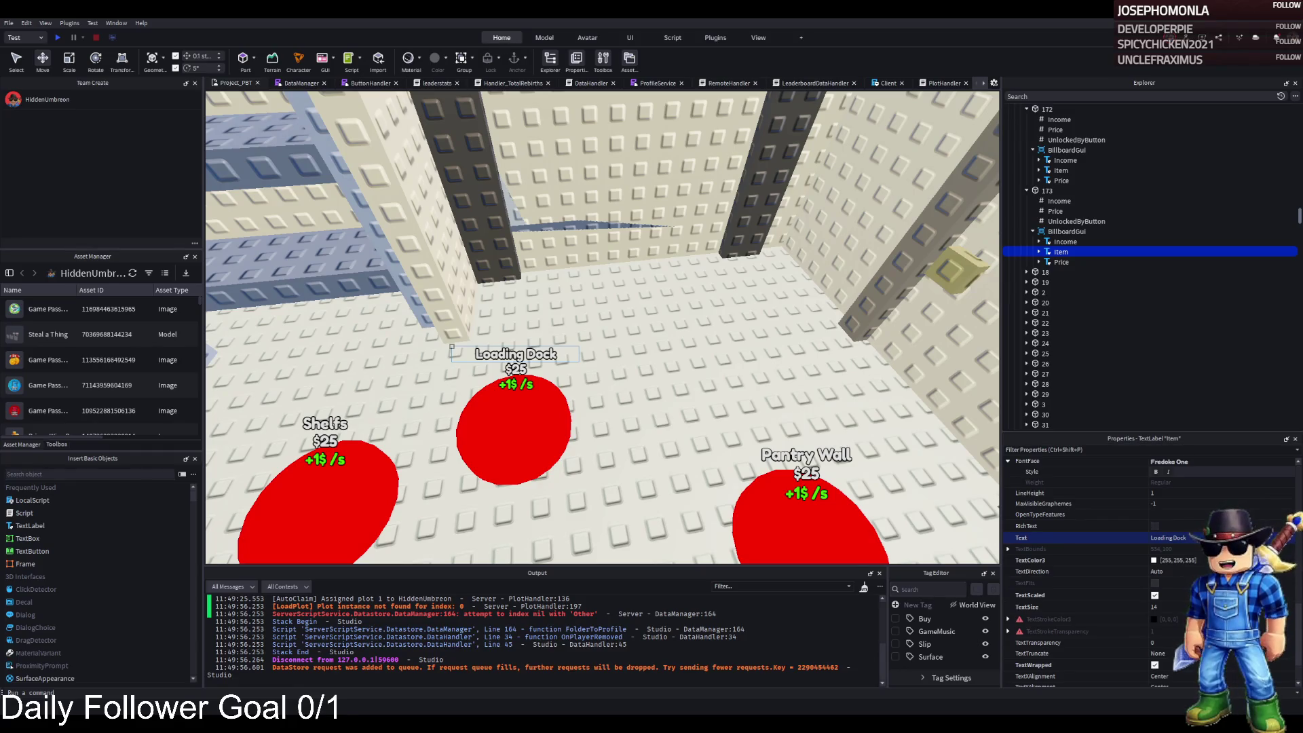
left_click(516, 424)
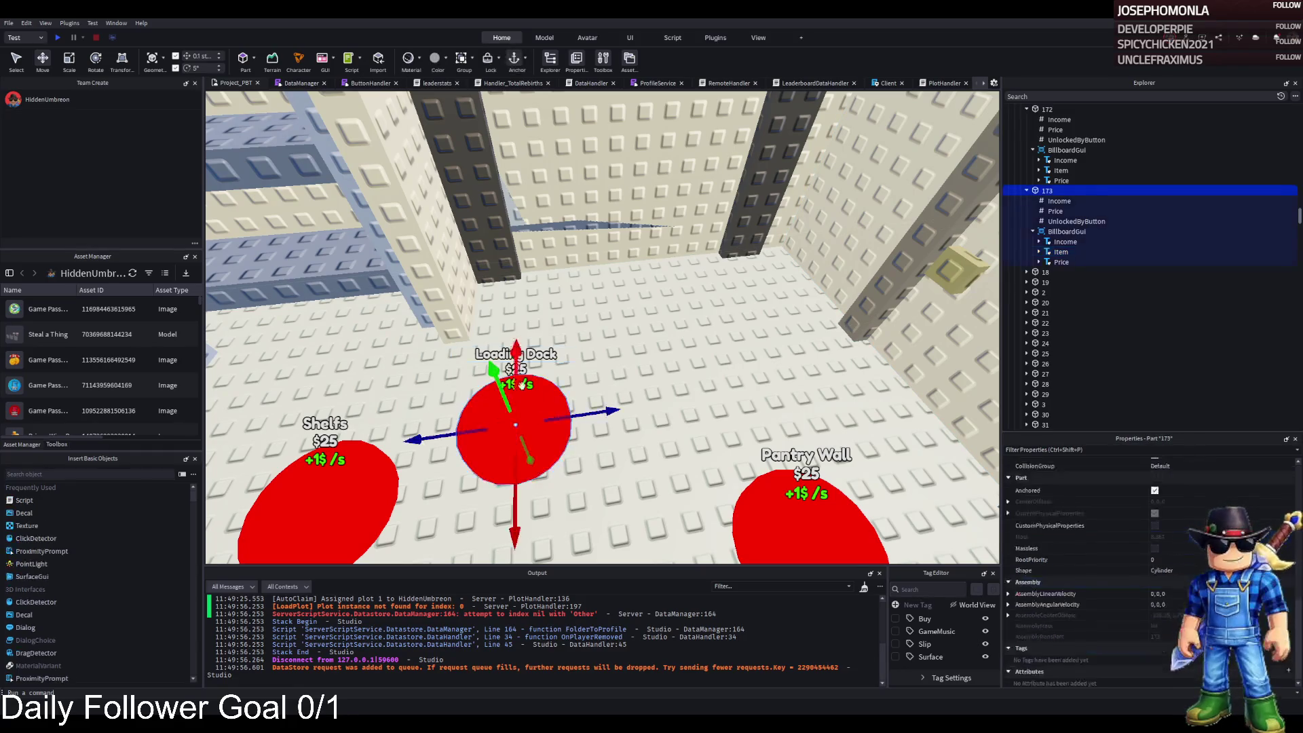
Duplicate the Loading Dock pad as 174 and move it behind and right of the original
scroll(502, 252, "up", 5)
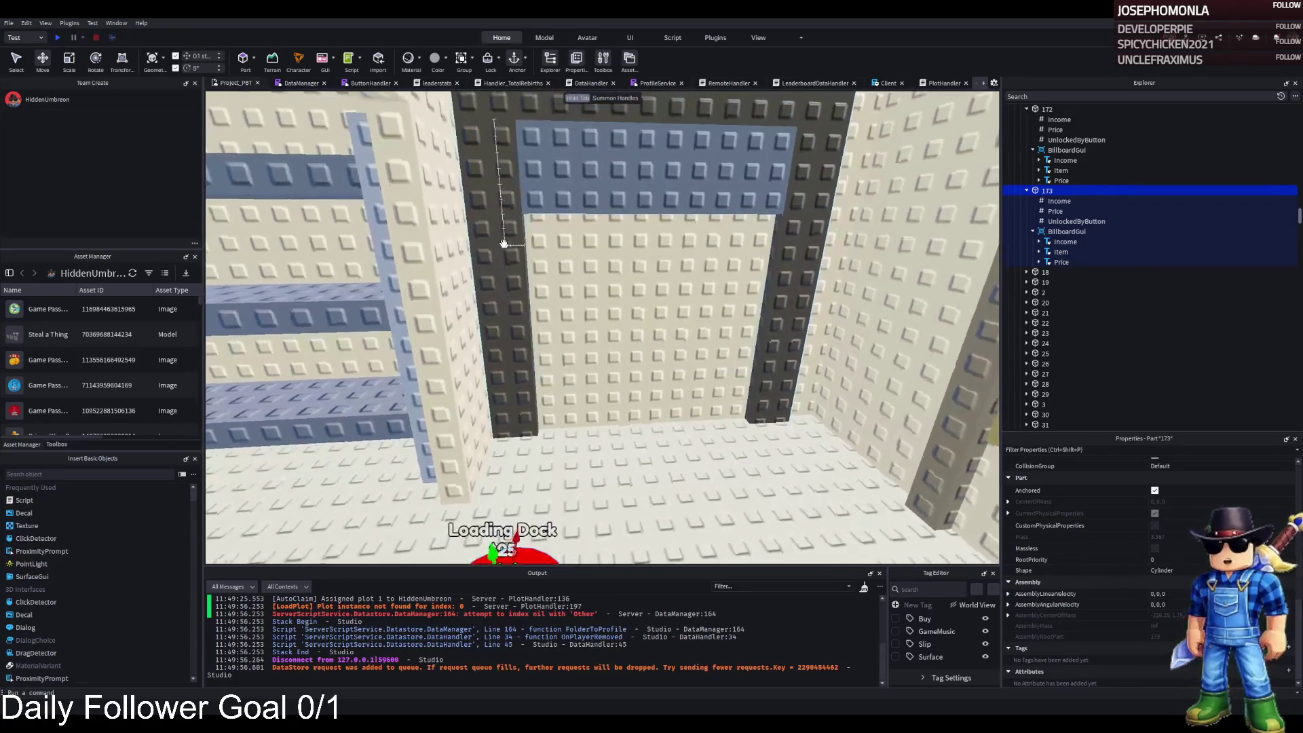
key("f")
key("ctrl+d")
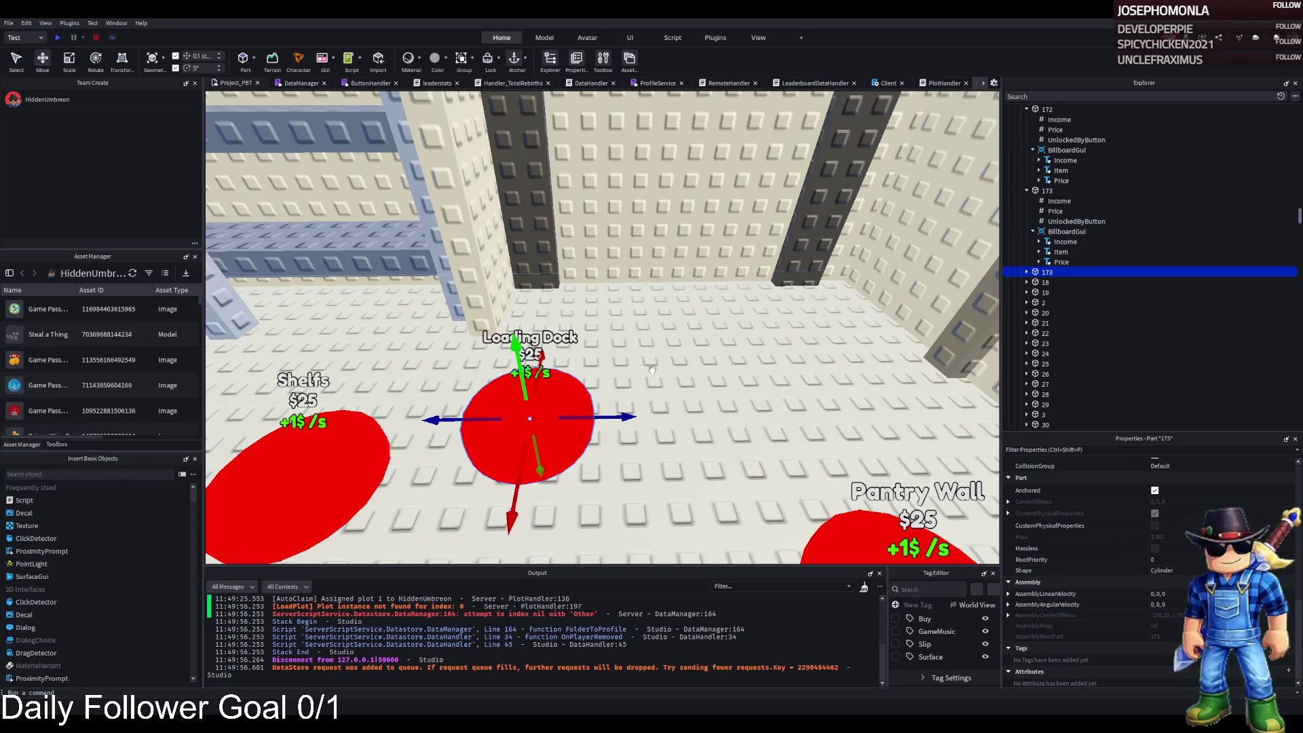
key("F2")
type("174")
key("Return")
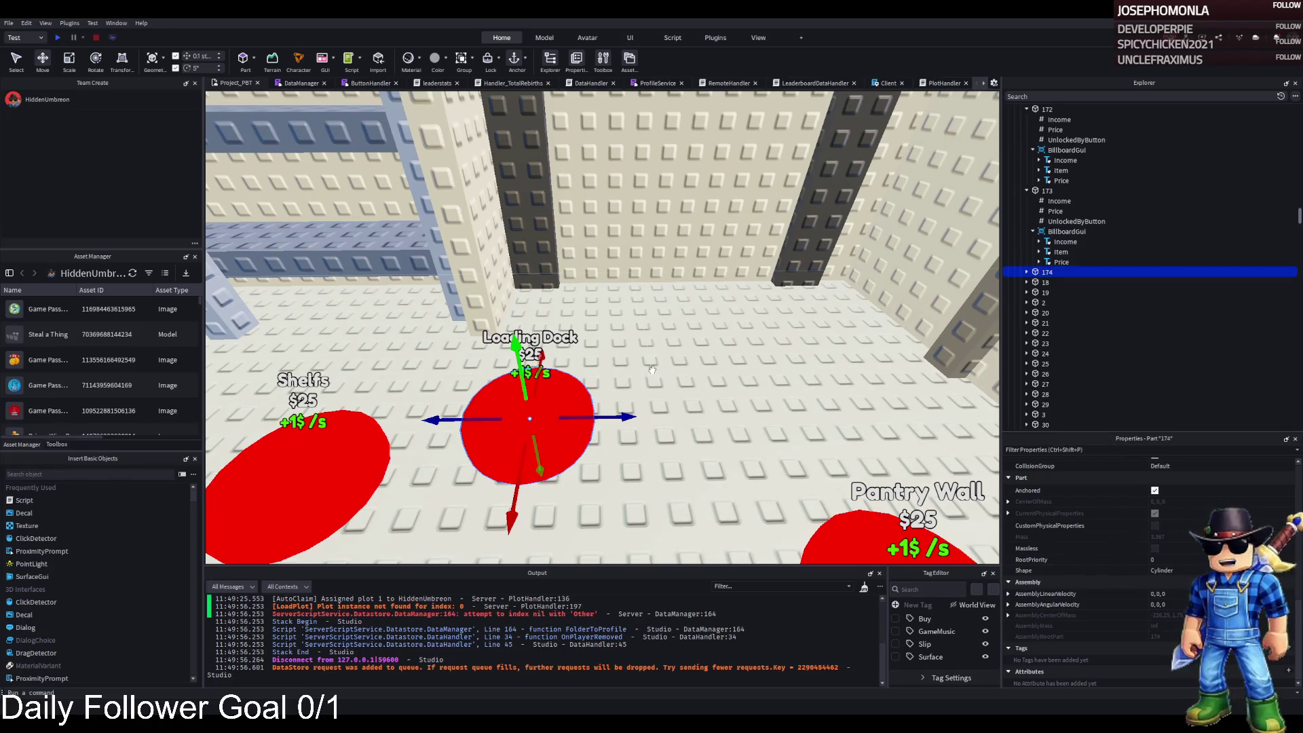
mouse_move(543, 434)
left_mouse_down()
mouse_move(679, 343)
mouse_move(752, 352)
left_mouse_up()
Set pad 174's UnlockedByButton value to 173
left_click(1076, 221)
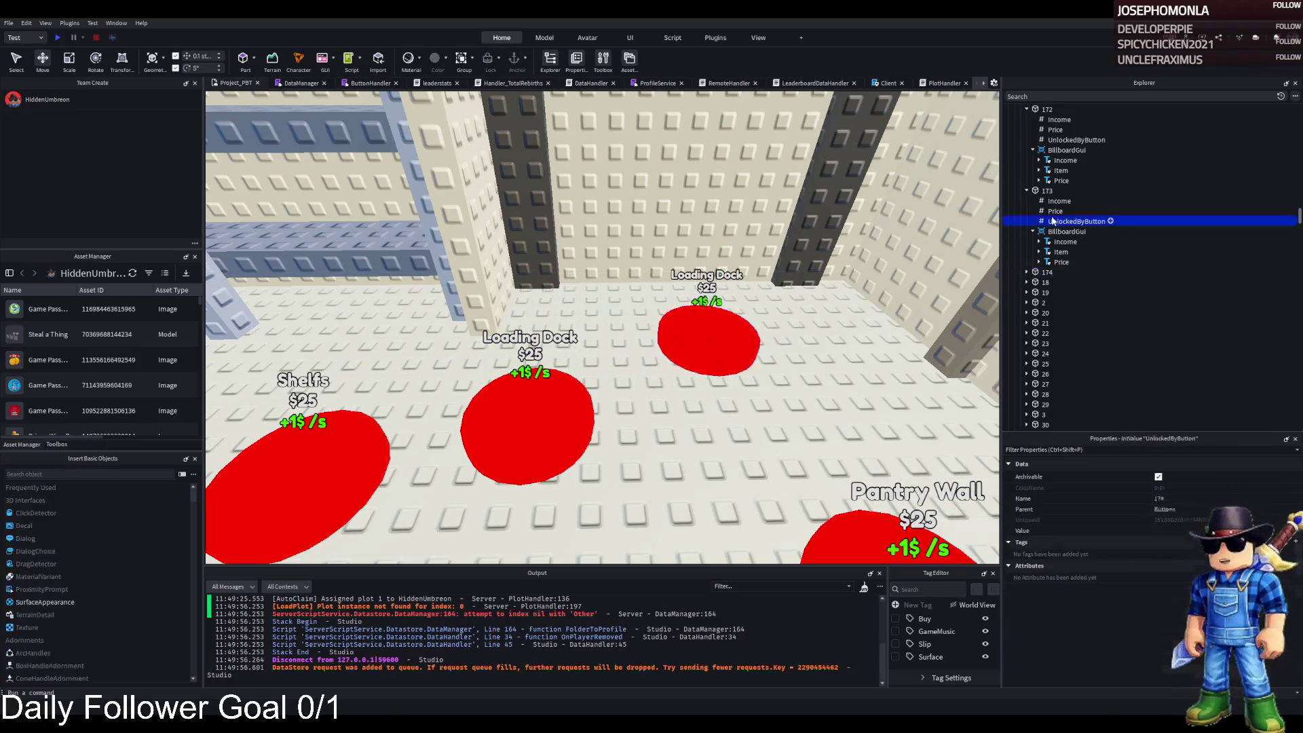
left_click(1160, 531)
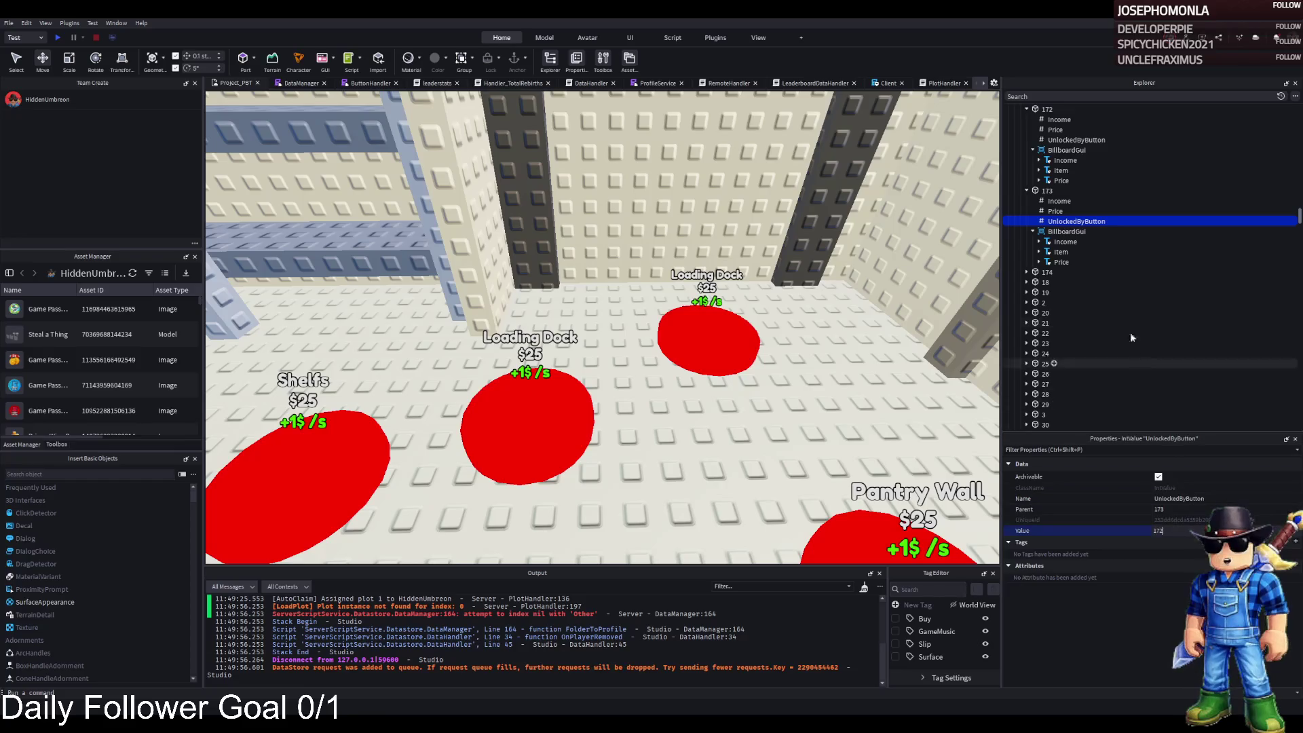
left_click(1059, 273)
left_click(1077, 303)
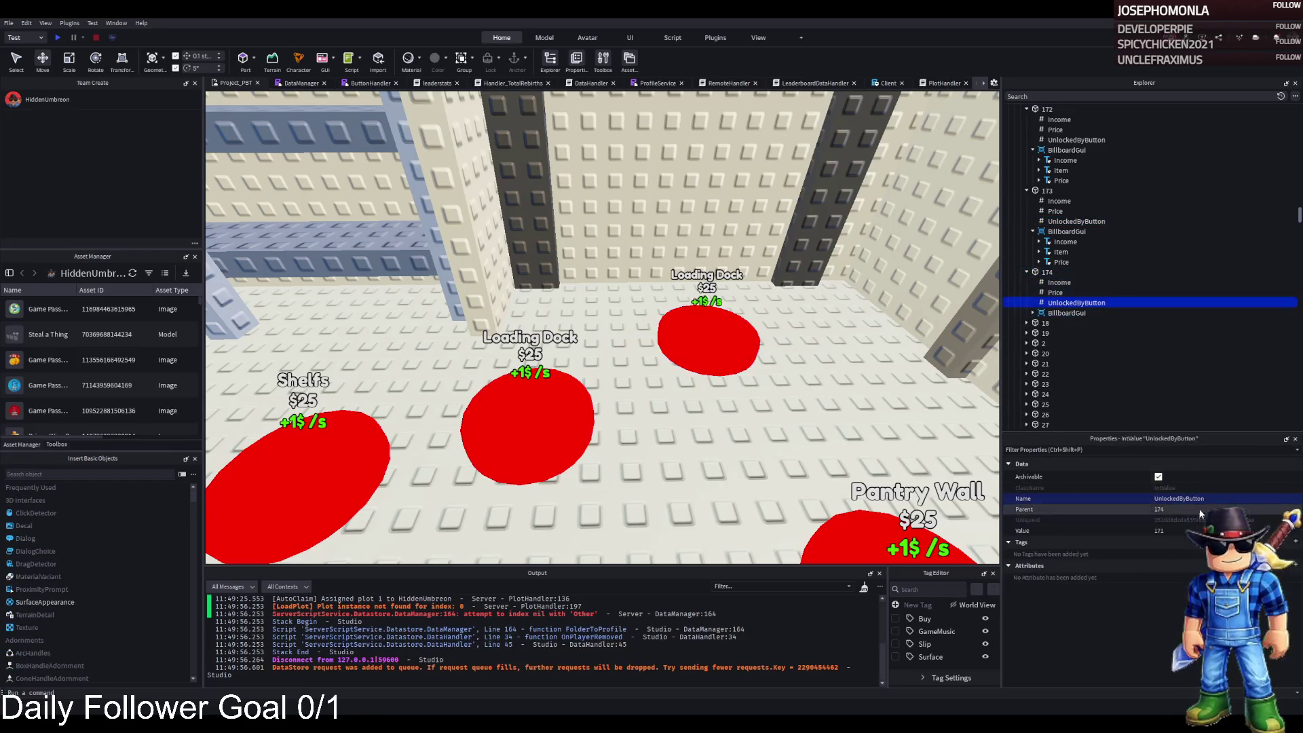
left_click(1174, 531)
key("BackSpace")
type("3")
key("Return")
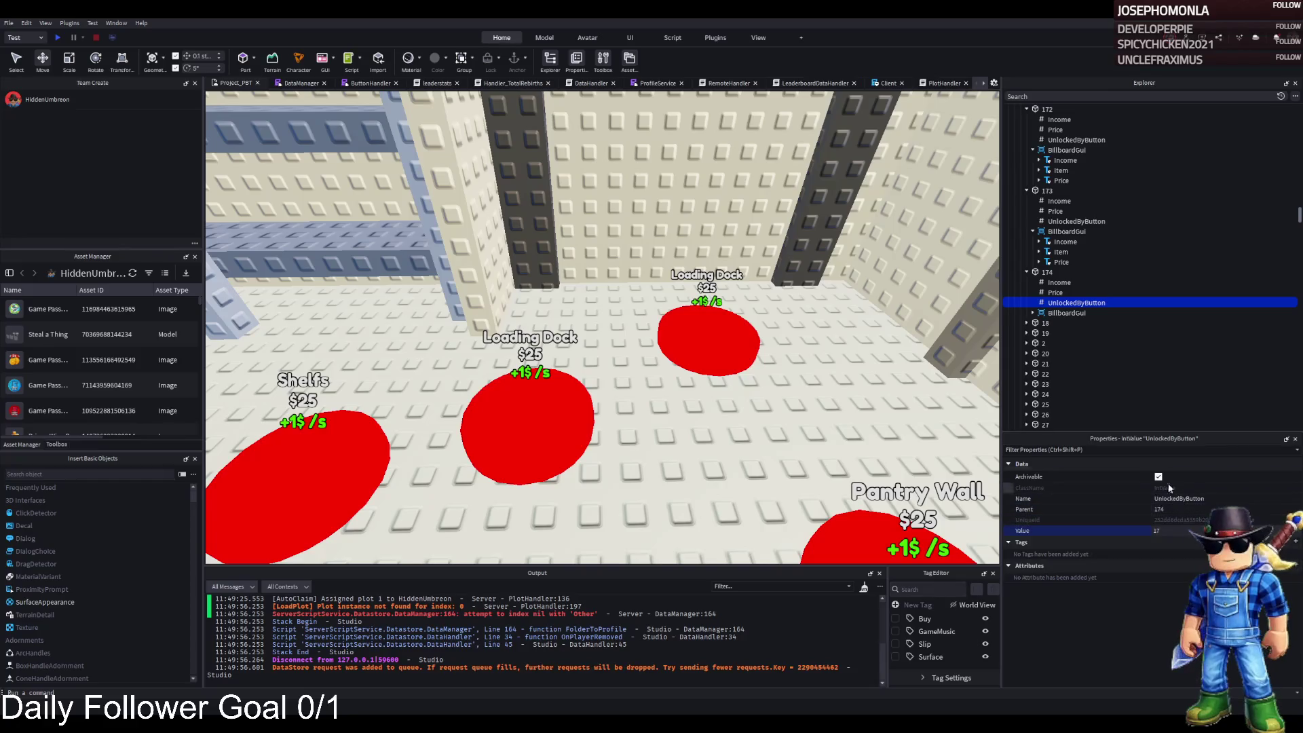
Change pad 174's Item label text to Supply Trailer
left_click(1032, 313)
left_click(1061, 333)
scroll(1147, 570, "down", 10)
left_click(1167, 603)
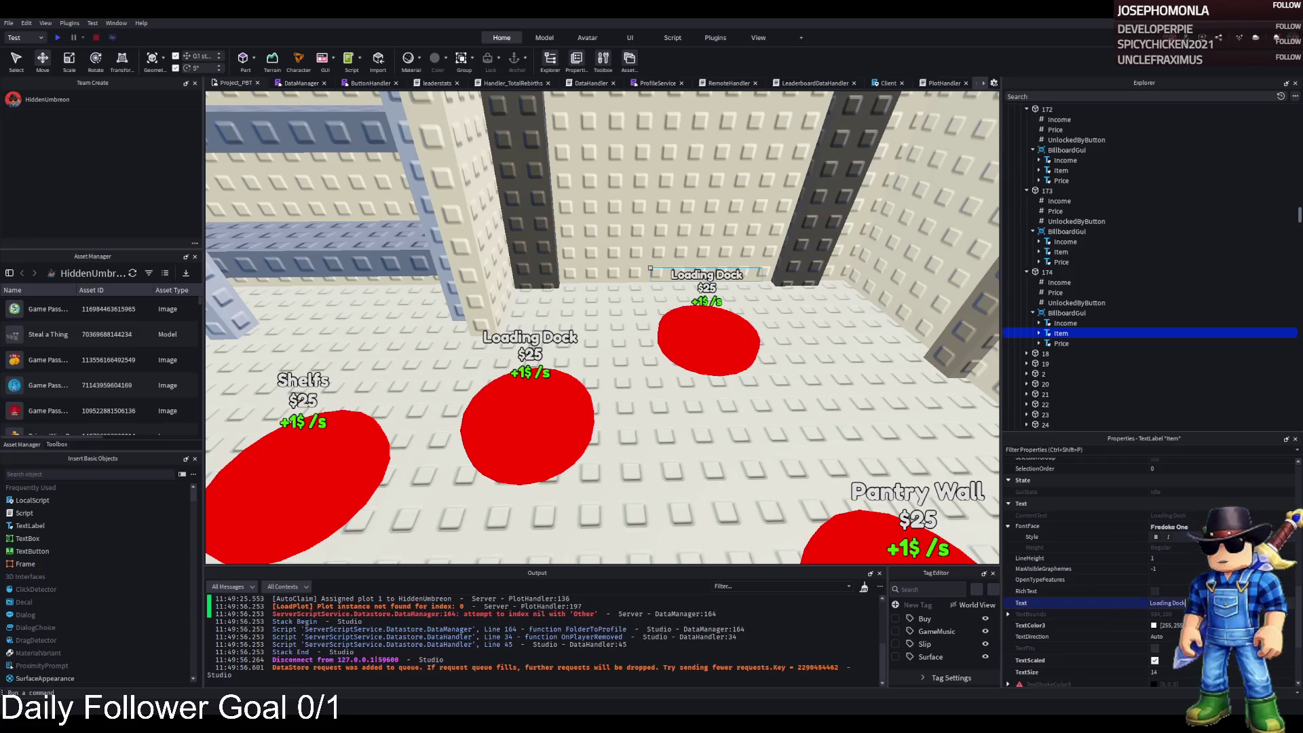
key("BackSpace")
key("BackSpace")
key("BackSpace")
type("Trailer")
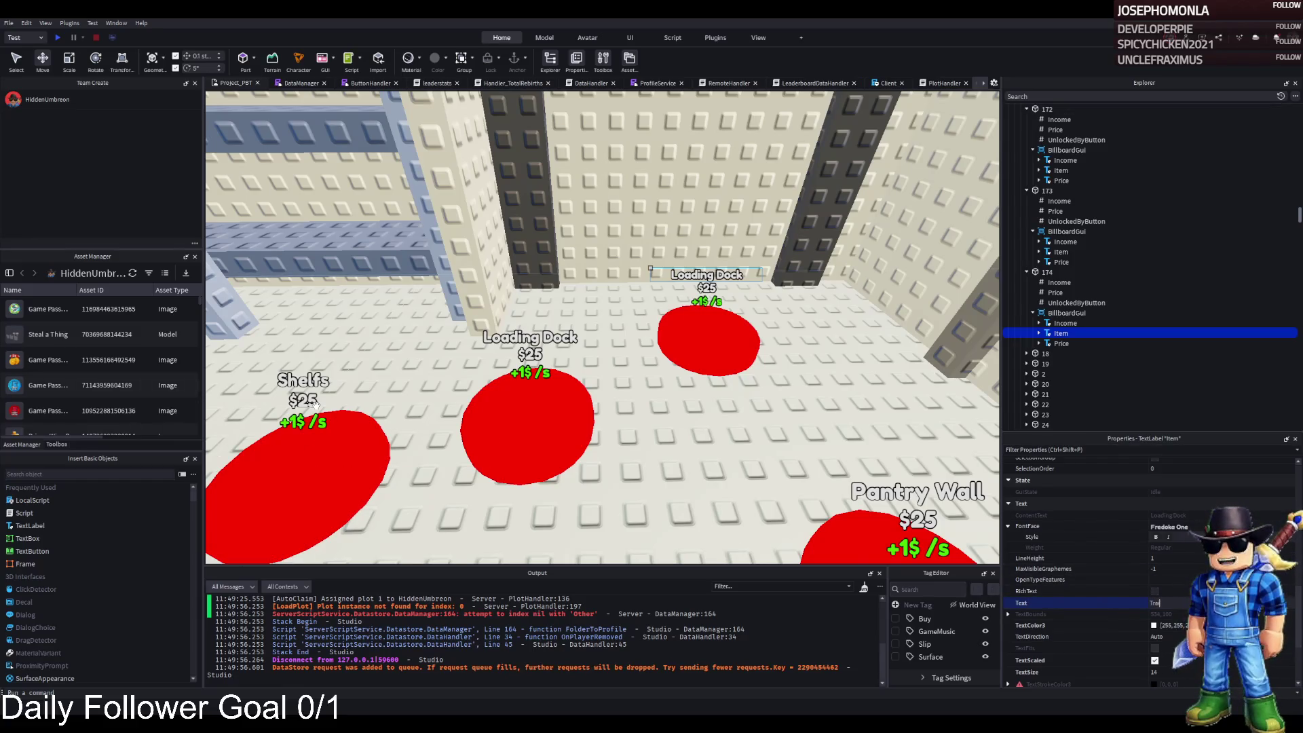
key("Return")
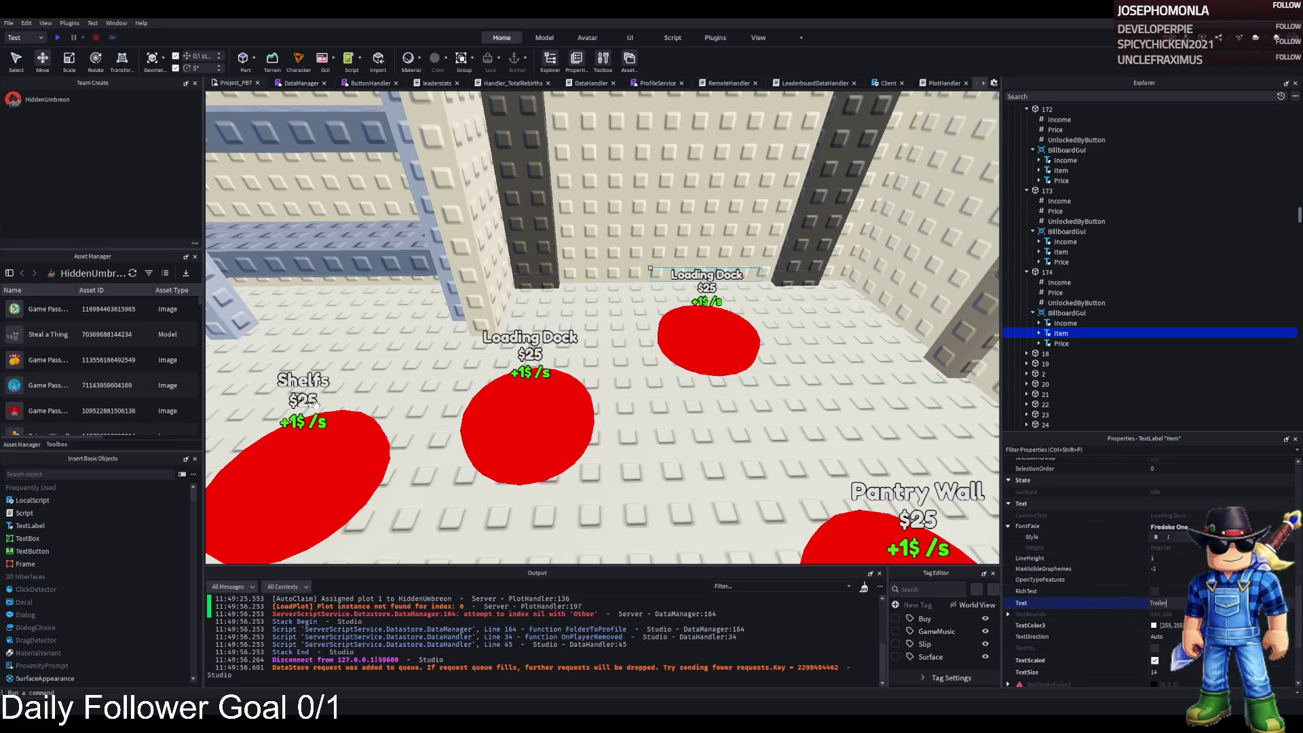
key("Return")
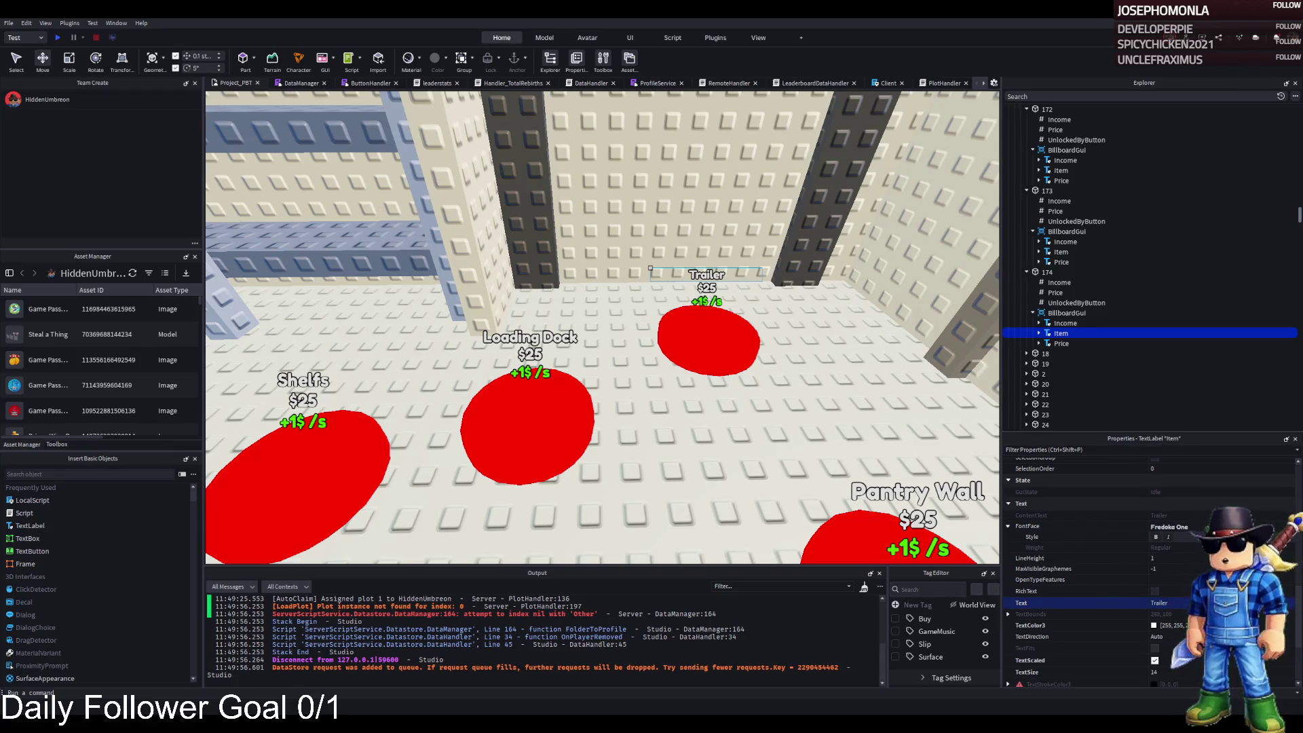
left_click(1151, 602)
type("Supply")
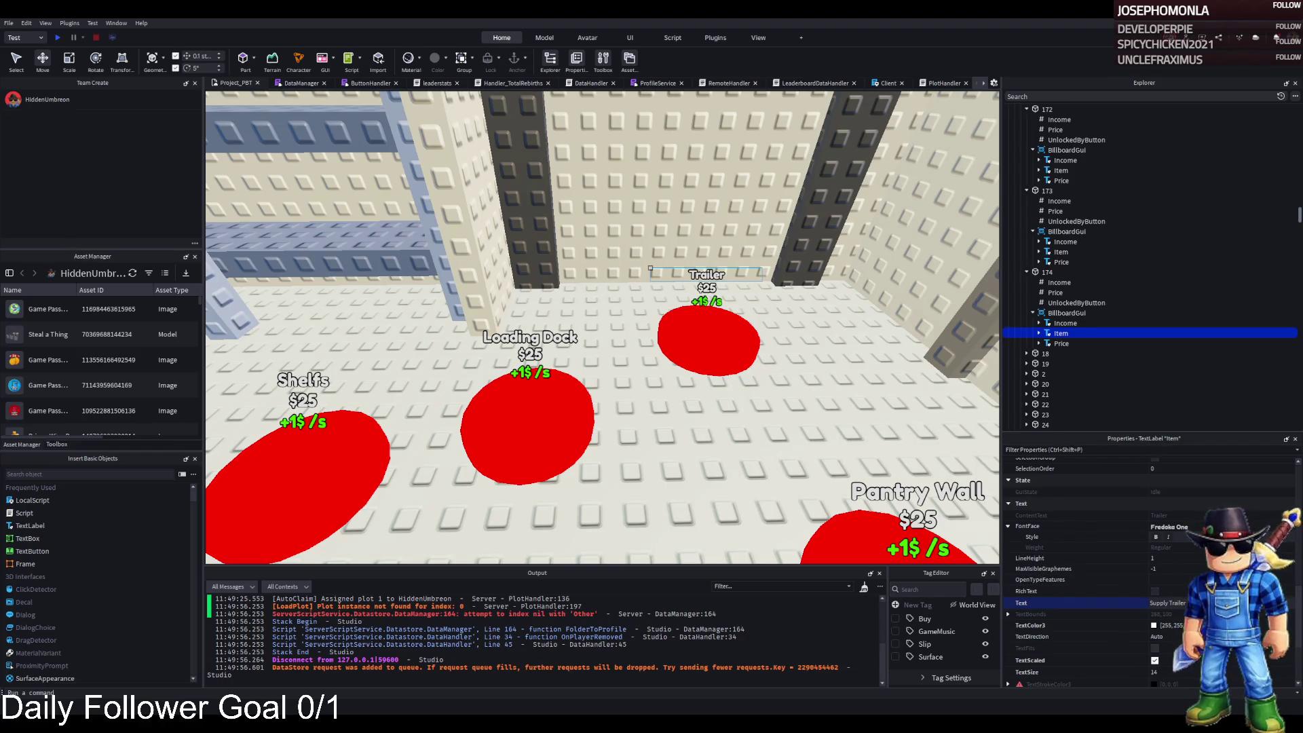
key("Return")
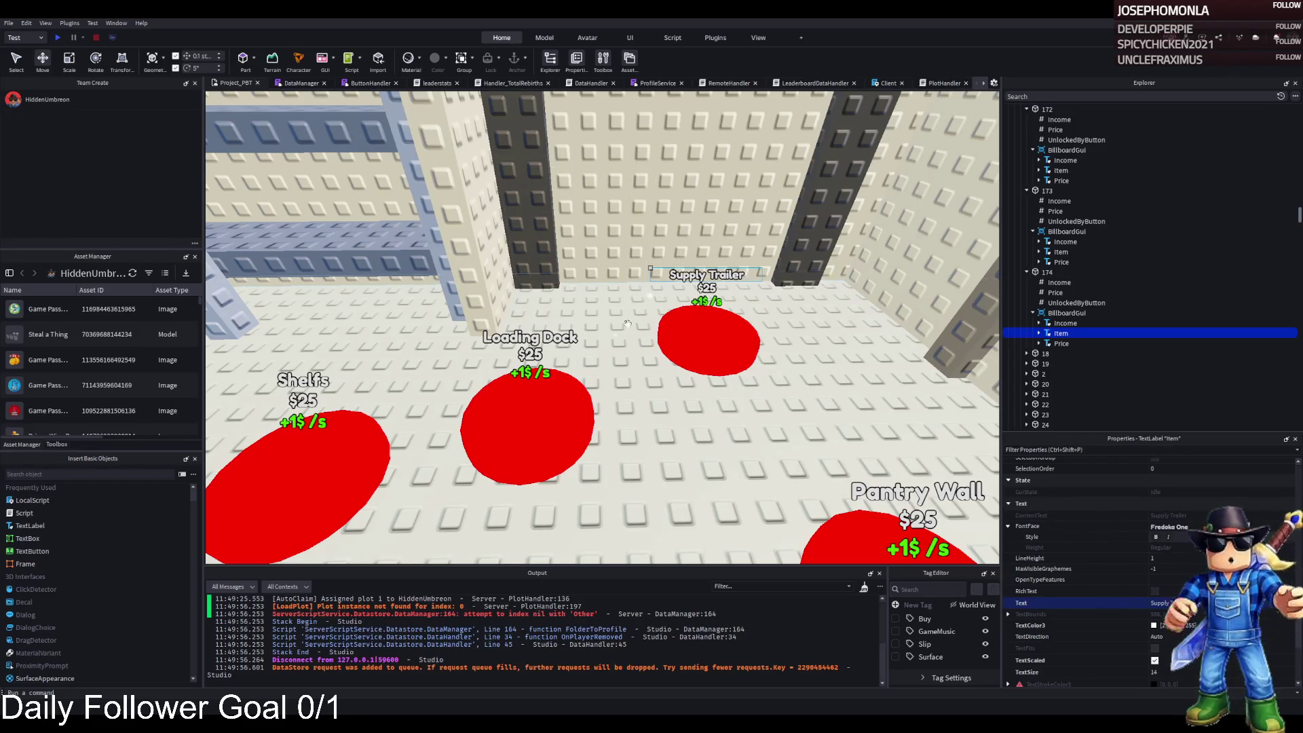
left_click(518, 393)
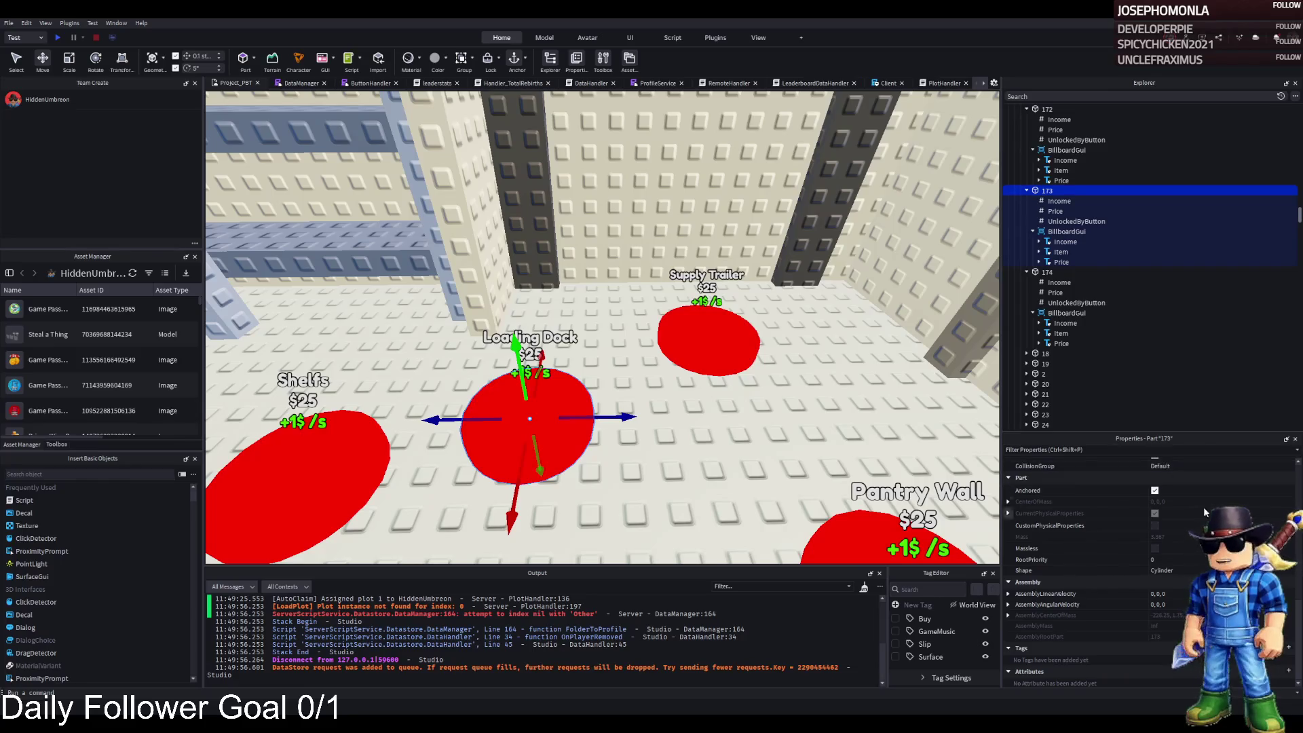
scroll(1208, 486, "up", 3)
double_click(1058, 193)
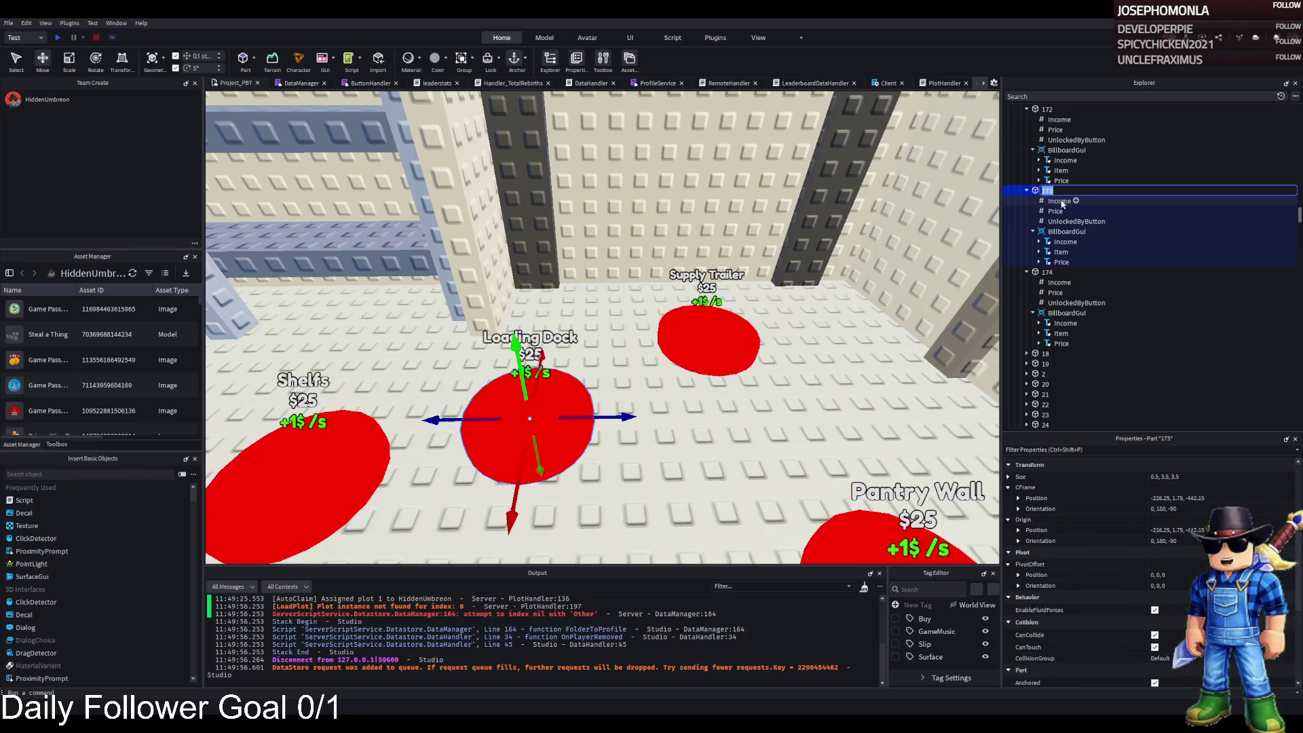
scroll(1090, 207, "up", 5)
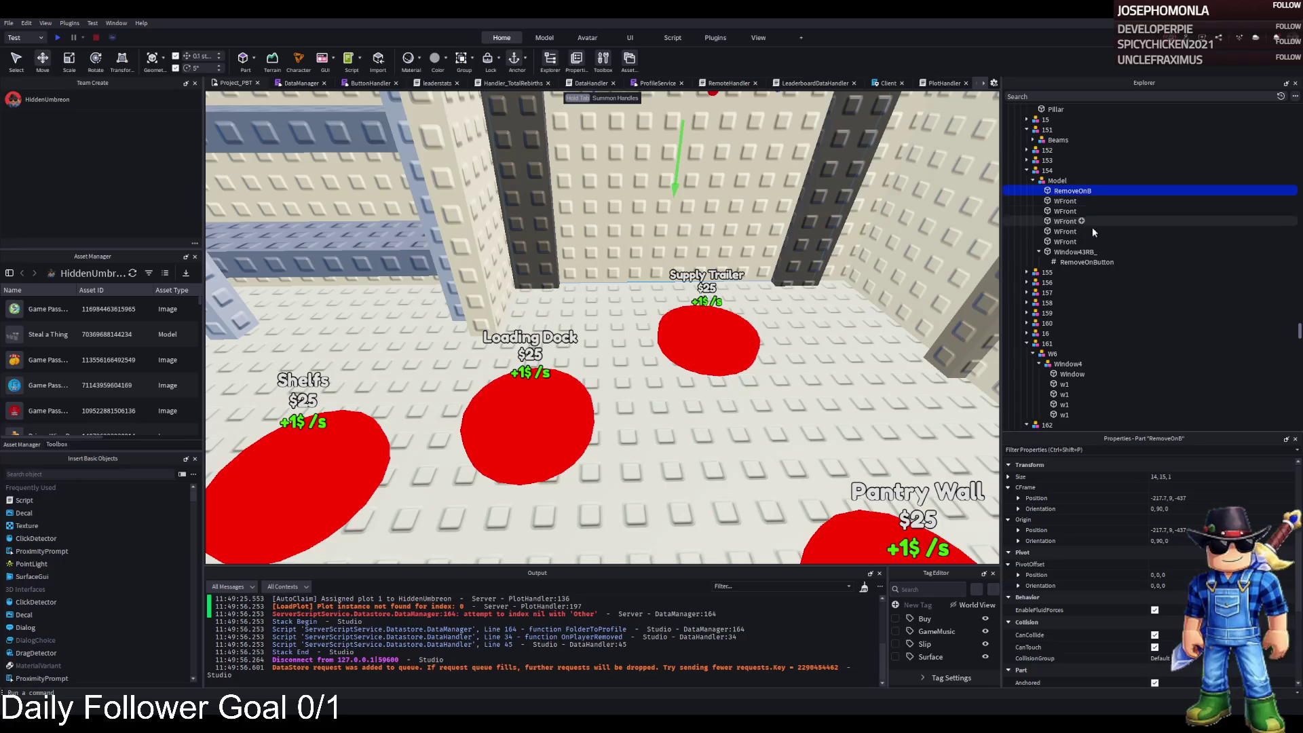
left_click(1079, 262)
key("ctrl+c")
left_click(1072, 191)
key("ctrl+shift+v")
left_click(1168, 530)
type("173")
key("Return")
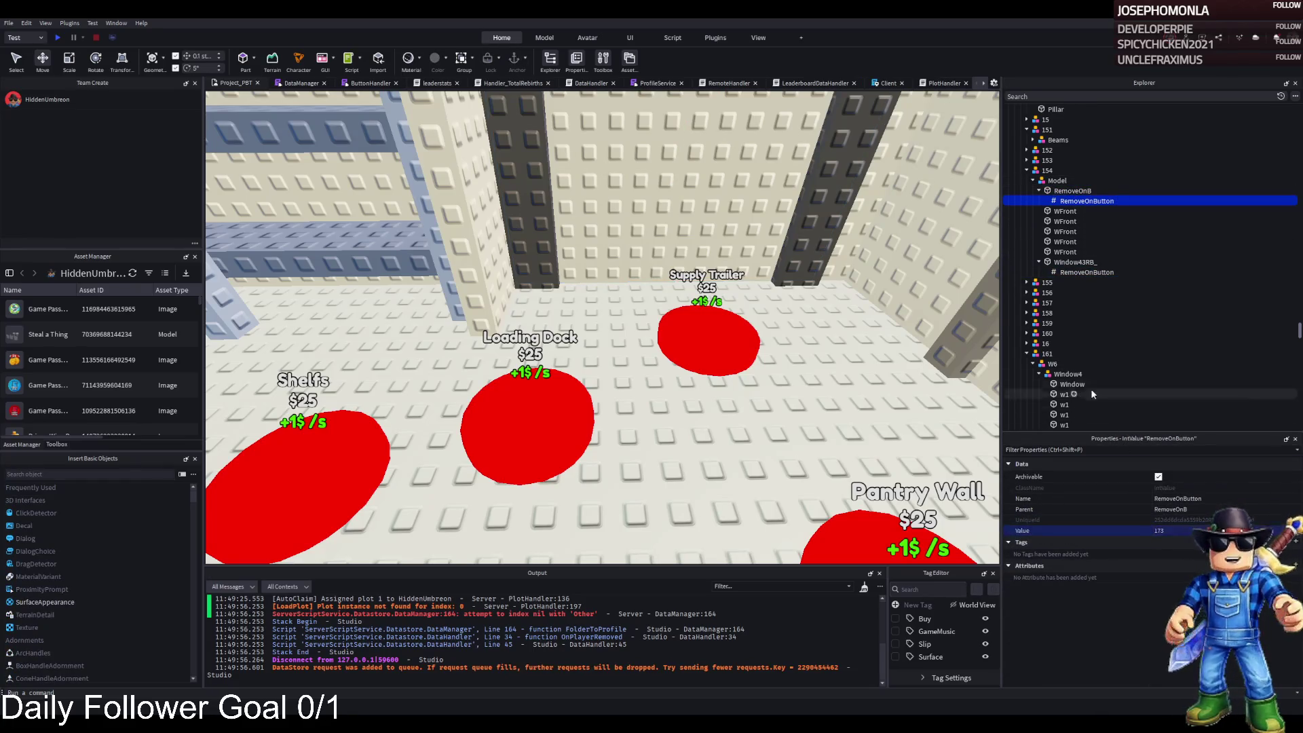
scroll(712, 378, "up", 10)
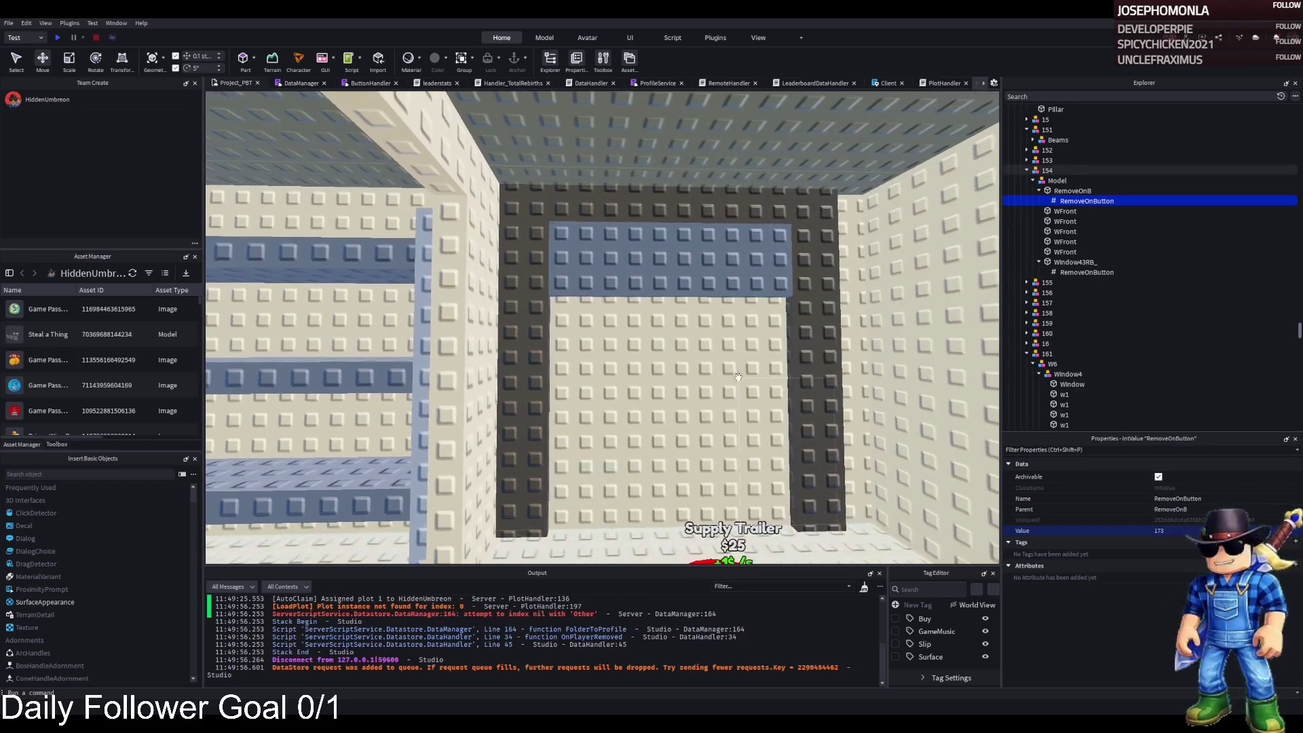
key("ctrl+1")
left_click(703, 414)
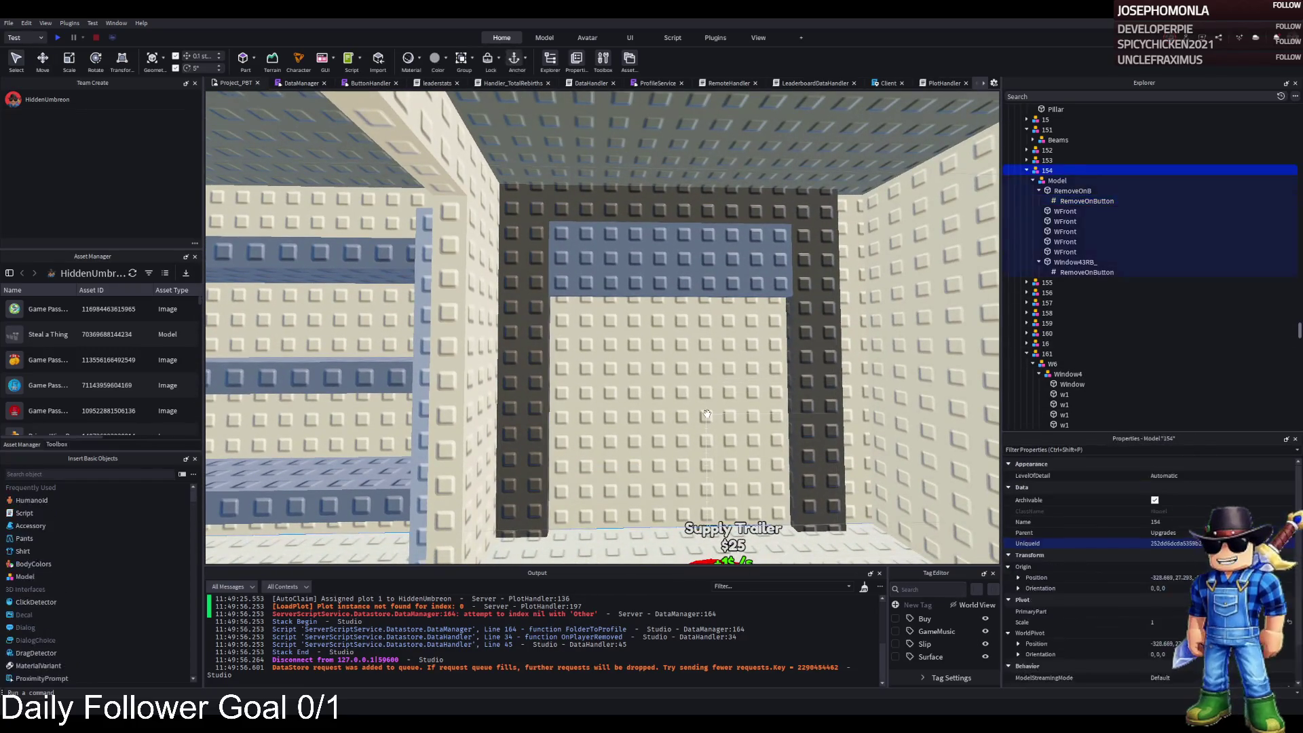
left_click(703, 414, "alt")
key("ctrl+2")
mouse_move(667, 420)
left_mouse_down()
mouse_move(633, 416)
mouse_move(667, 204)
mouse_move(696, 314)
left_mouse_up()
scroll(696, 314, "down", 5)
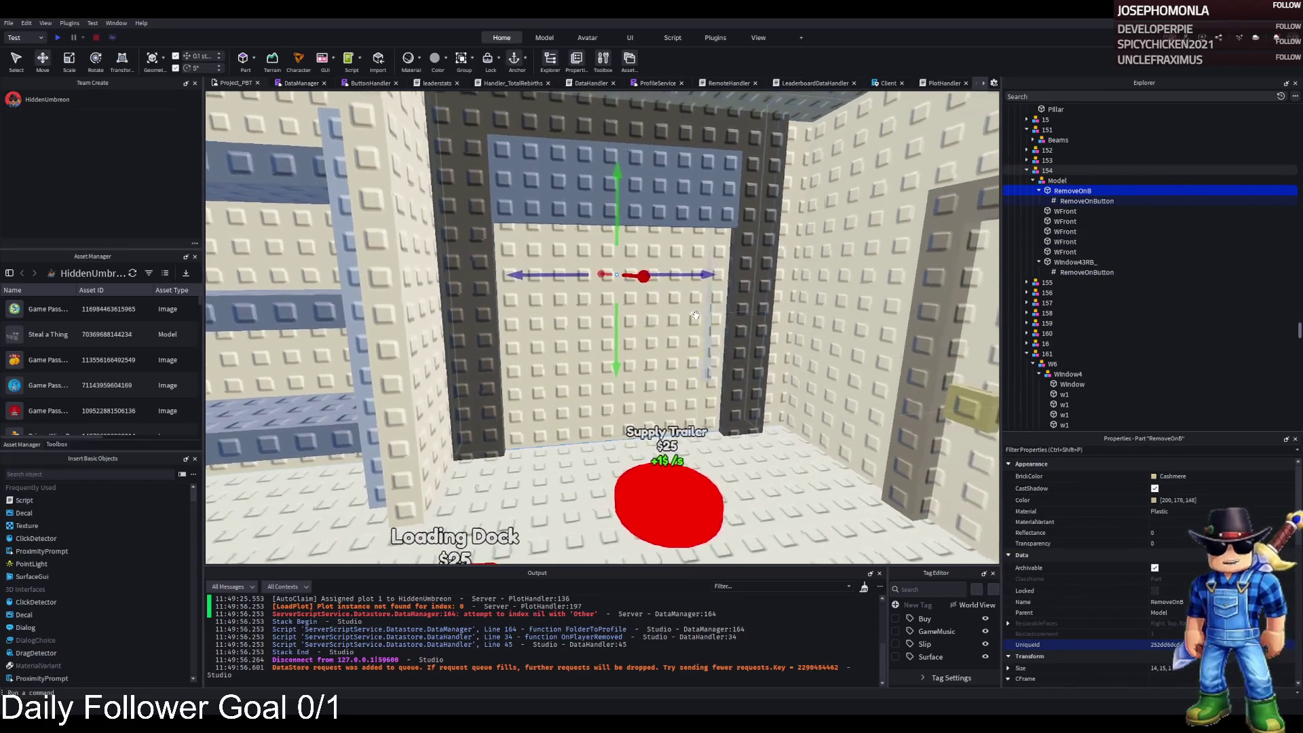
key("a")
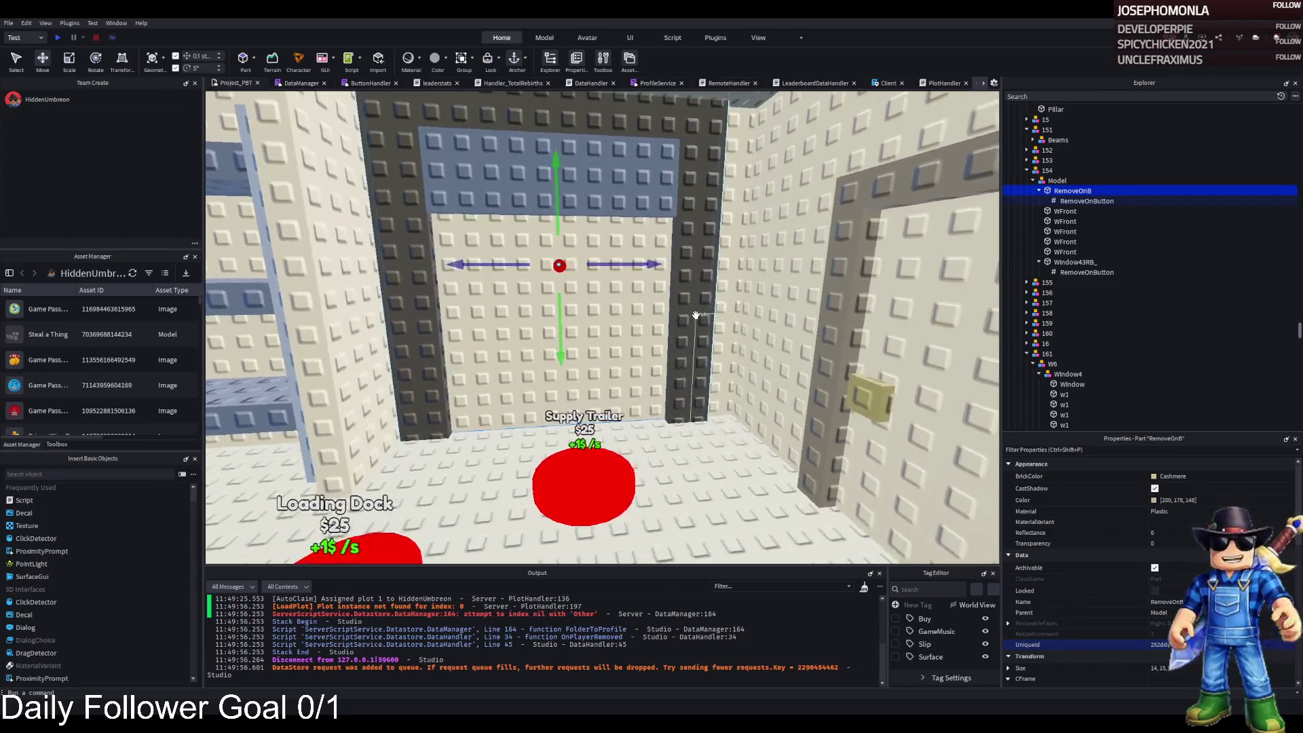
left_click(710, 271)
mouse_move(584, 339)
left_mouse_down()
mouse_move(624, 340)
mouse_move(628, 217)
mouse_move(583, 340)
left_mouse_up()
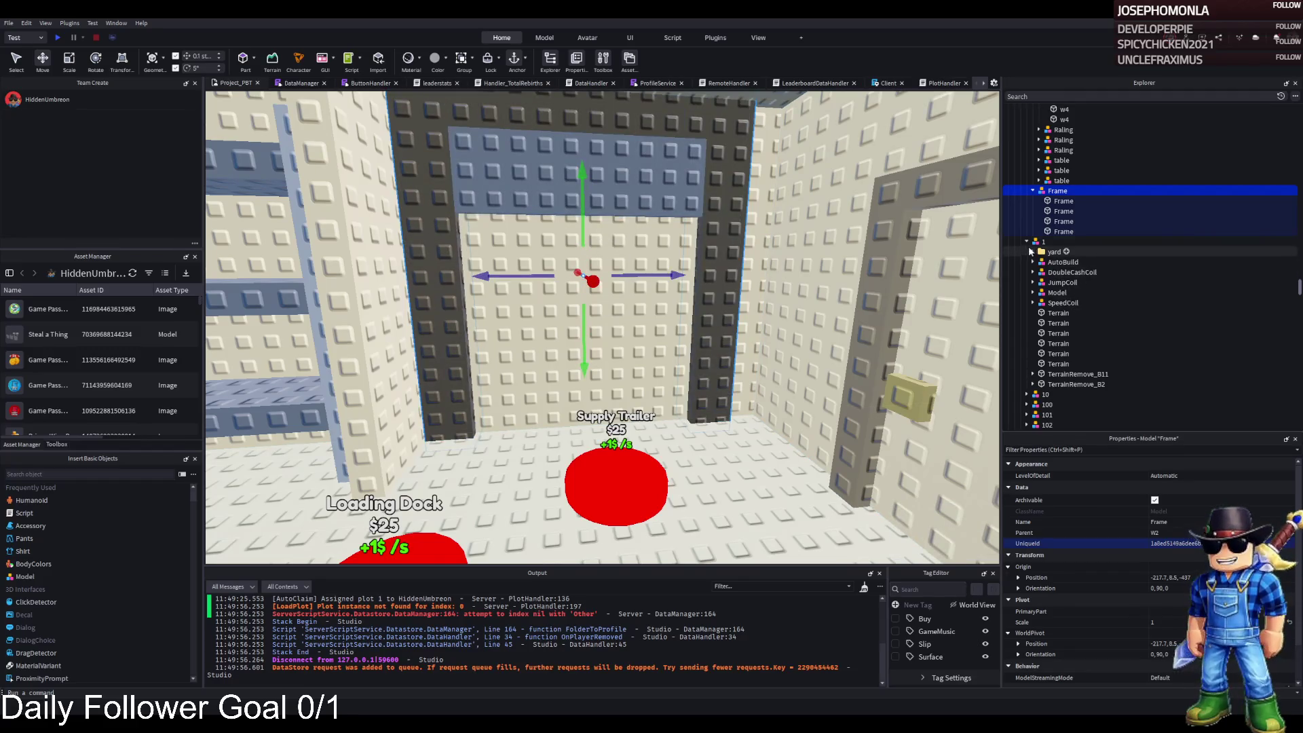
Move the doorway Frame model into item 173 in Explorer
left_click(1027, 242)
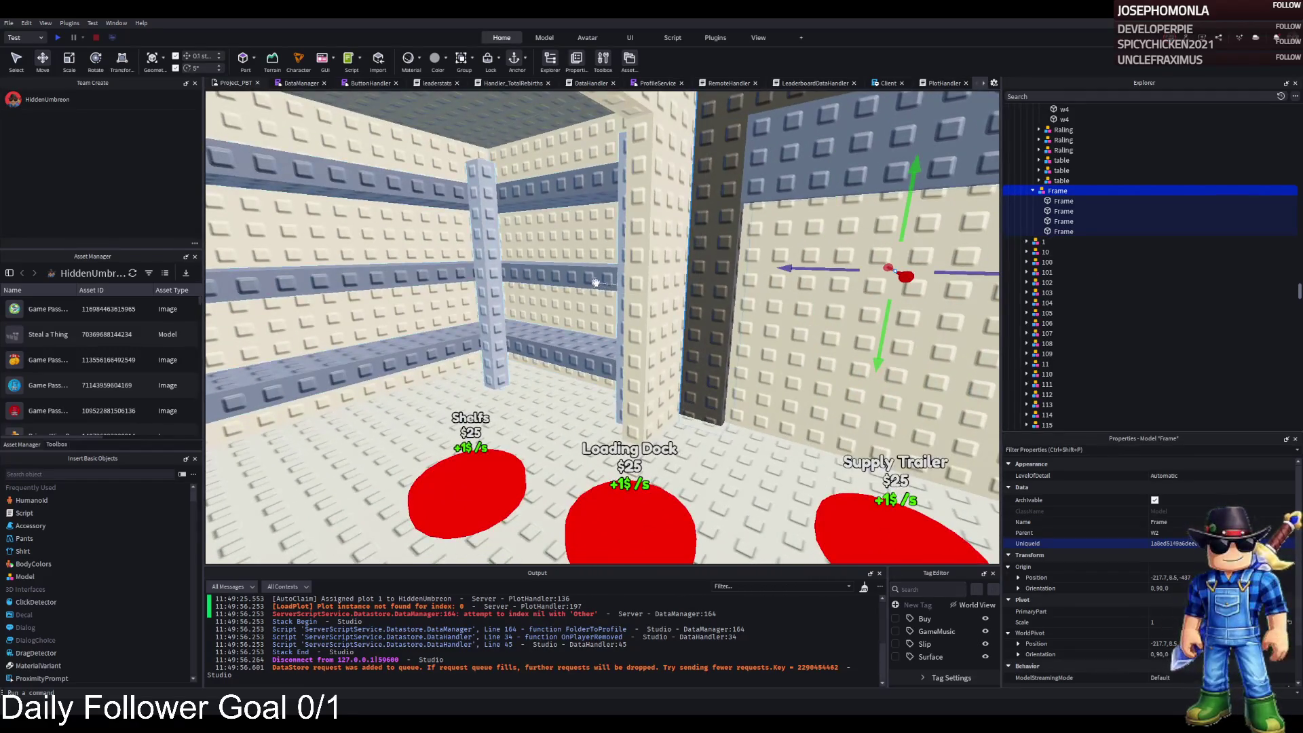
left_click(709, 285)
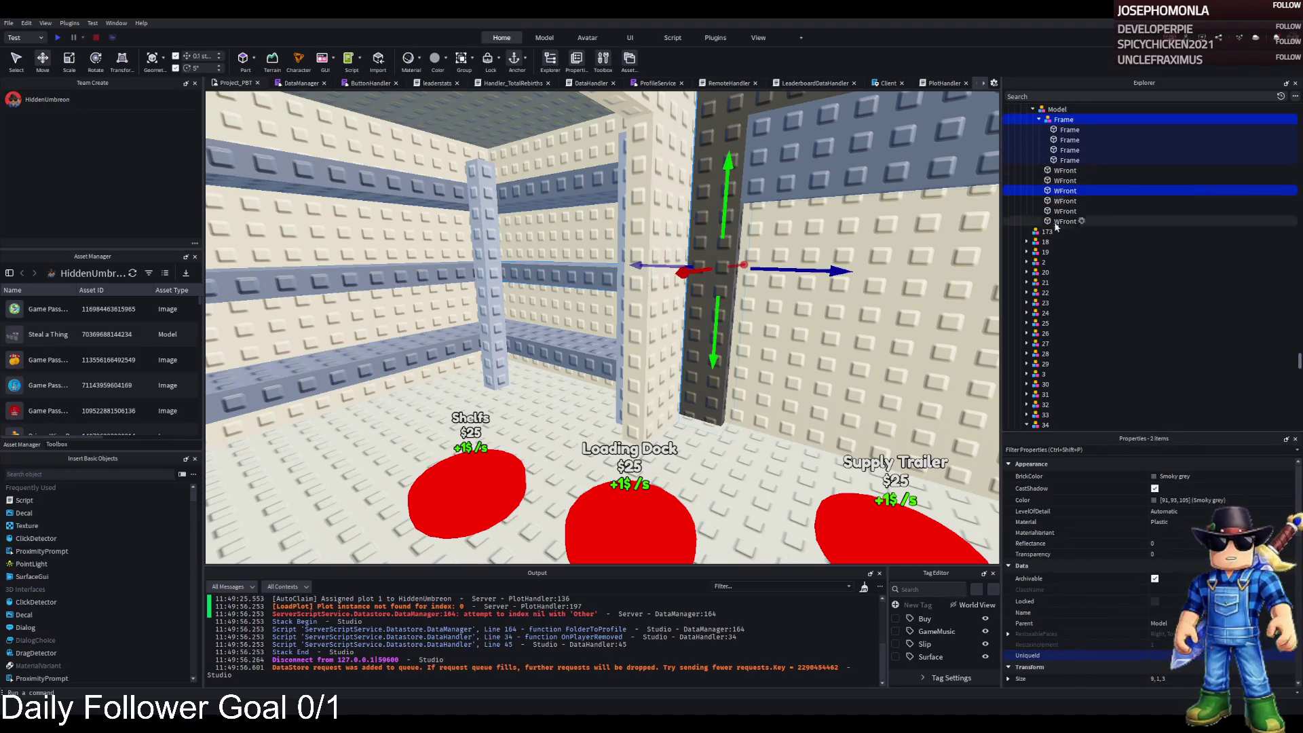
left_click(1063, 119)
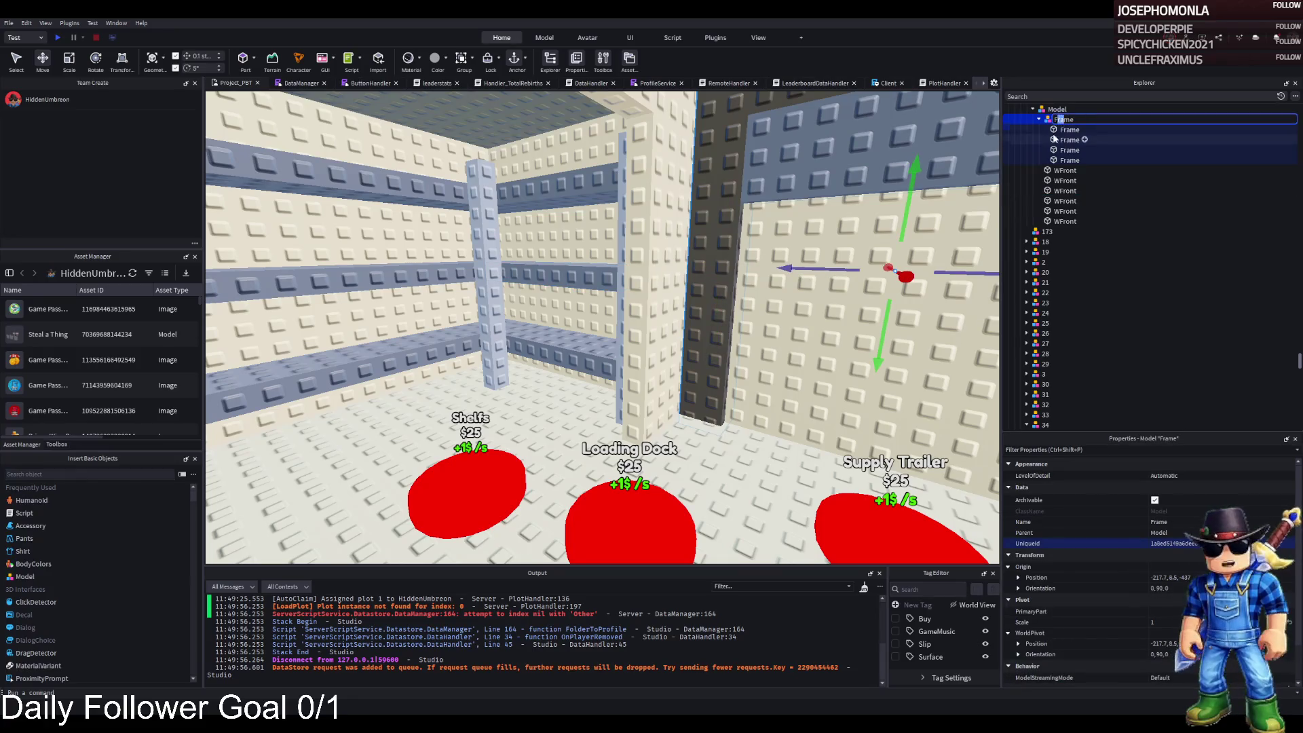
left_click_drag(1056, 230, 1056, 231)
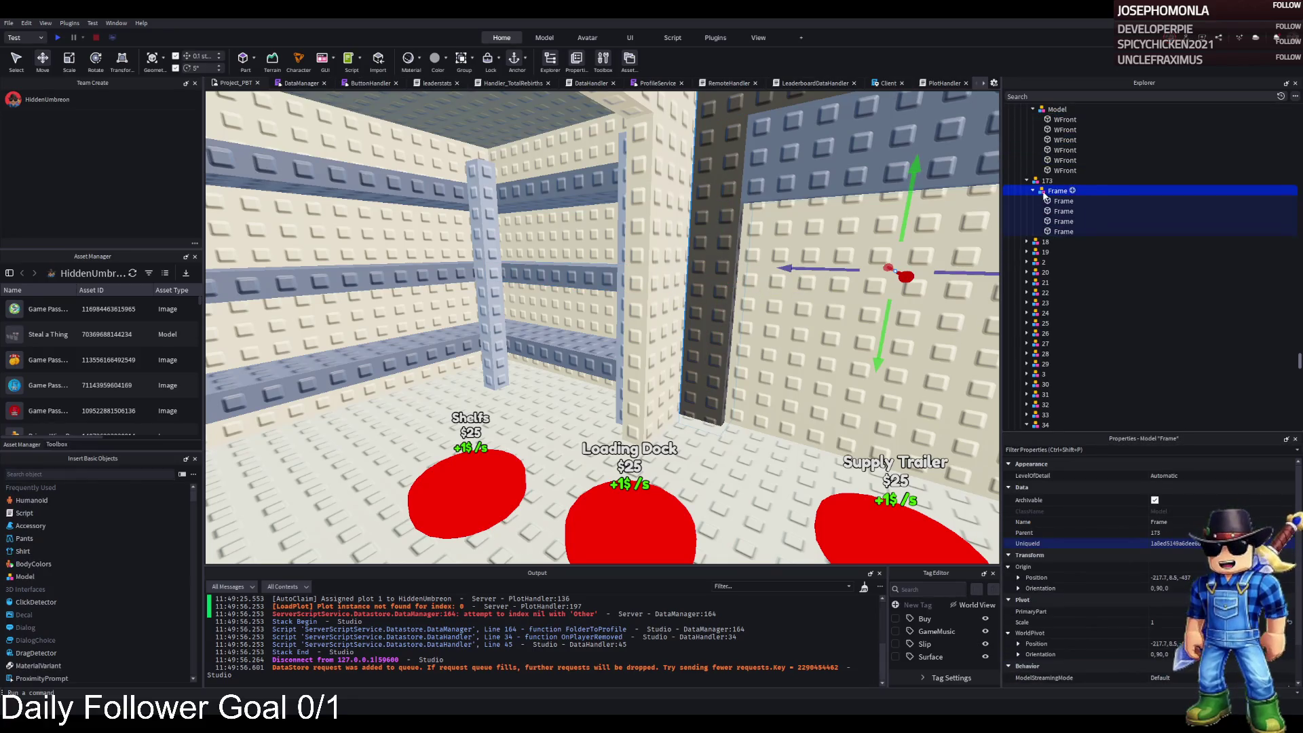
Duplicate item 173, rename the copy 174, and delete its copied Frame
key("ctrl+d")
key("F2")
type("174")
key("Return")
key("Right")
left_click(1058, 252)
key("Delete")
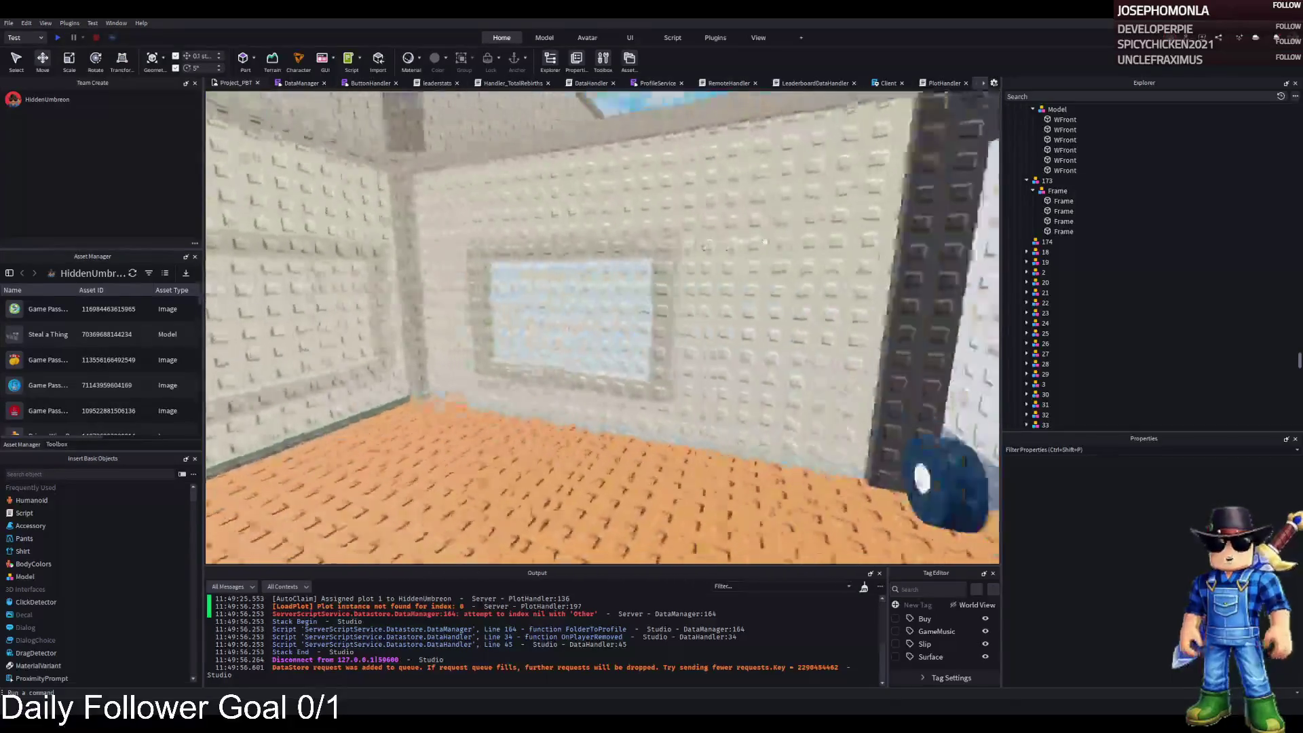
Copy the Truck folder, paste it, and move it into item 174
left_click(745, 247)
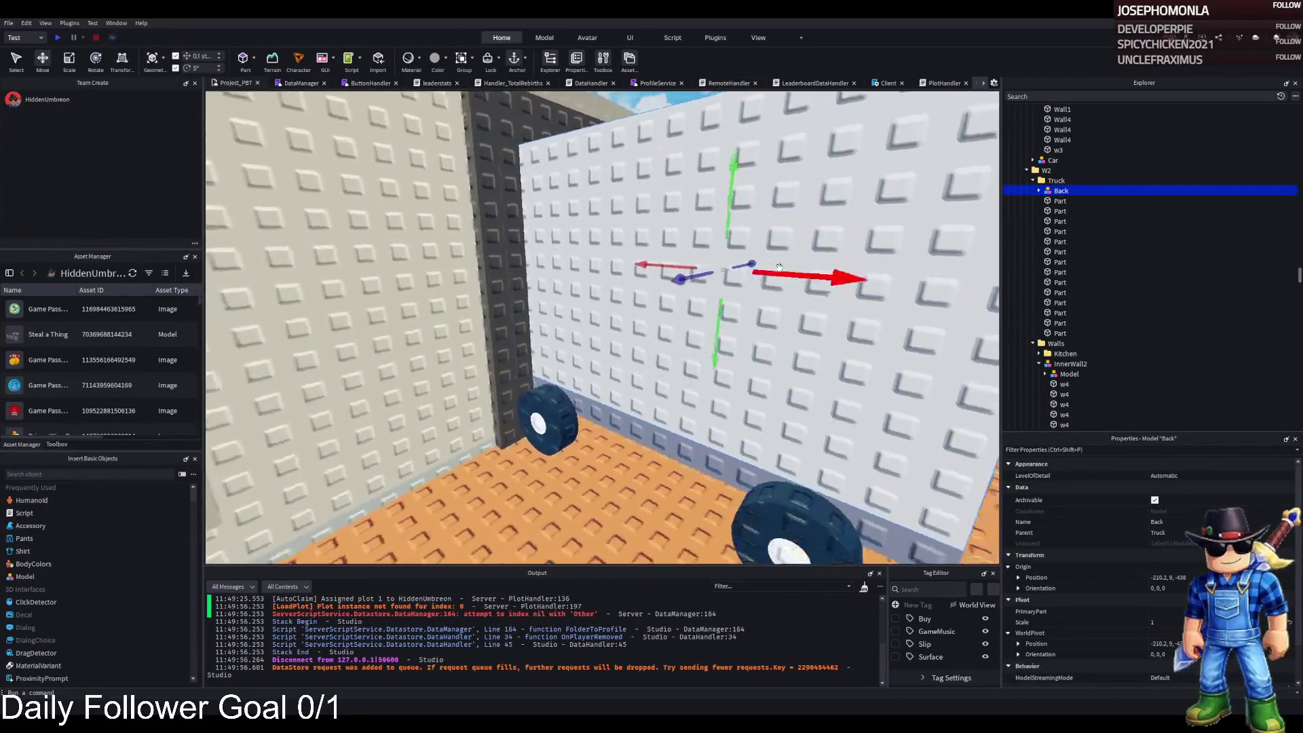
double_click(1086, 181)
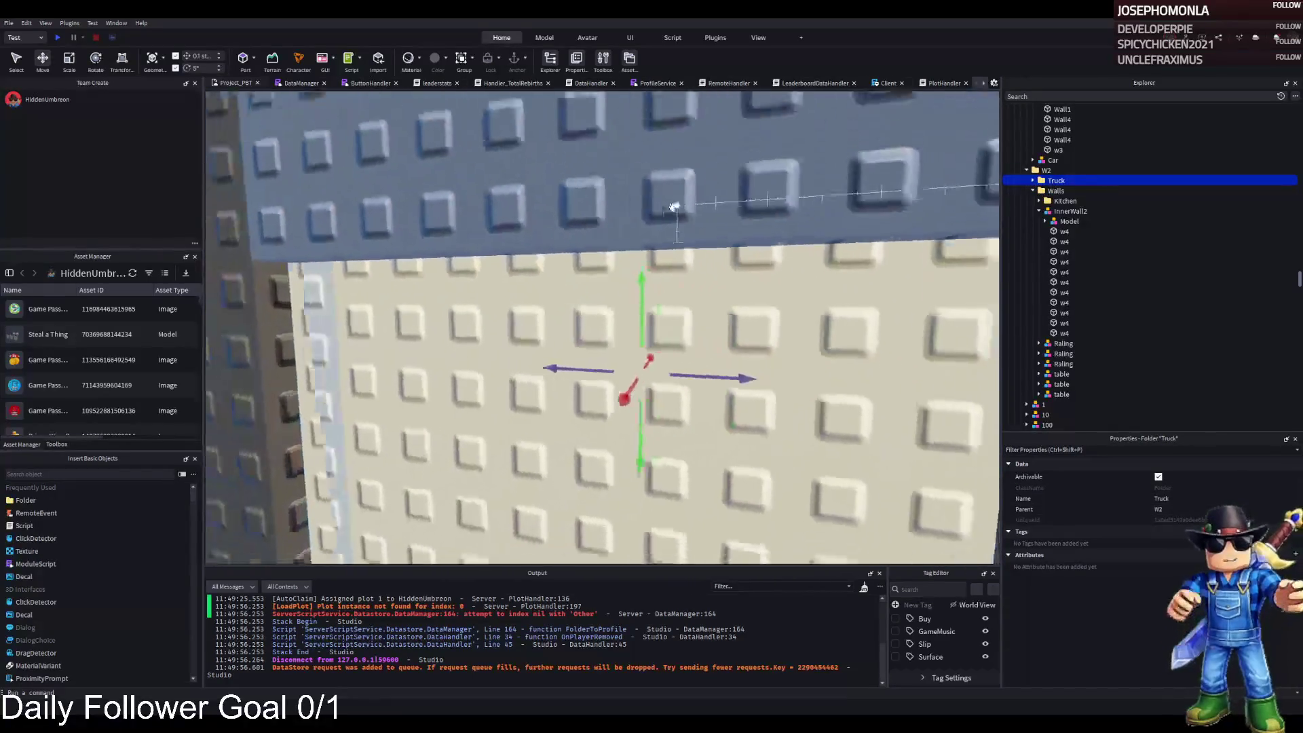
left_click(996, 152)
key("ctrl+v")
left_click_drag(1062, 192, 1048, 232)
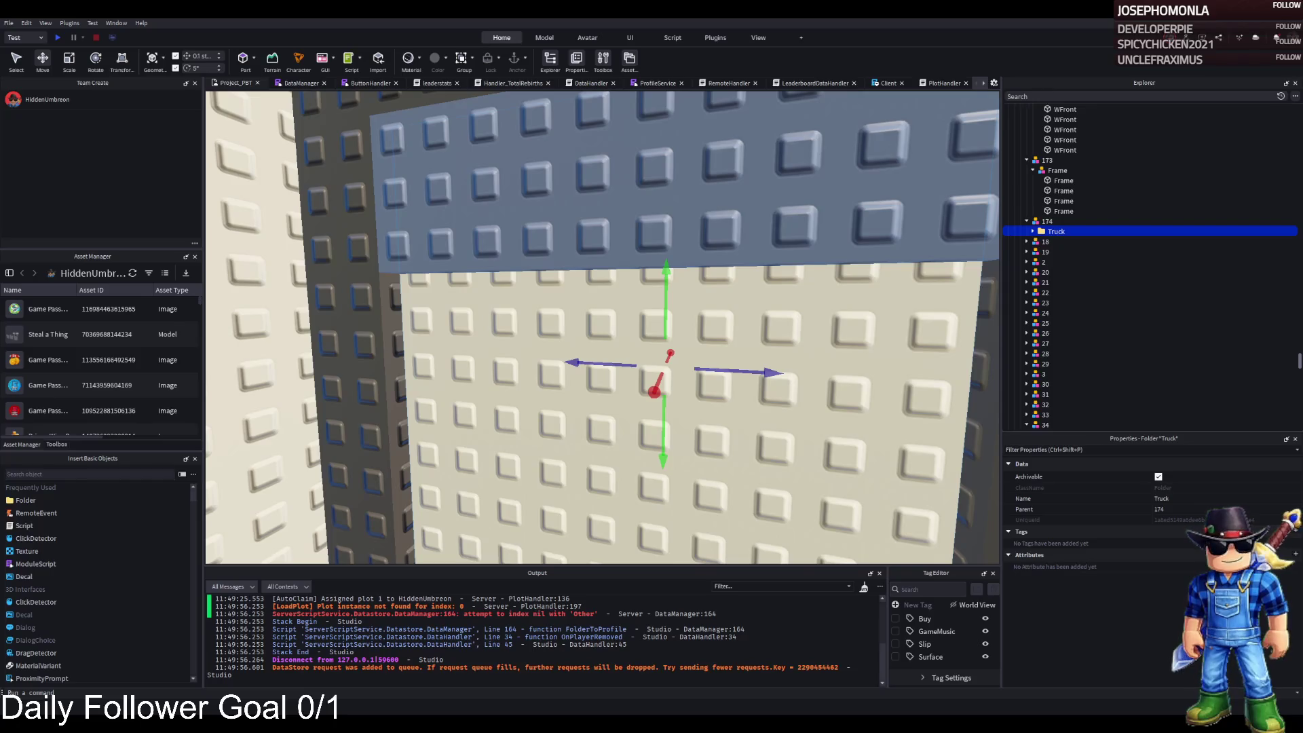
key("s")
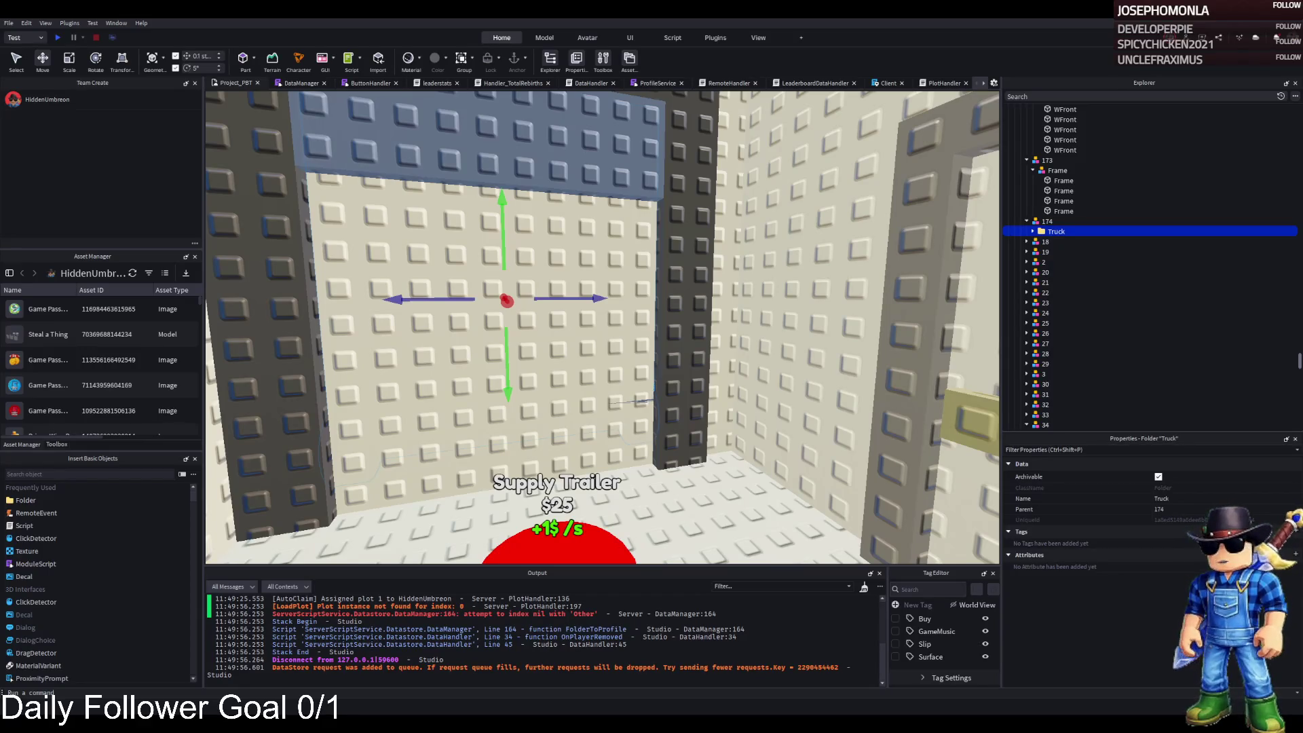
key("s")
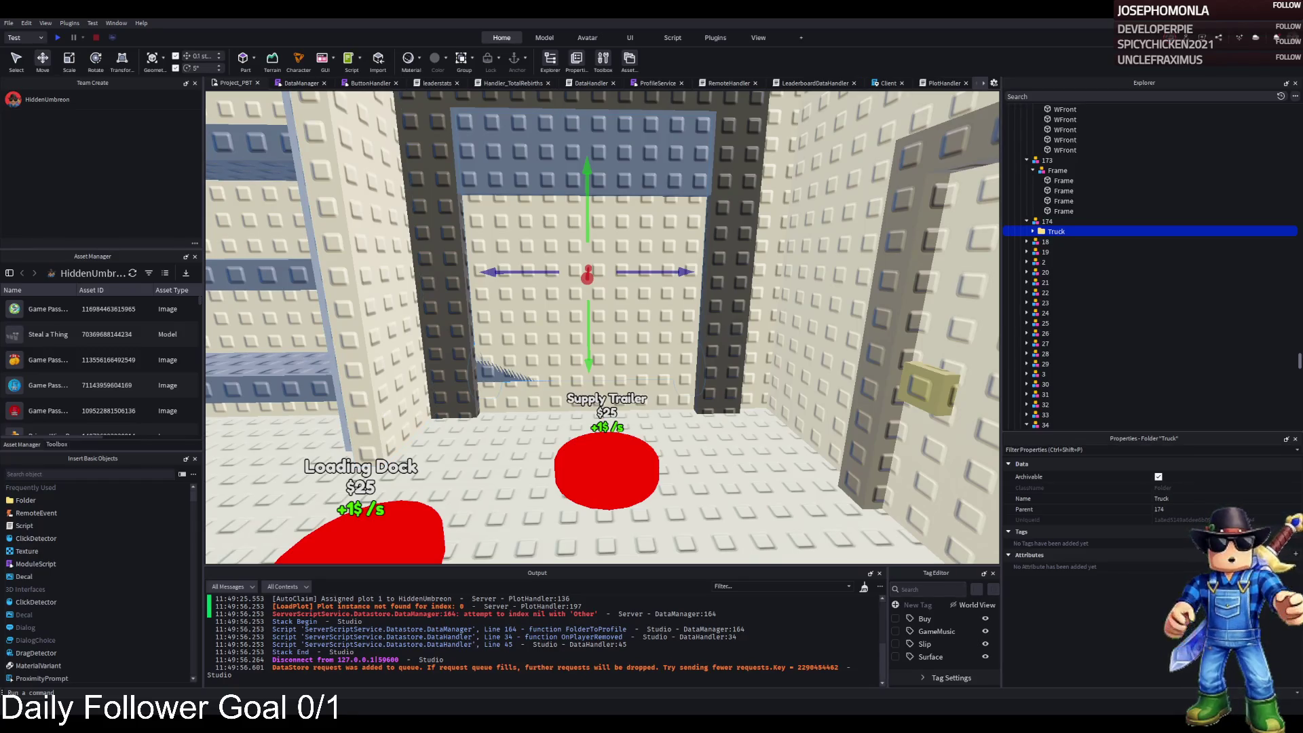
Look over the scene, select TemplatePlot, and start a play-test with F5
scroll(641, 327, "up", 5)
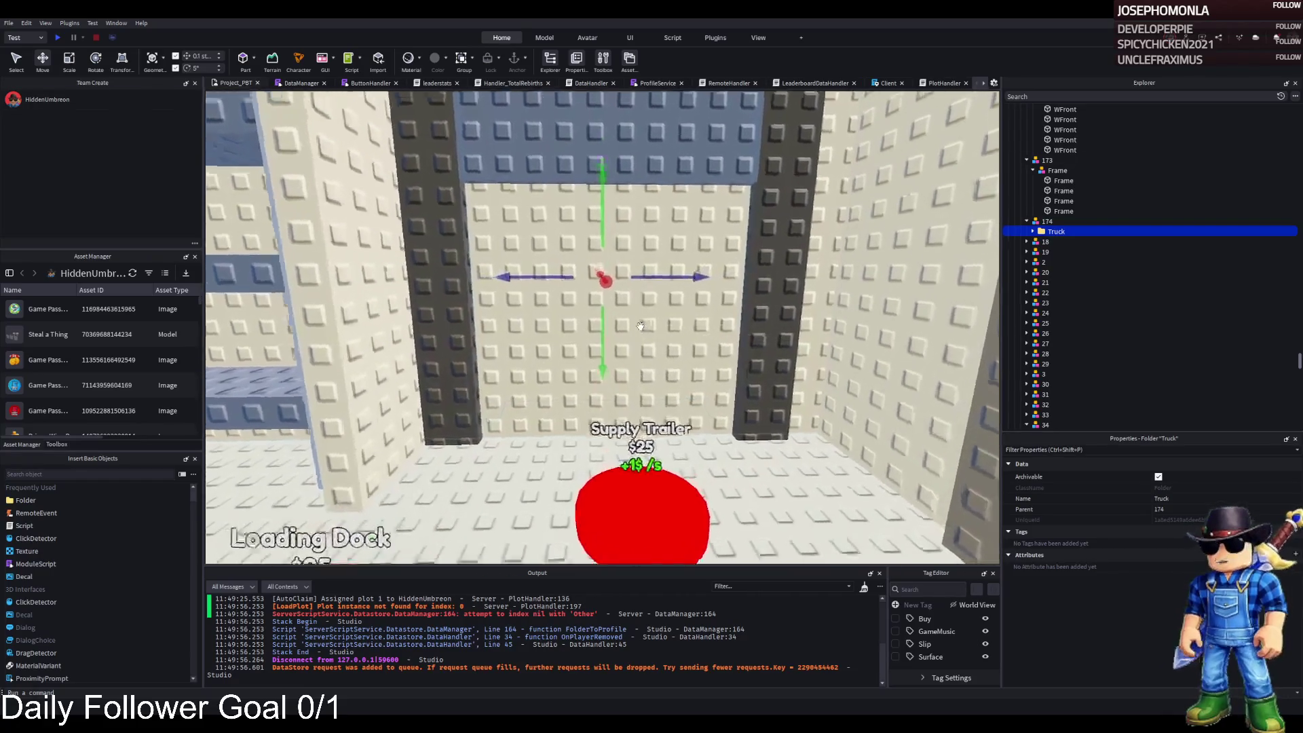
scroll(640, 327, "up", 10)
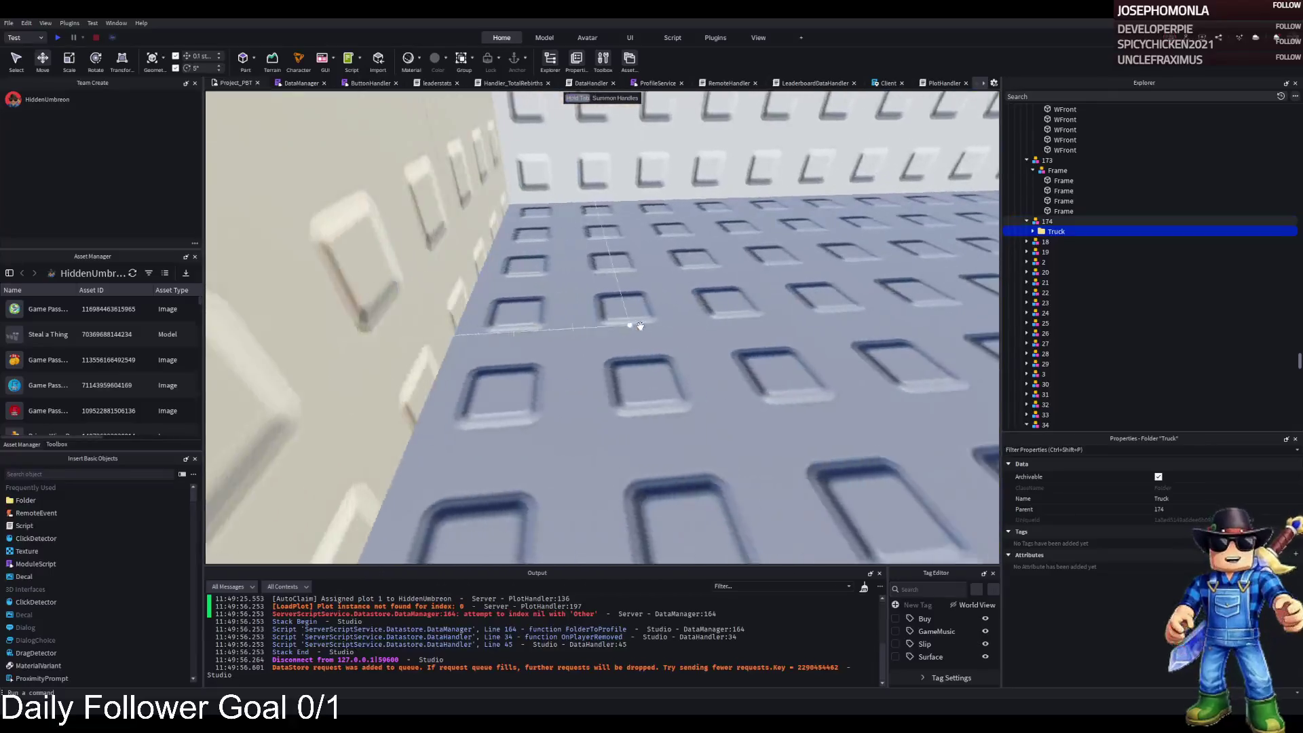
scroll(640, 327, "down", 10)
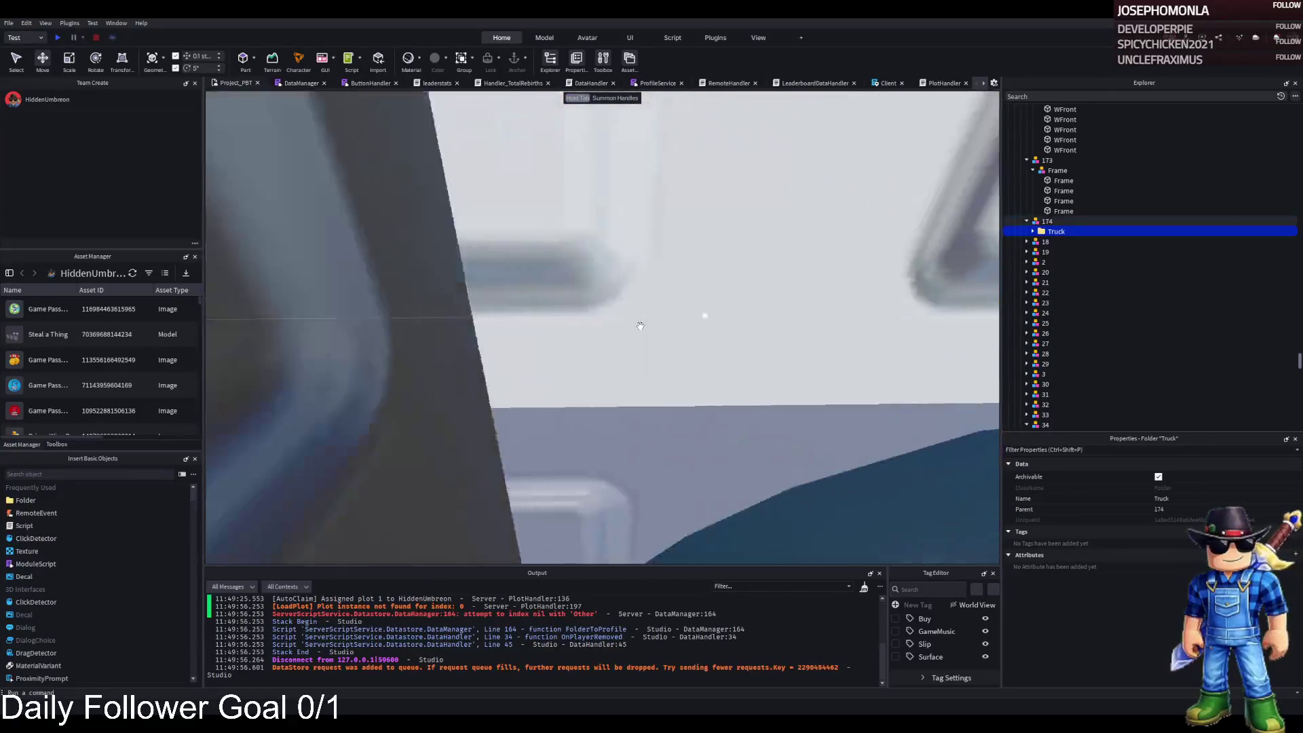
scroll(641, 327, "down", 10)
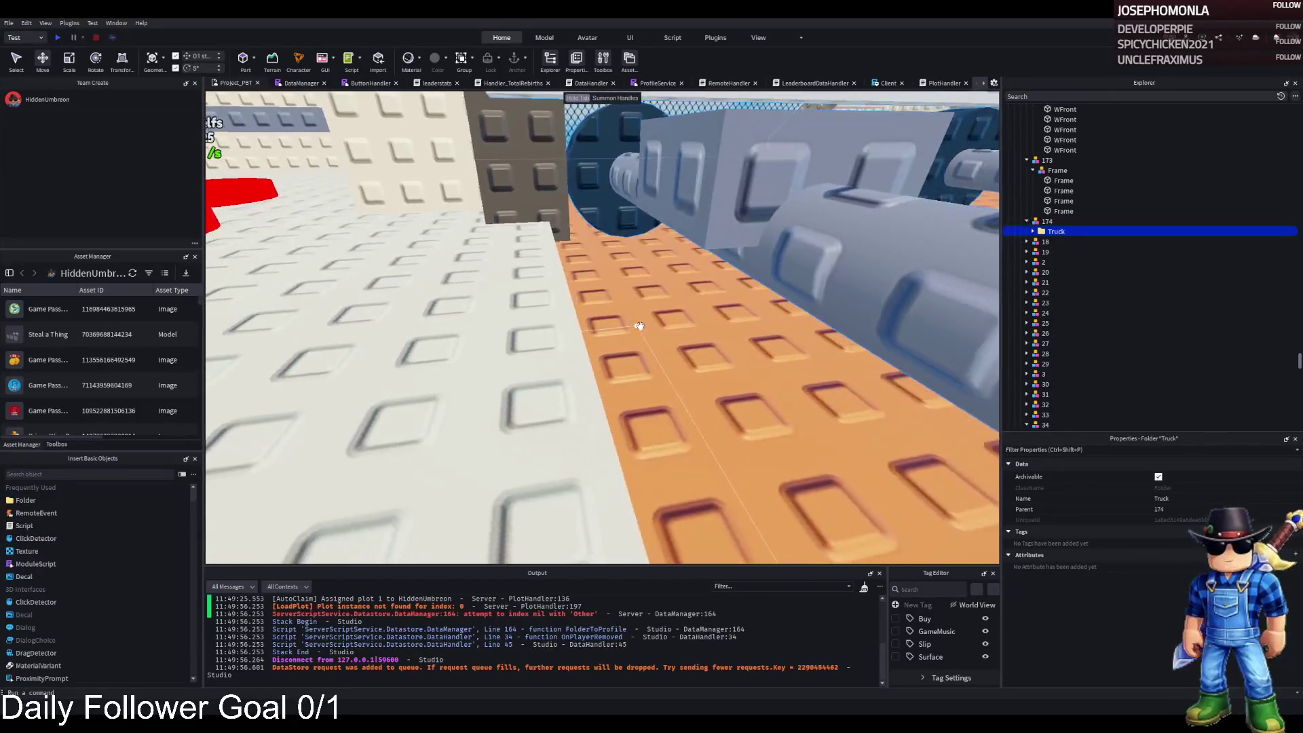
scroll(641, 327, "up", 10)
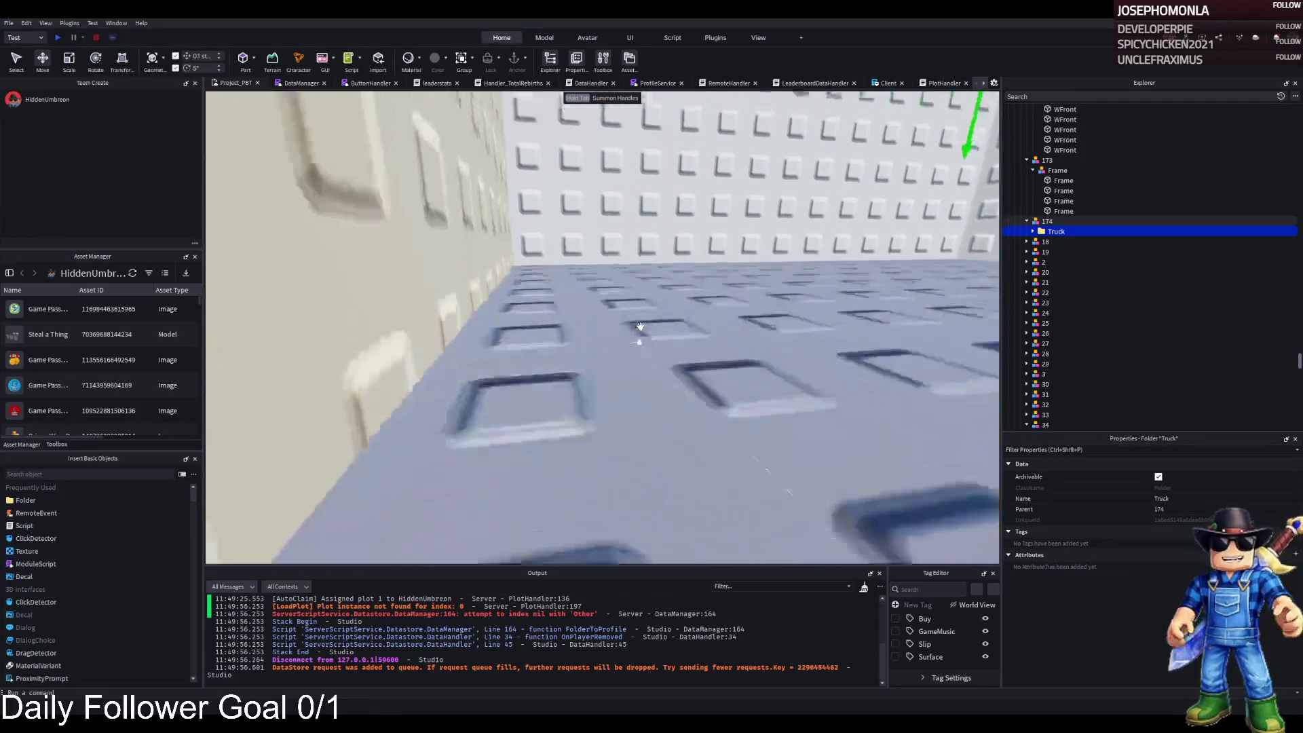
scroll(640, 327, "down", 5)
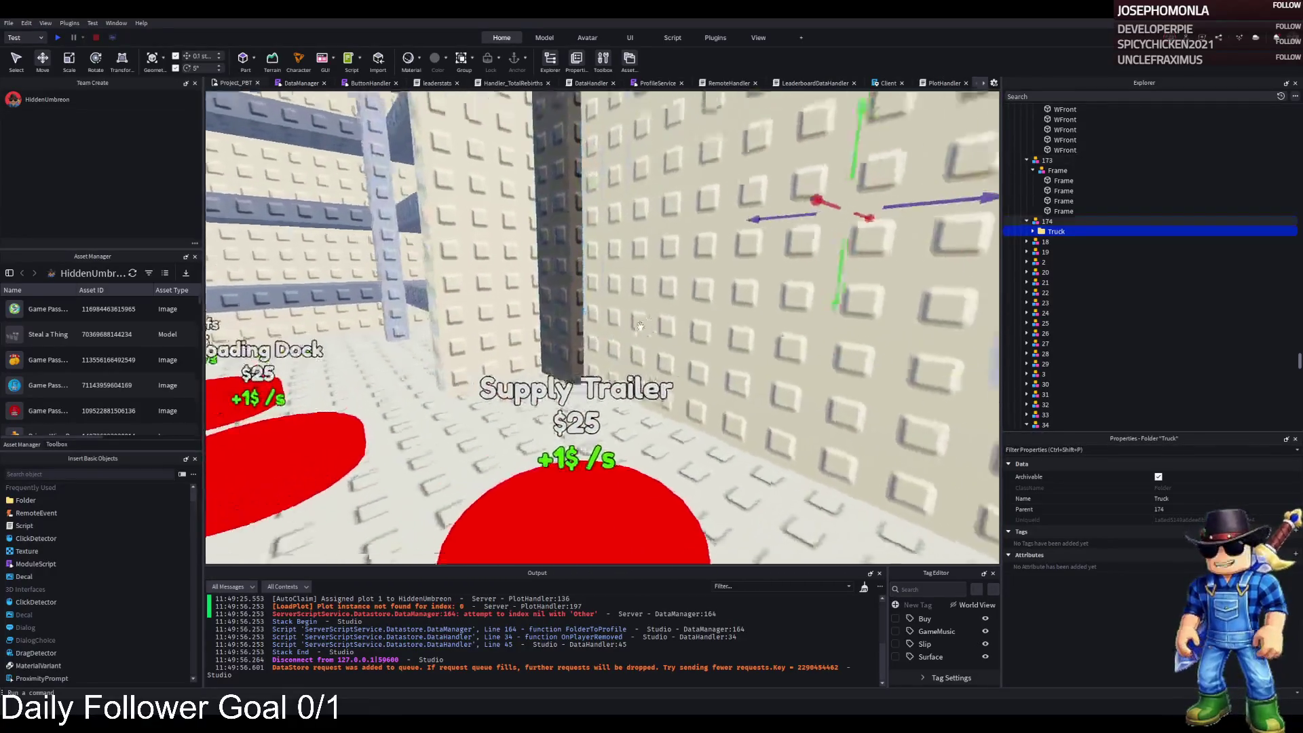
scroll(1045, 204, "up", 15)
left_click(1050, 191)
key("F5")
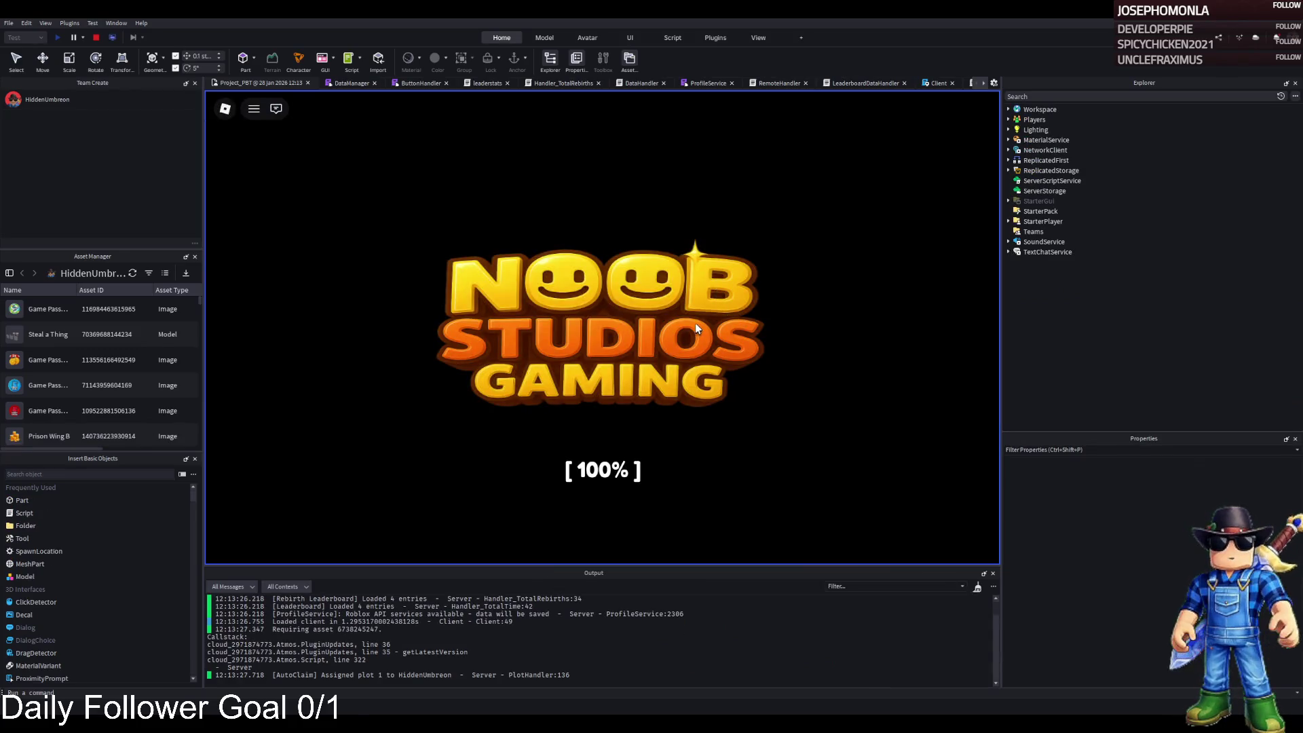
Walk the character through the plot gate and jail rooms, then stop the play-test
key("w")
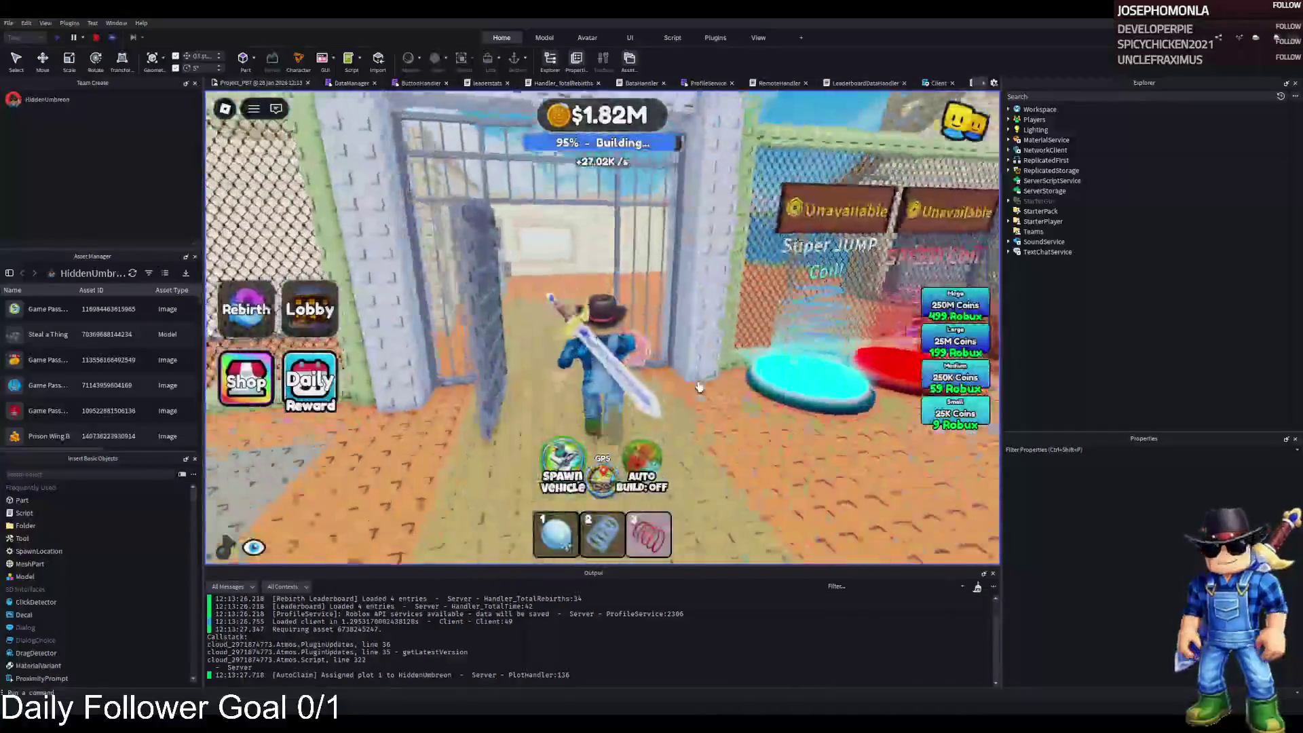
key("w")
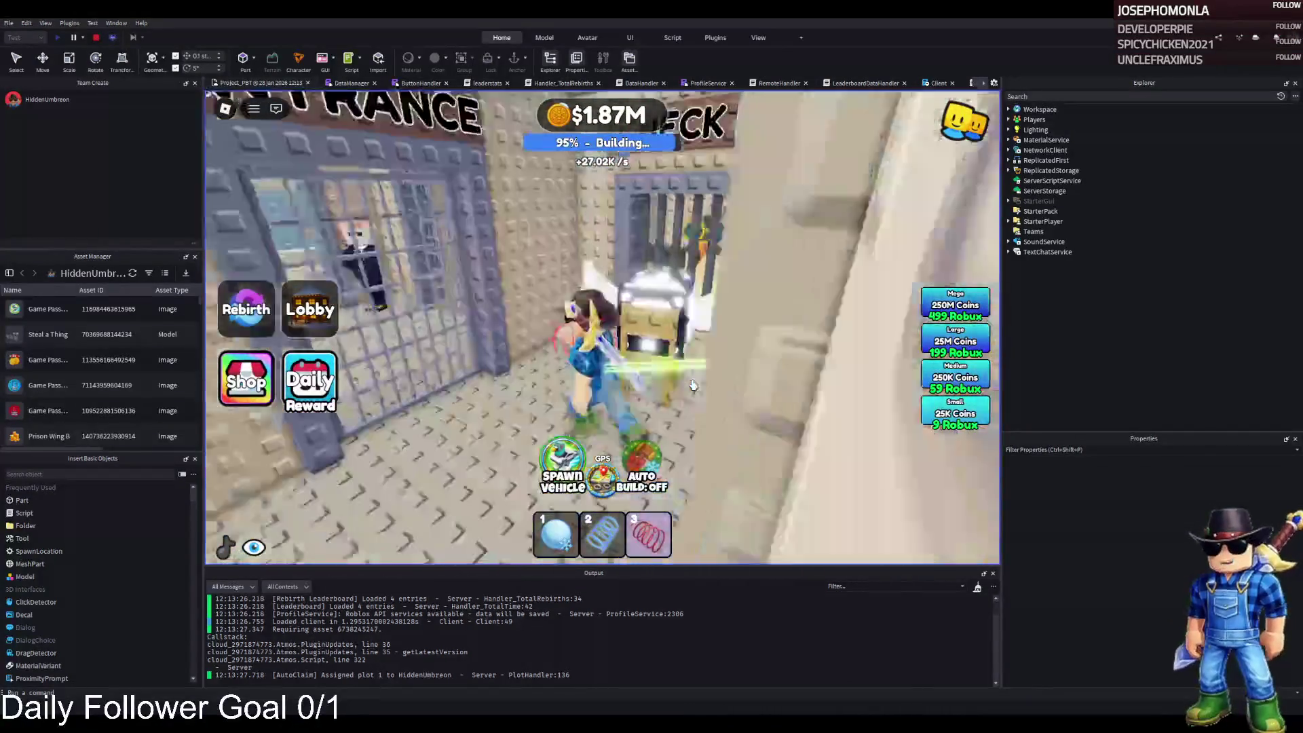
key("w")
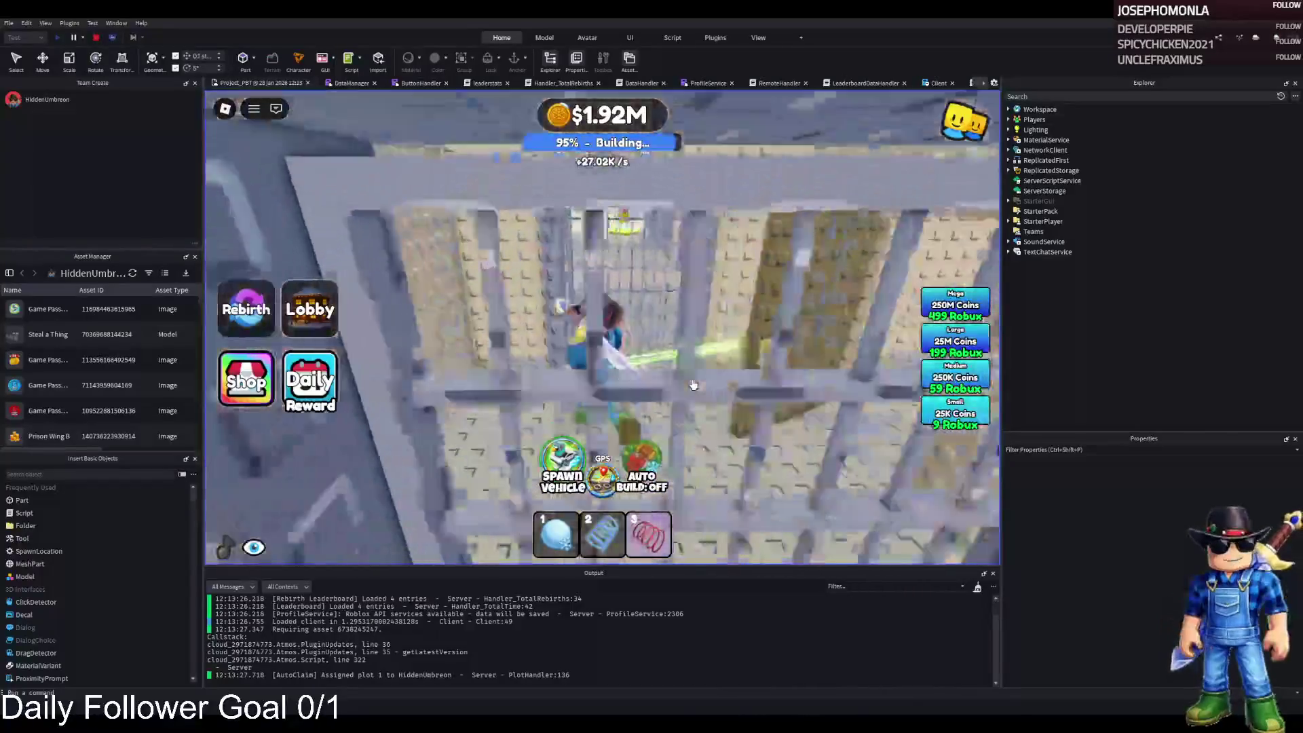
key("w")
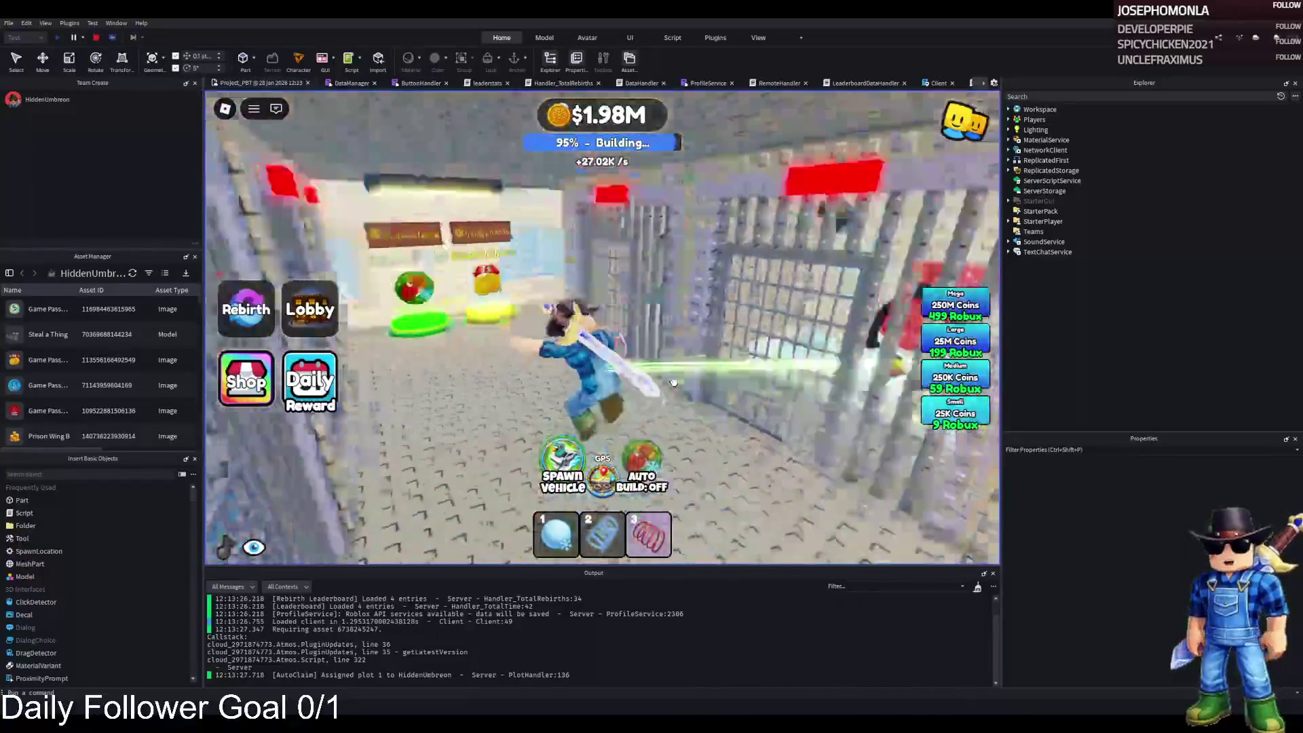
key("w")
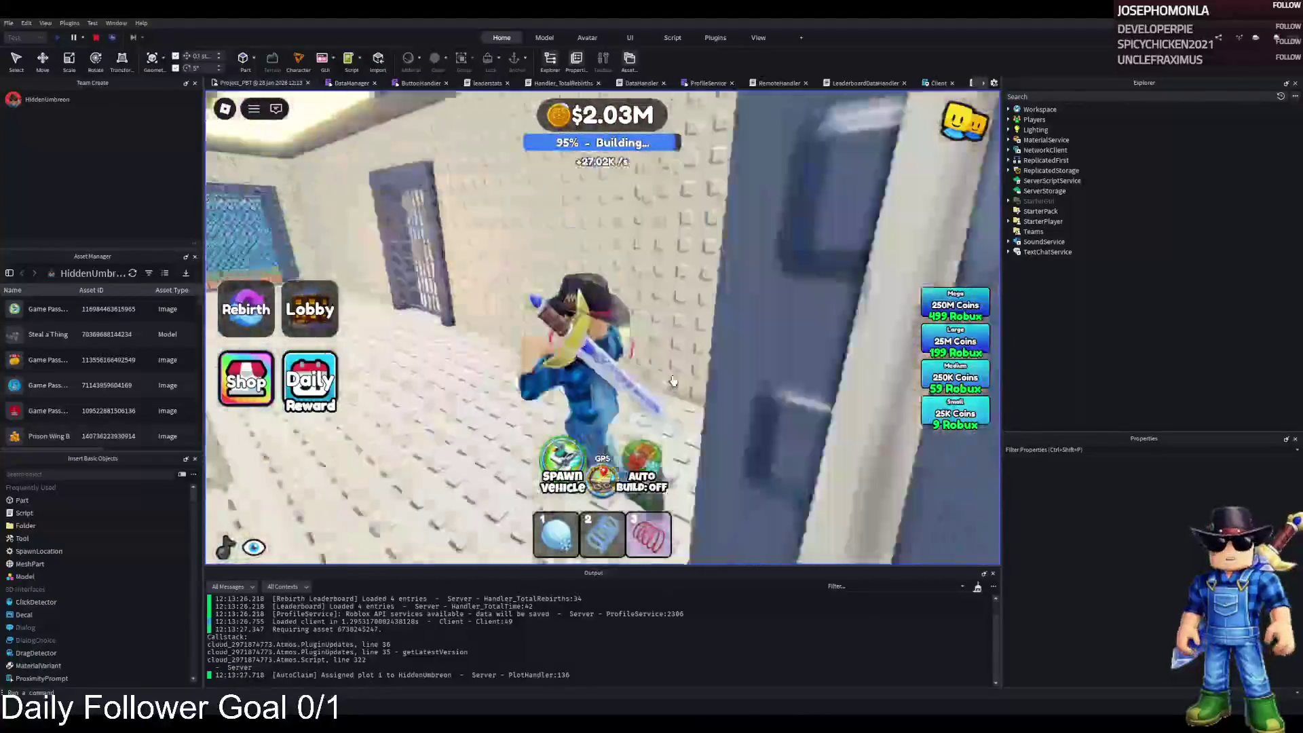
key("w")
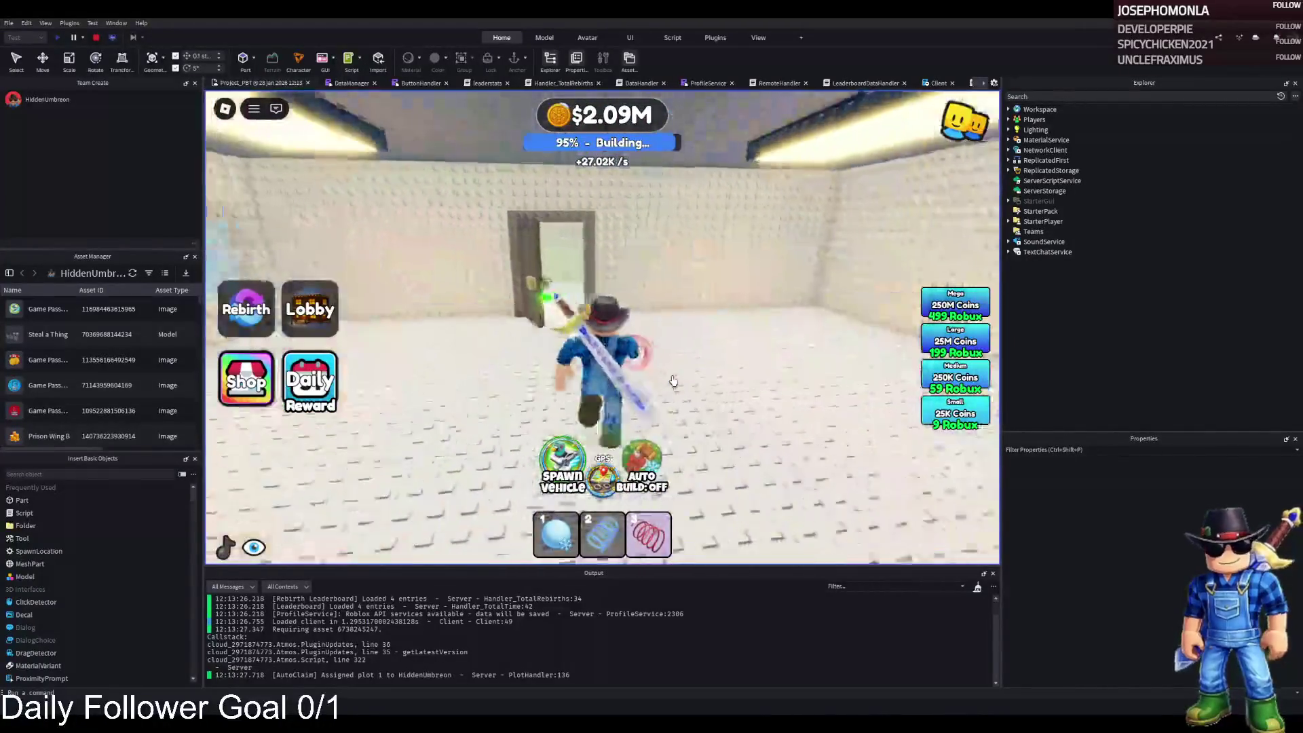
key("w")
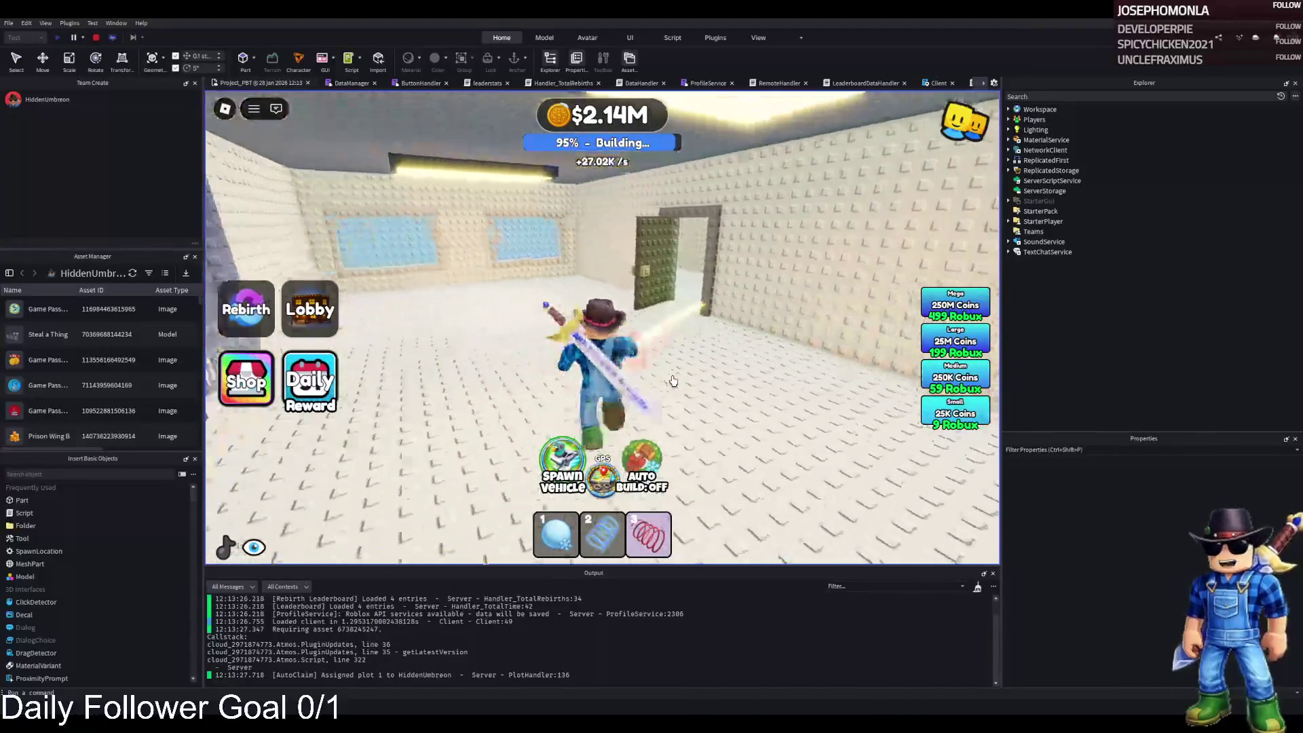
key("shift+F5")
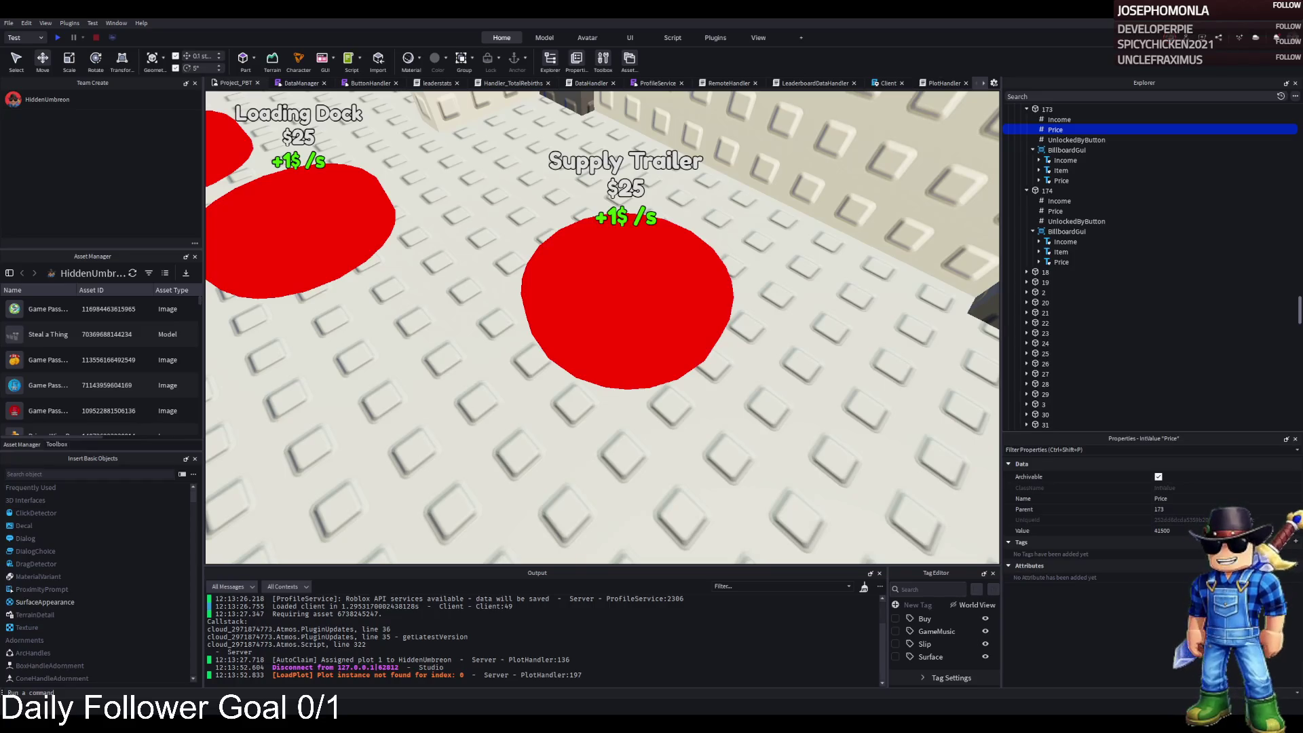
Change the Price value of item 174 from 41500 to 43500
type("43000")
key("Return")
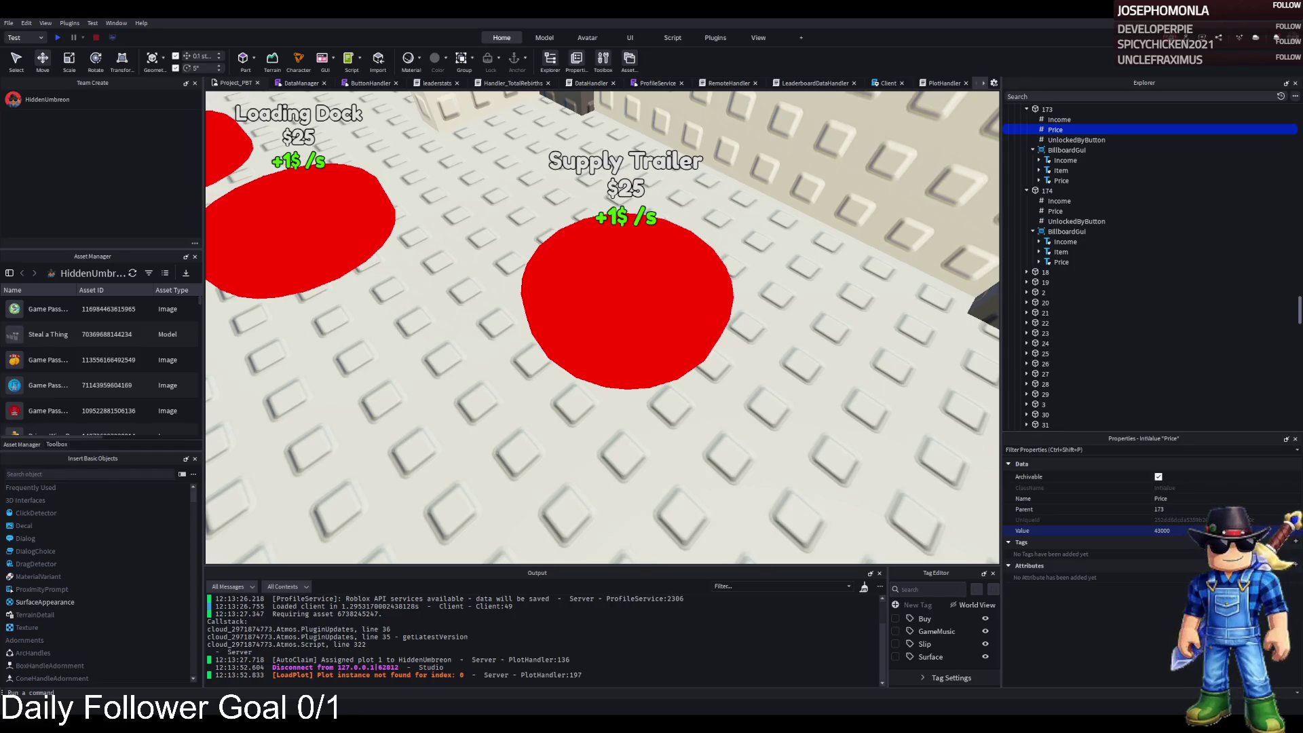
left_click(1047, 190)
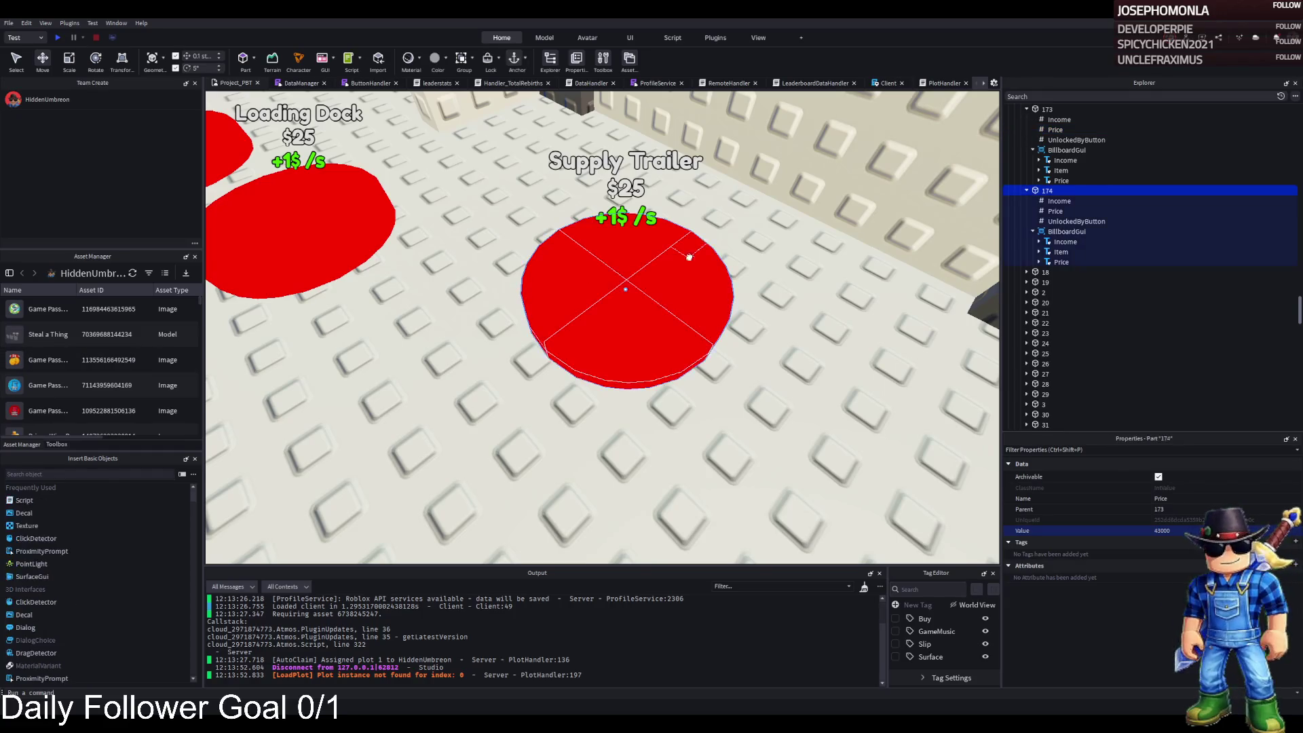
left_click(1054, 211)
left_click(1182, 532)
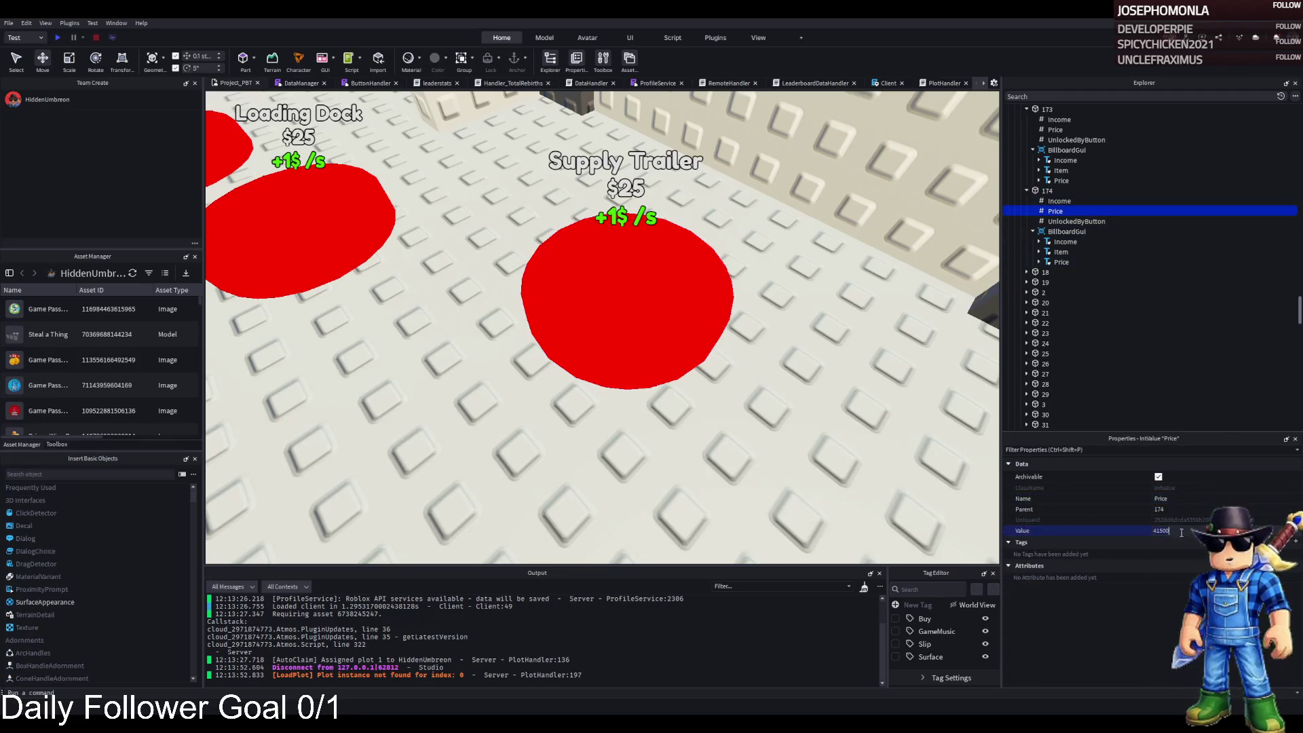
key("Left")
key("Left")
key("Left")
key("BackSpace")
key("Return")
type("3")
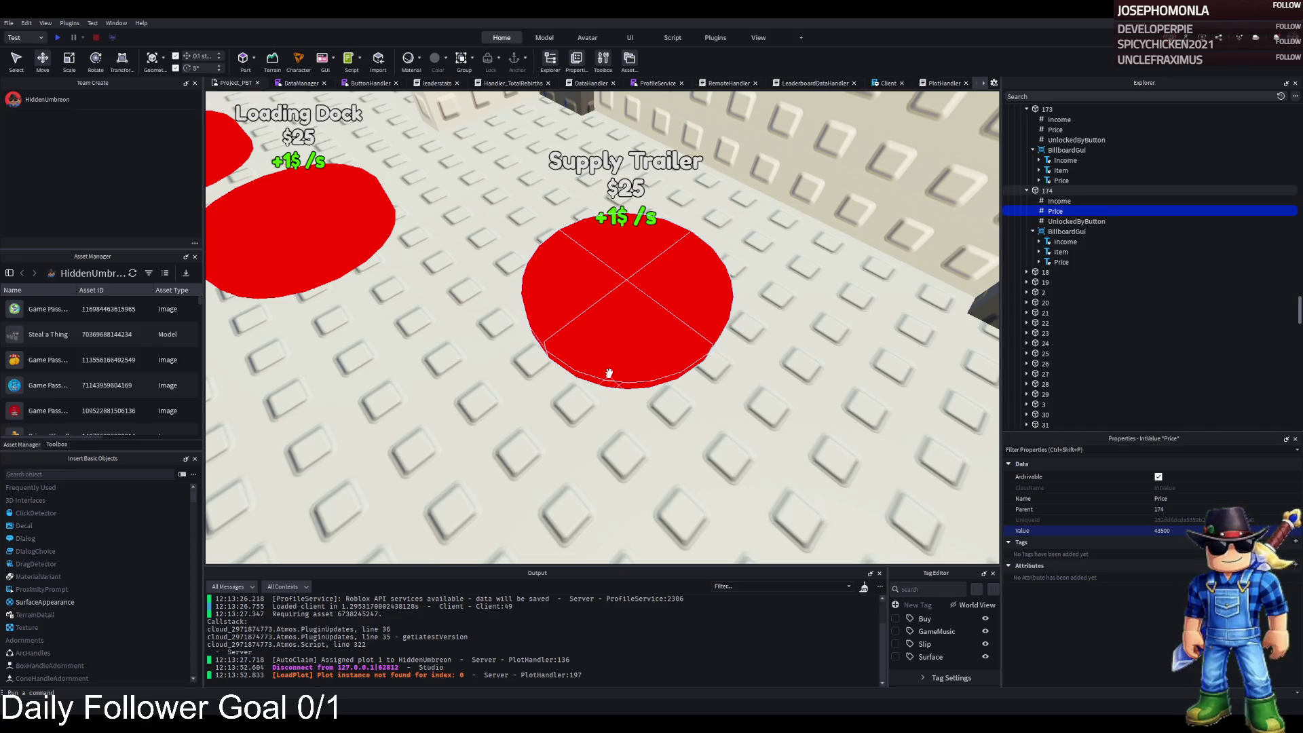
Fly the camera around the doorway wall and back to view the pads
key("w")
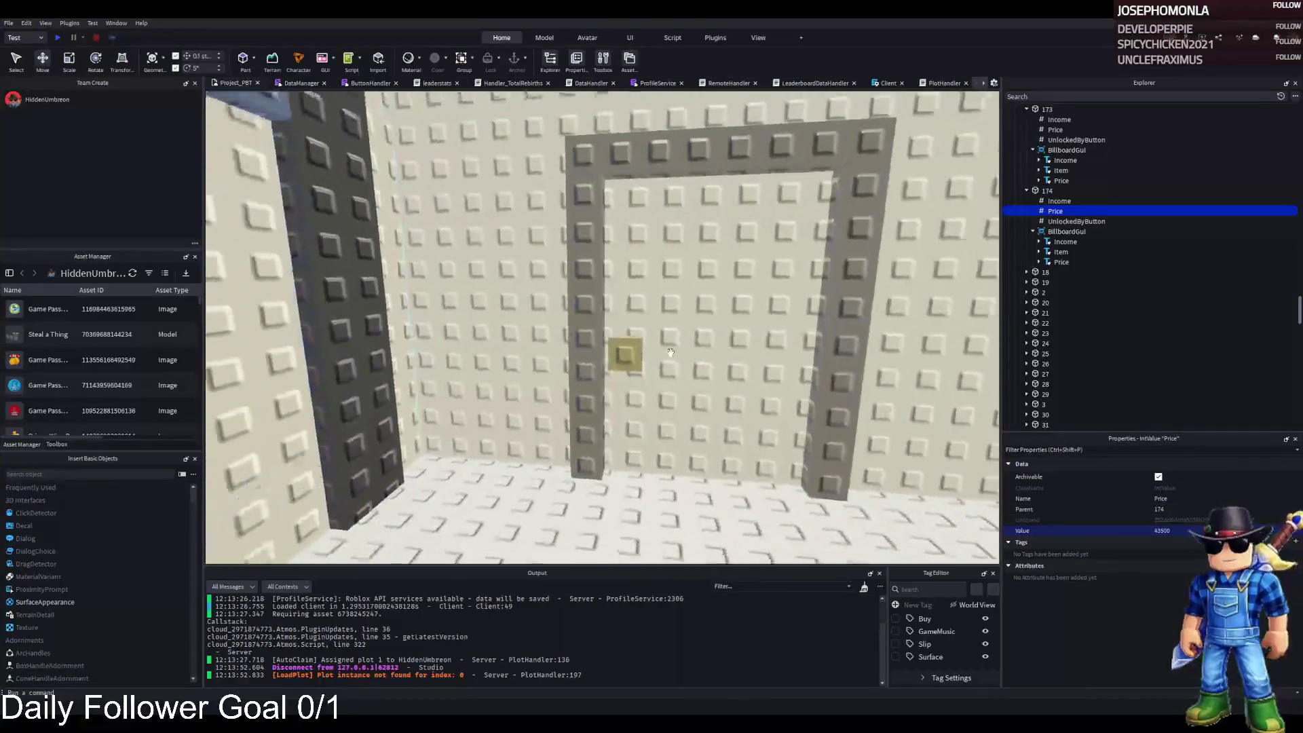
key("s")
key("d")
key("a")
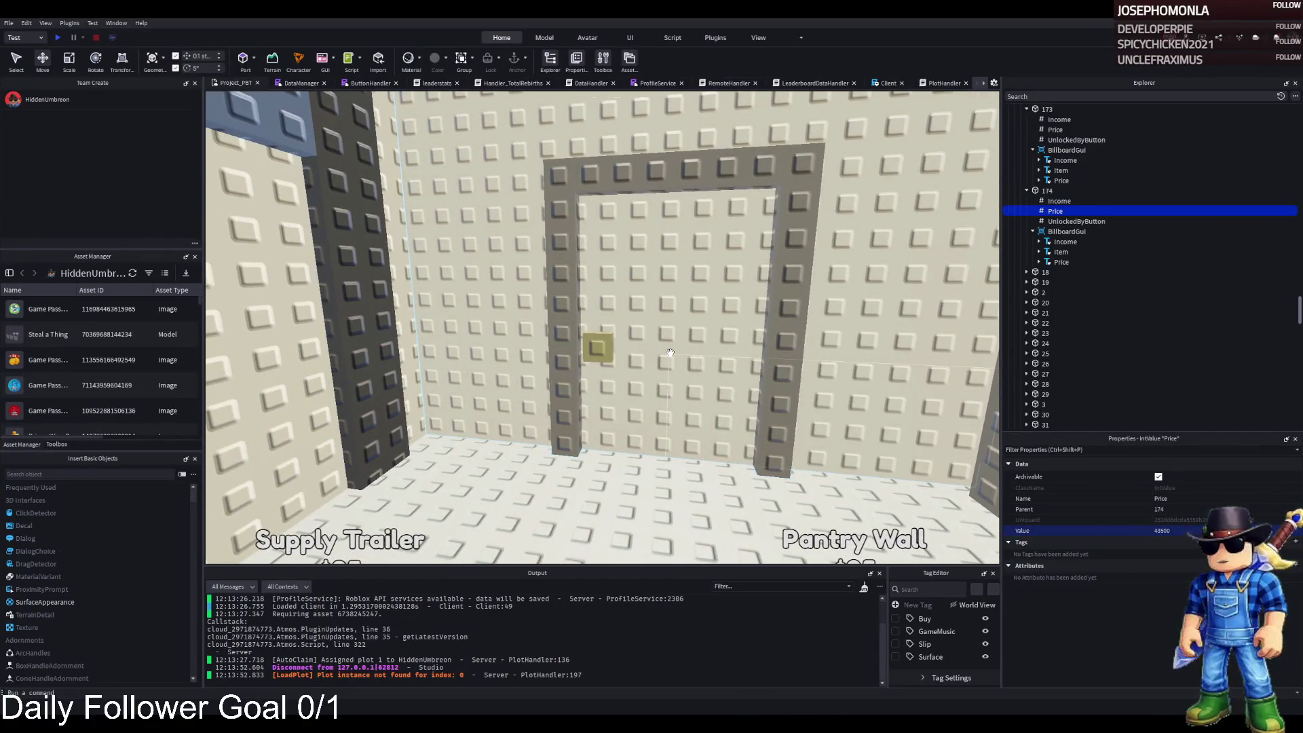
key("s")
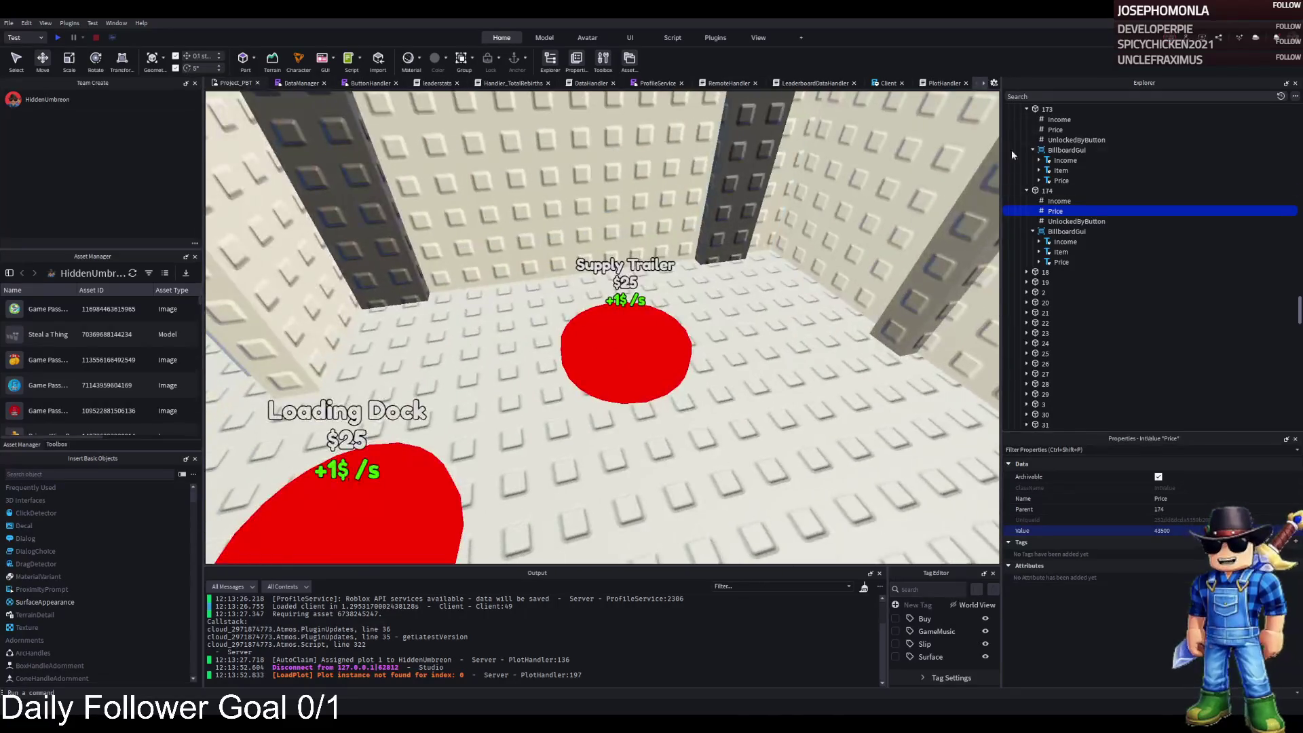
Check UnlockedByButton values, move TemplatePlot into ReplicatedStorage, and start a play-test
left_click(1073, 140)
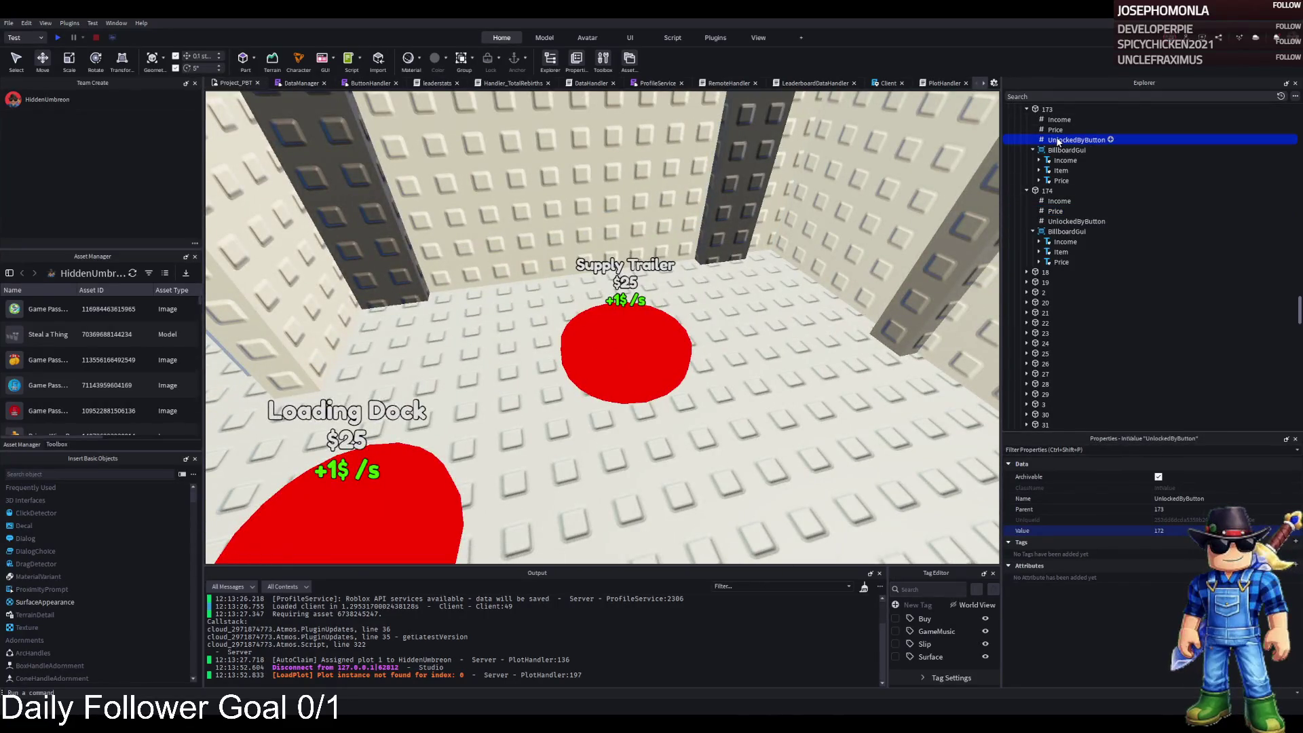
left_click(1063, 211)
left_click(1062, 223)
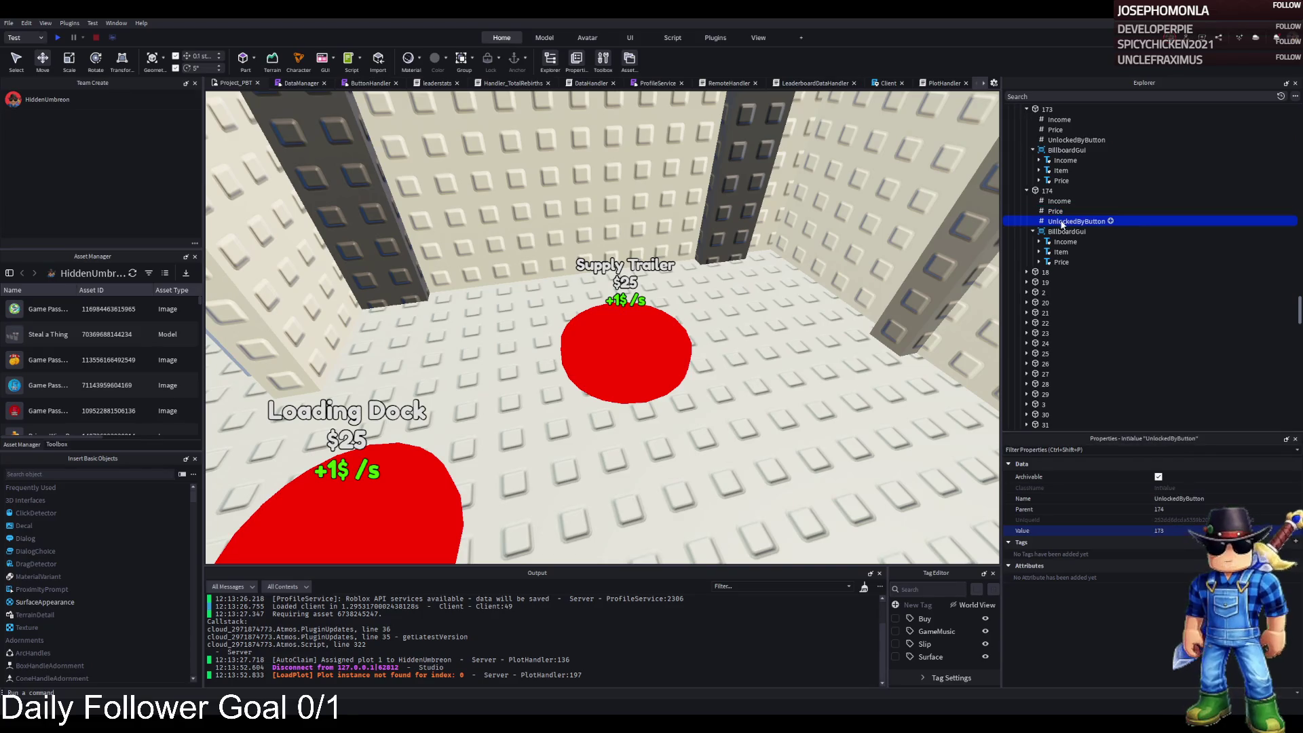
key("Left")
key("Left")
key("Left")
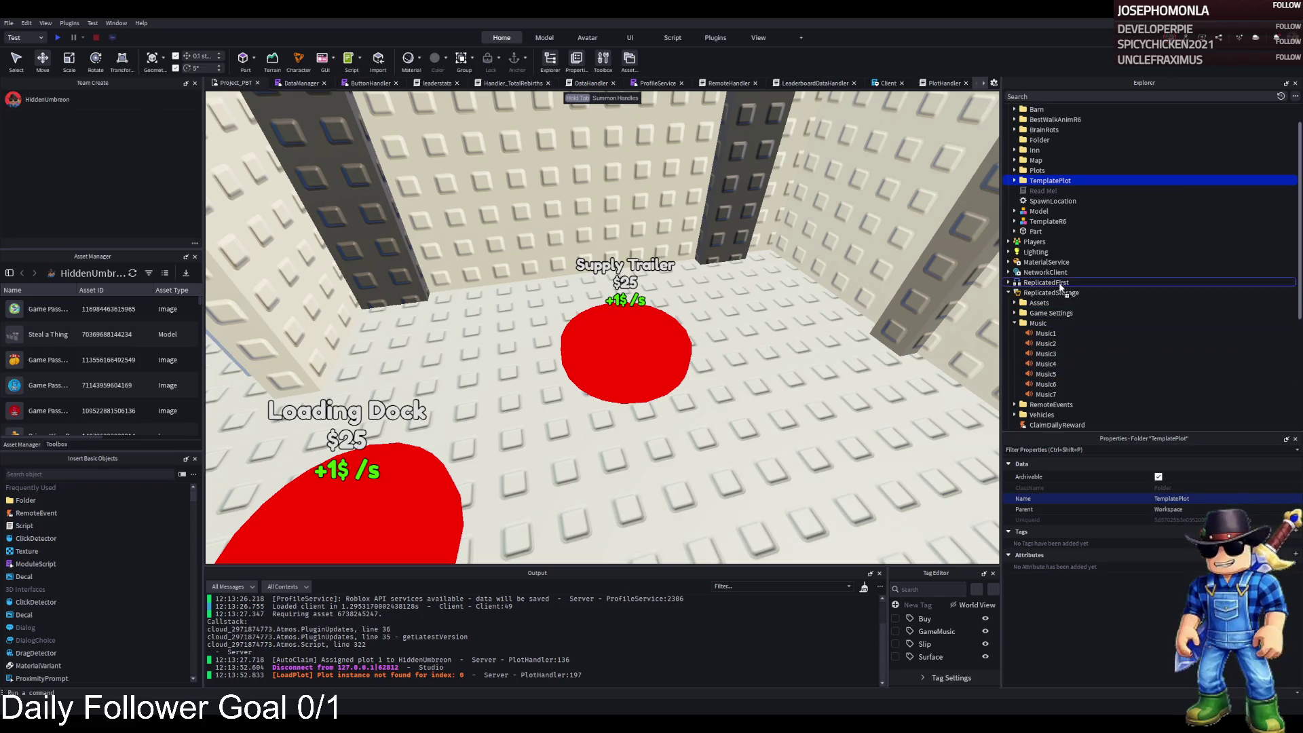
left_click_drag(1041, 293, 1042, 294)
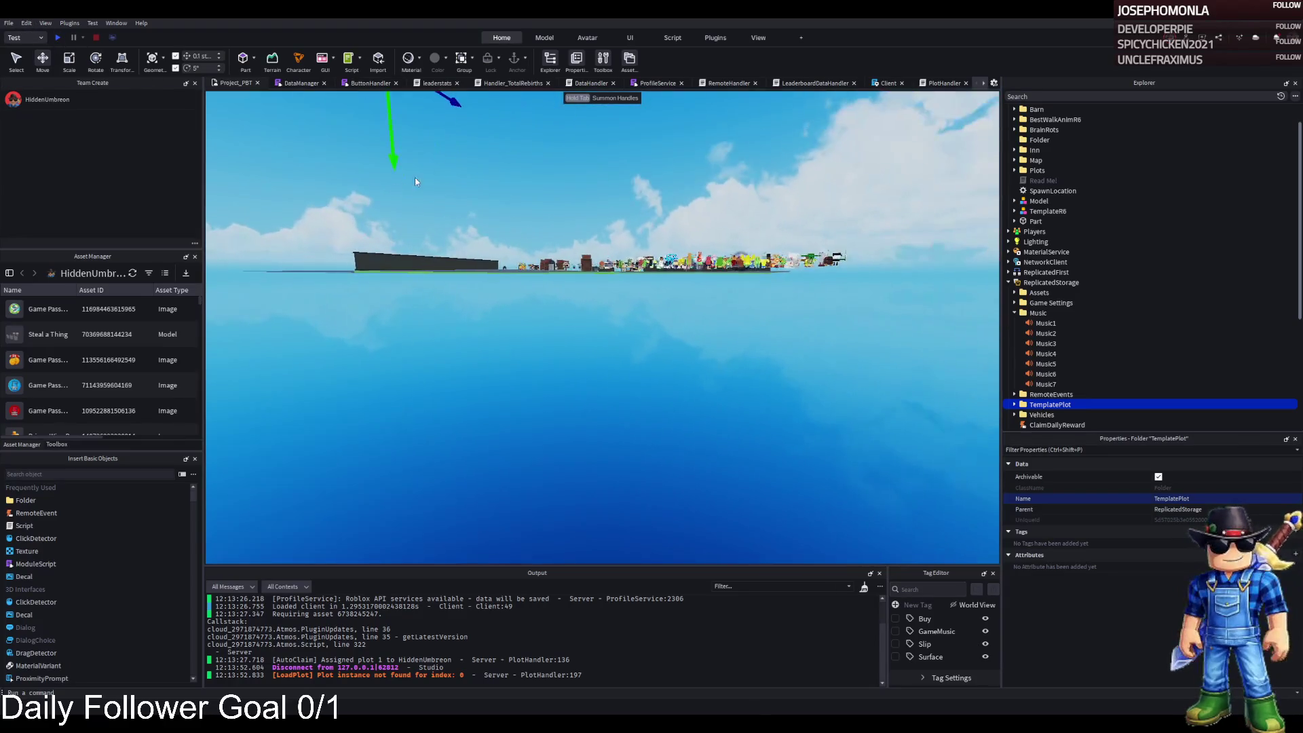
left_click(59, 37)
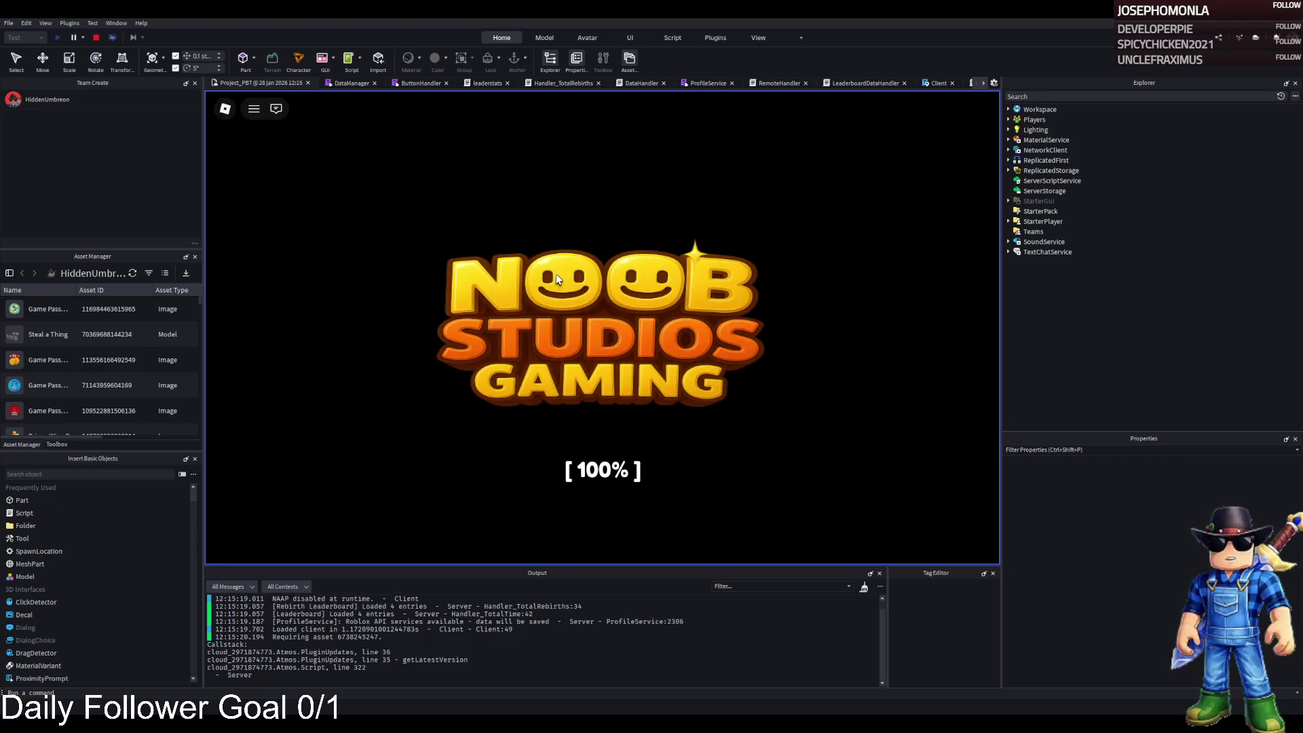
key("w")
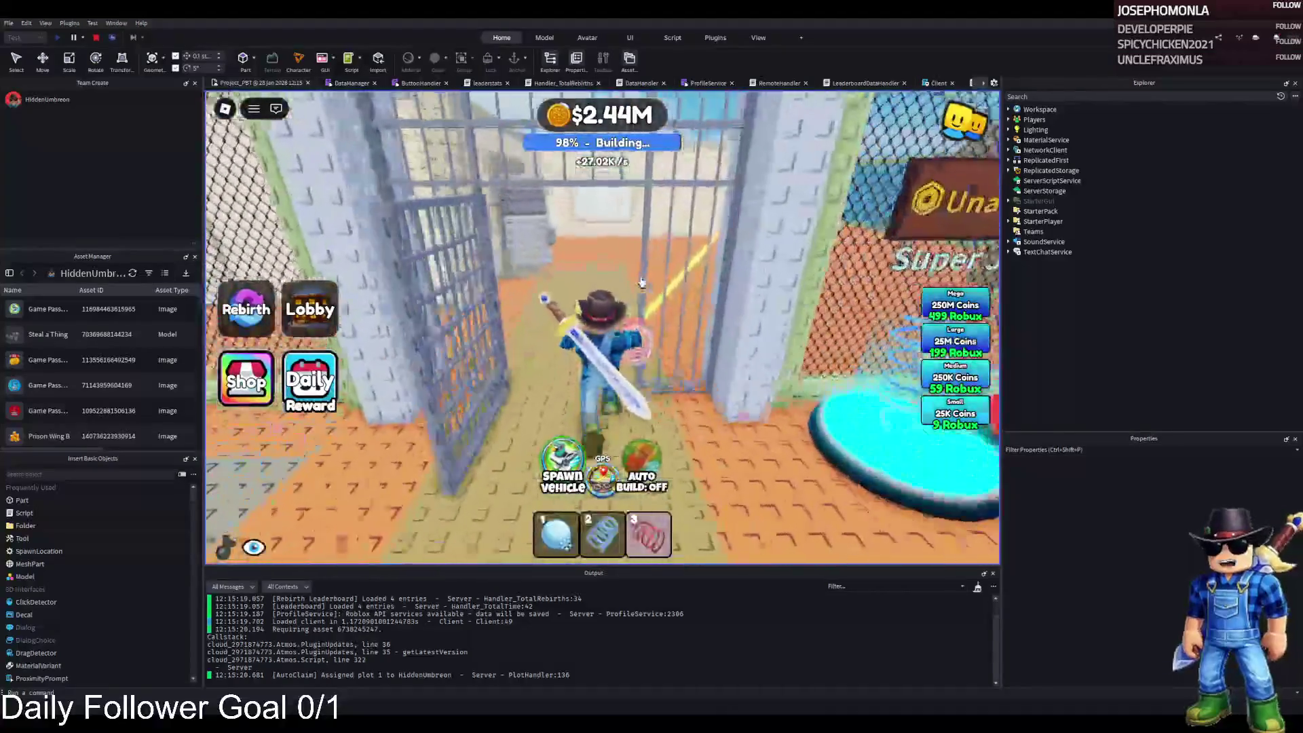
key("w")
key("w")
key("w")
key("w")
key("w")
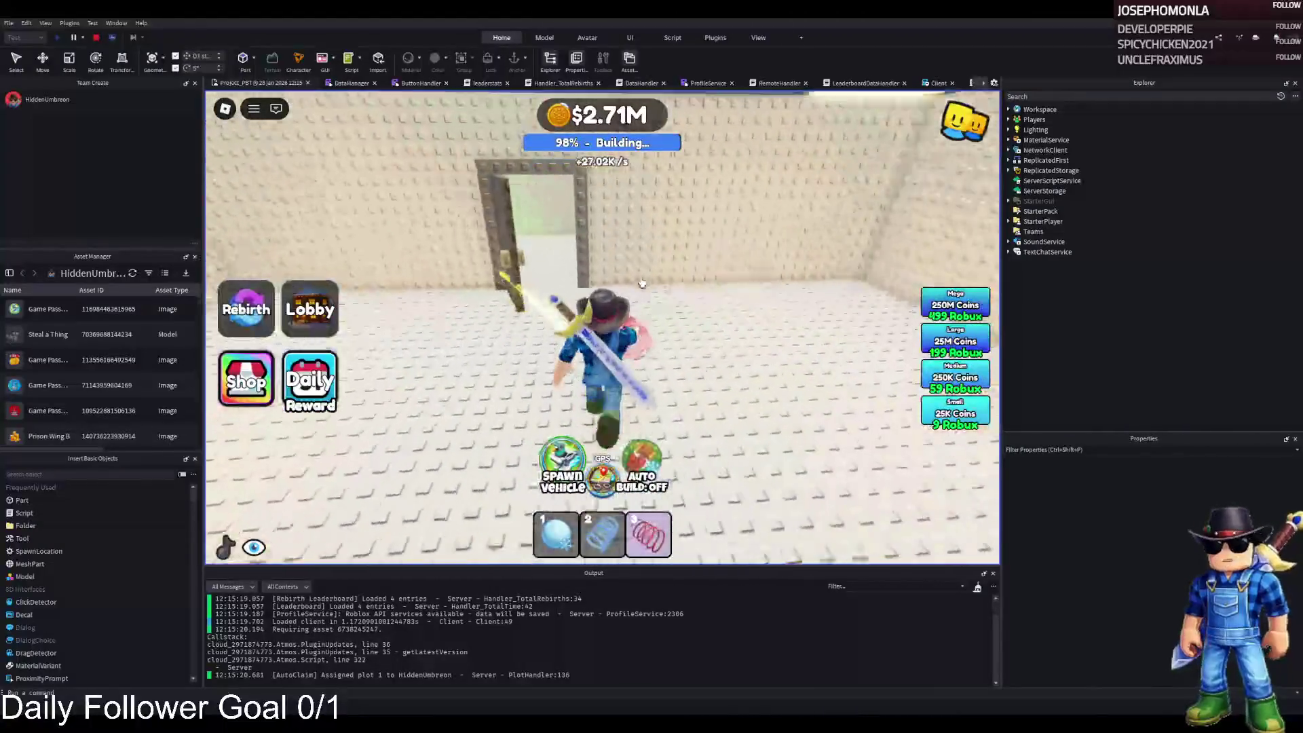
key("w")
key("d")
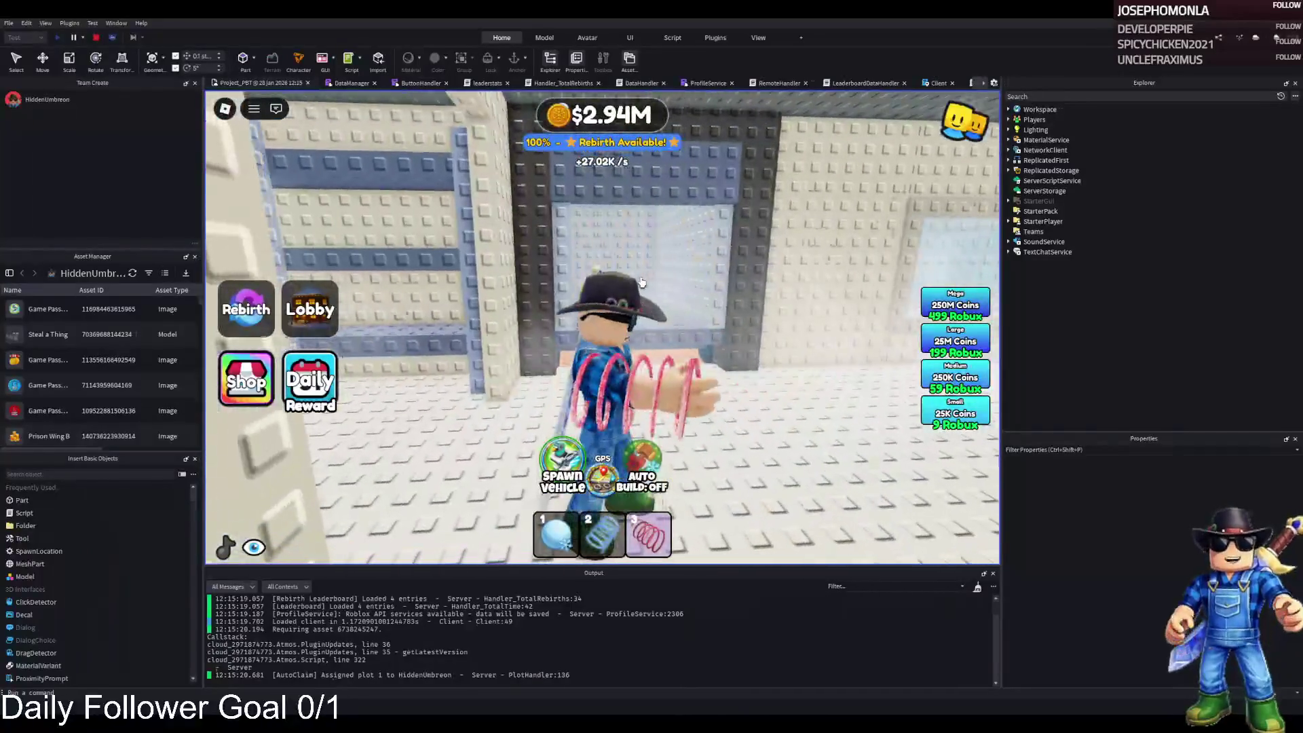
key("w")
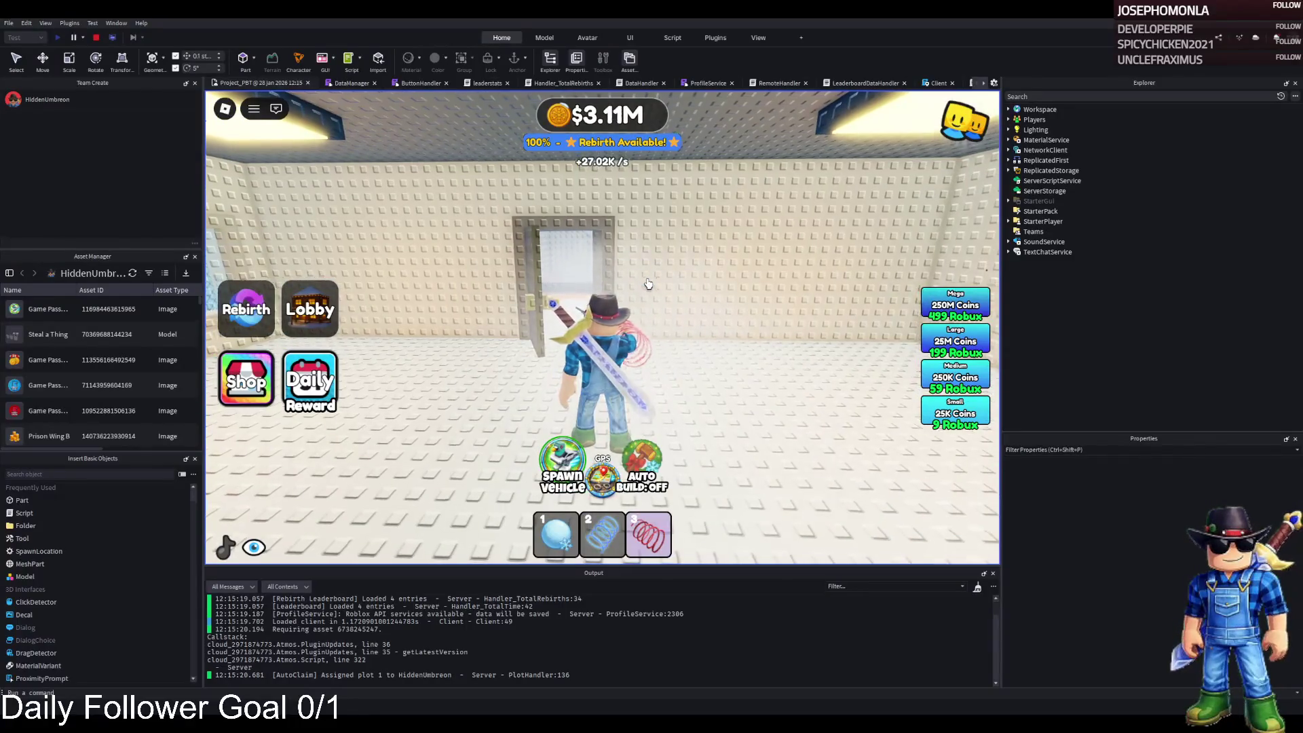
key("w")
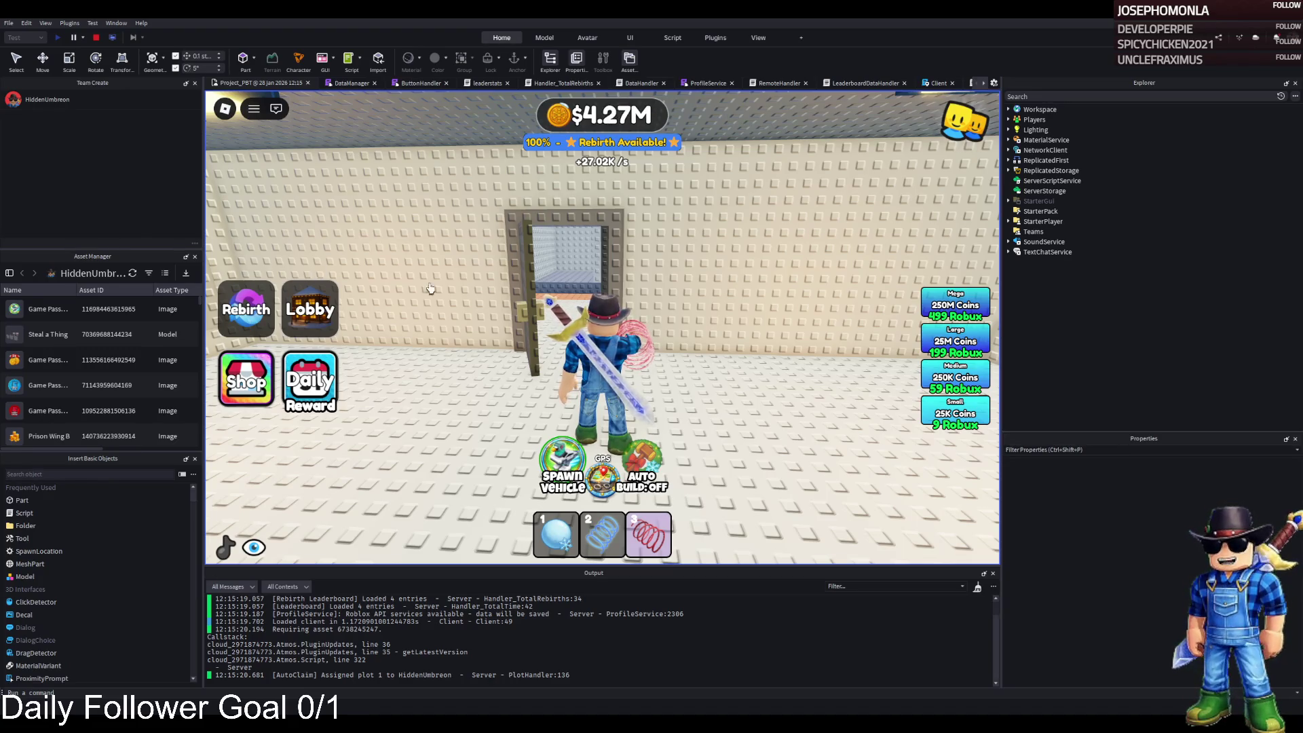
key("Right")
key("Left")
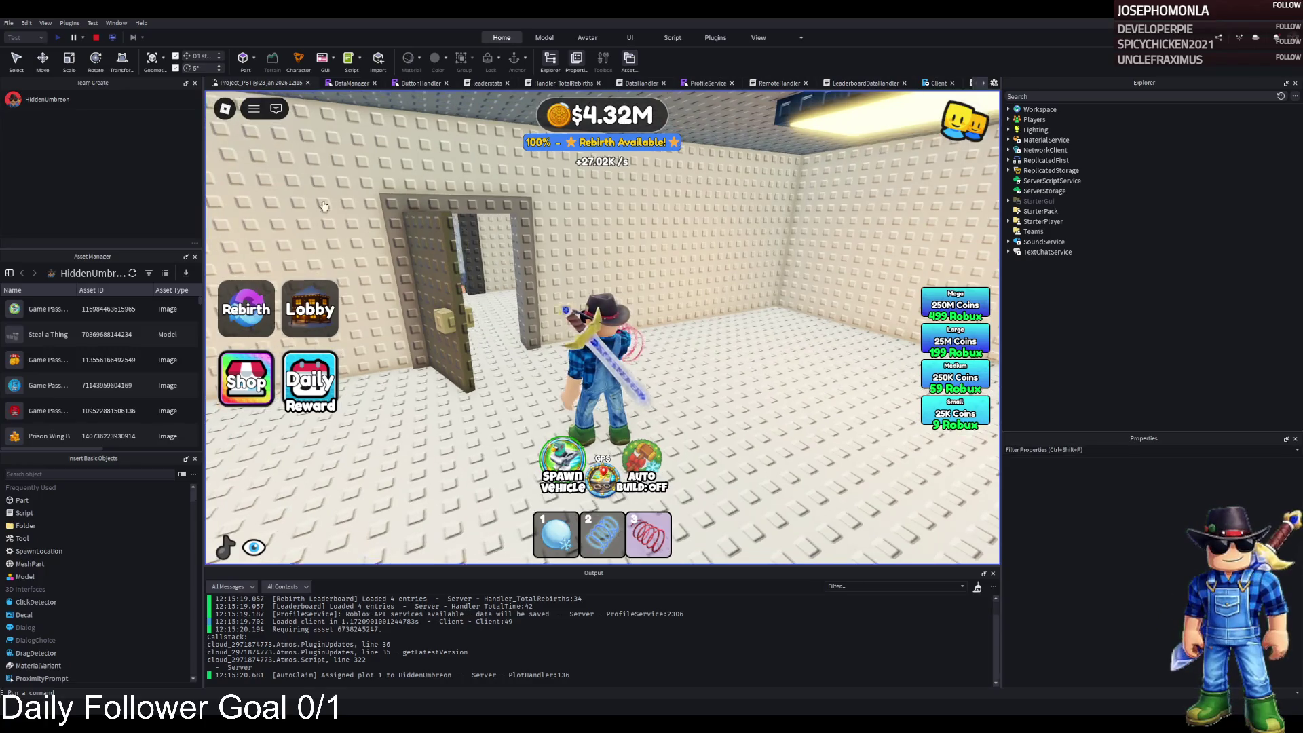
left_click(96, 38)
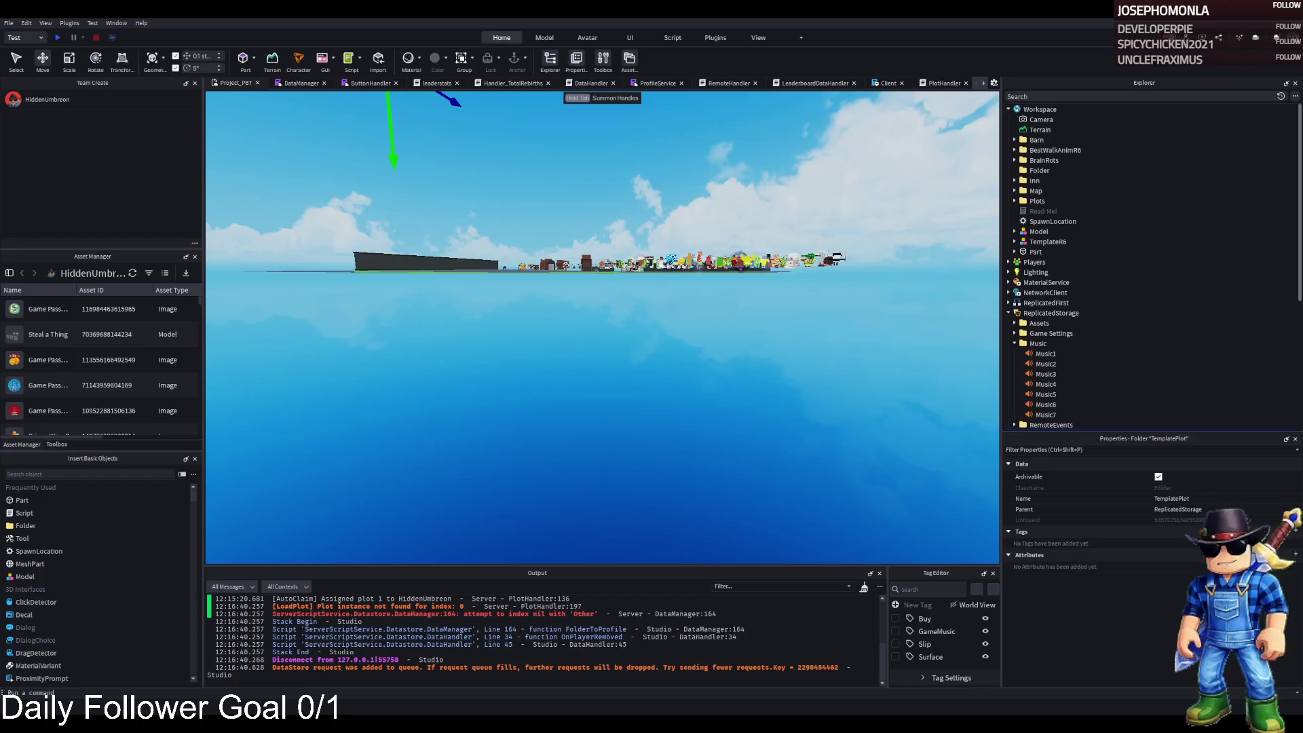
Restore TemplatePlot to Workspace and fly through the rooms to the Truck floor
key("f")
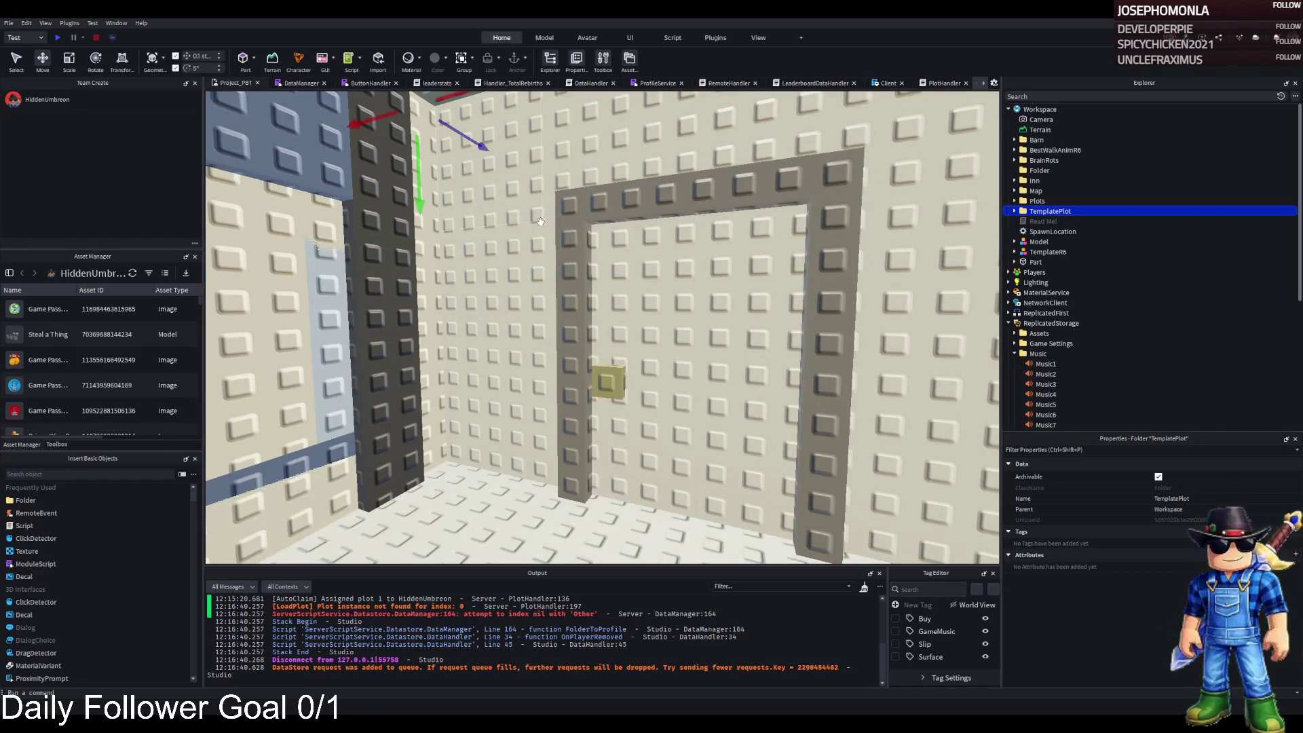
key("a")
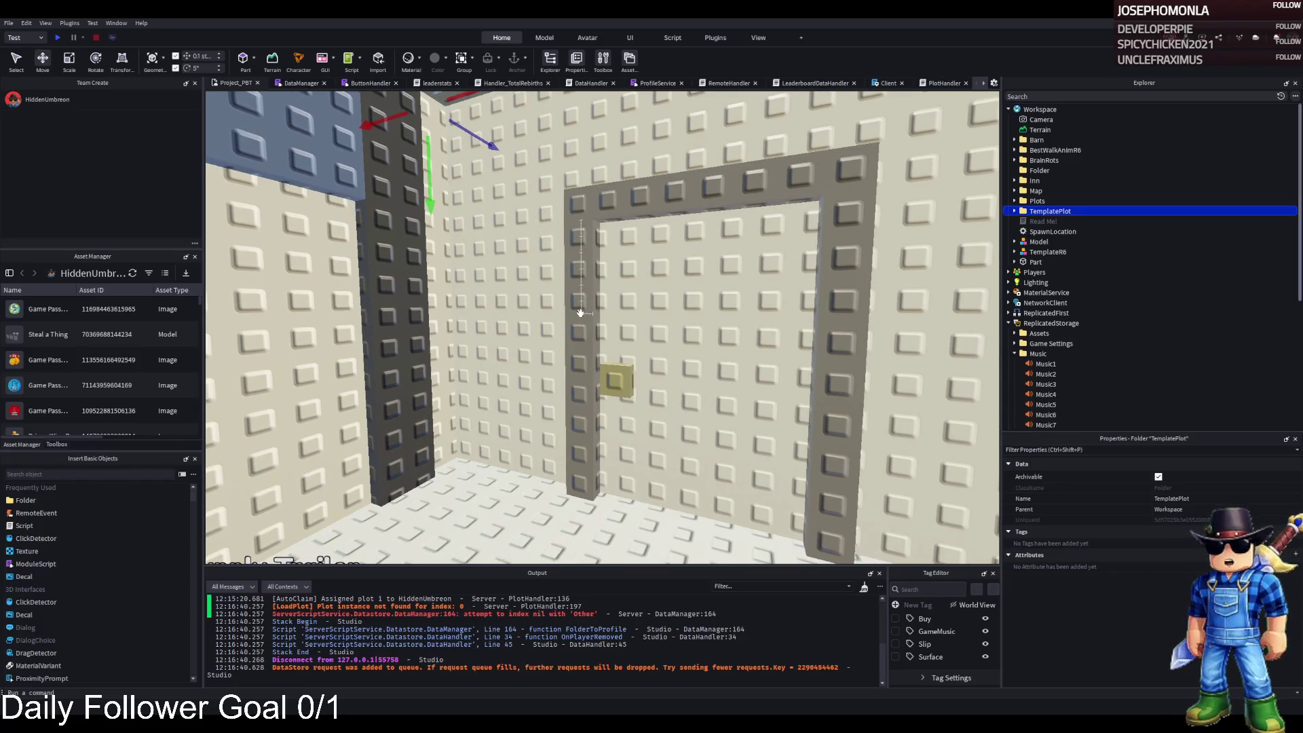
key("e")
key("w")
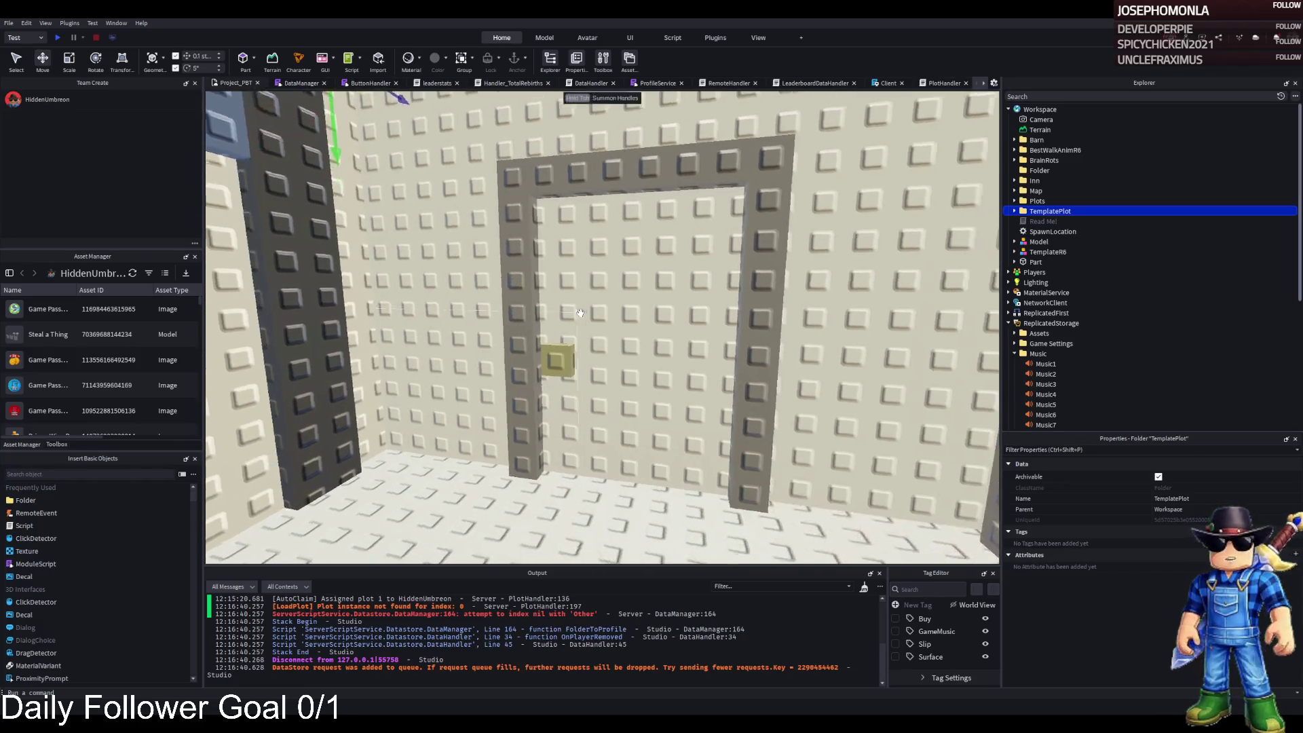
key("s")
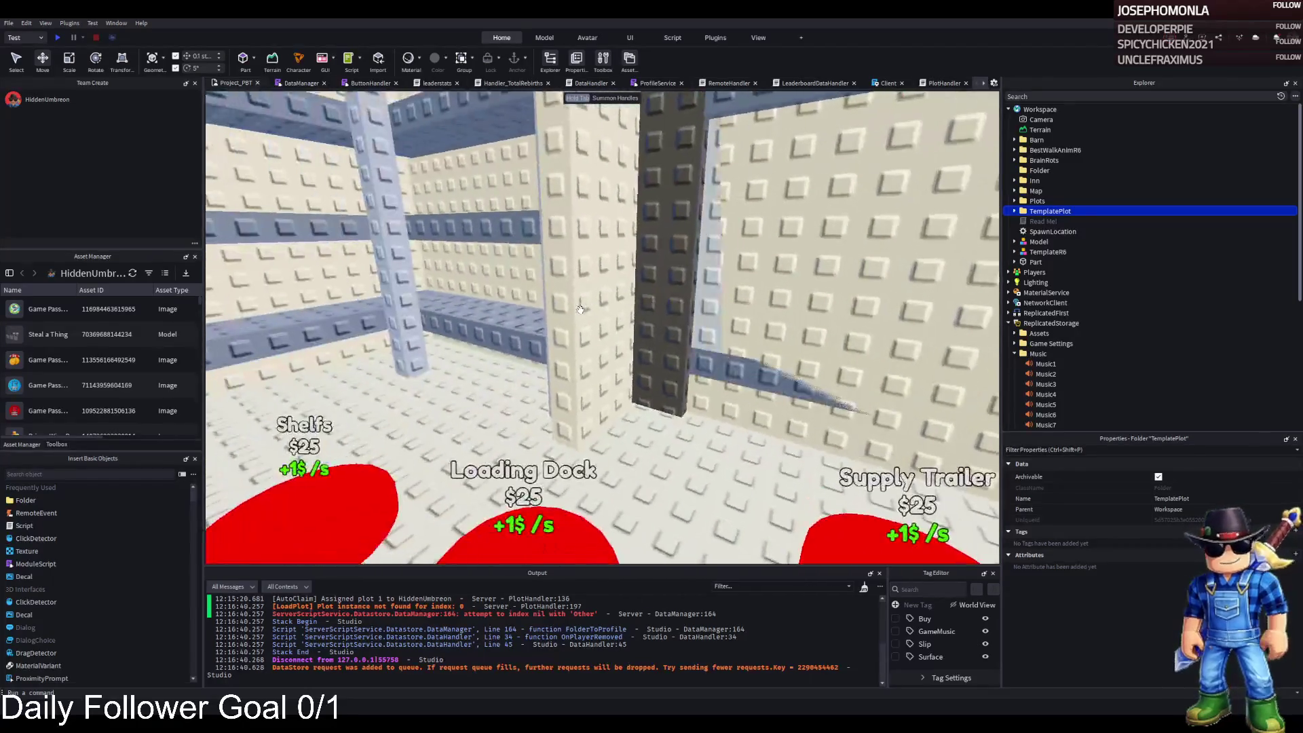
key("w")
key("a")
key("w")
key("w")
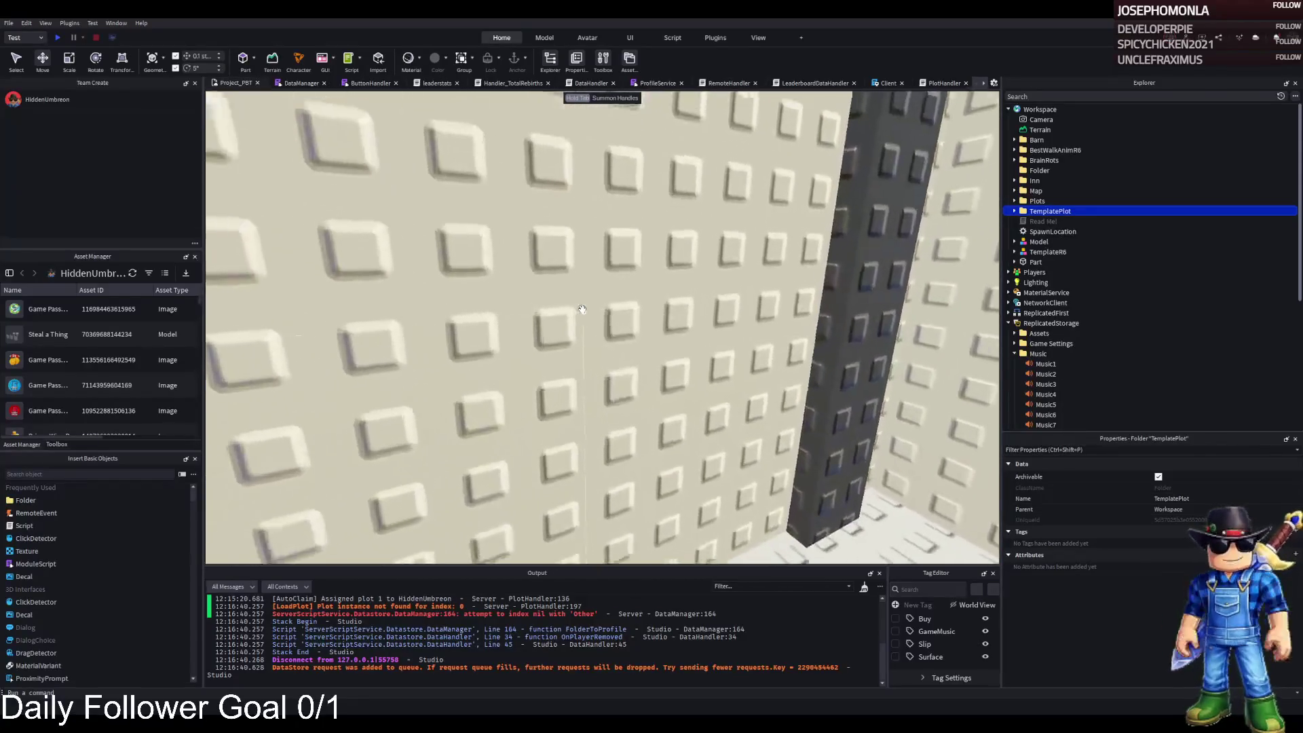
key("s")
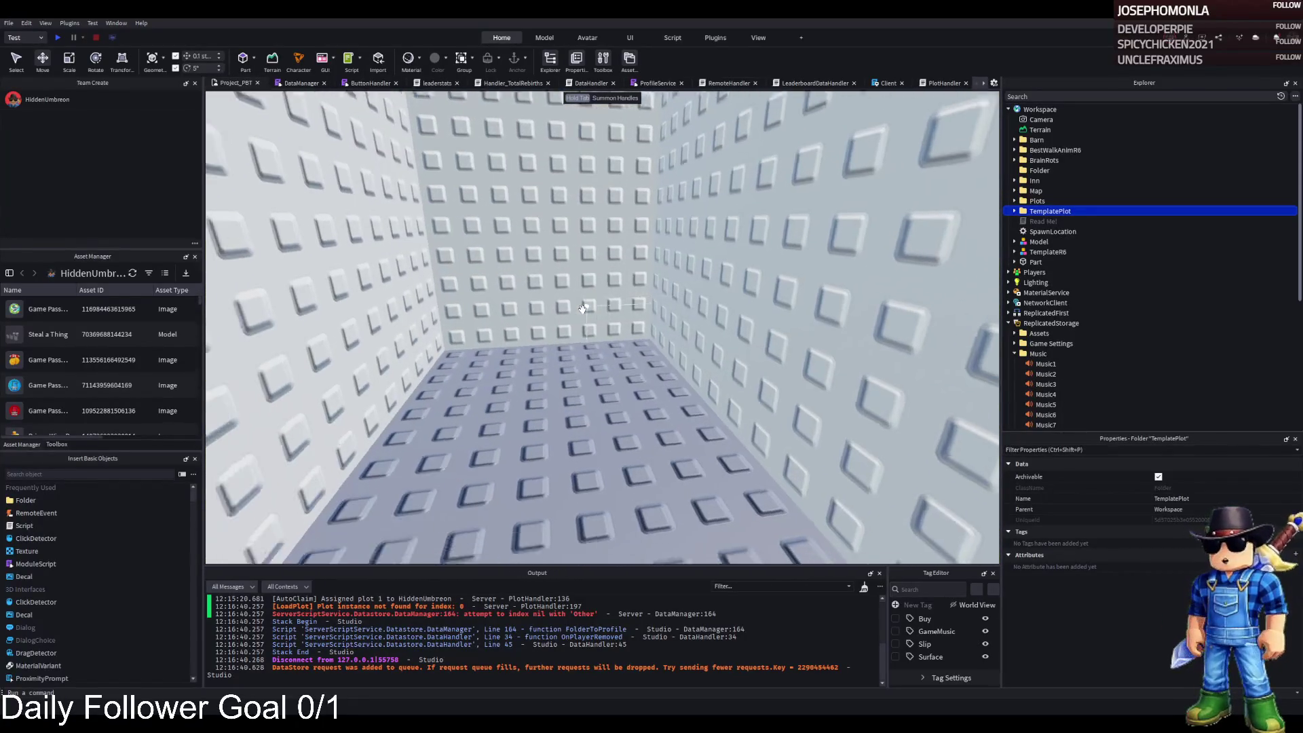
left_click(606, 367)
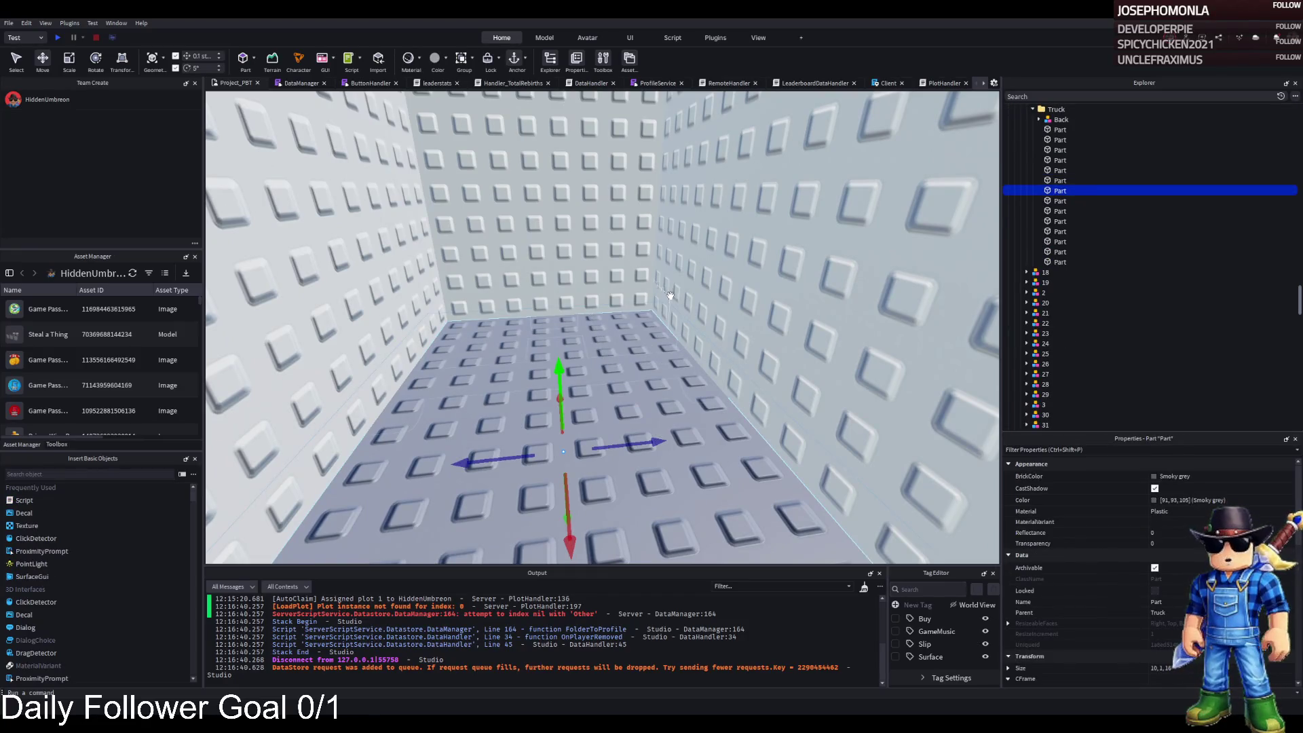
Duplicate the Truck floor part, resize it to 5, 5, 5, and move it
key("ctrl+d")
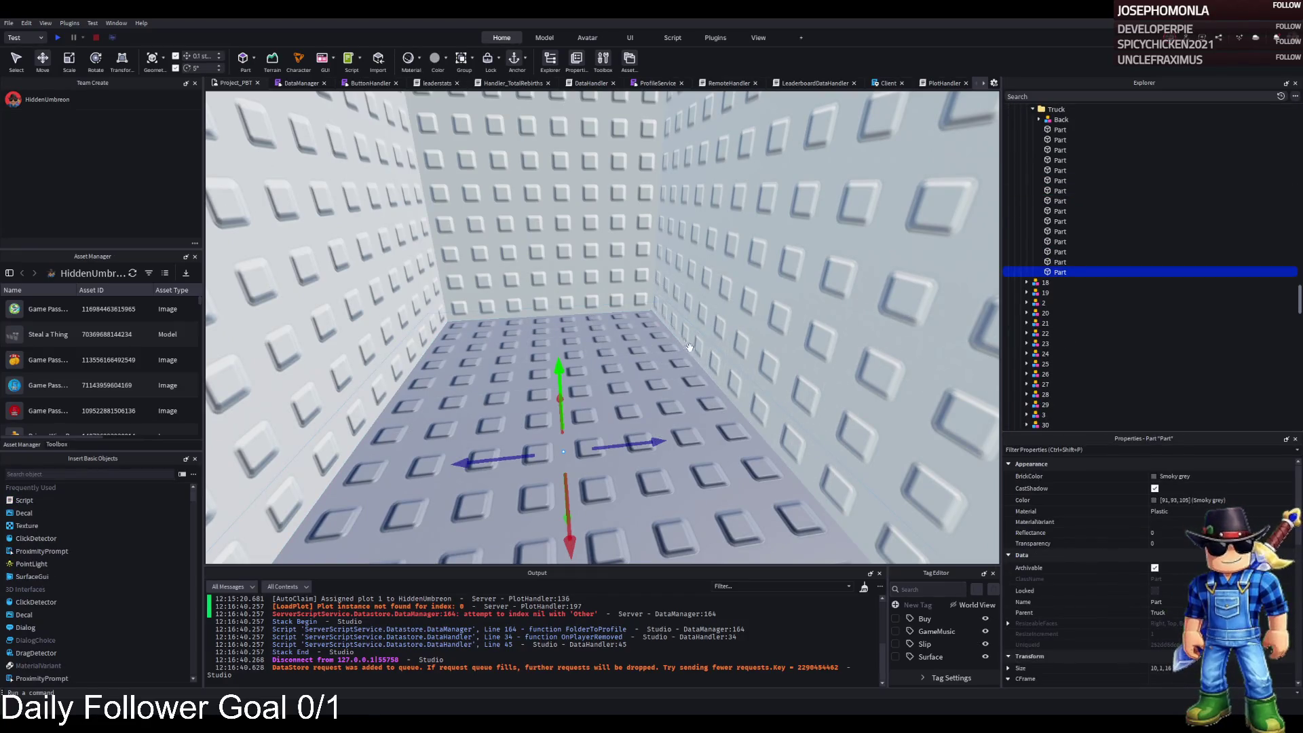
scroll(604, 364, "up", 5)
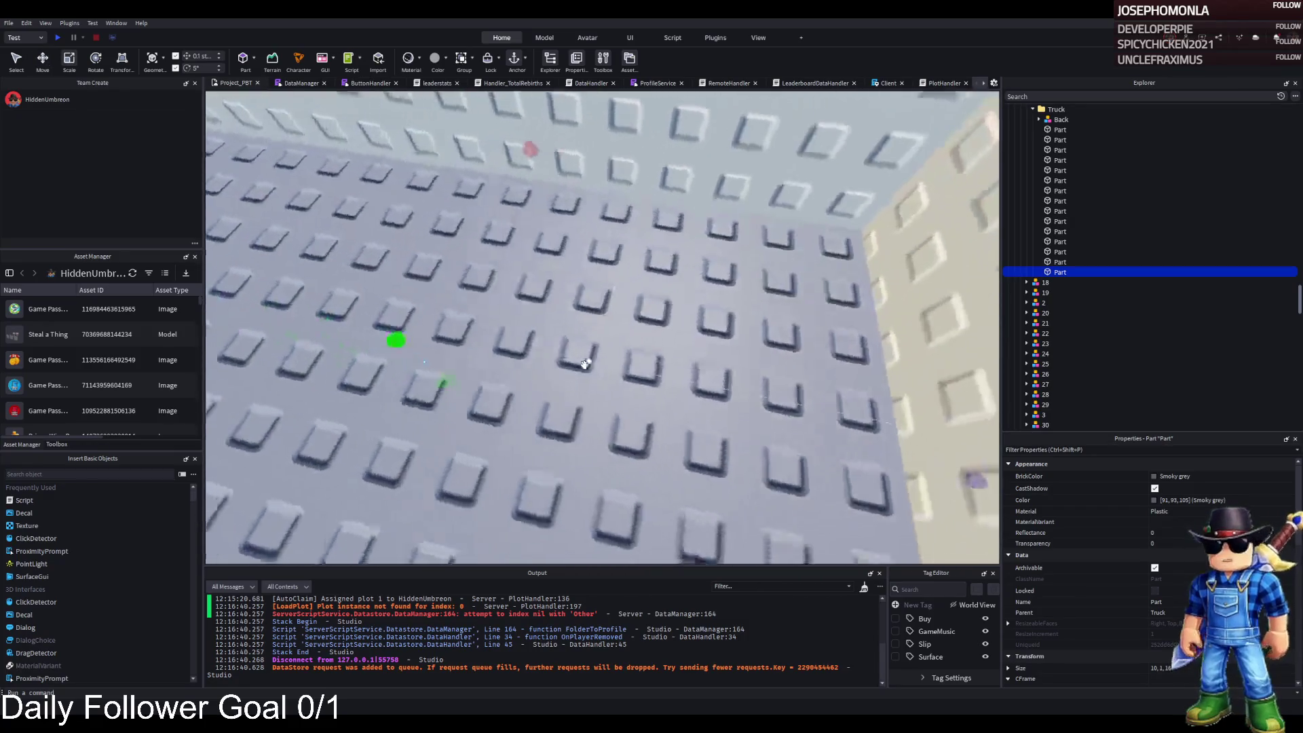
left_click_drag(729, 354, 791, 261)
left_click(1167, 668)
type("5, 5, 5")
key("Return")
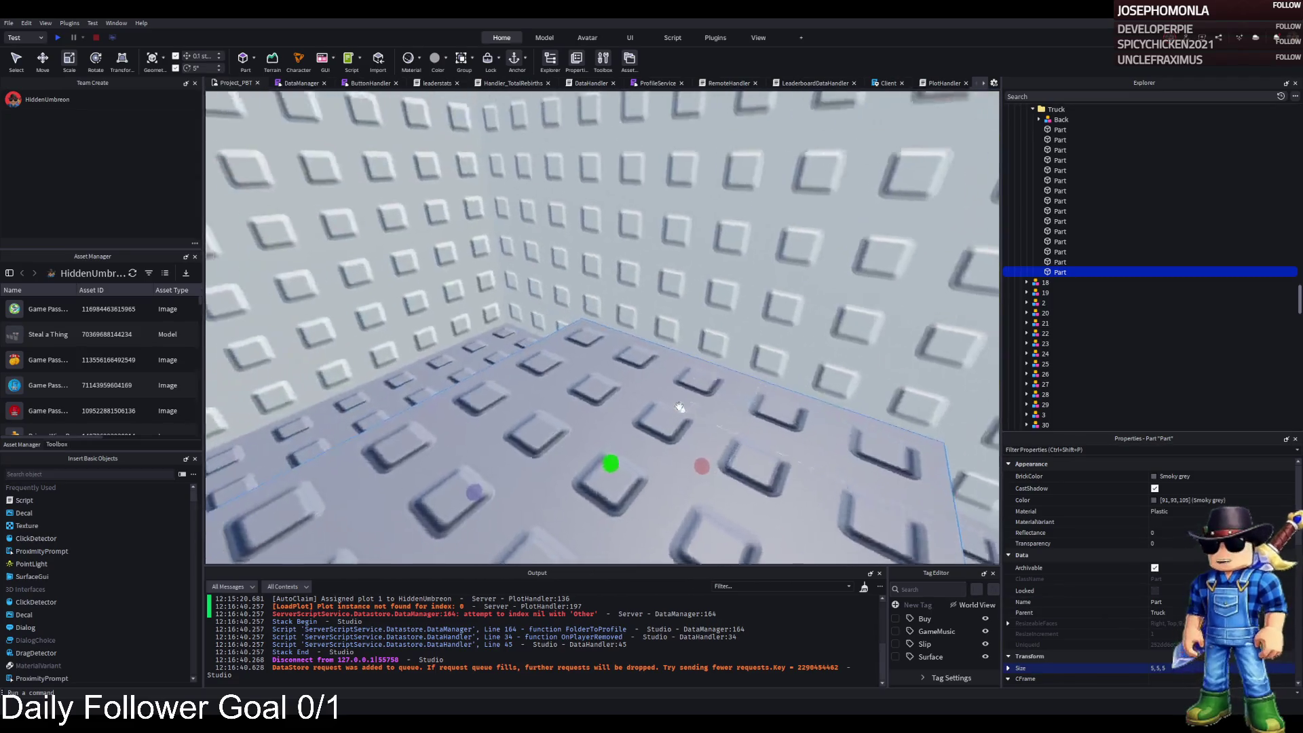
left_click_drag(678, 401, 655, 375)
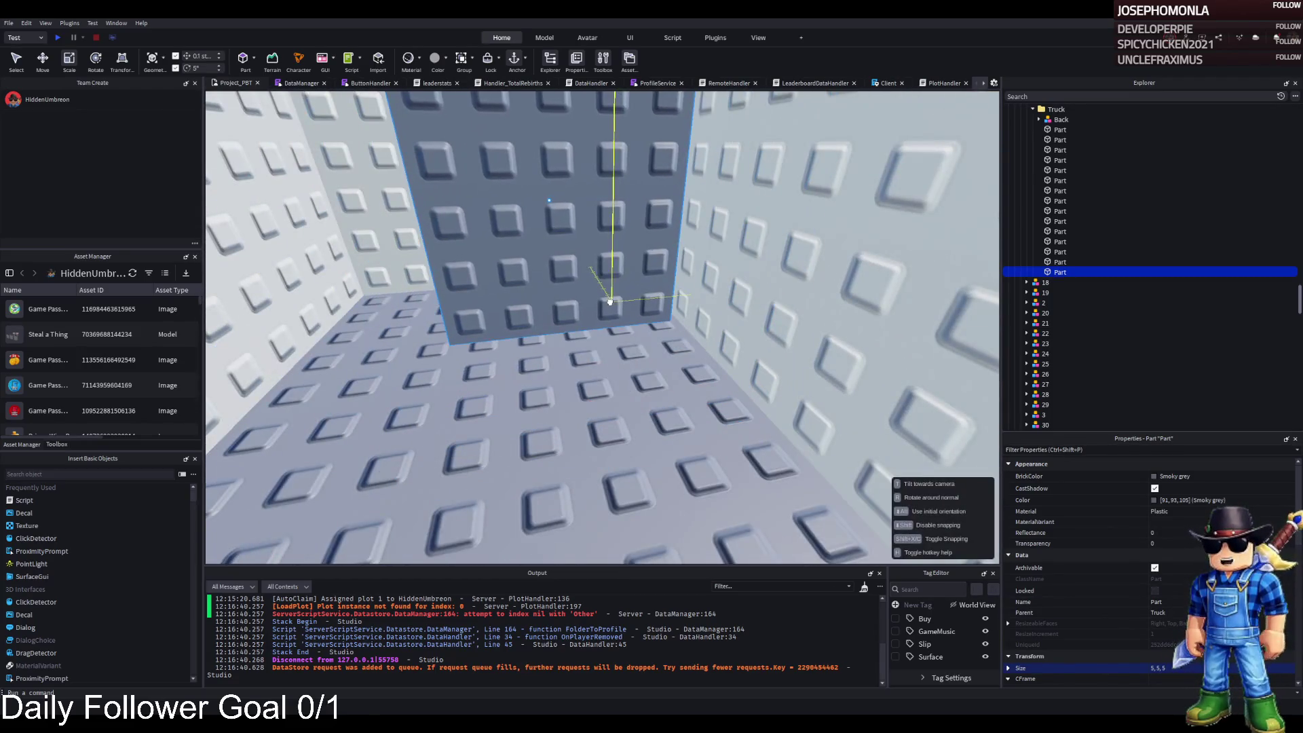
Make a 4, 4, 4 Pine Cone brown cube and group it into a Model
left_click(669, 405)
left_click(550, 203)
left_click(1167, 667)
type("4")
key("Return")
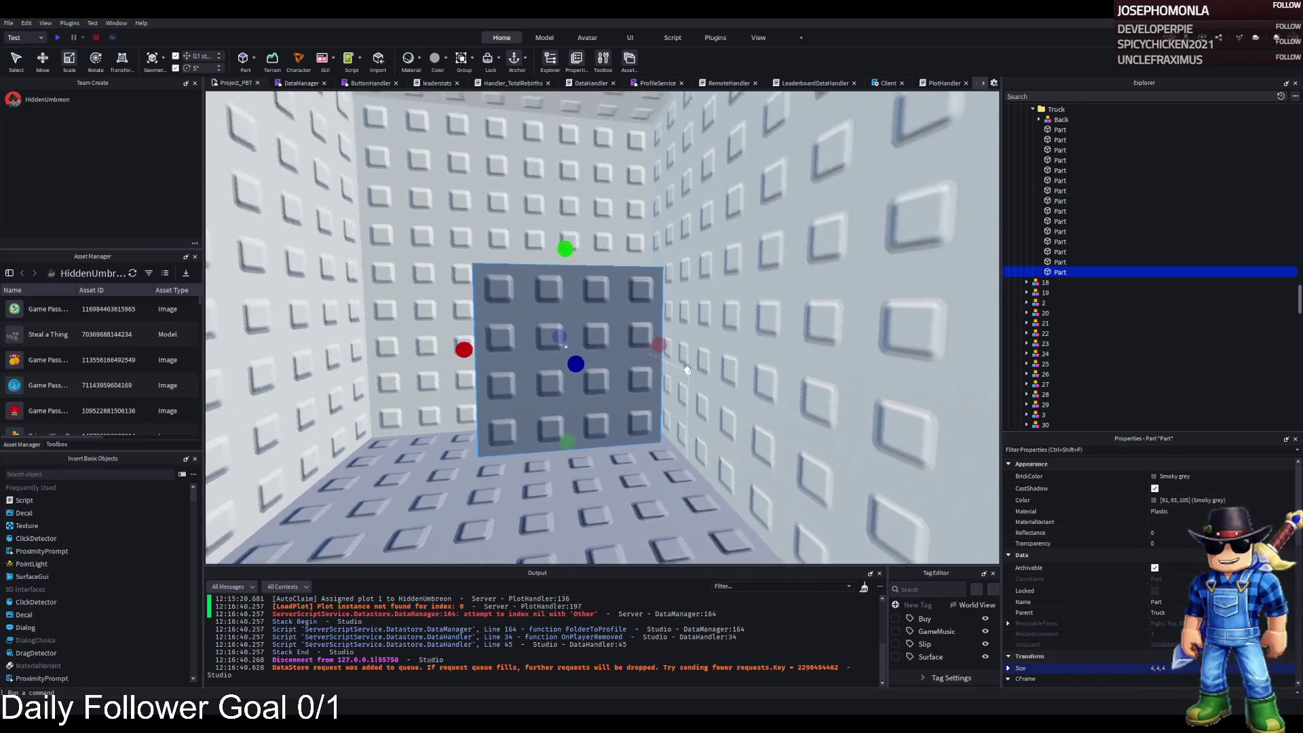
mouse_move(536, 357)
left_mouse_down()
mouse_move(597, 407)
mouse_move(607, 465)
left_mouse_up()
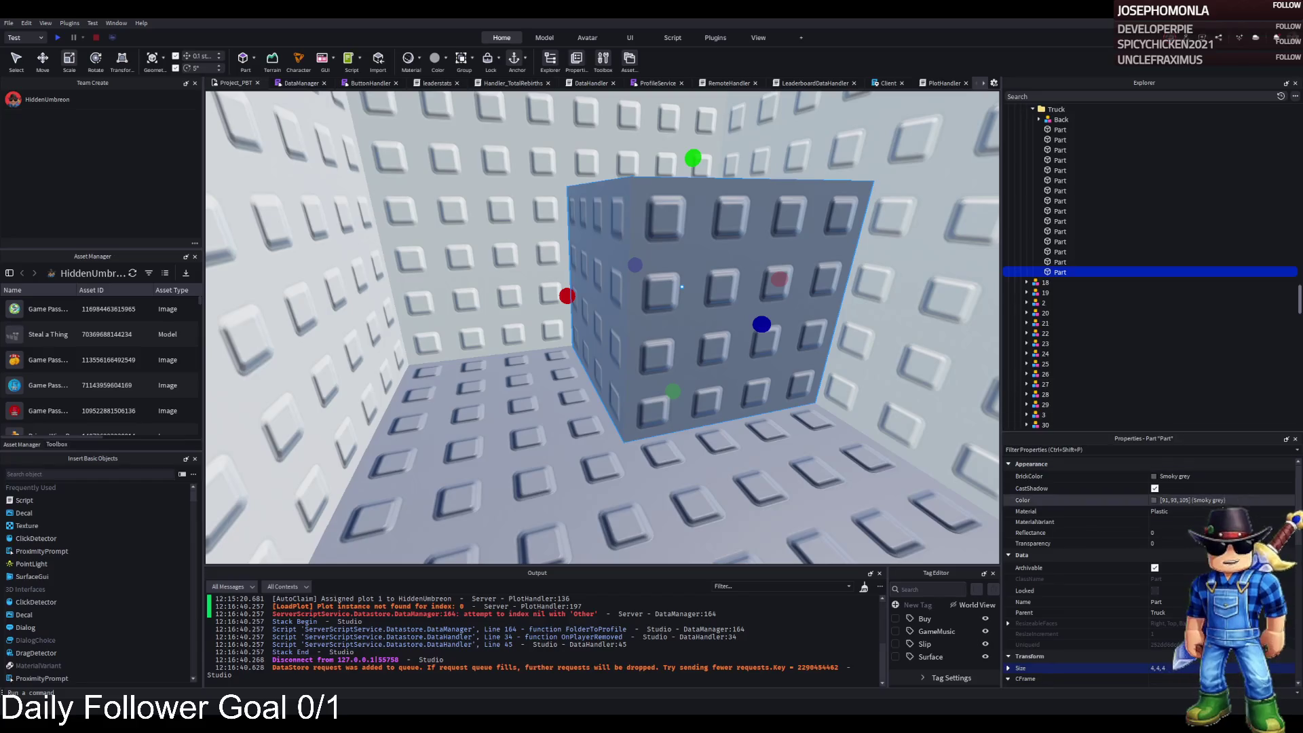
left_click(1153, 480)
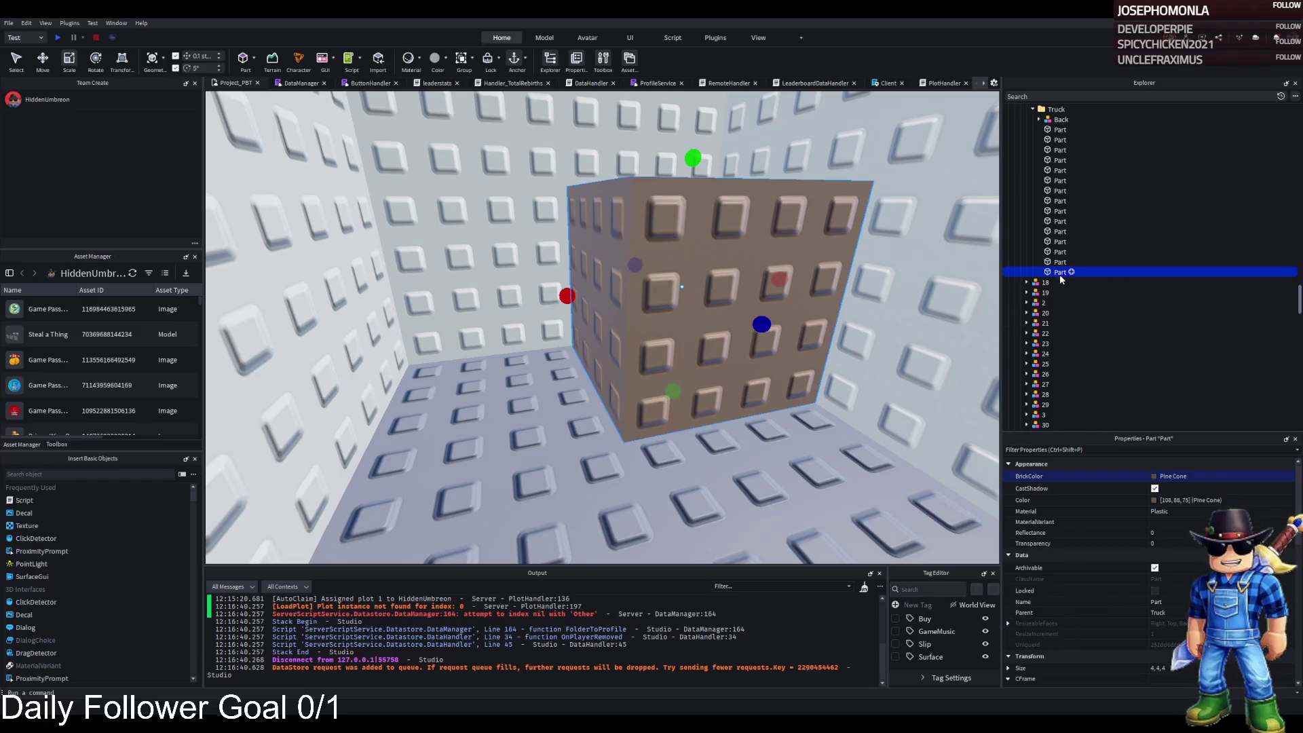
key("ctrl+g")
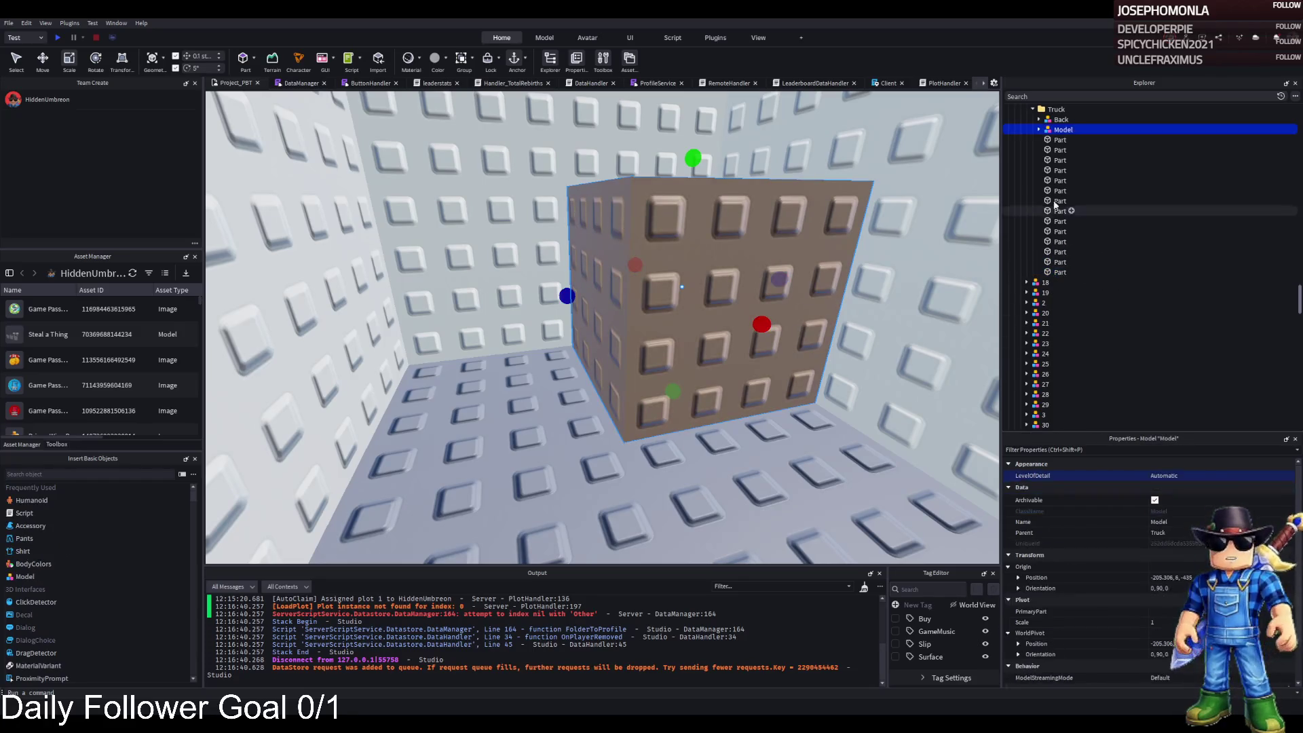
Duplicate the cube and stretch the copy along its X axis into a panel
left_click(1039, 129)
left_click(704, 256)
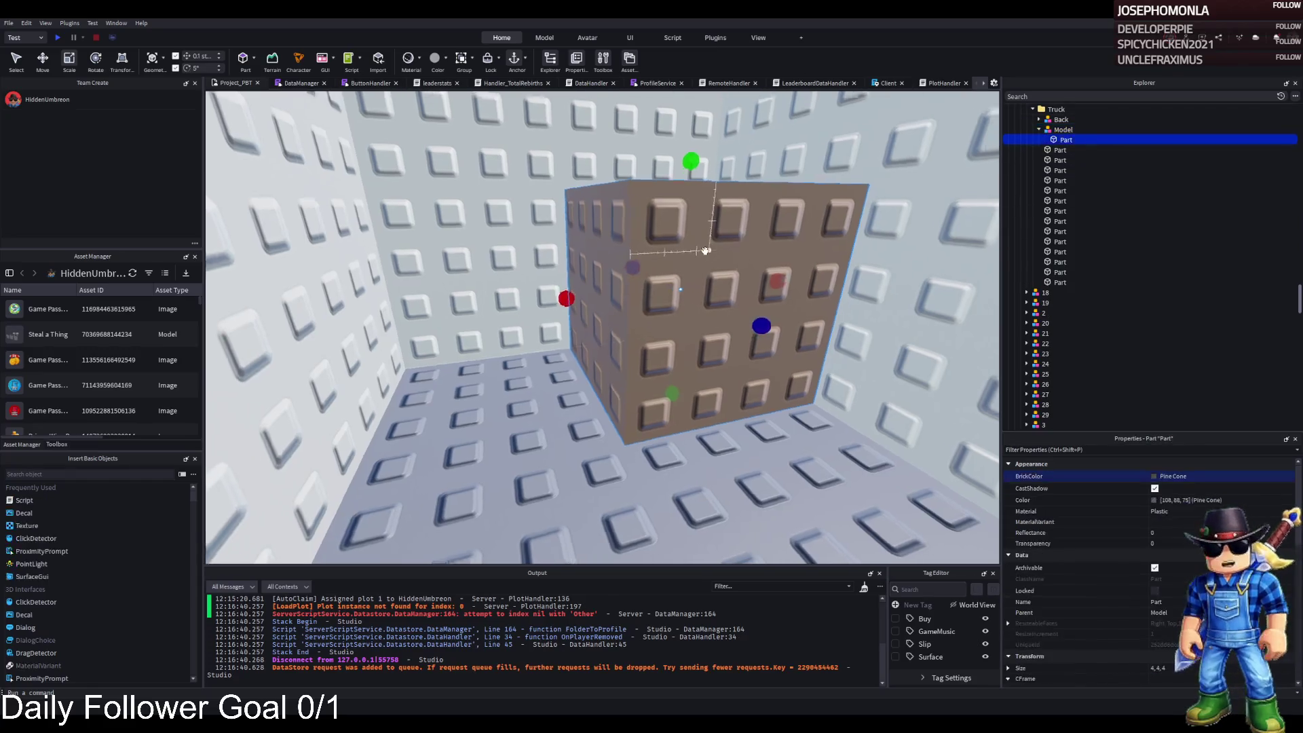
key("ctrl+d")
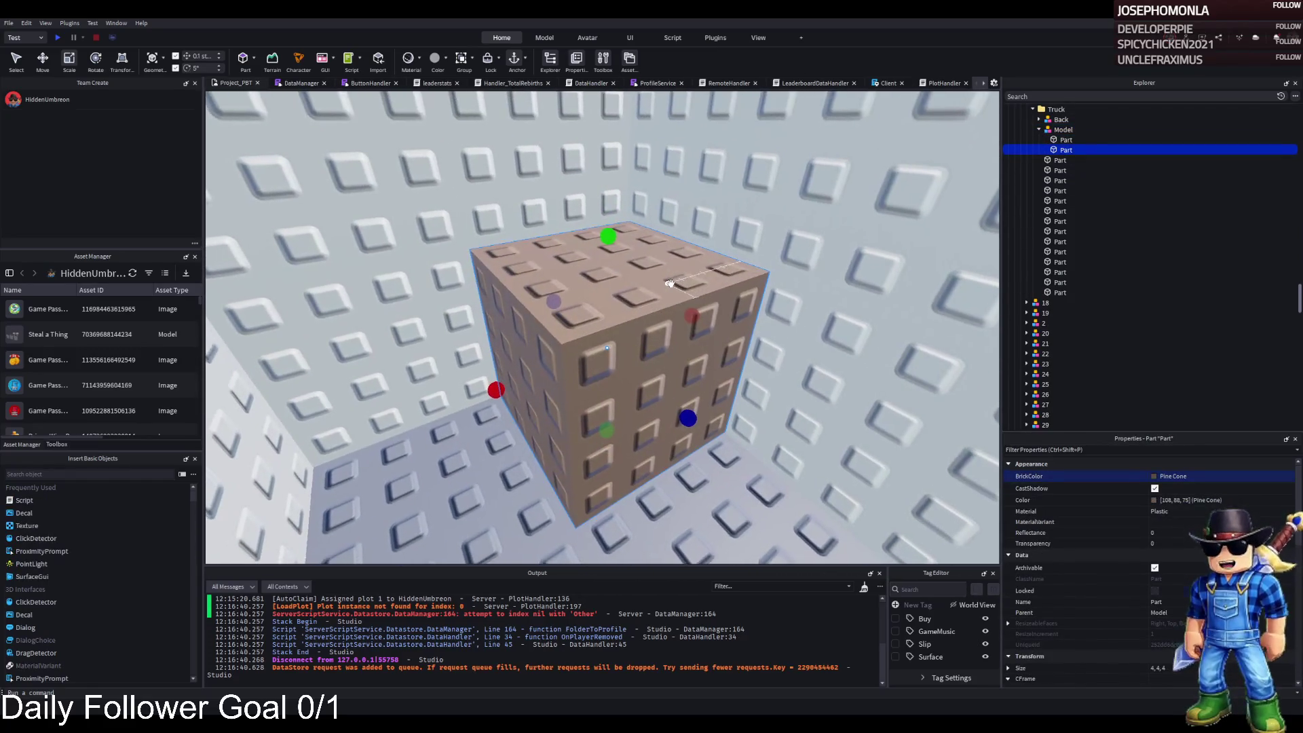
left_click_drag(564, 418, 597, 329)
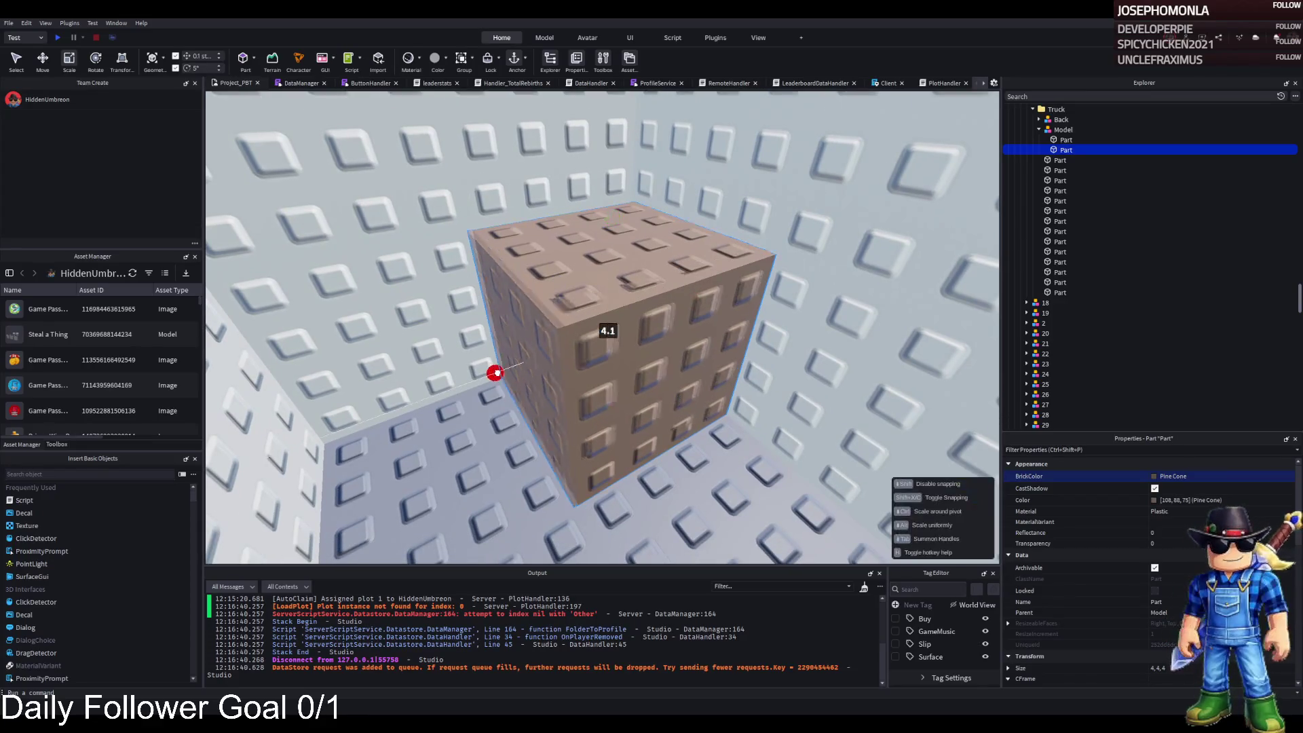
left_click_drag(688, 400, 689, 399)
mouse_move(695, 298)
left_mouse_down()
mouse_move(565, 346)
mouse_move(512, 328)
mouse_move(712, 309)
mouse_move(608, 374)
left_mouse_up()
left_click_drag(597, 446, 597, 446)
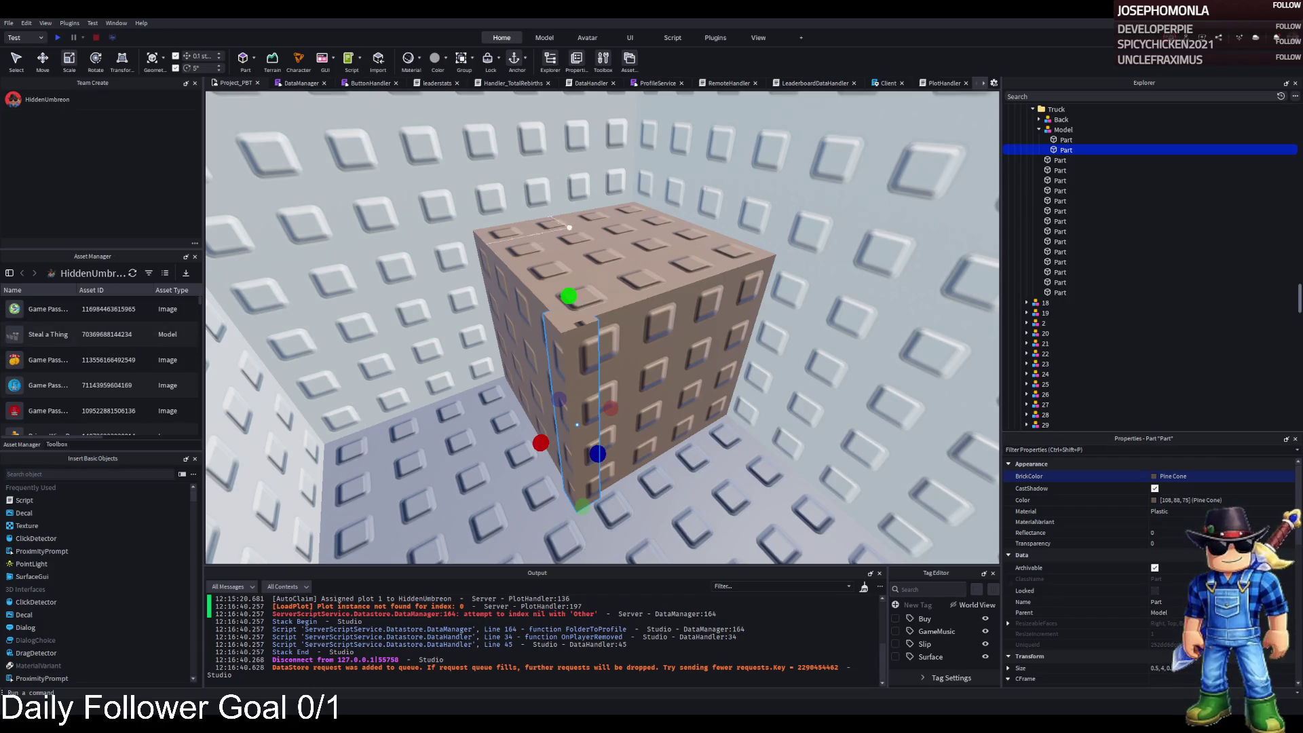
key("a")
scroll(594, 243, "up", 5)
scroll(594, 242, "down", 4)
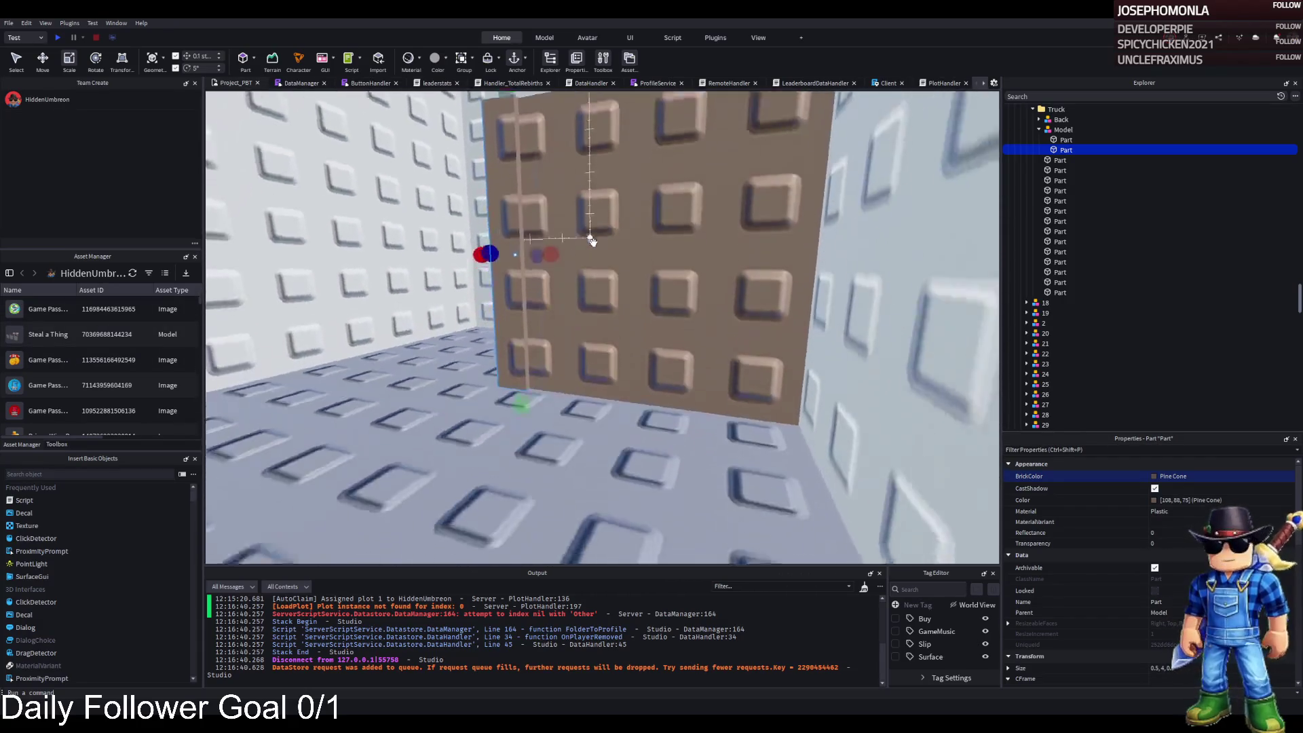
Colour the panel Dark taupe, adjust its height, and move the model back 1.3 studs
left_click(1154, 503)
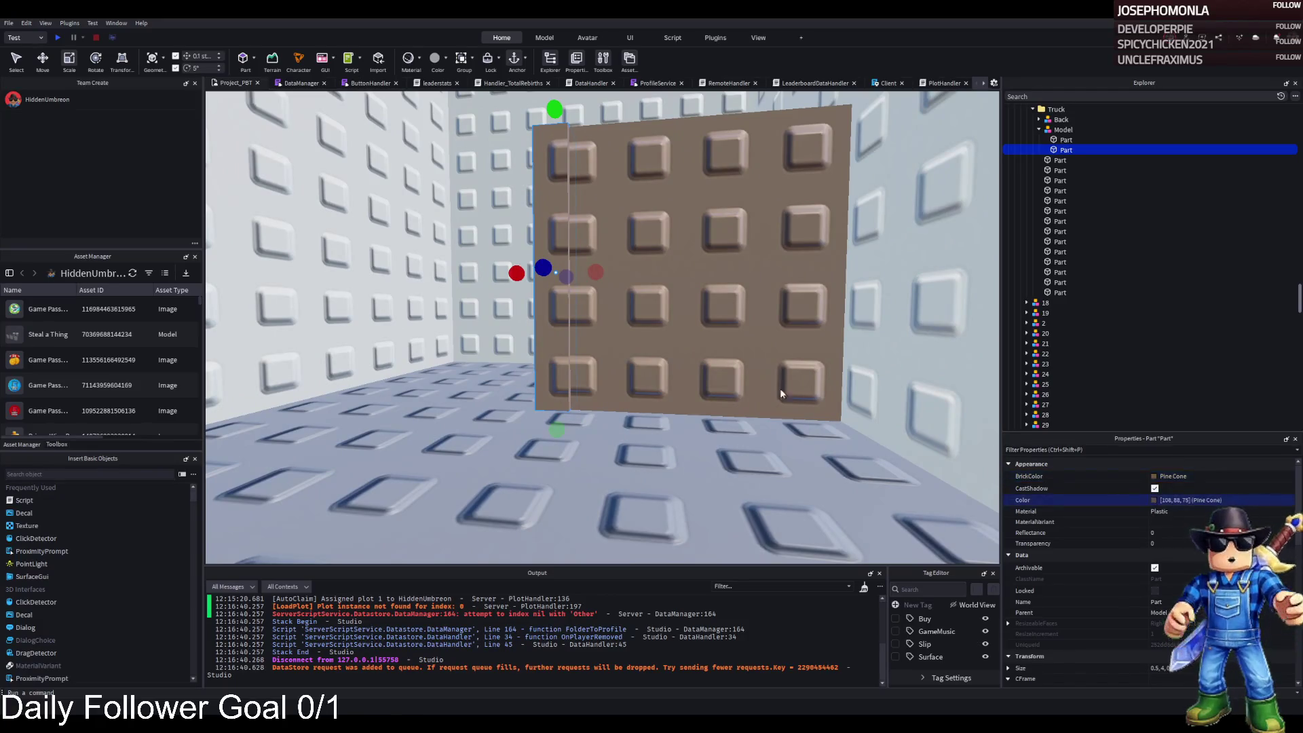
scroll(731, 466, "up", 5)
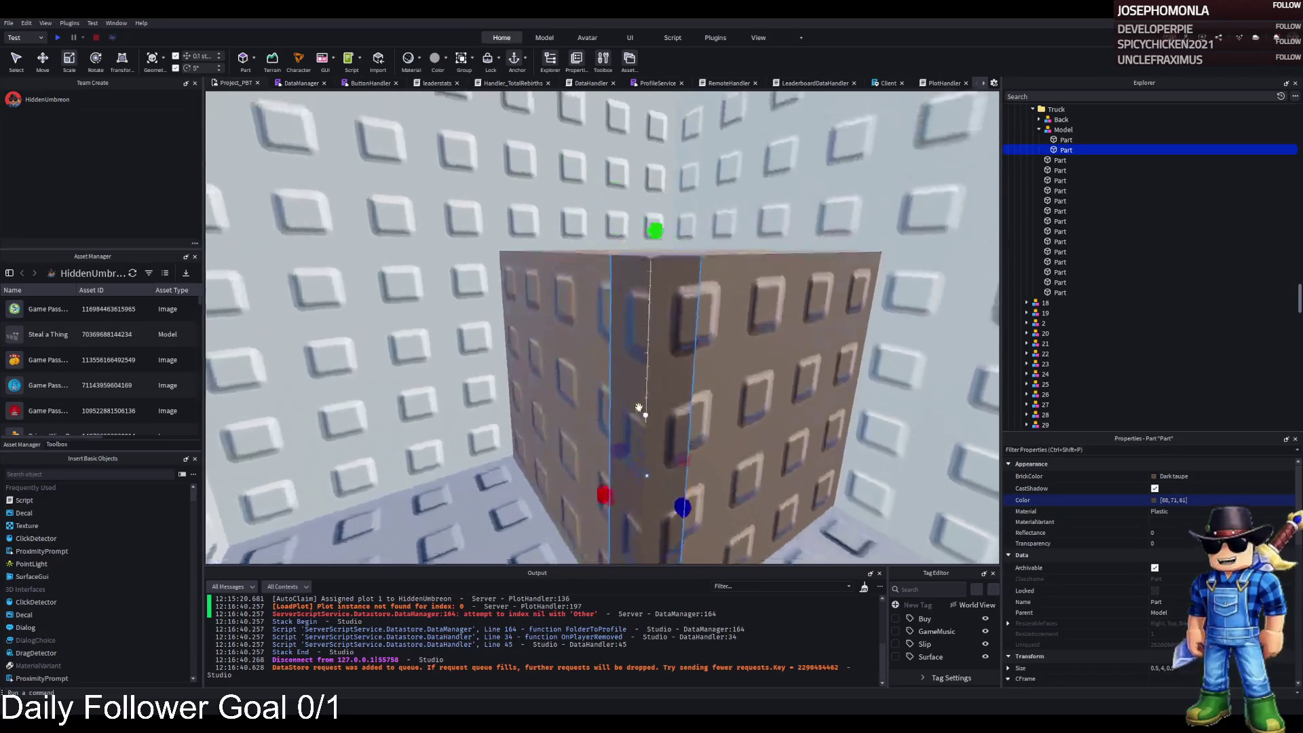
key("e")
left_click_drag(659, 255, 669, 247)
left_click(668, 247)
left_click_drag(772, 285, 614, 328)
Shift a panel 3.6 studs sideways, then duplicate two parts 3.5 studs forward
left_click(427, 373)
key("f")
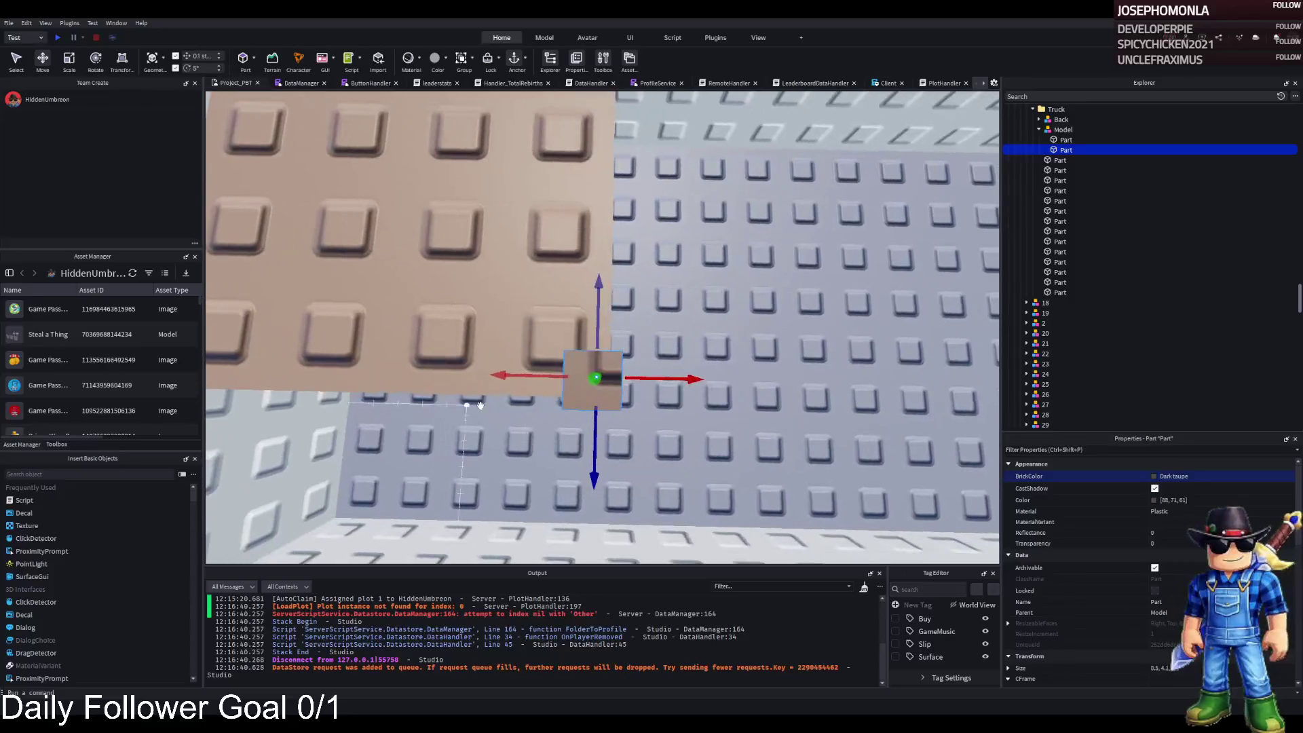
left_click(685, 381)
mouse_move(664, 423)
left_mouse_down()
mouse_move(701, 426)
mouse_move(687, 430)
left_mouse_up()
left_click(682, 441, "ctrl")
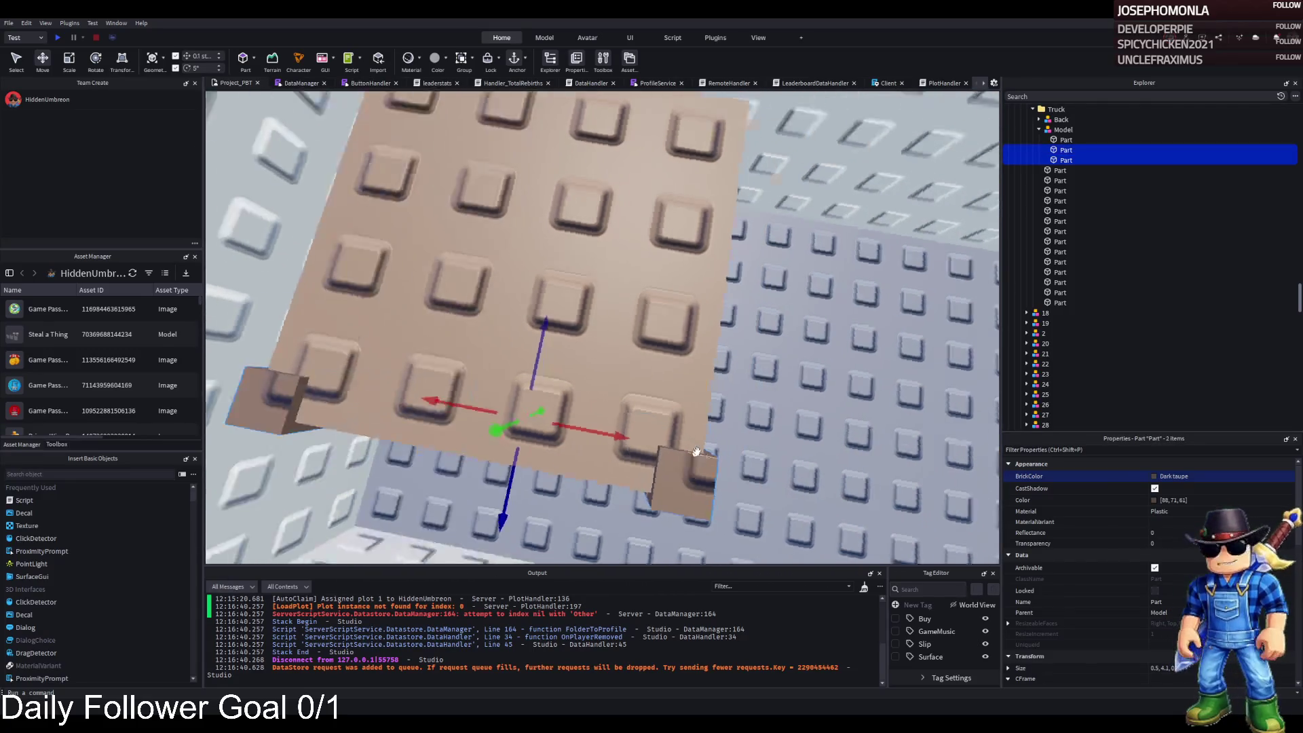
key("ctrl+d")
left_click_drag(502, 338, 658, 311)
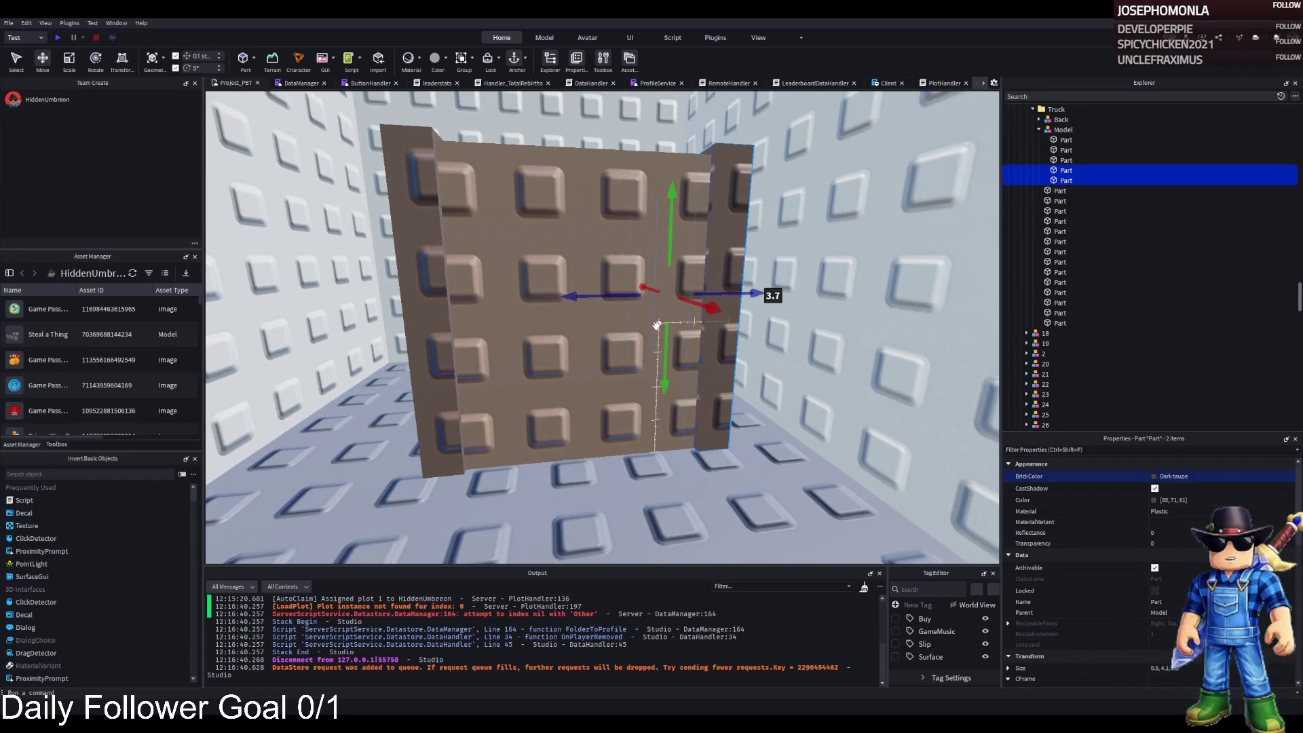
Resize an edge strip to 0.5 thick and 3.2 wide, then copy it 3.6 studs lower
left_click(441, 201)
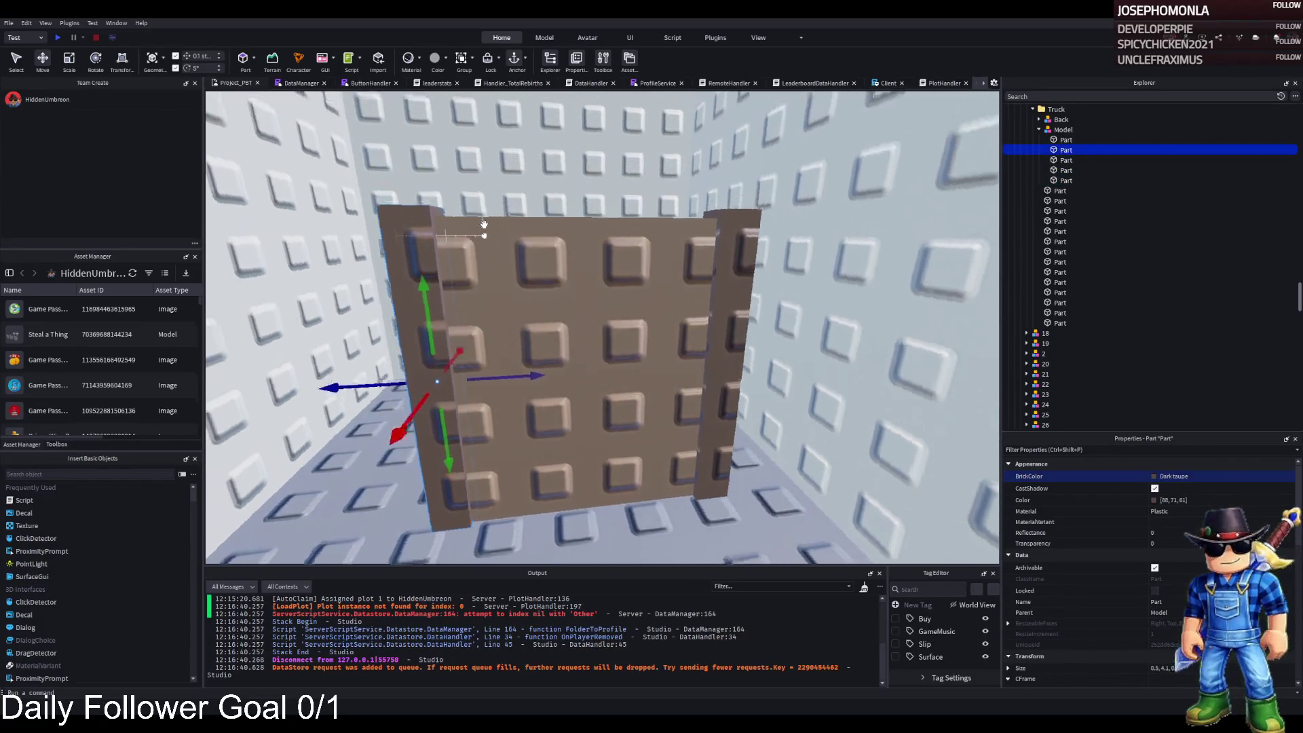
left_click(532, 365)
mouse_move(541, 432)
left_mouse_down()
mouse_move(577, 435)
mouse_move(513, 384)
left_mouse_up()
key("ctrl+3")
left_click_drag(514, 310, 564, 272)
left_click_drag(654, 274, 654, 274)
key("ctrl+2")
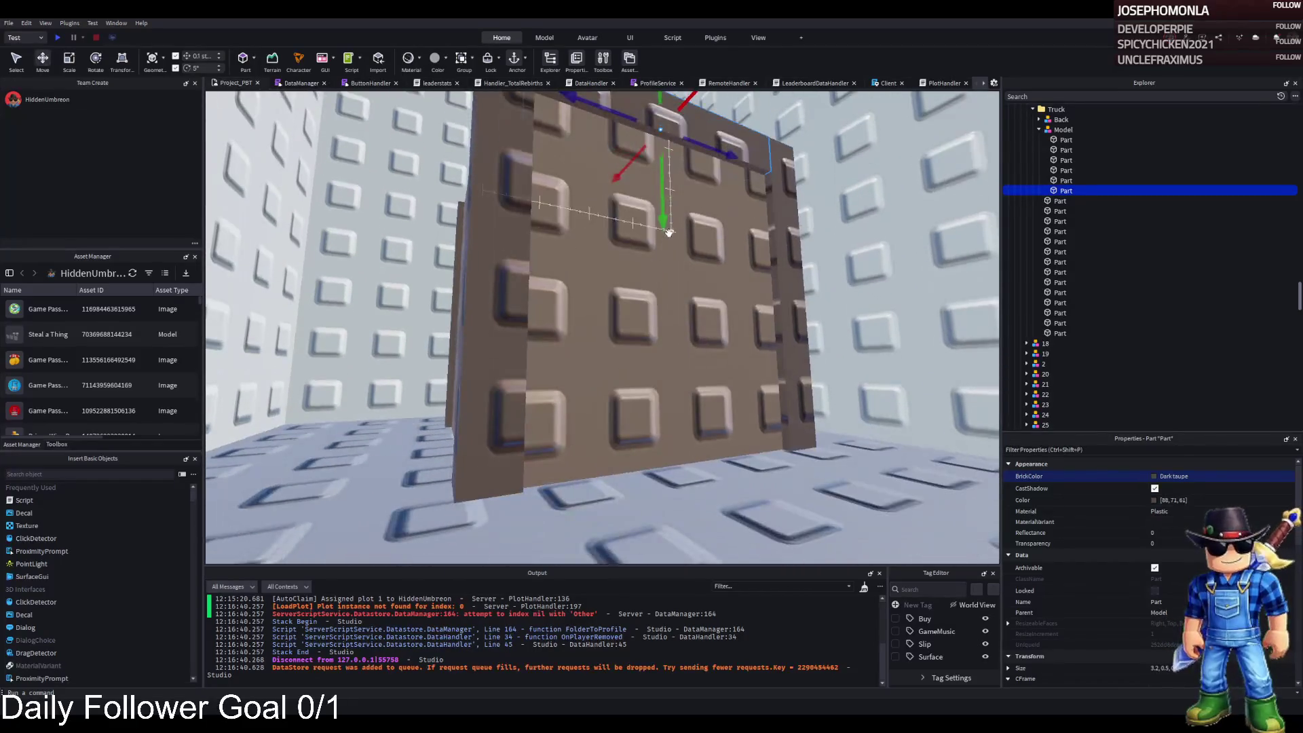
key("ctrl+d")
left_click_drag(625, 212, 625, 440)
Inspect the thin wall panels up close and frame the whole crate model
left_click(448, 363)
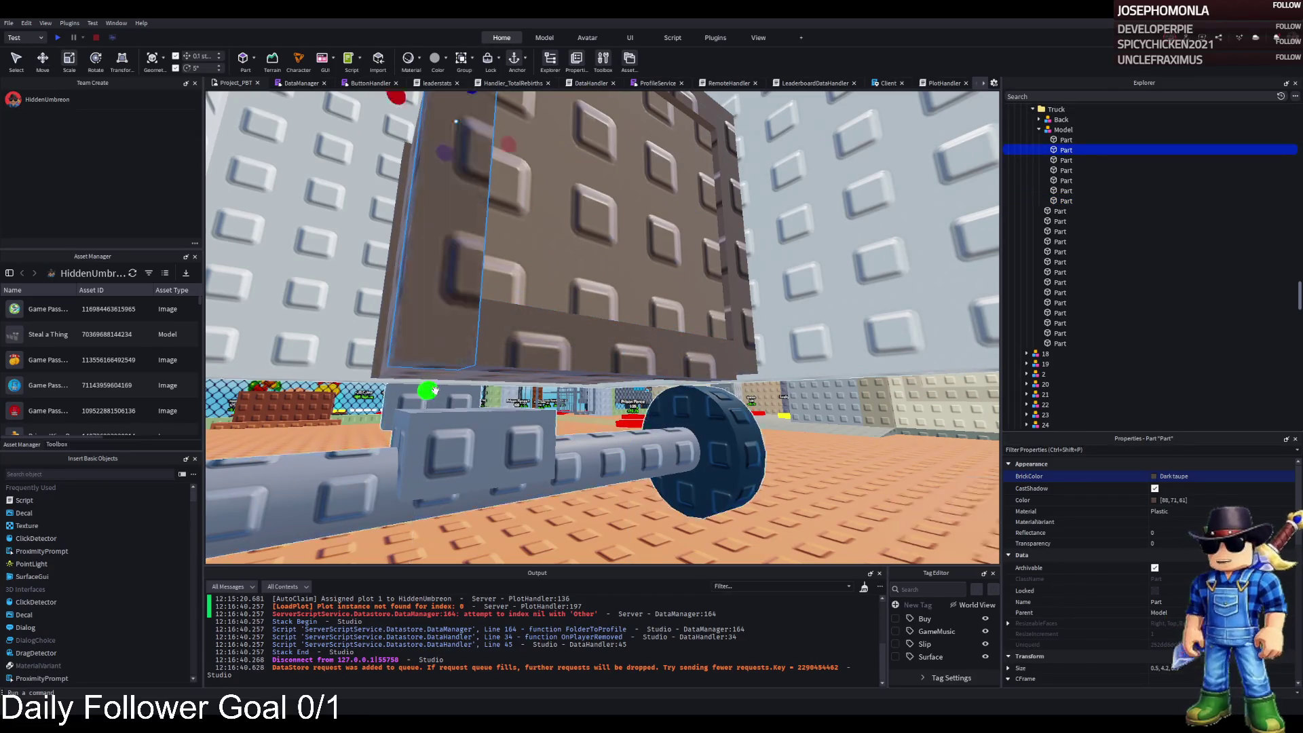
key("d")
left_click(678, 285)
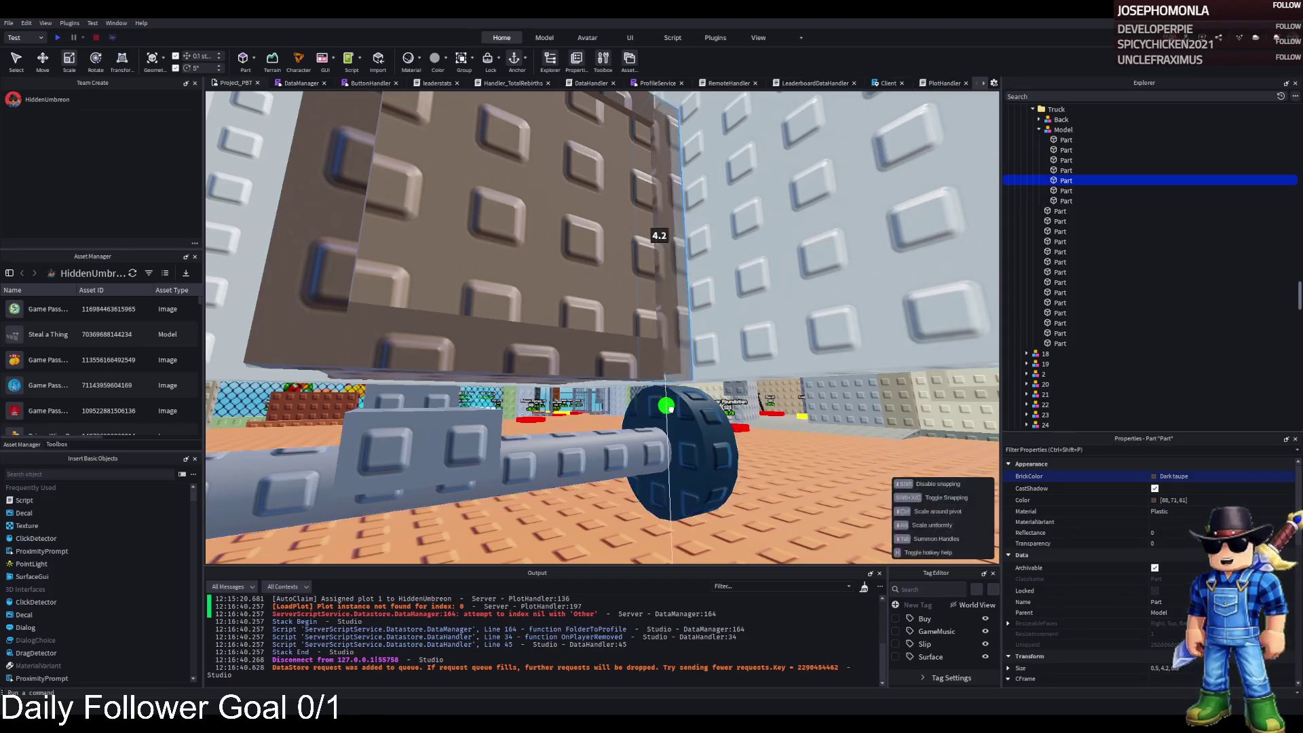
left_click(539, 350)
key("f")
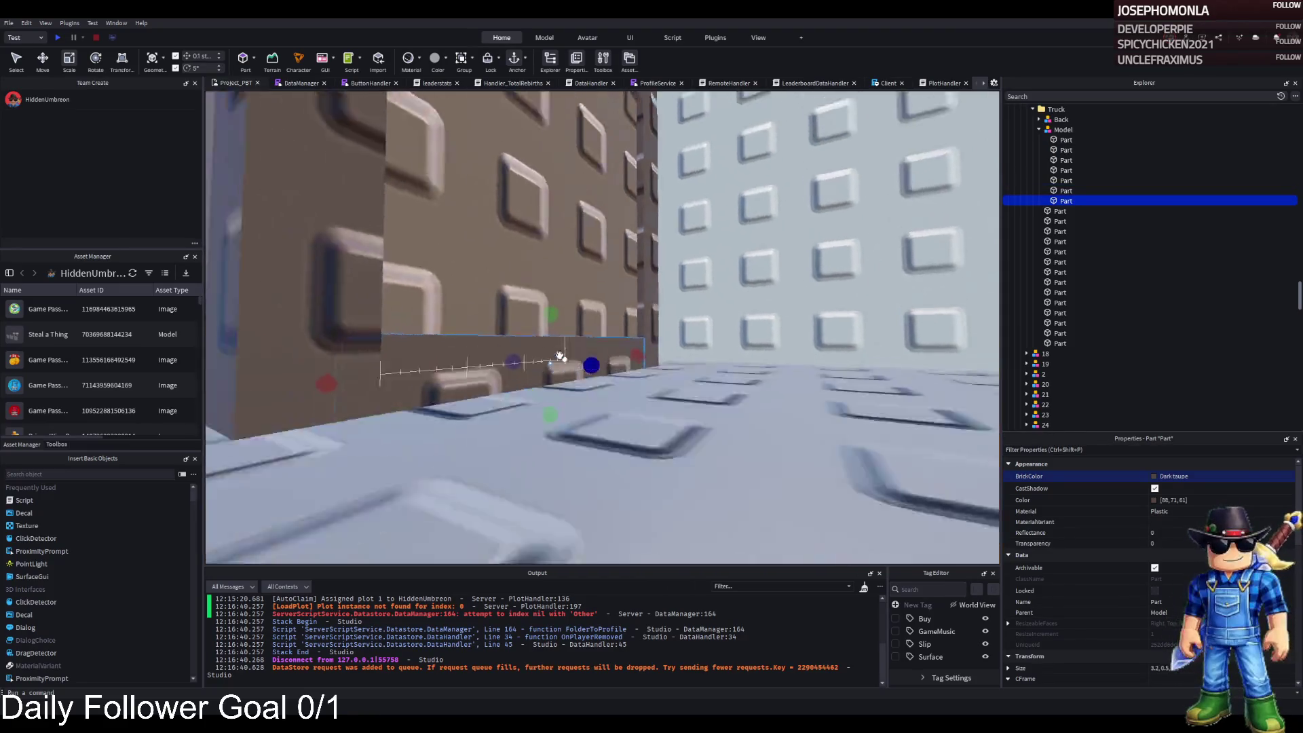
left_click_drag(560, 355, 1052, 97)
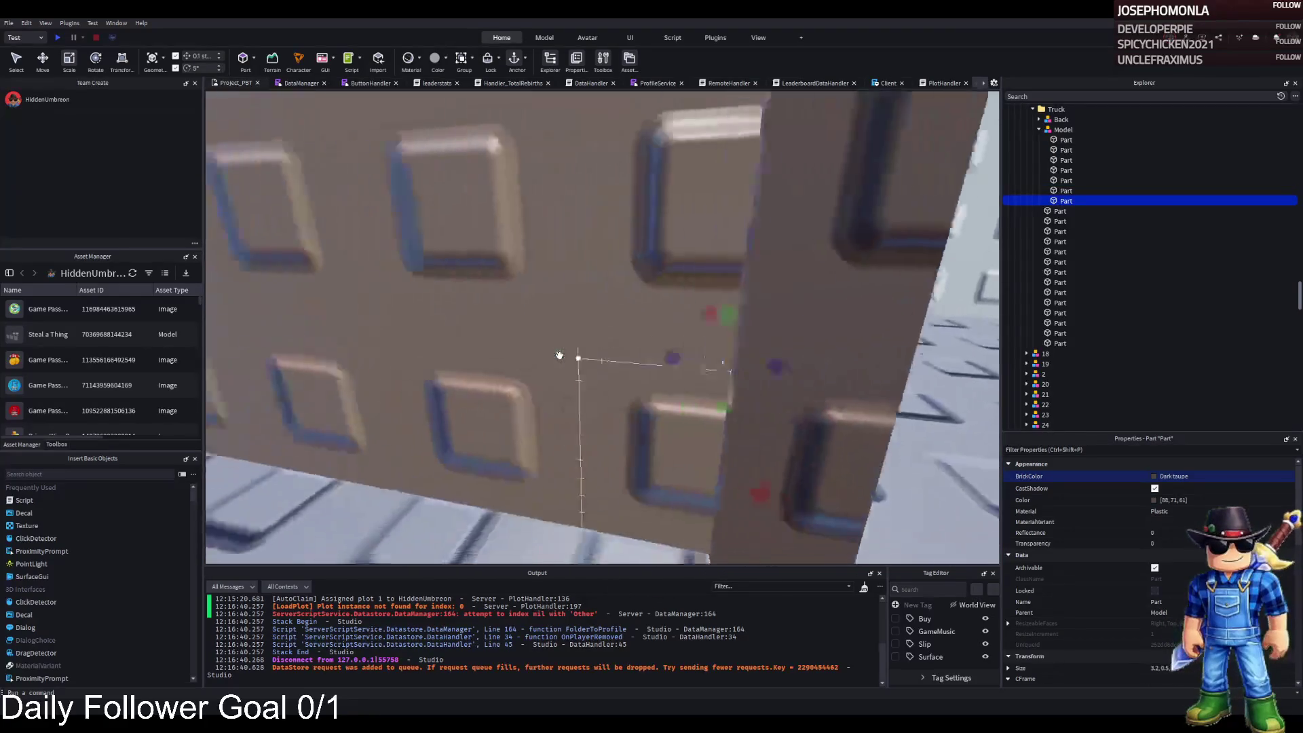
left_click(1062, 130)
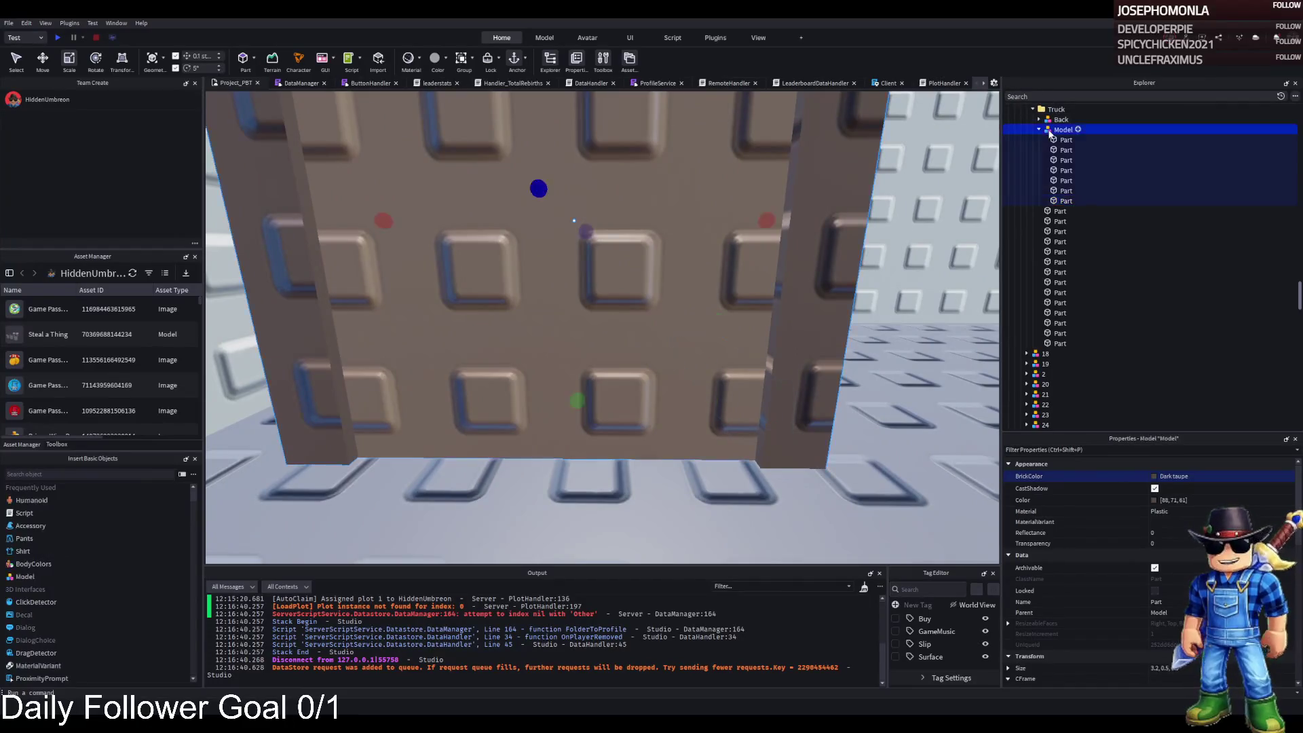
key("f")
key("ctrl+2")
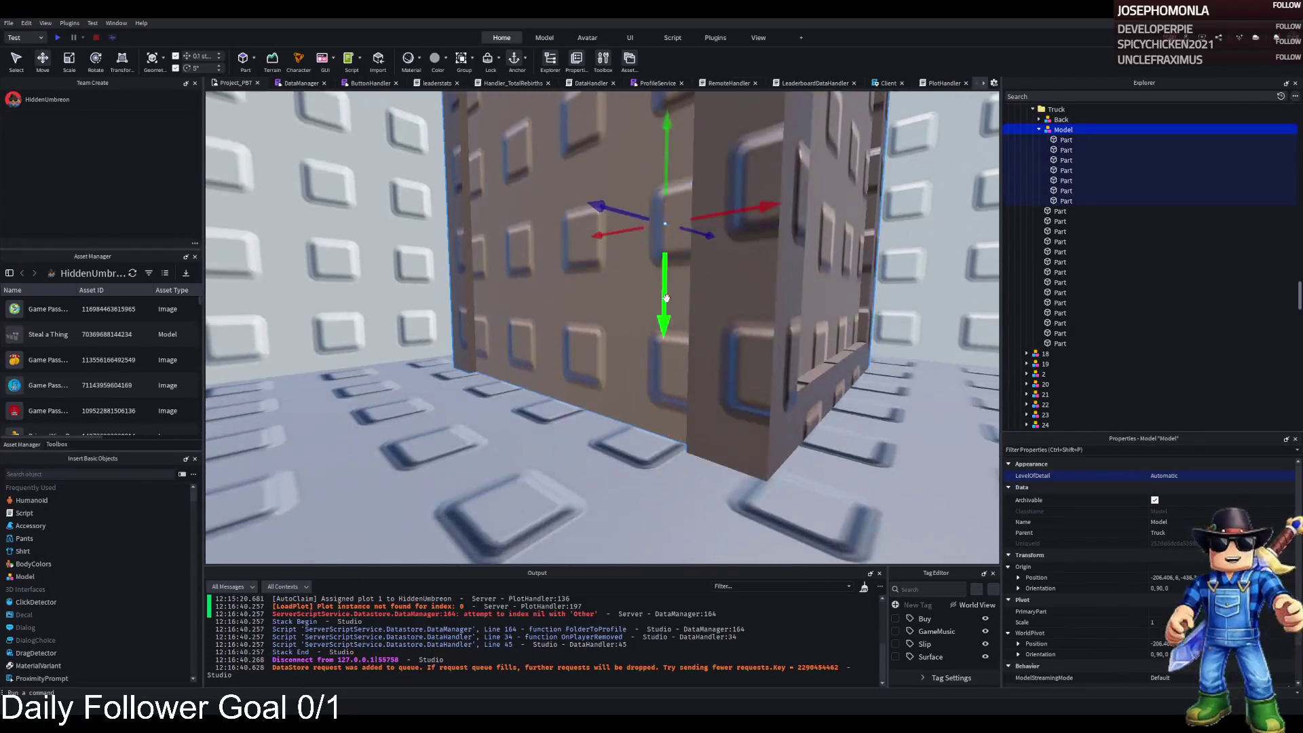
left_click(837, 365)
key("f")
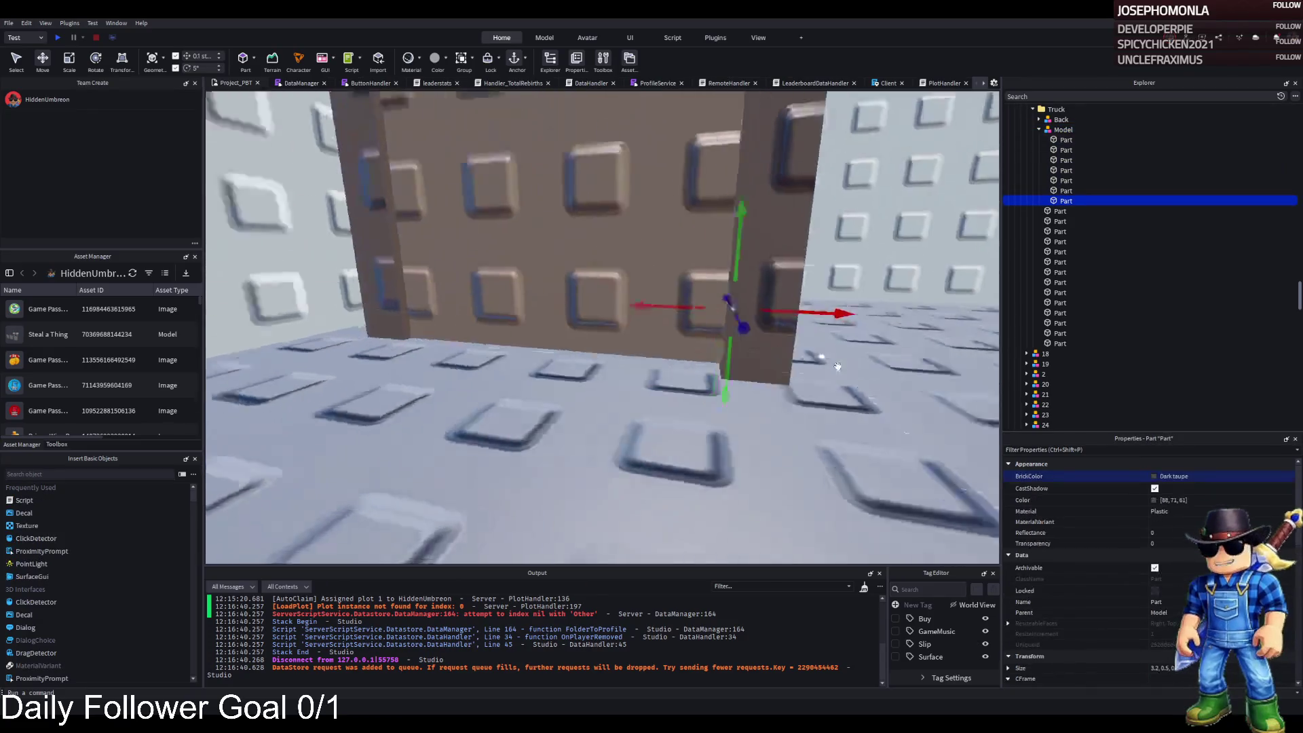
Stretch one wall part outward and resize the neighbouring part's height
left_click(751, 350)
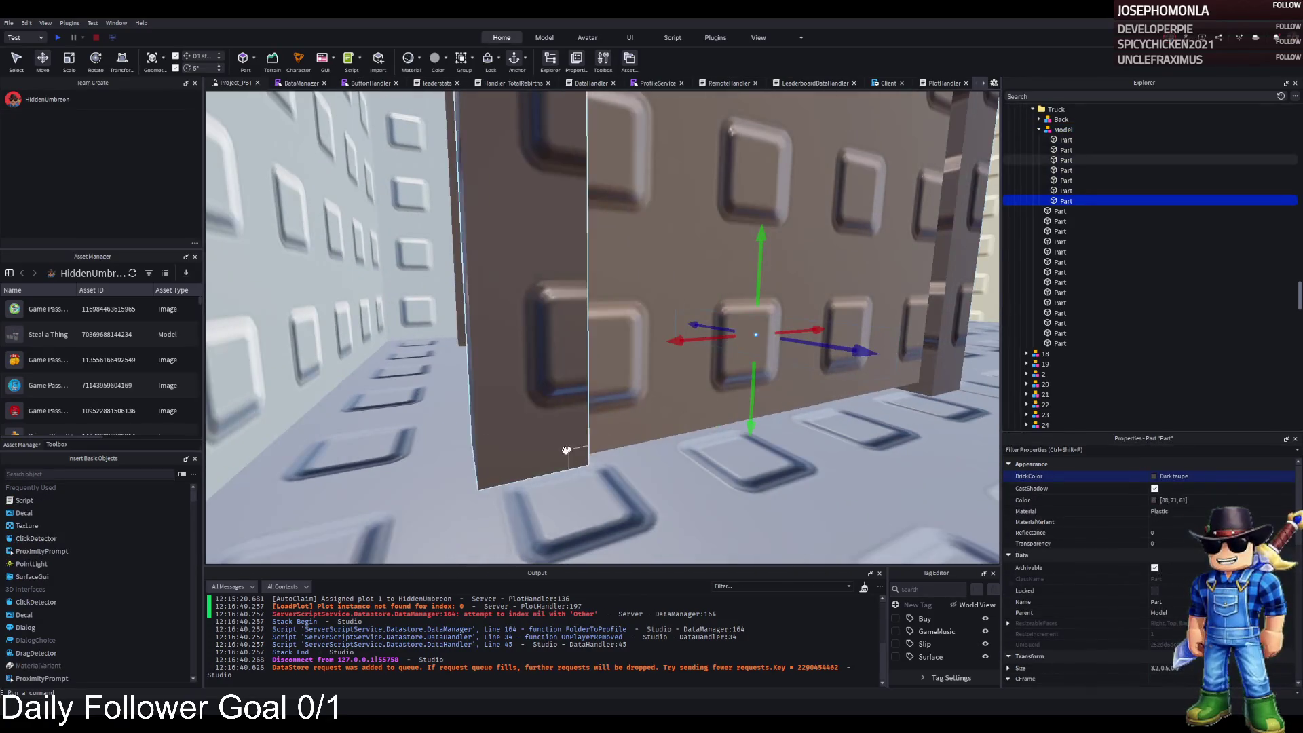
key("ctrl+3")
left_click_drag(587, 341, 583, 363)
left_click(488, 326)
left_click_drag(486, 346, 488, 348)
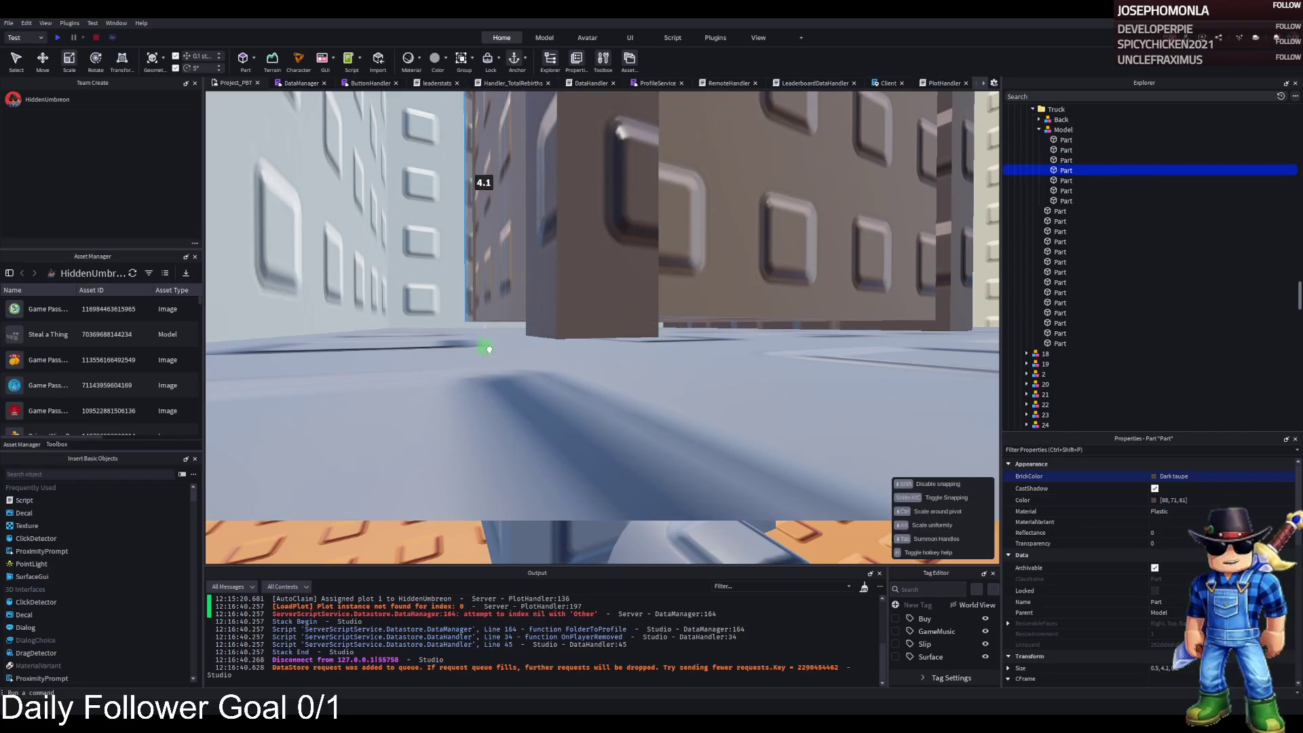
left_click(616, 372)
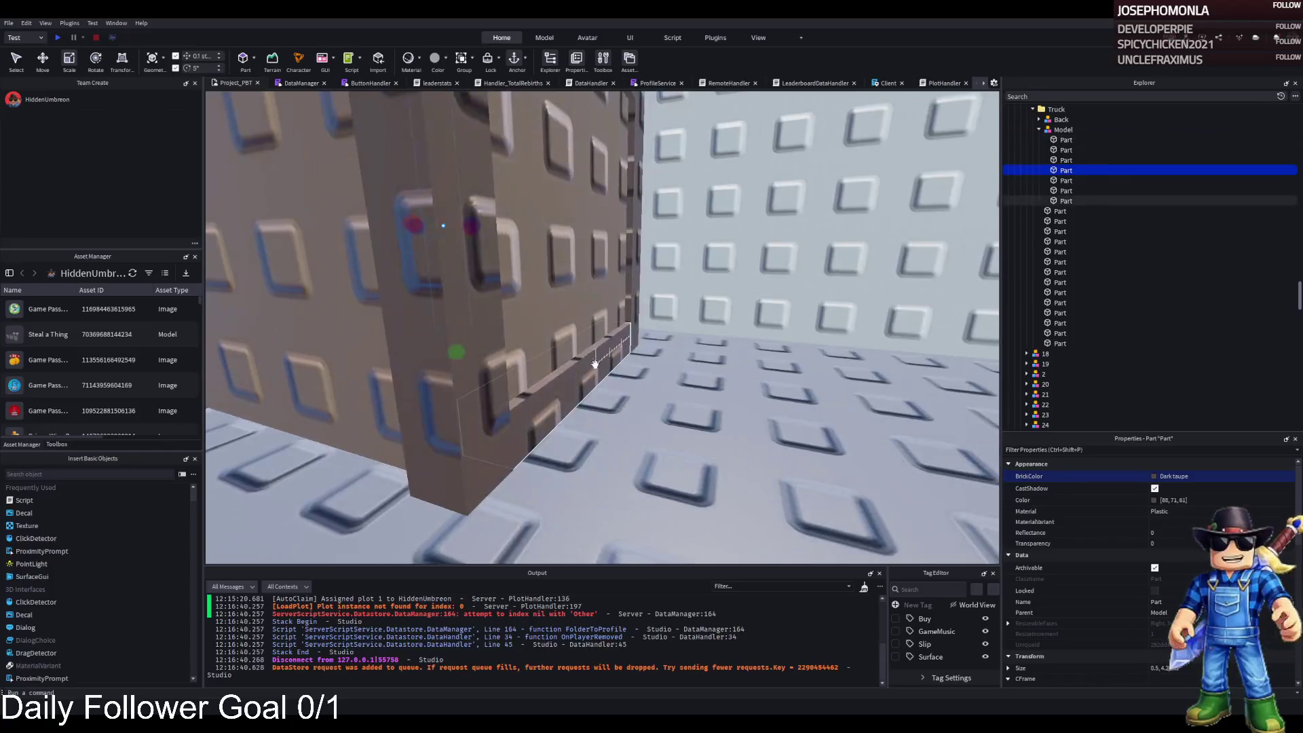
key("ctrl+2")
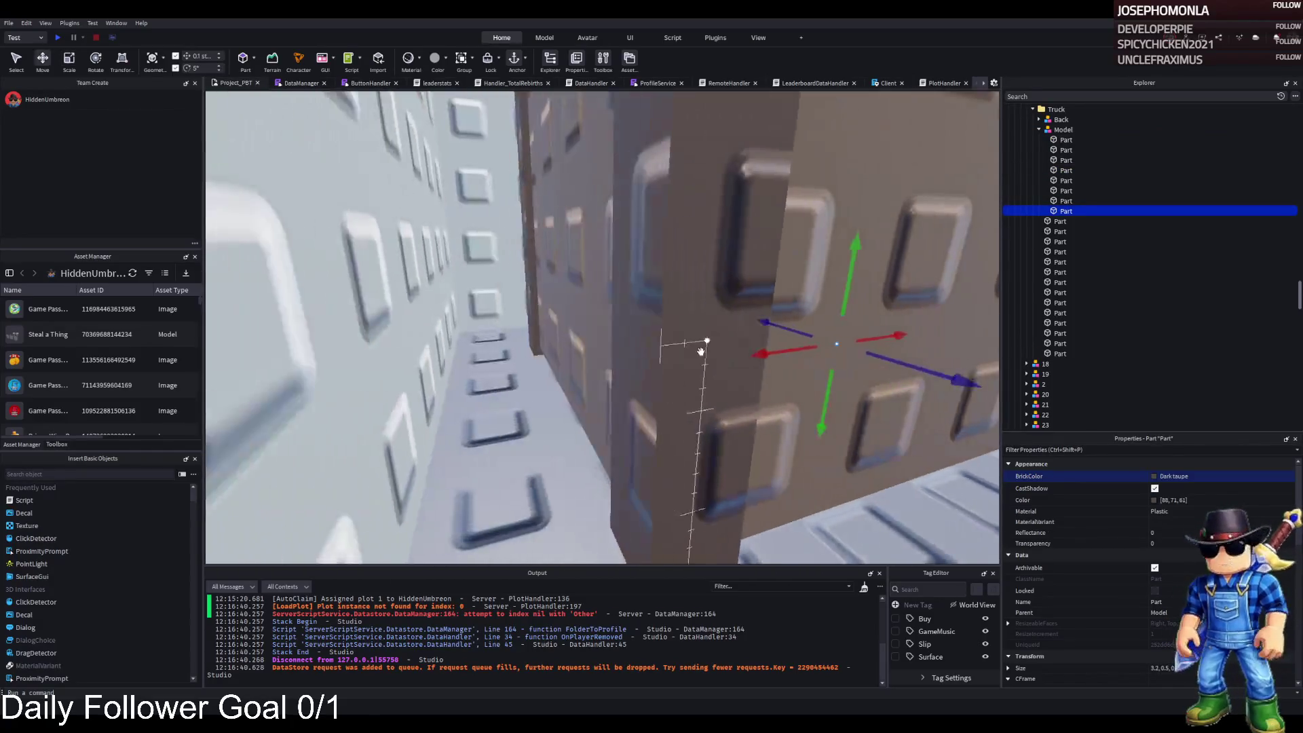
left_click(746, 324)
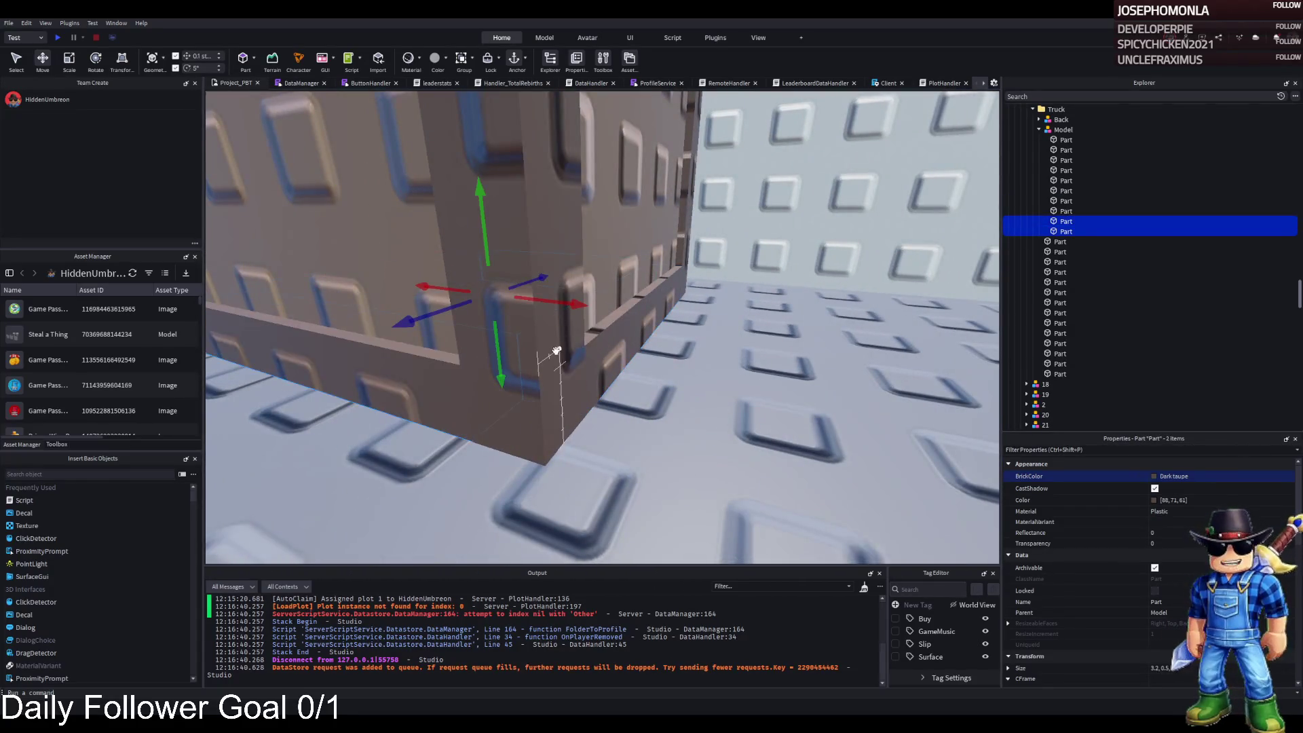
Duplicate two wall strips and lower the copies along the crate wall
left_click(577, 397)
left_click(596, 306)
key("f")
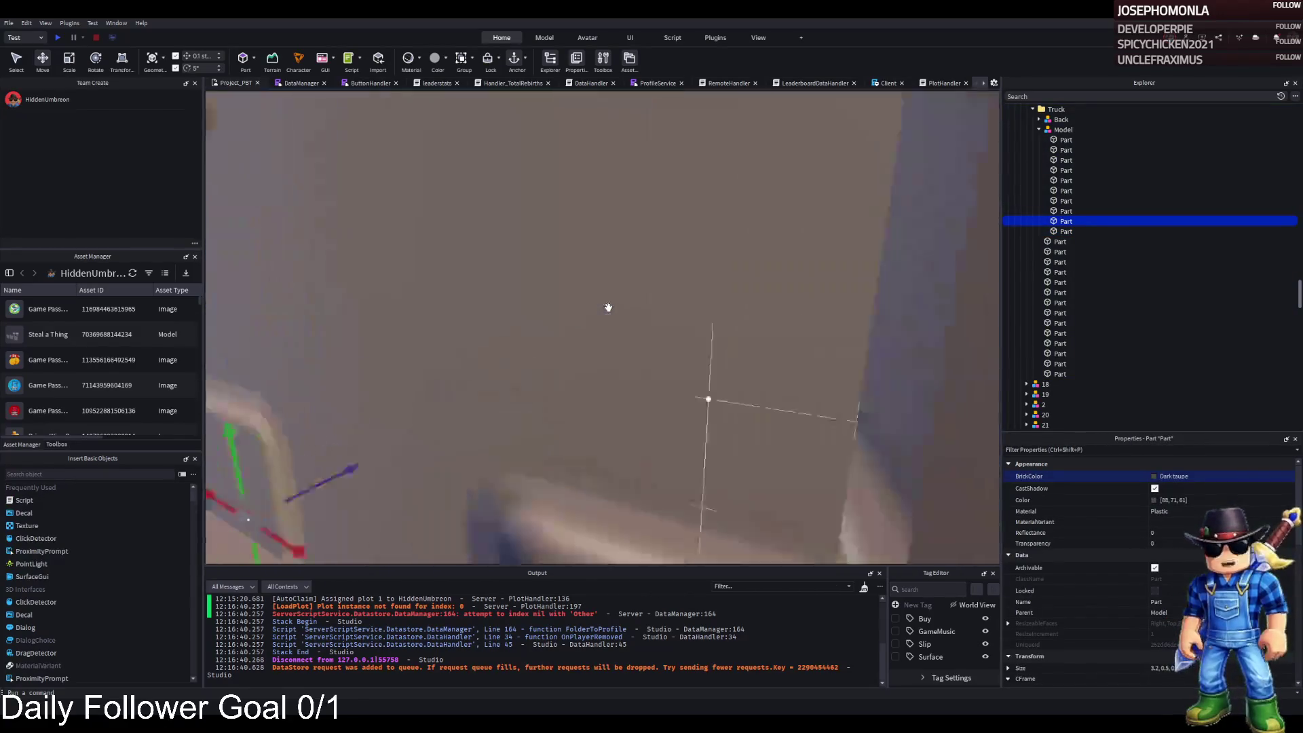
left_click(661, 312, "ctrl")
key("ctrl+d")
left_click_drag(591, 378, 590, 401)
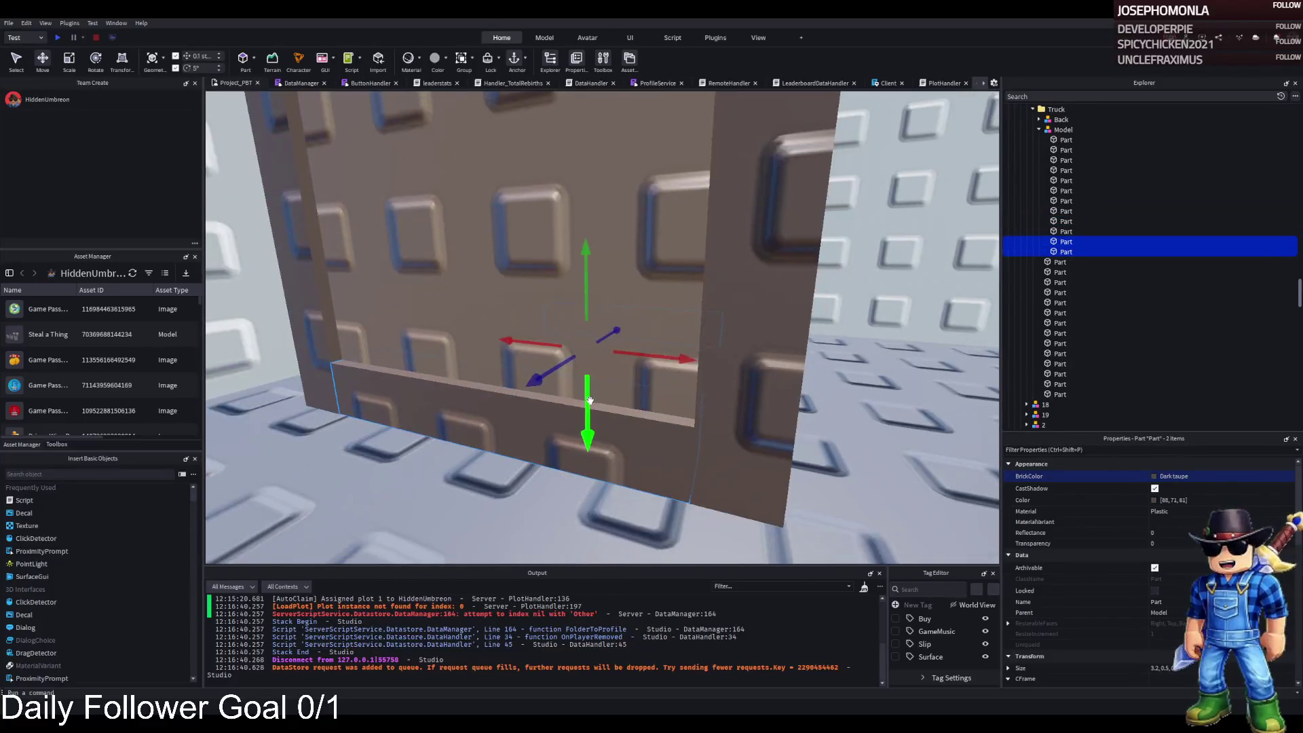
left_click(627, 298)
scroll(781, 372, "down", 3)
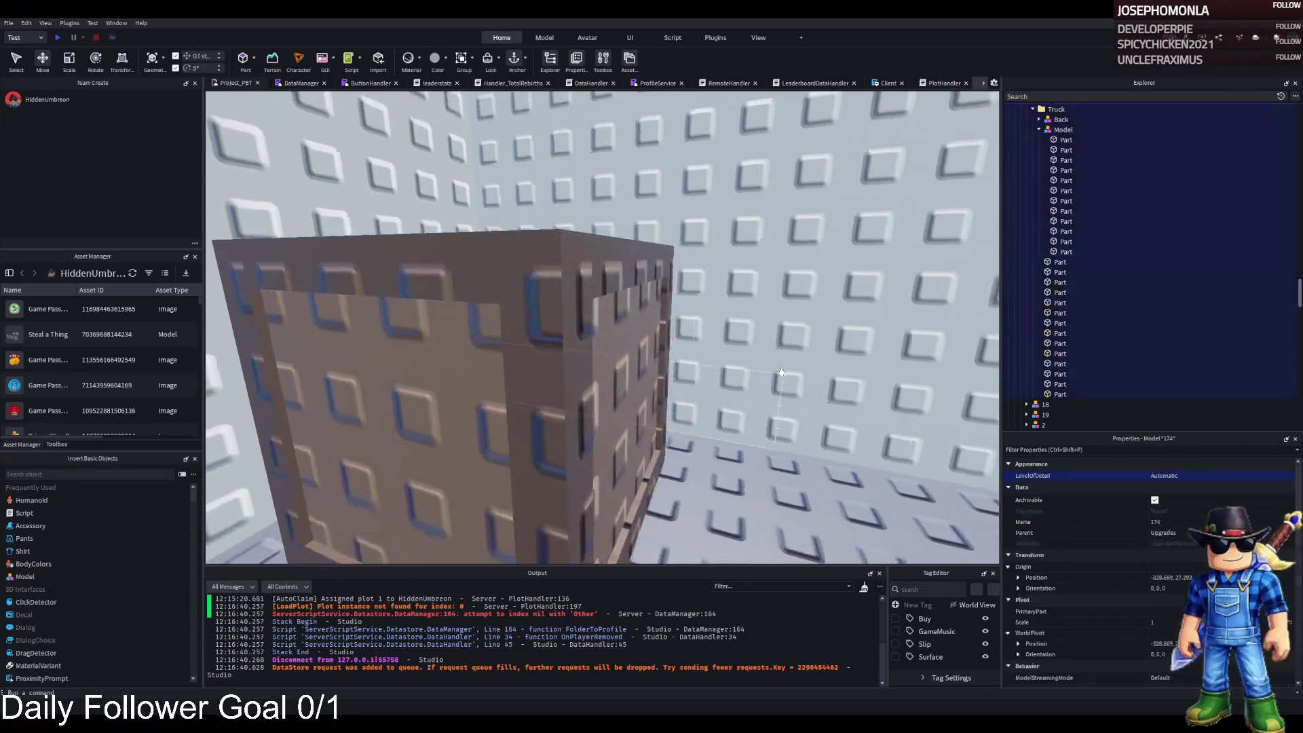
scroll(775, 372, "up", 3)
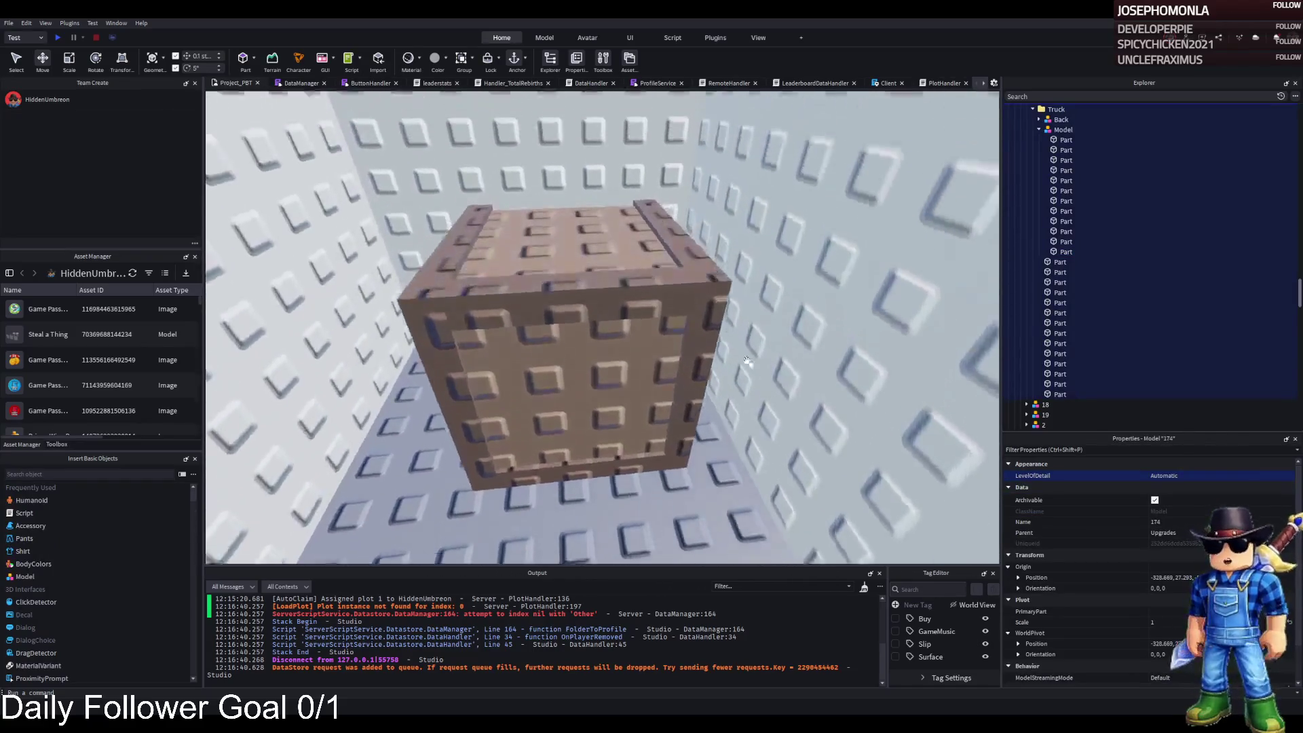
left_click(584, 380)
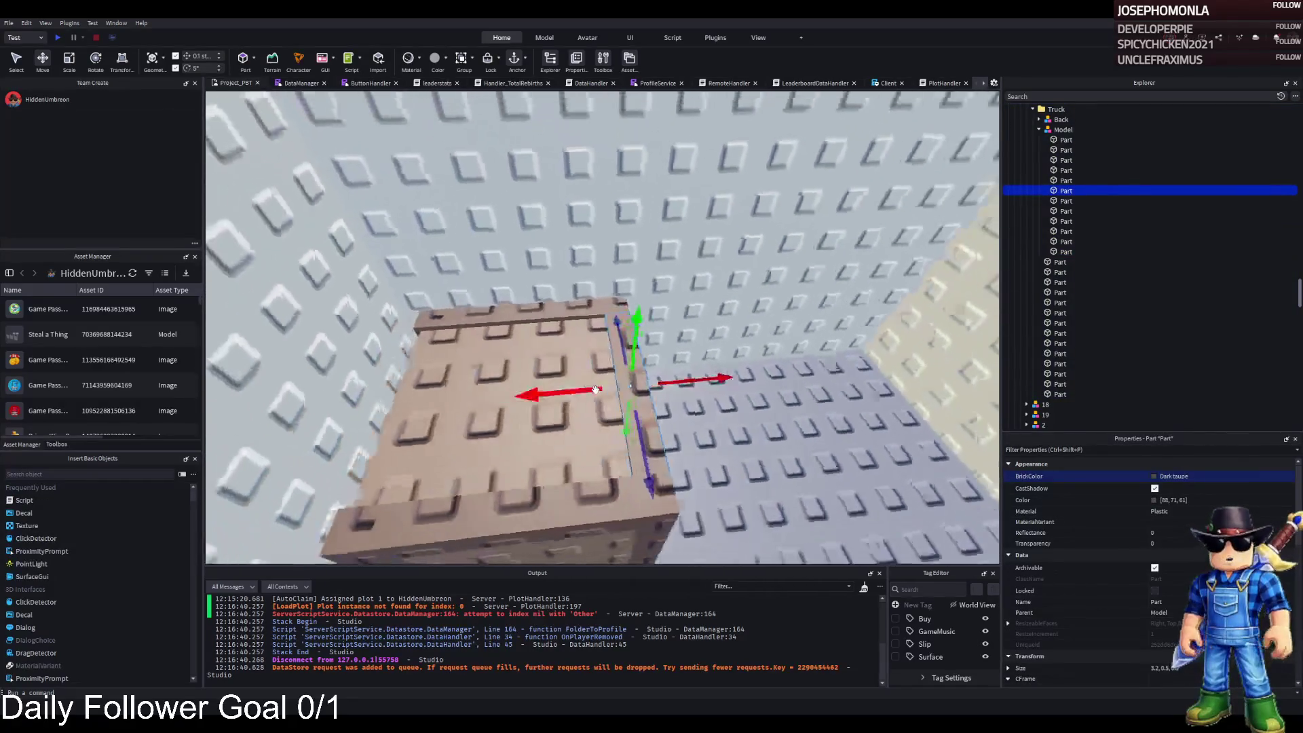
left_click(618, 387)
mouse_move(618, 392)
left_mouse_down()
mouse_move(597, 340)
mouse_move(808, 380)
left_mouse_up()
left_click(809, 380)
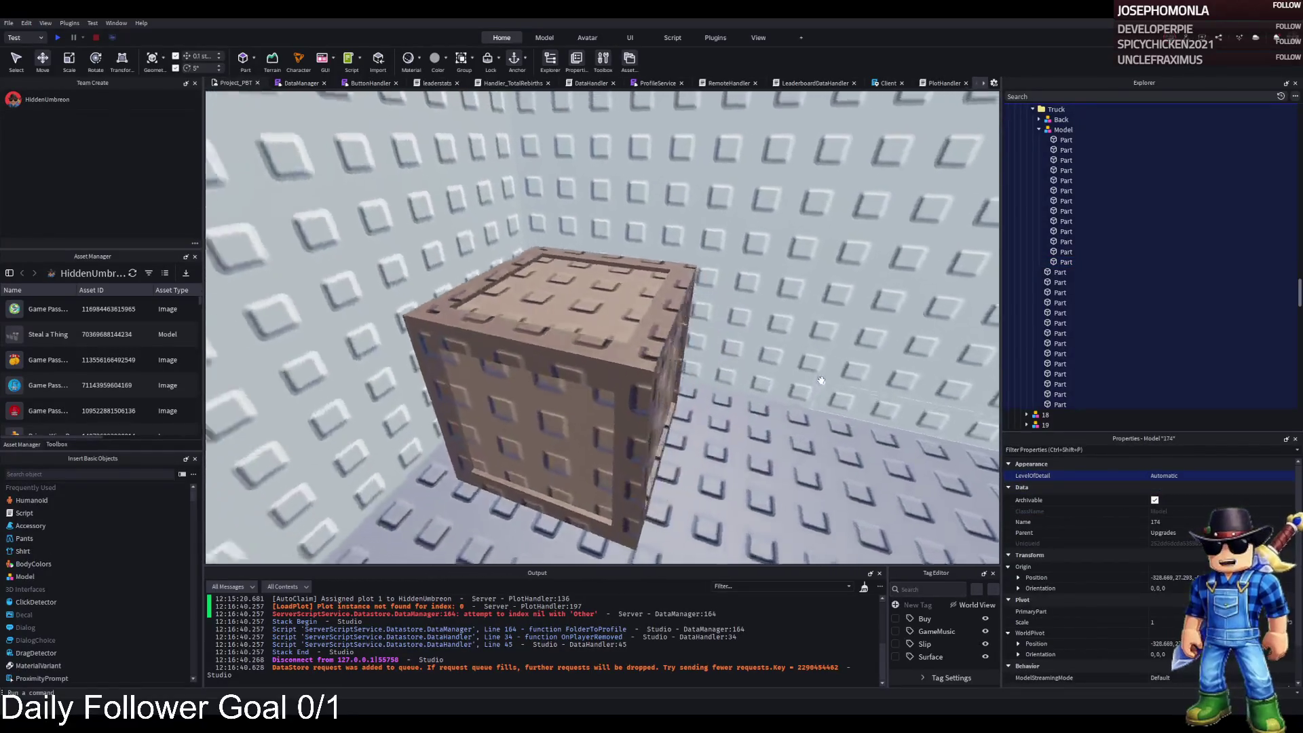
left_click_drag(693, 396, 767, 396)
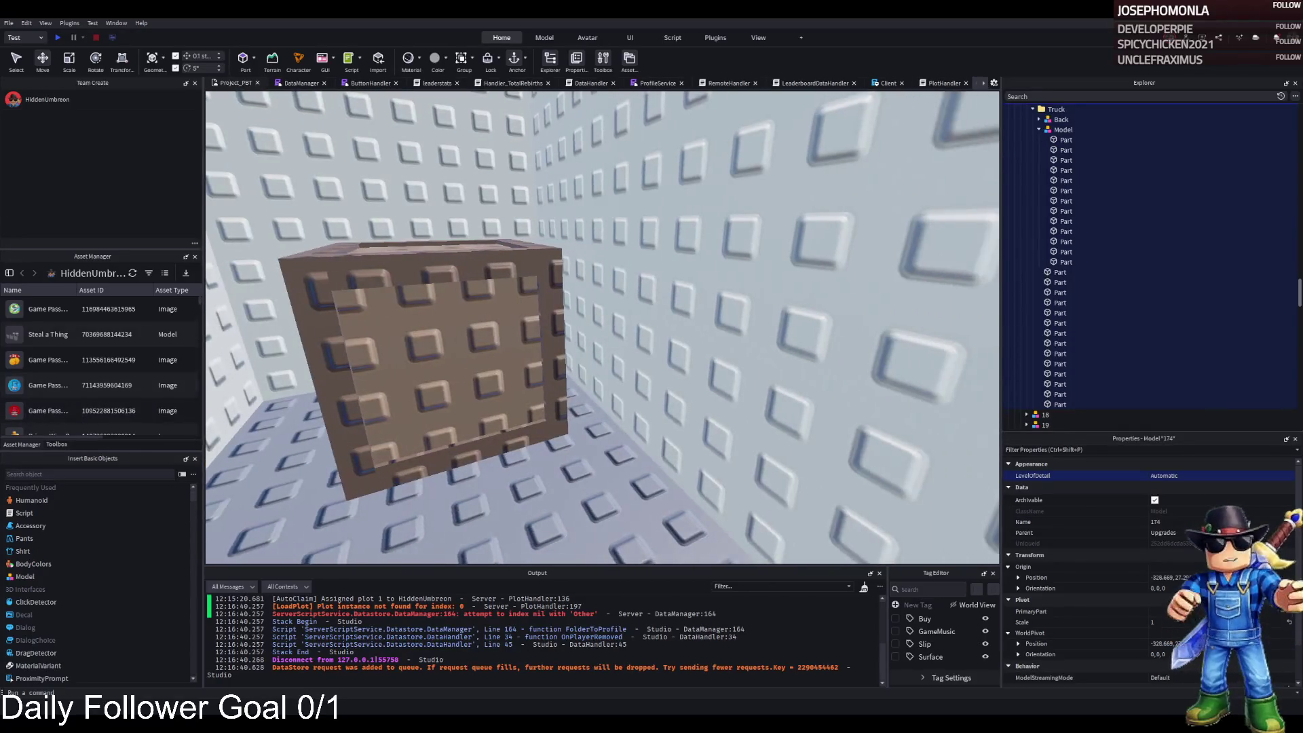
mouse_move(263, 377)
left_mouse_down()
mouse_move(278, 373)
mouse_move(263, 377)
left_mouse_up()
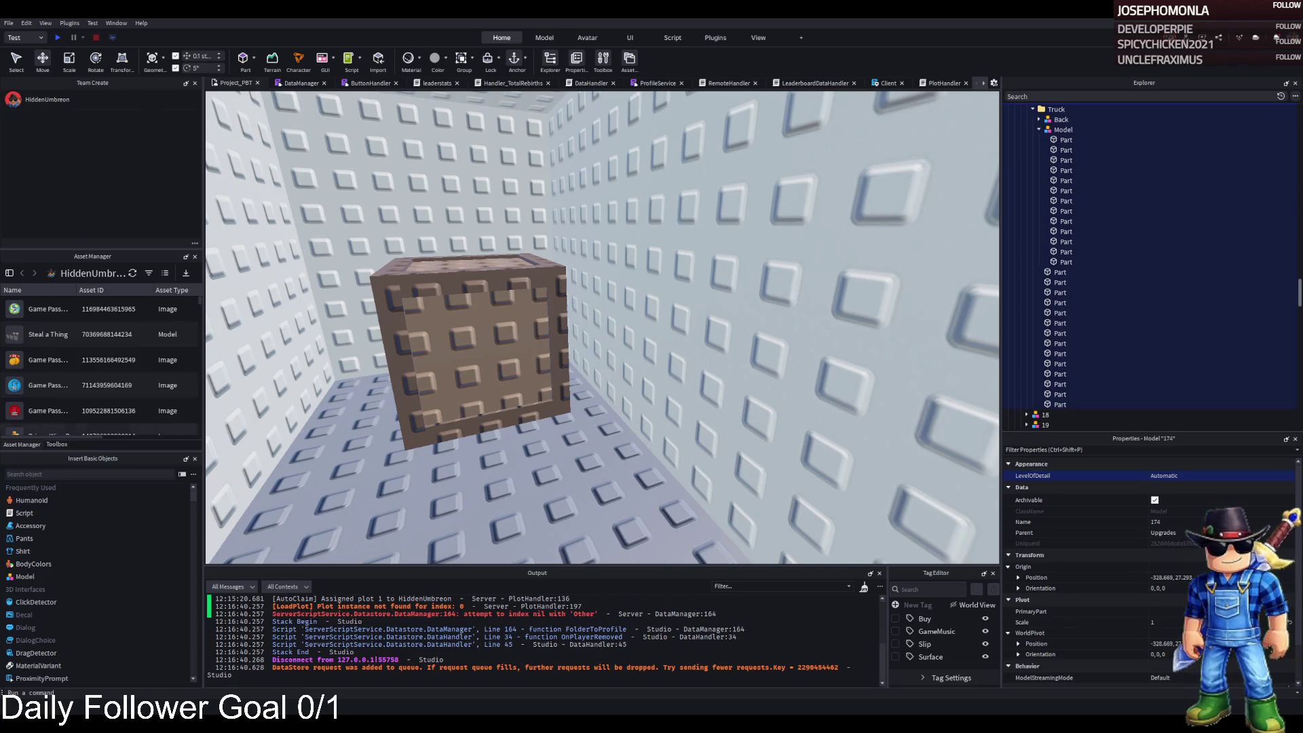
Drag the crate model out of the Truck folder
left_click(1050, 130)
left_click(1039, 130)
mouse_move(1056, 134)
left_mouse_down()
mouse_move(1057, 281)
mouse_move(1057, 220)
mouse_move(1038, 210)
left_mouse_up()
Duplicate group 174 as 175, delete 174's extra crate model and 175's Truck folder
left_click(1046, 199)
key("ctrl+d")
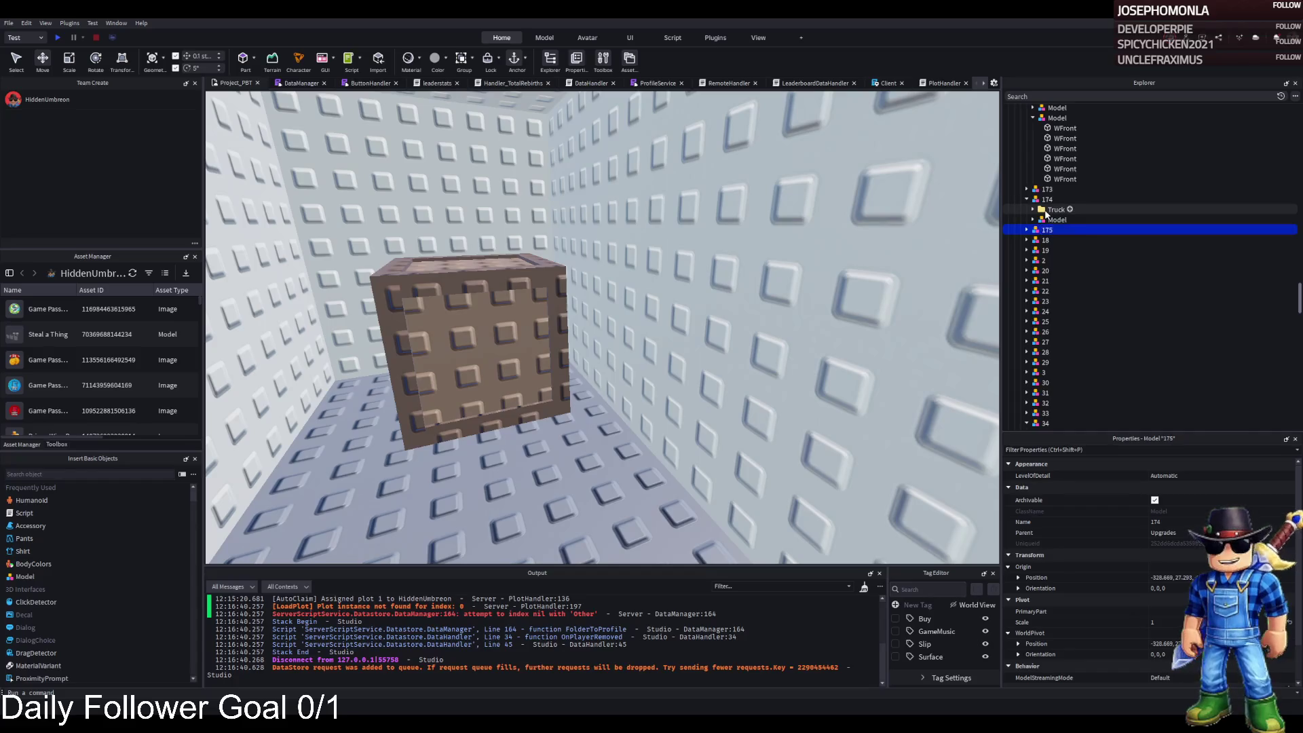
left_click(1052, 220)
key("Delete")
double_click(1048, 223)
left_click(1050, 231)
key("Delete")
Reposition the crate in 175, then duplicate it and lower the copy beside the original
left_click(497, 303)
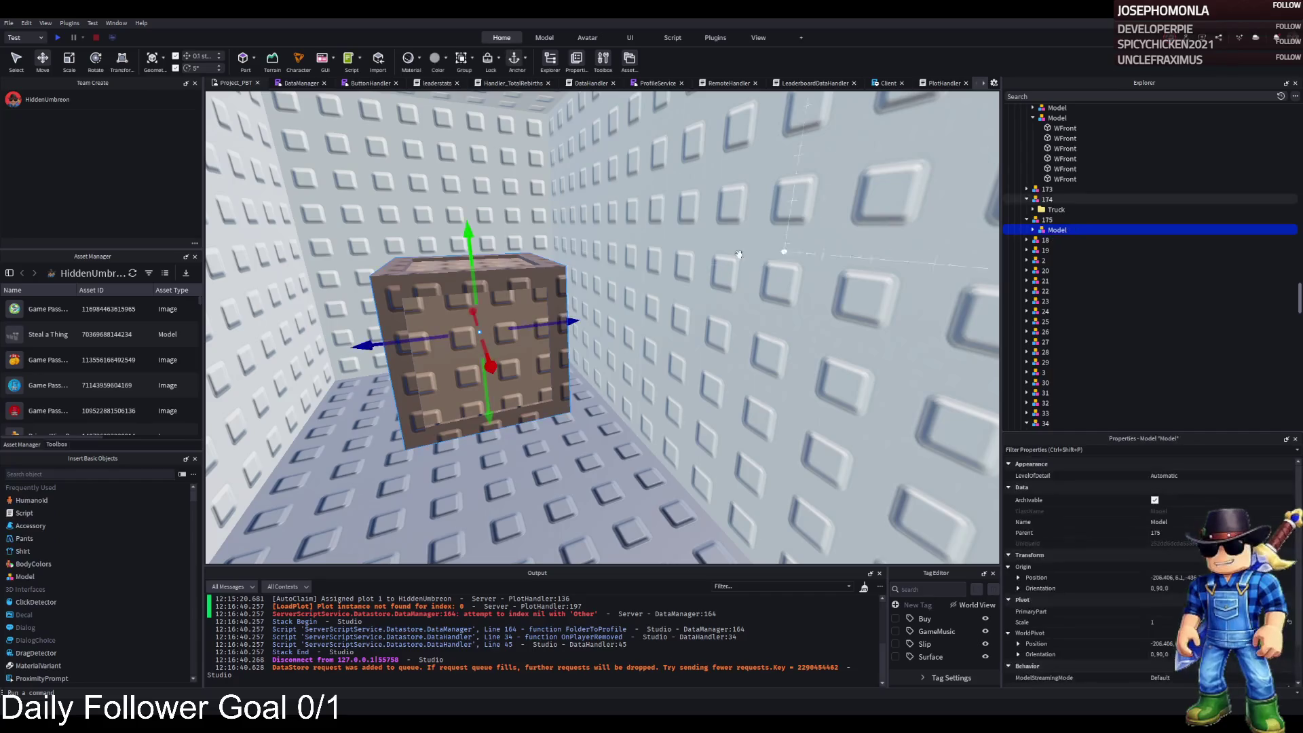
left_click_drag(516, 337, 516, 338)
left_click_drag(632, 291, 604, 251)
left_click_drag(571, 317, 536, 326)
key("ctrl+d")
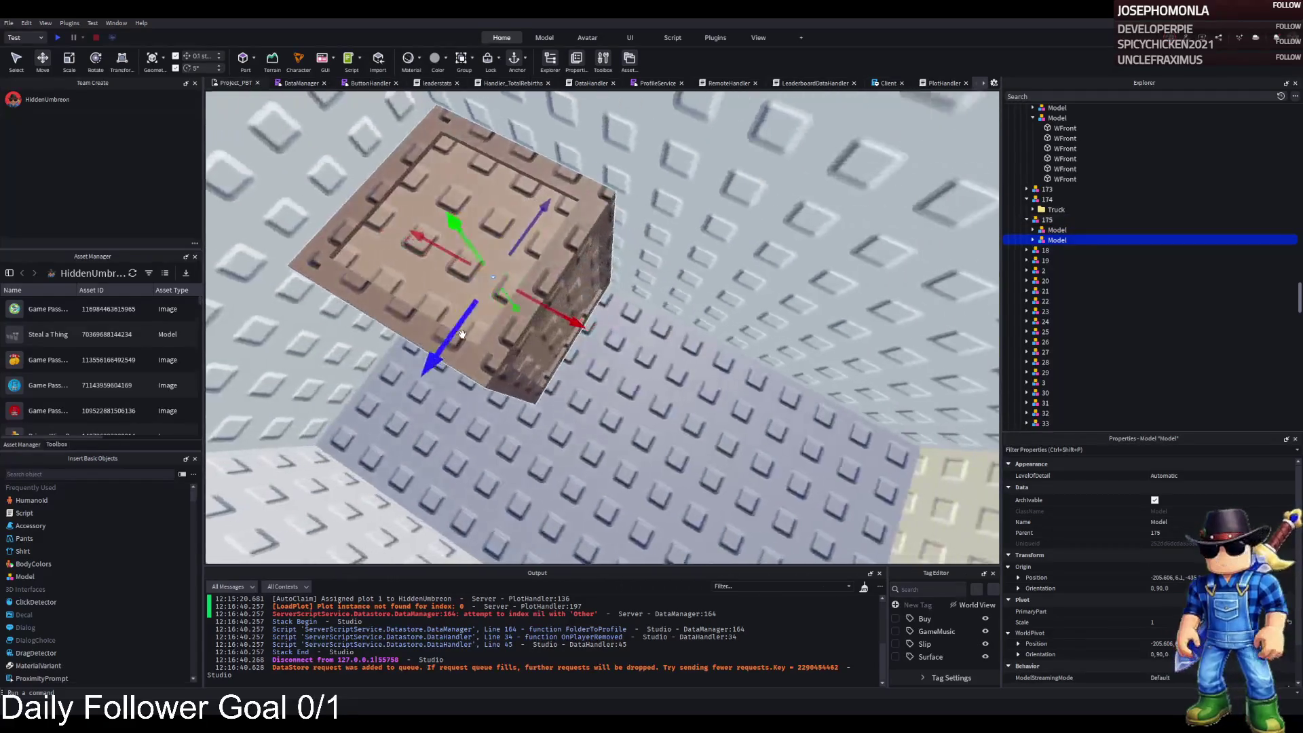
left_click_drag(428, 273, 246, 371)
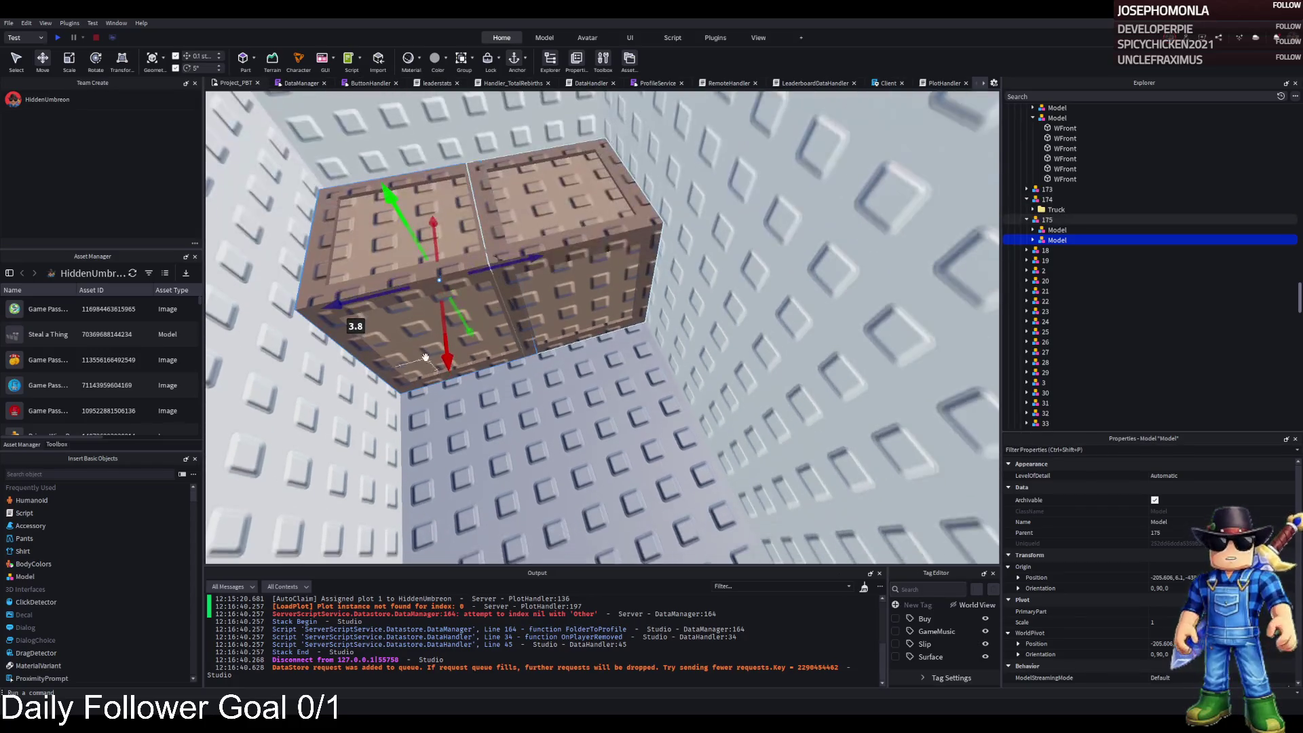
left_click_drag(441, 342, 468, 543)
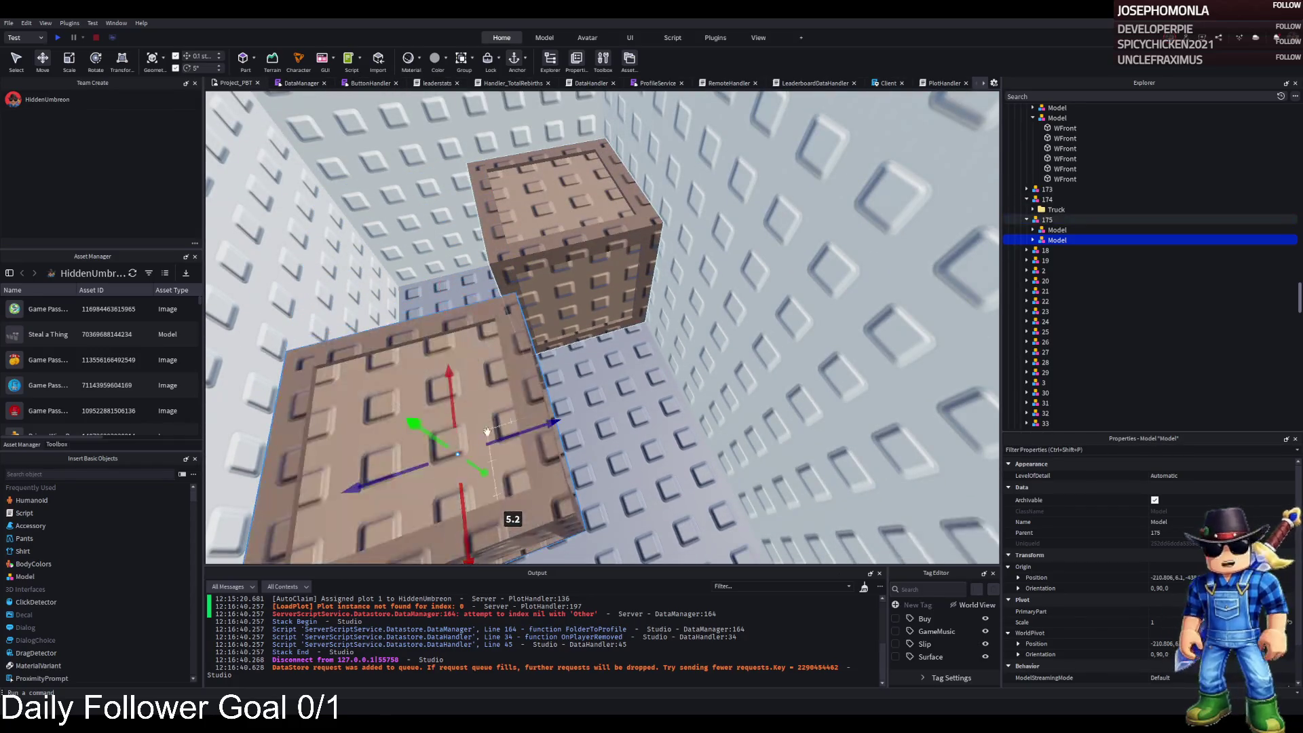
Stretch the crate's lower front panel outward with the Scale tool
left_click(487, 431, "alt")
key("ctrl+3")
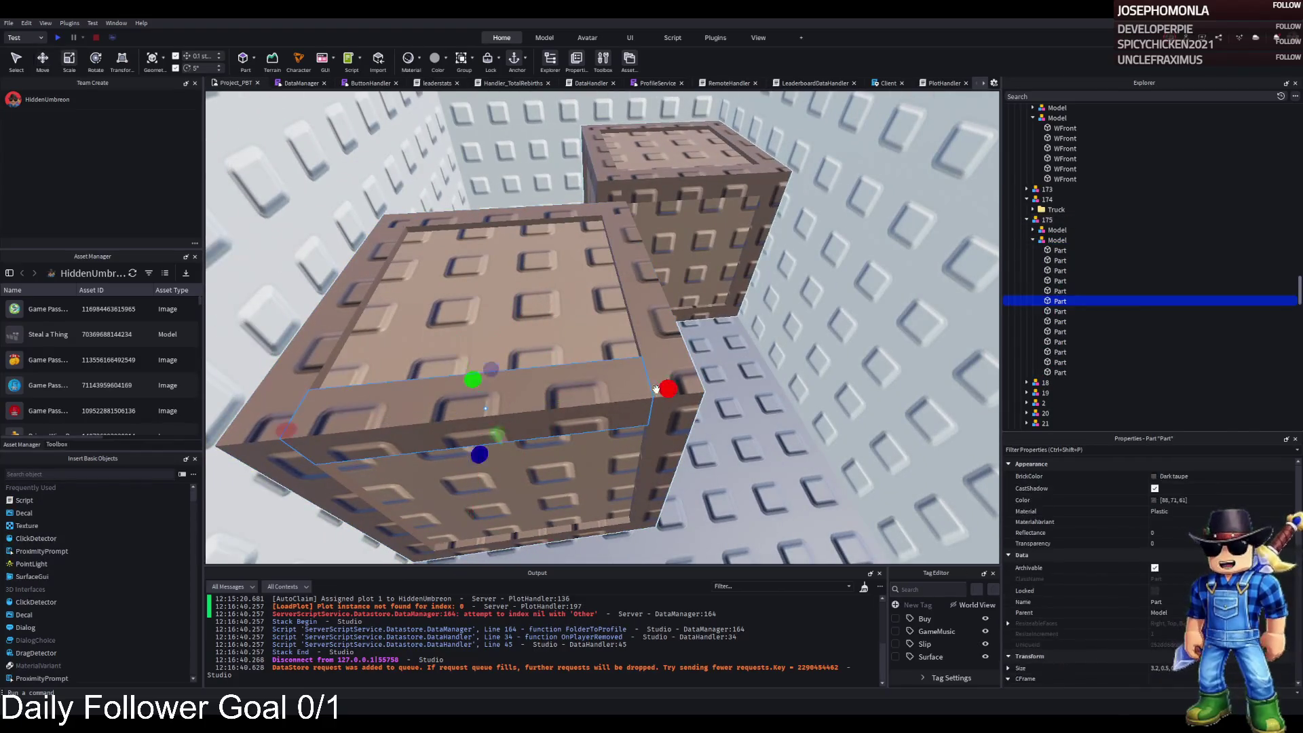
left_click_drag(644, 394, 638, 380)
Select four crate panels together and move them along the blue axis
left_click(543, 218, "alt")
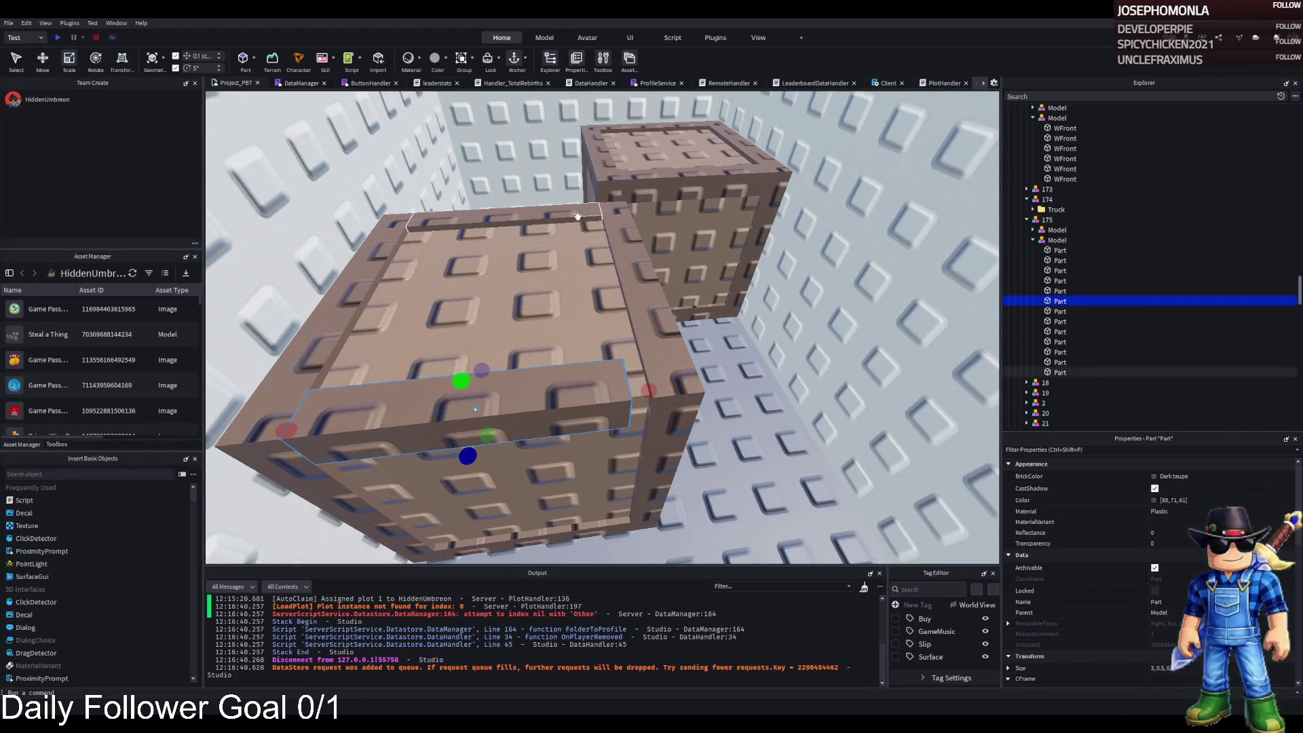
left_click(611, 224, "alt")
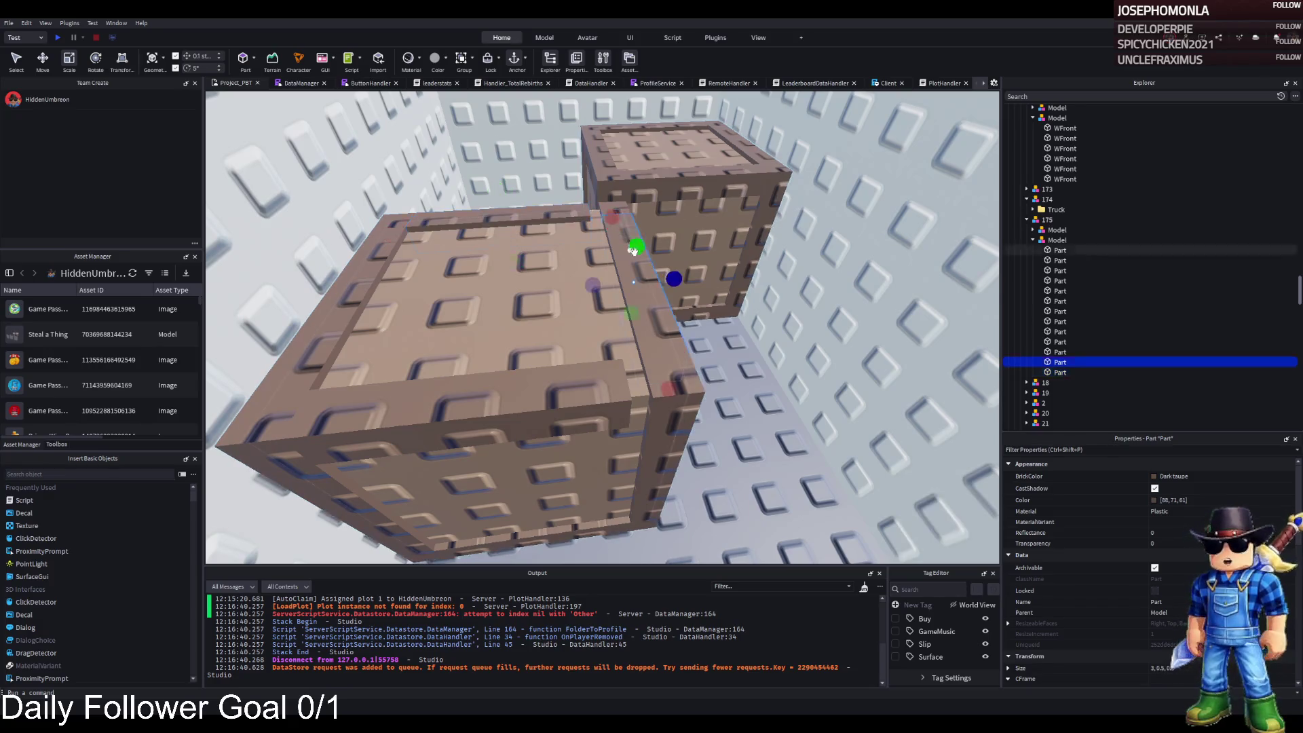
scroll(614, 285, "up", 3)
left_click(617, 372, "ctrl+alt")
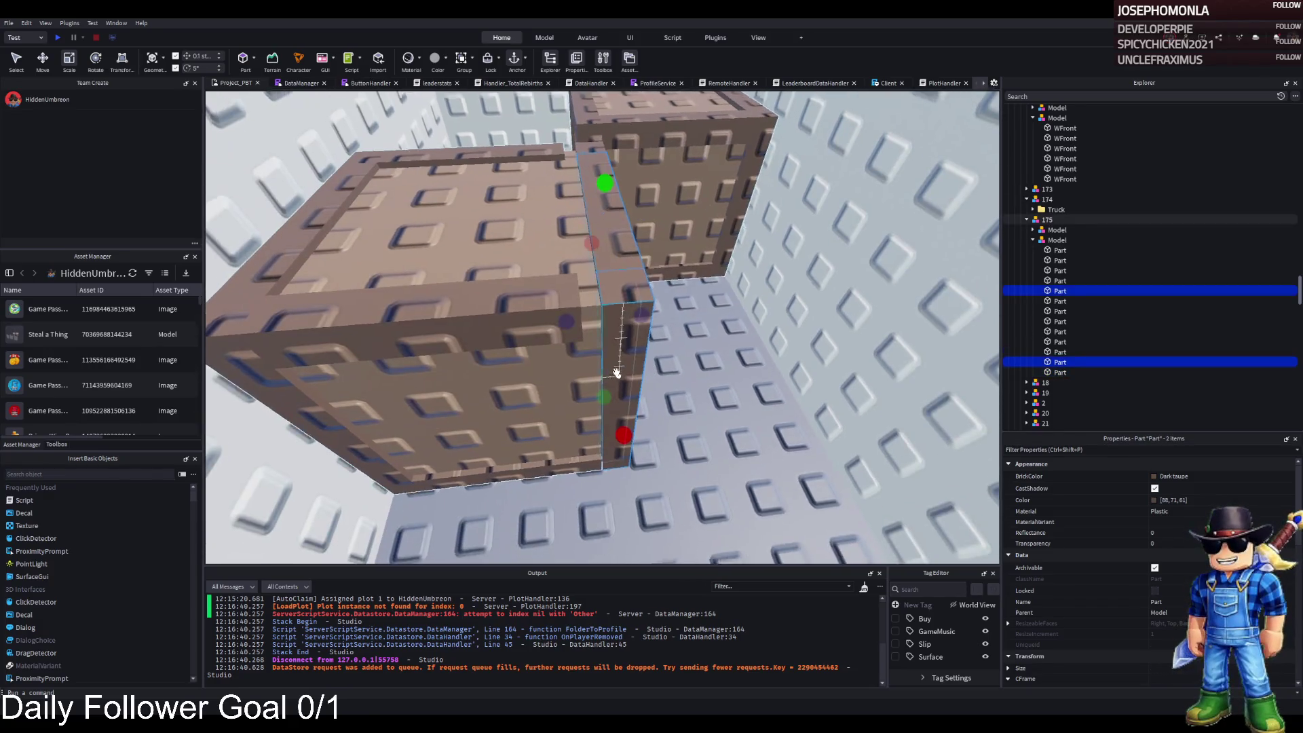
scroll(616, 372, "down", 5)
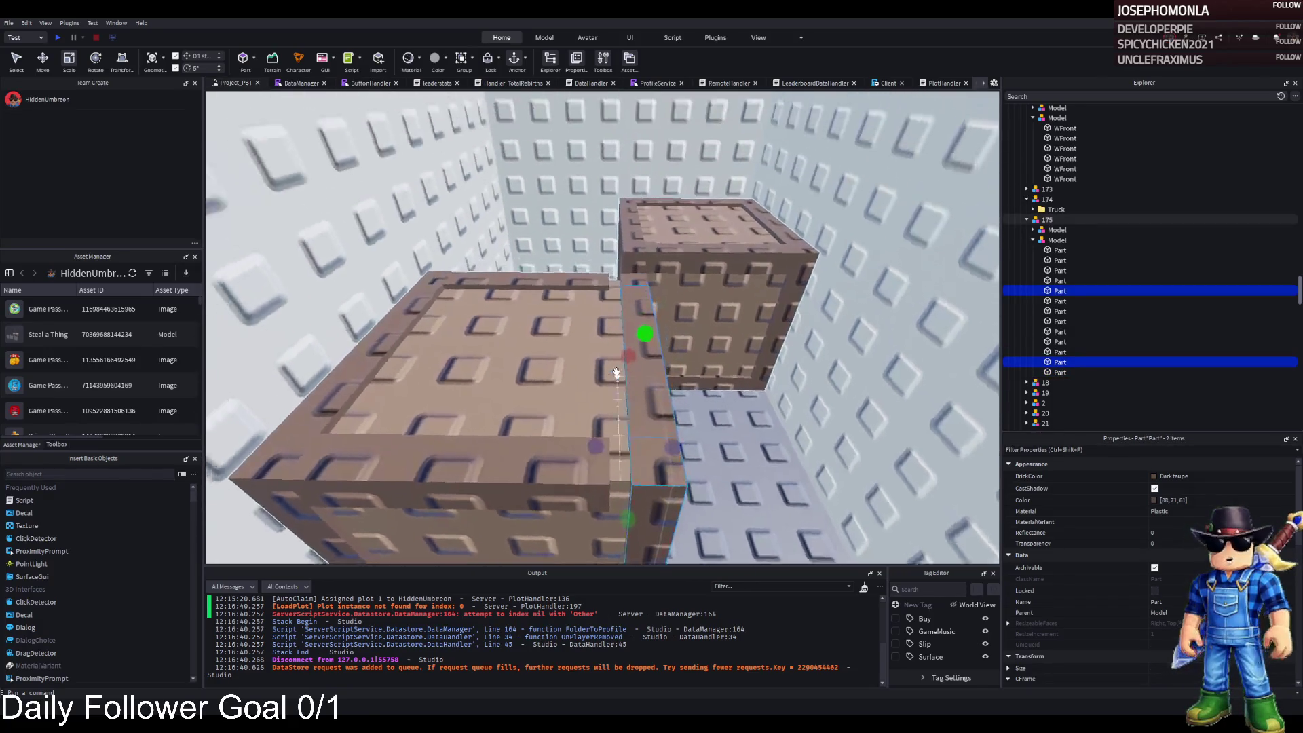
left_click(598, 416, "ctrl+alt")
scroll(597, 415, "down", 3)
left_click(568, 455, "ctrl+alt")
scroll(568, 455, "up", 3)
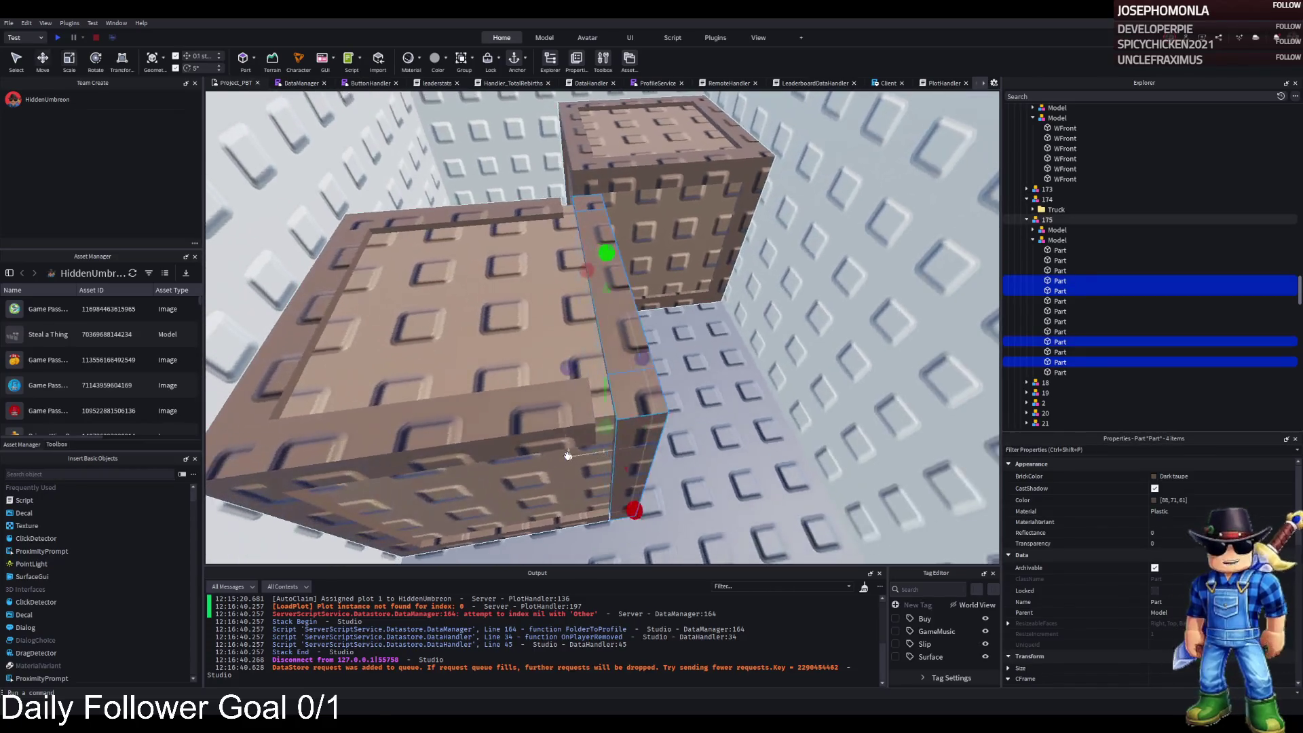
scroll(568, 455, "up", 2)
key("ctrl+2")
left_click_drag(602, 355, 596, 357)
scroll(595, 357, "up", 2)
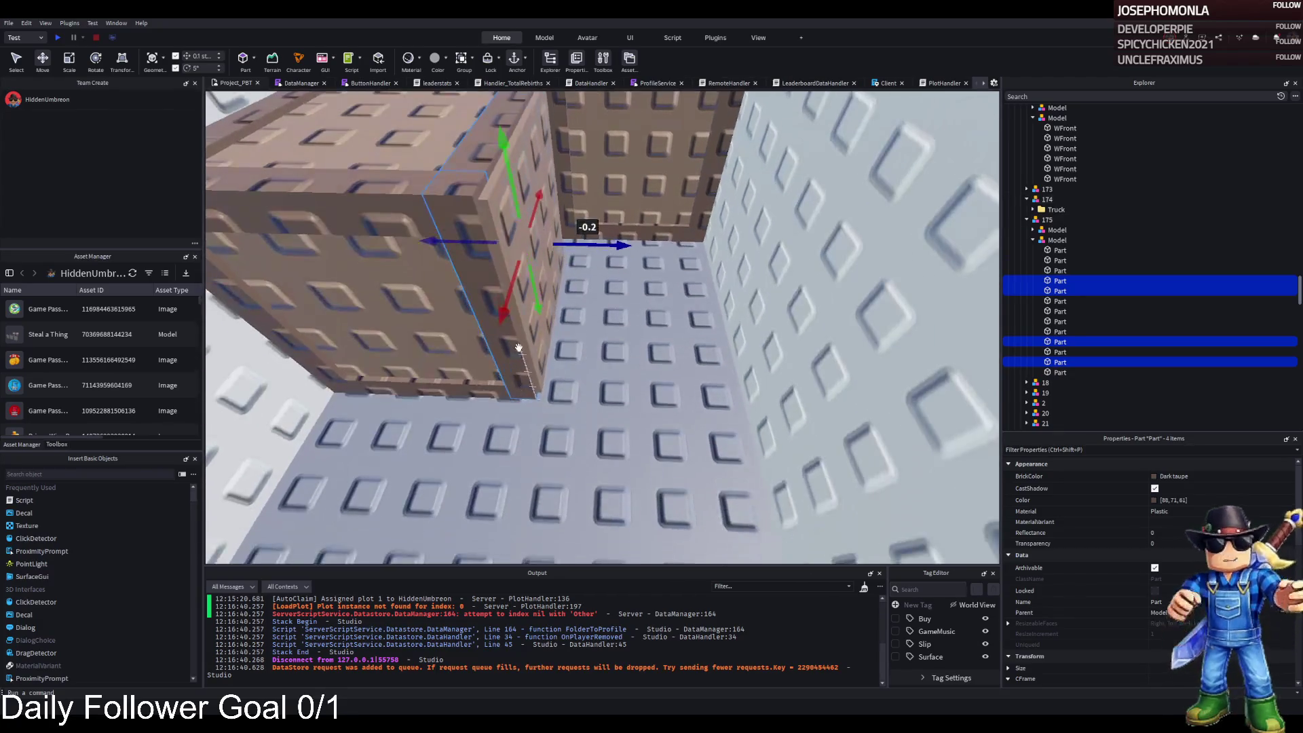
Shrink a crate panel's width to 3.8 and inspect the neighbouring thin wall panels
left_click(535, 170)
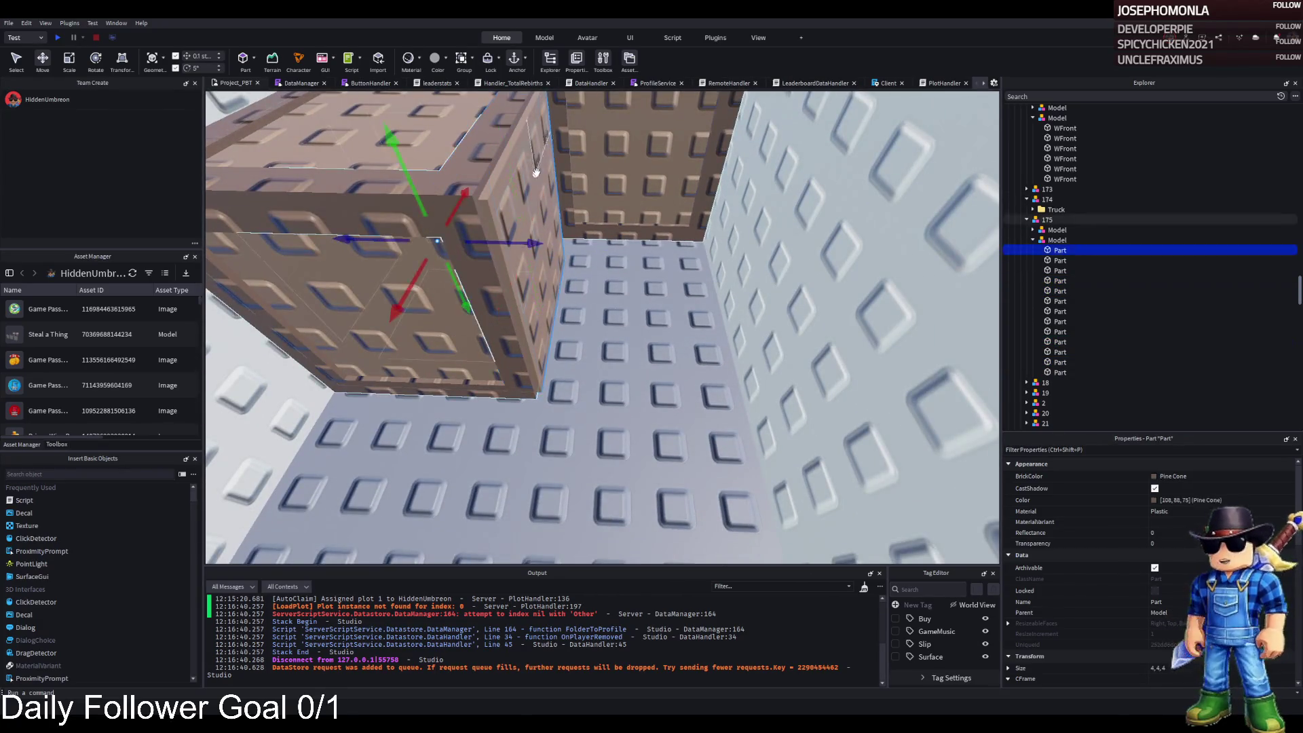
left_click_drag(567, 244, 556, 244)
scroll(558, 244, "up", 5)
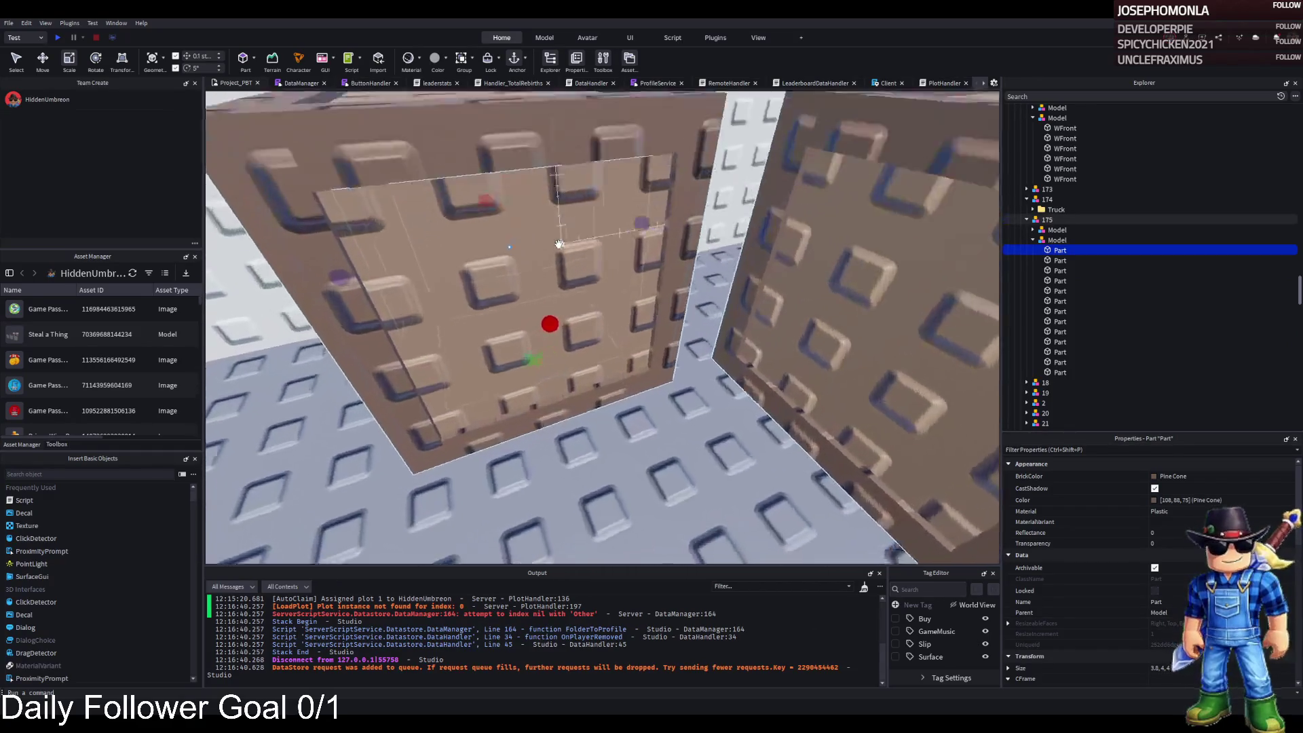
key("q")
left_click(543, 230)
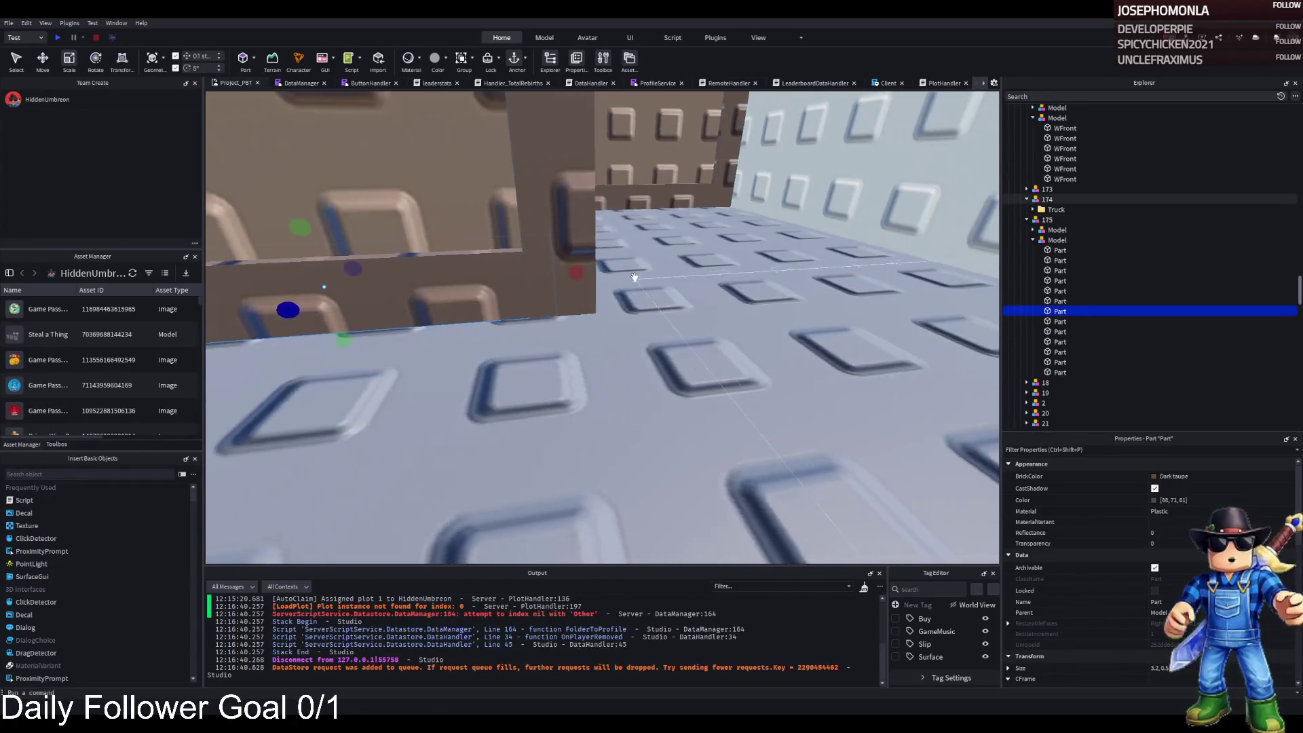
scroll(537, 279, "down", 3)
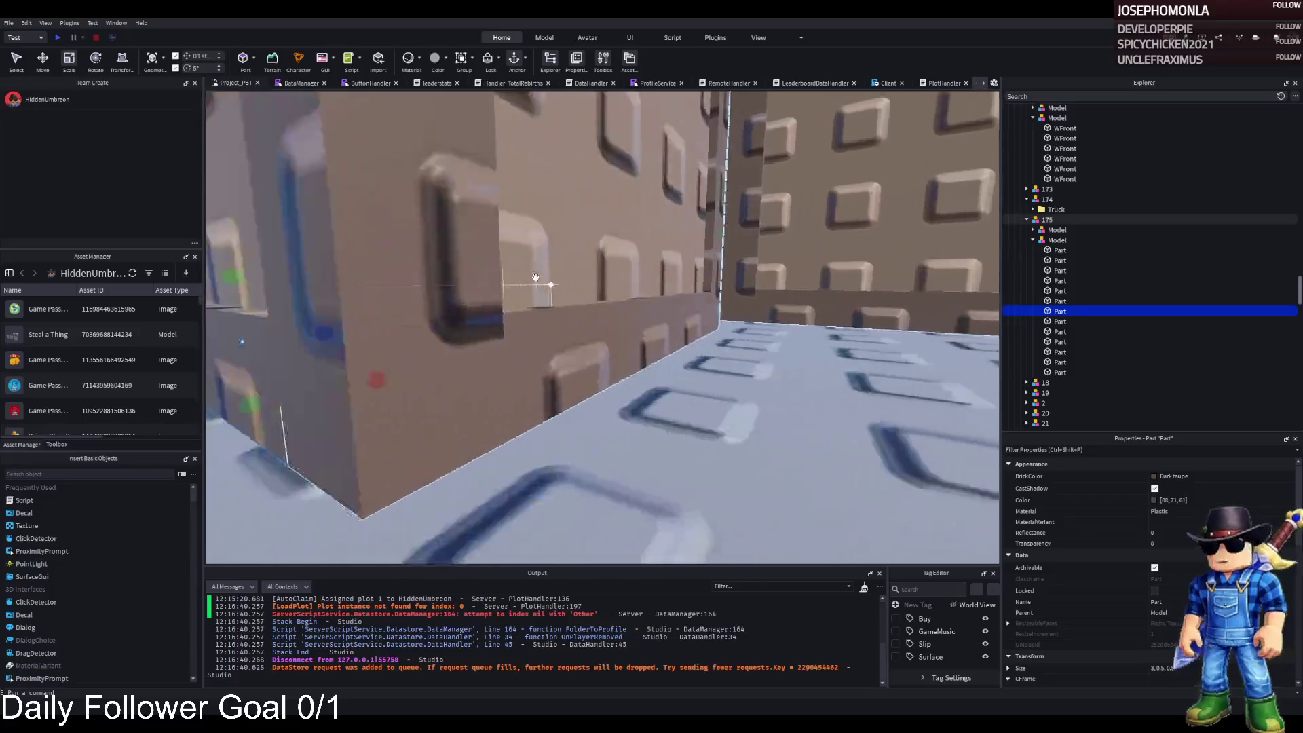
key("d")
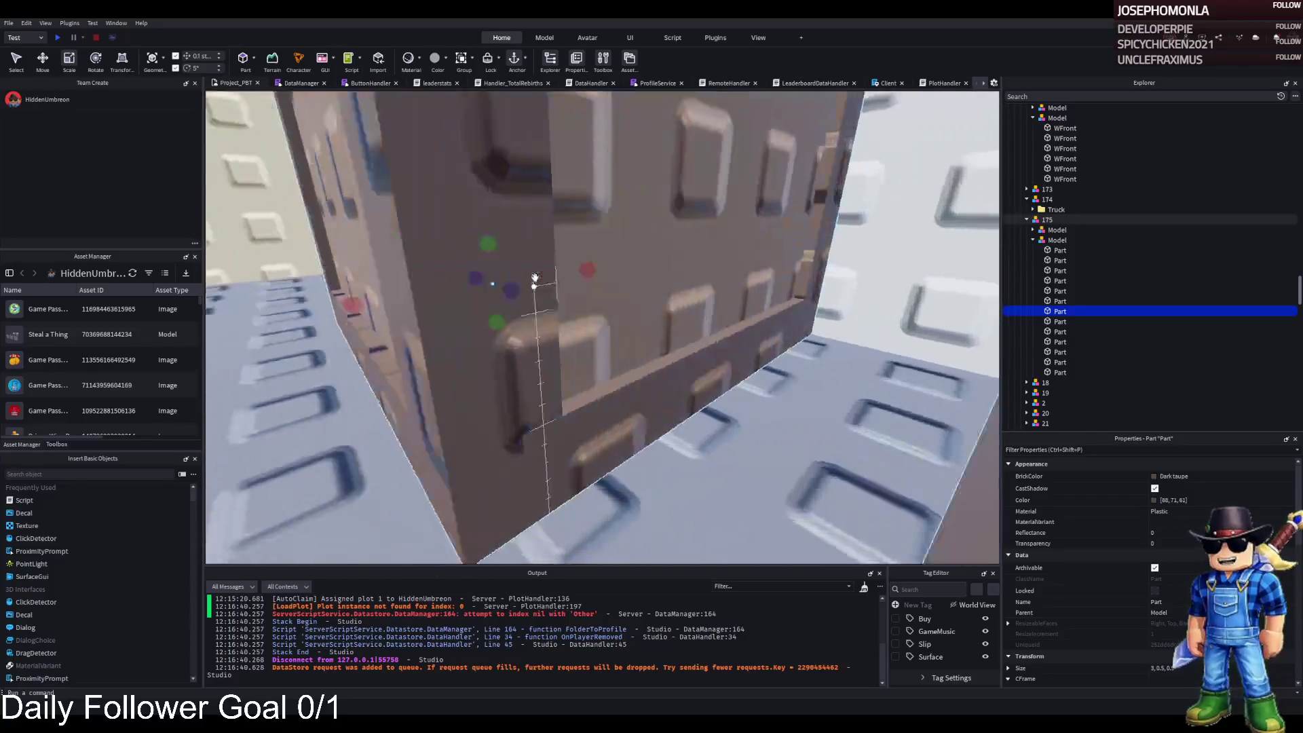
left_click(446, 456)
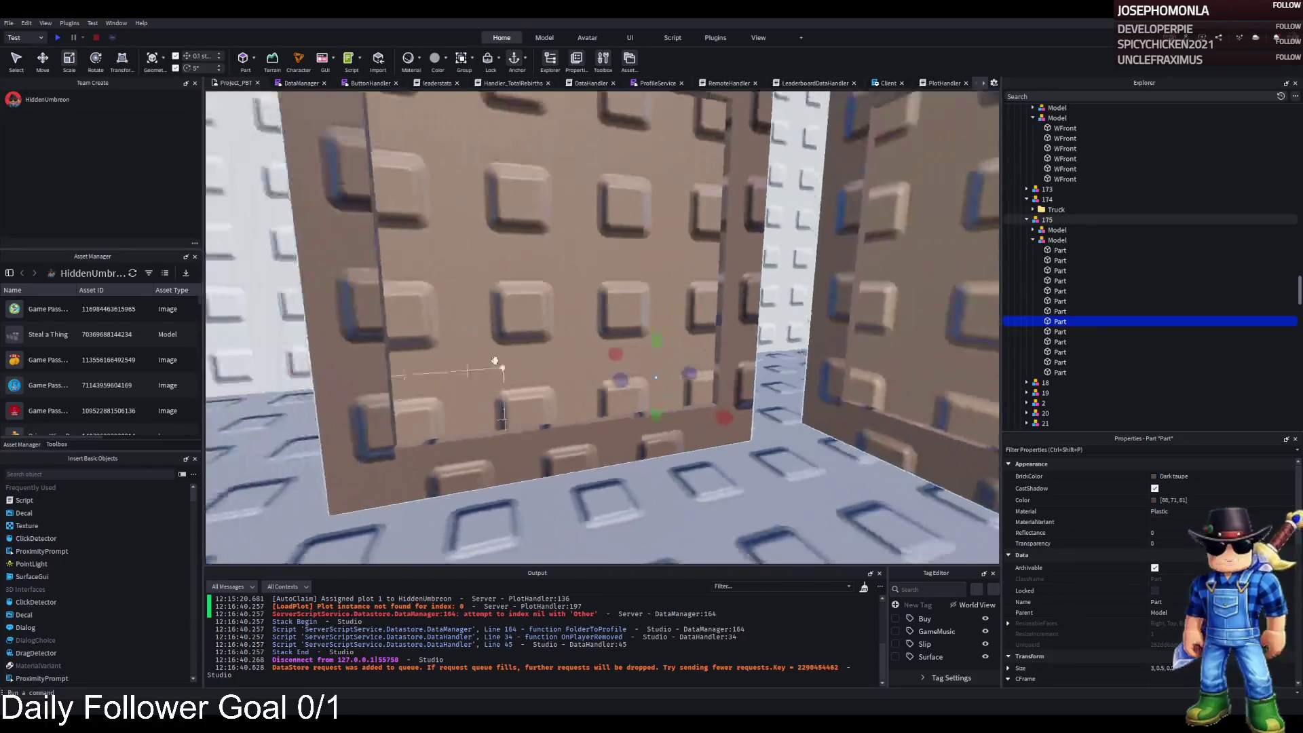
Frame the two crates in group 175 and expand both crate models' parts
left_click(495, 351)
key("f")
left_click(1034, 231)
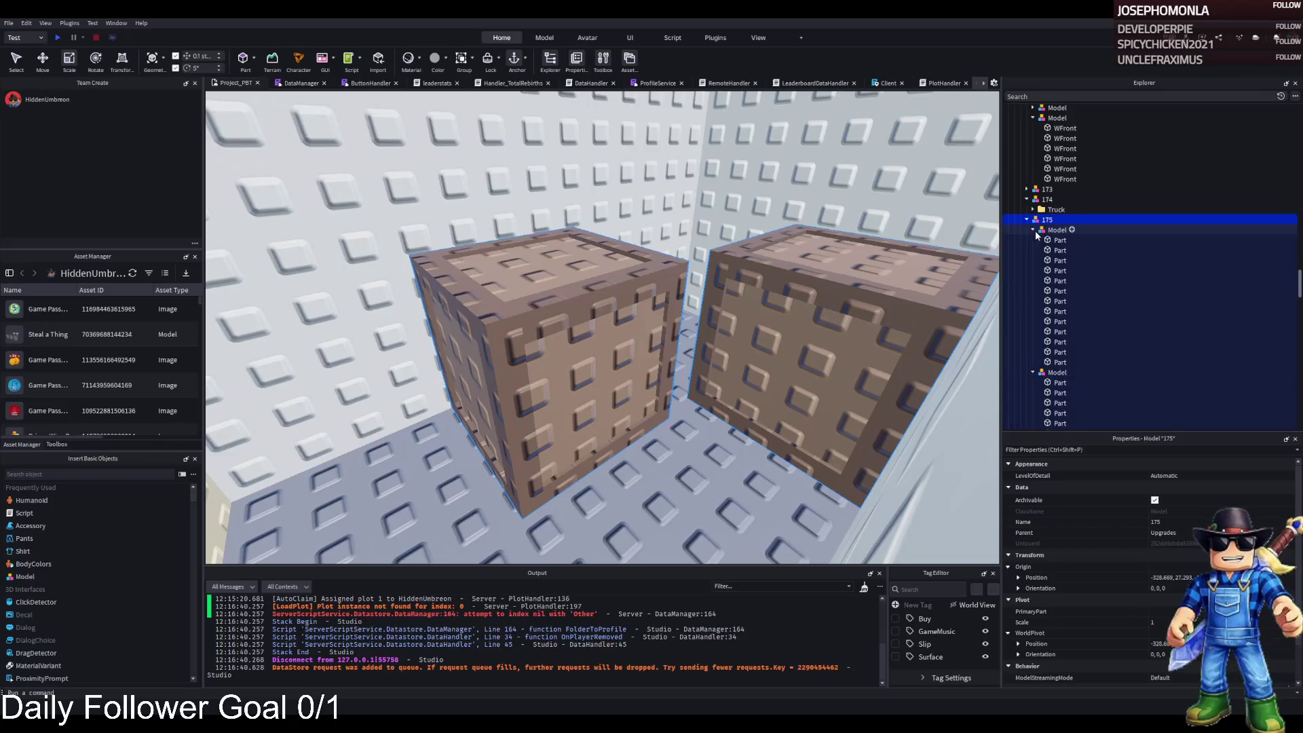
left_click(1034, 231)
left_click(1057, 241)
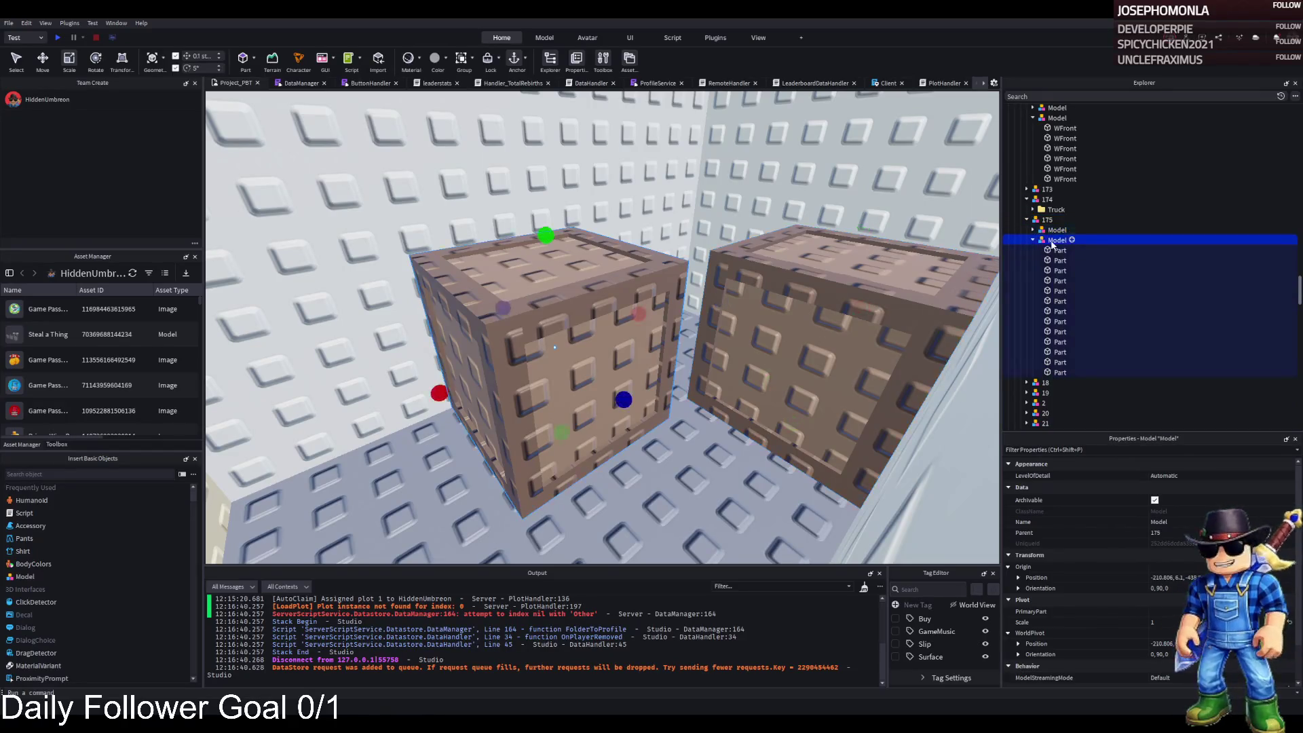
key("f")
scroll(699, 289, "up", 5)
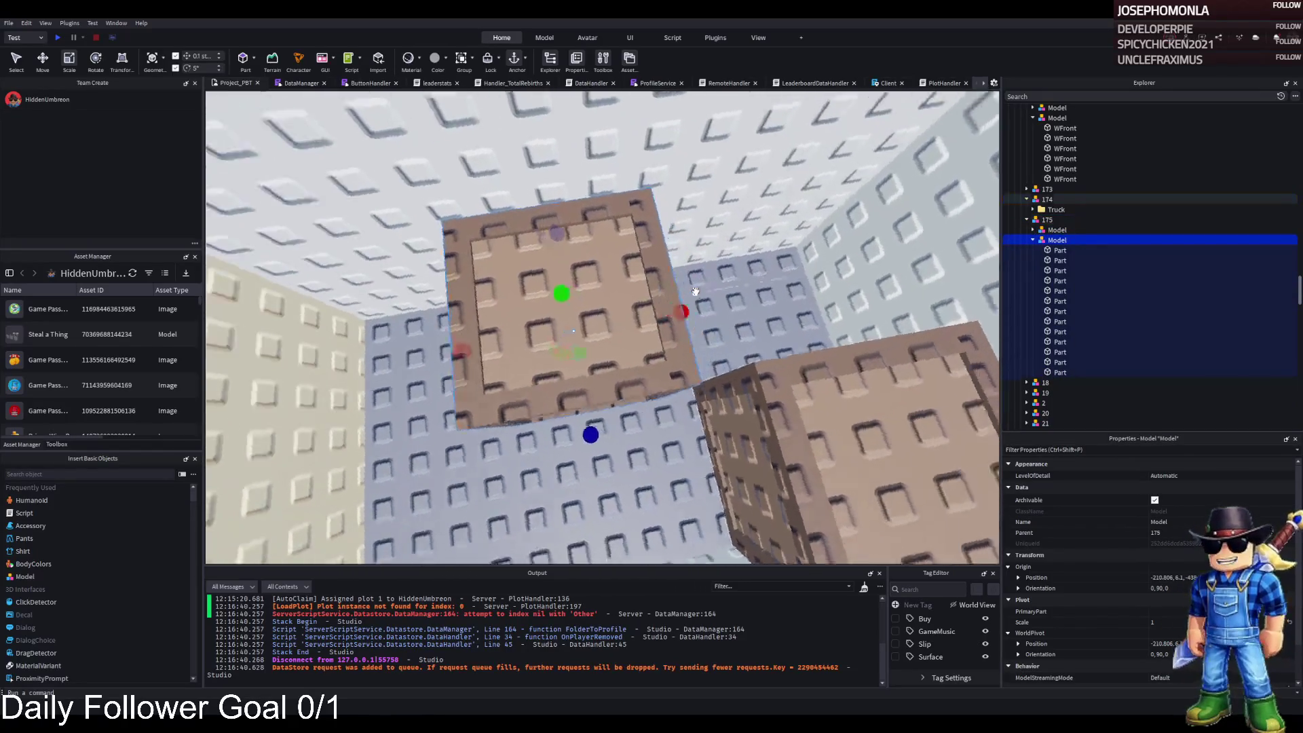
scroll(696, 290, "up", 3)
Shorten the crate's bottom edge strip to 3.2 and top edge strip to 3.1
left_click(511, 272)
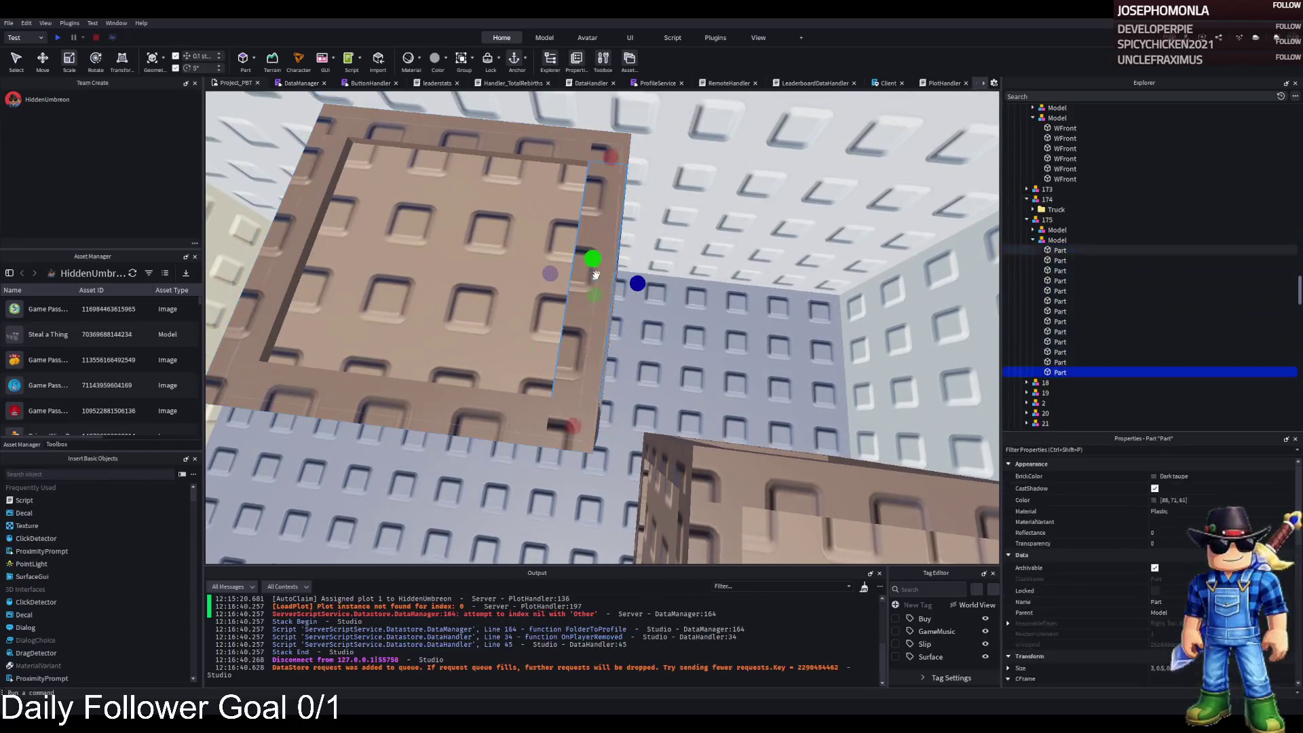
left_click(498, 268)
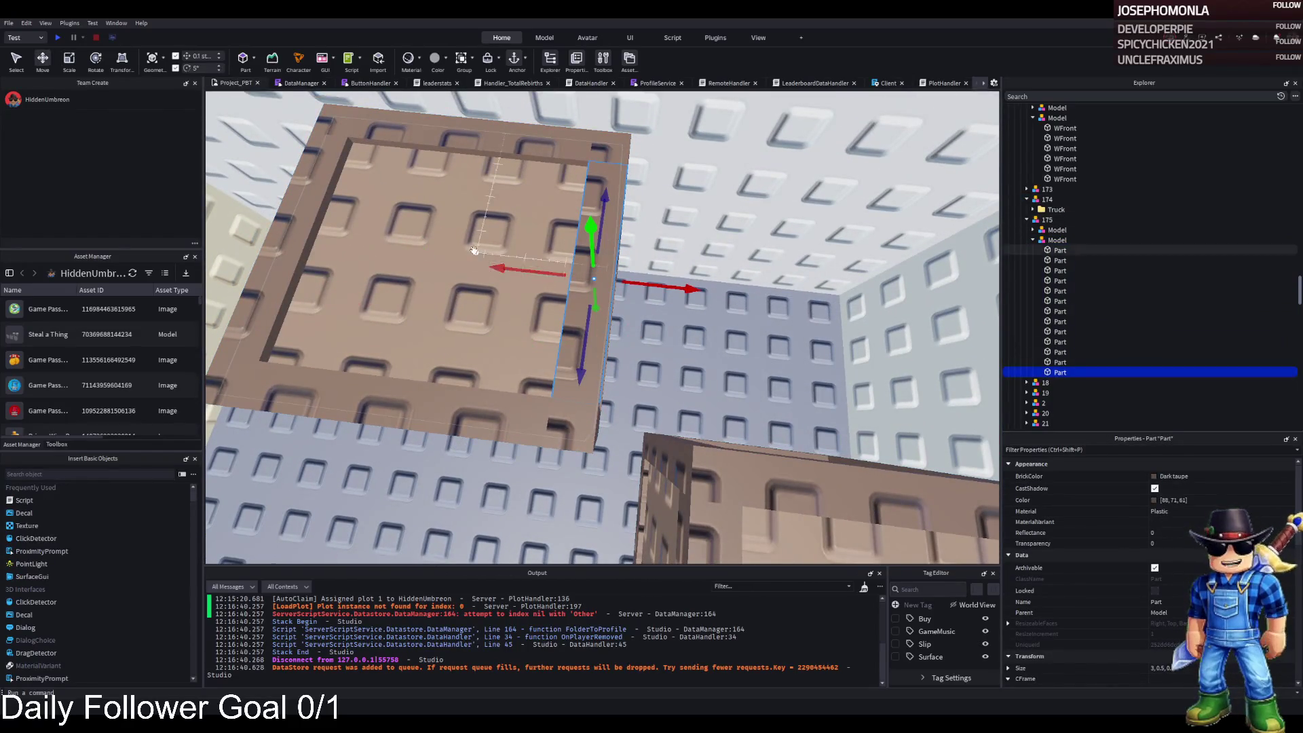
left_click(556, 407)
left_click_drag(574, 425, 548, 422)
left_click(516, 128)
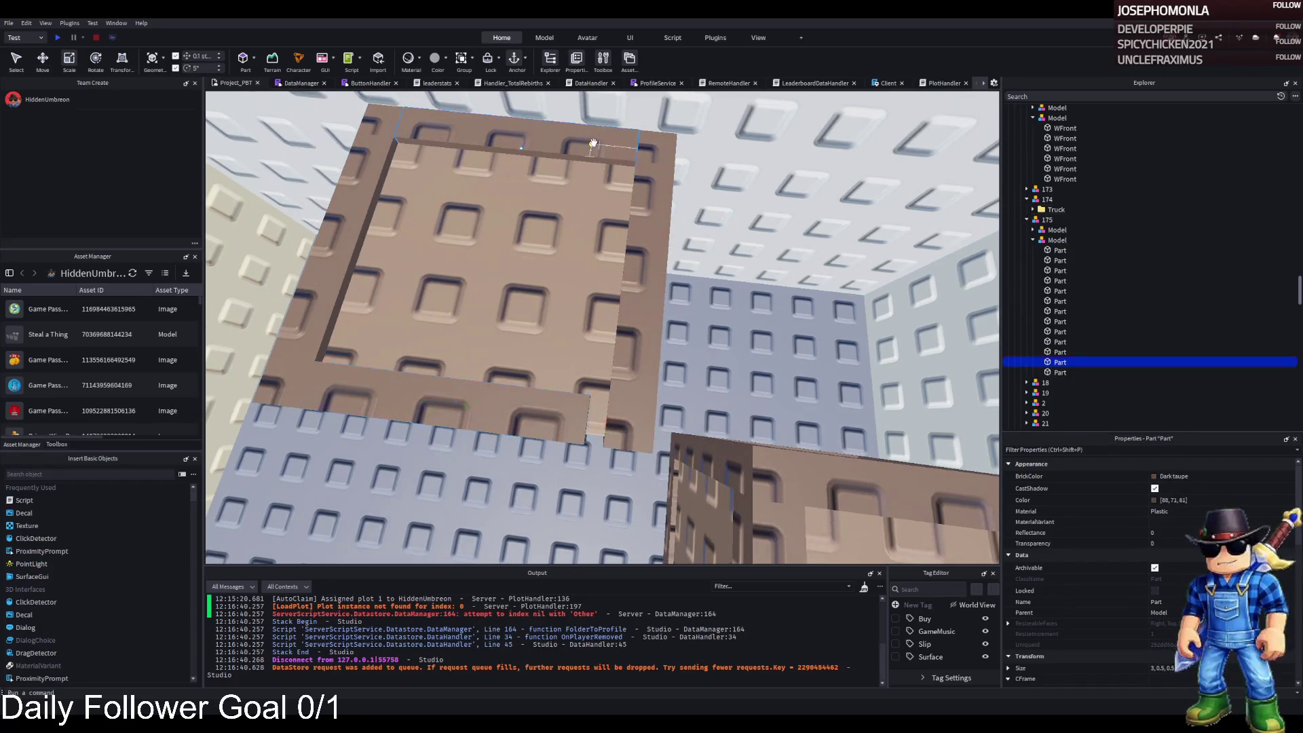
left_click_drag(650, 159, 641, 164)
Select the right vertical strip plus three other strips and move them into place
left_click(654, 142)
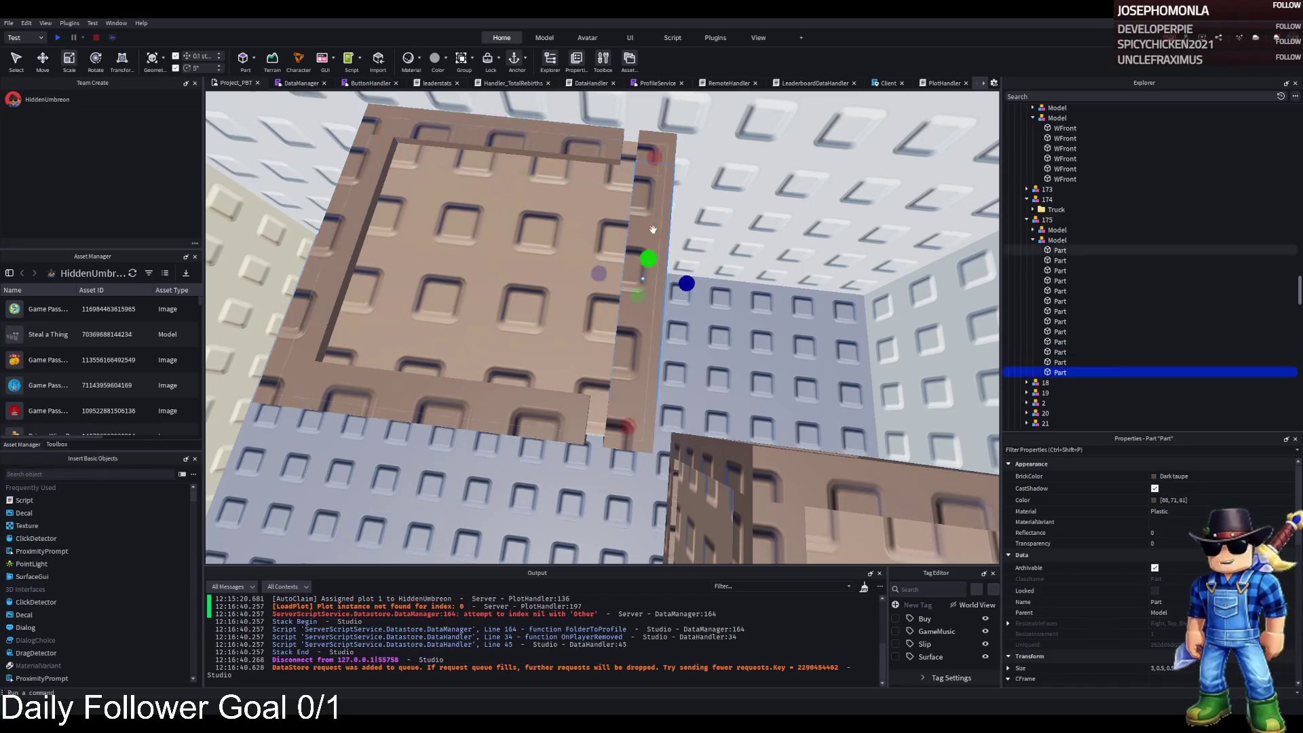
key("ctrl+2")
left_click(628, 286, "ctrl")
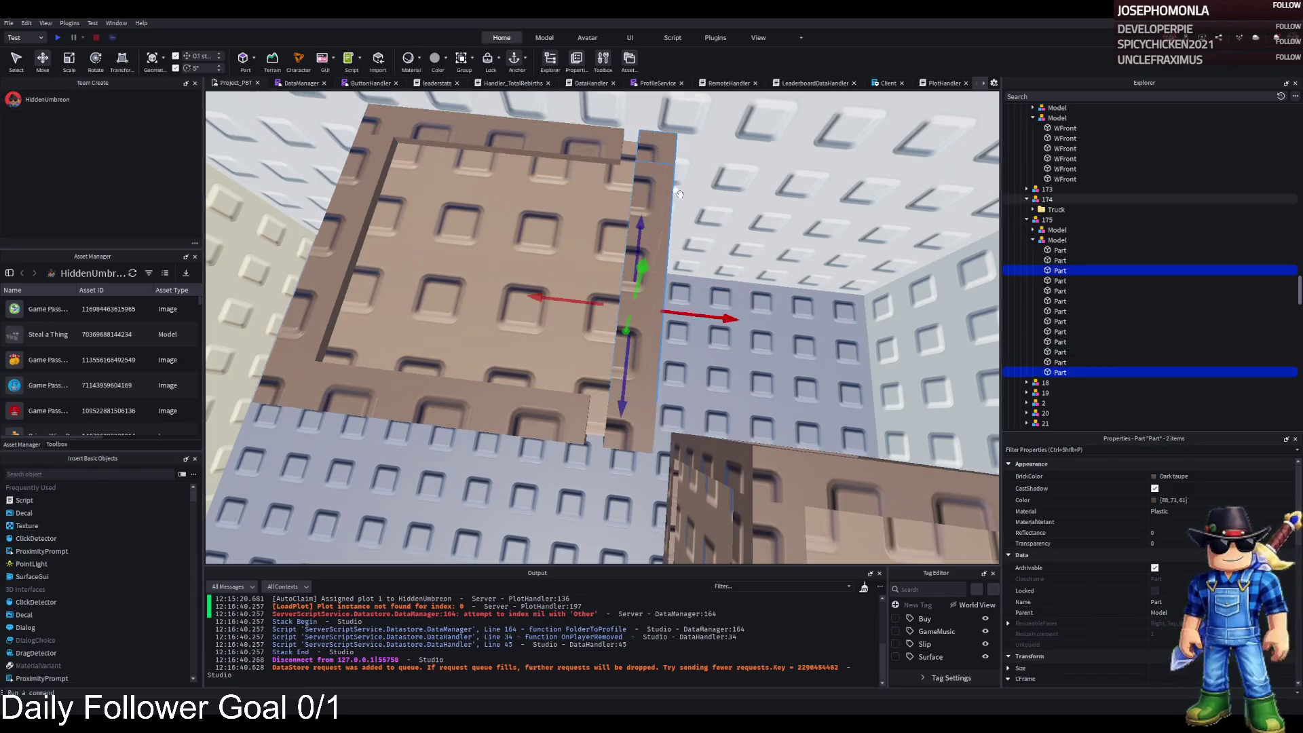
left_click(632, 277, "ctrl")
scroll(583, 305, "up", 3)
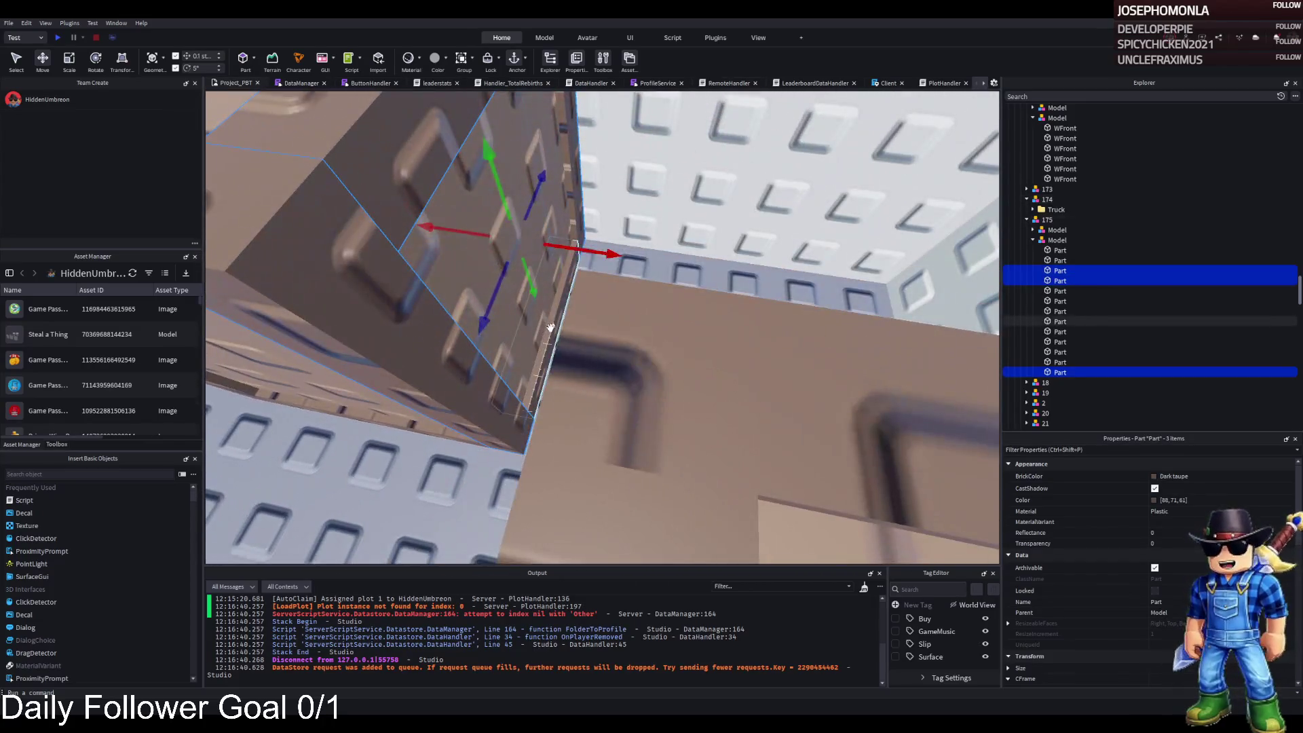
left_click(549, 328, "ctrl")
scroll(611, 319, "down", 3)
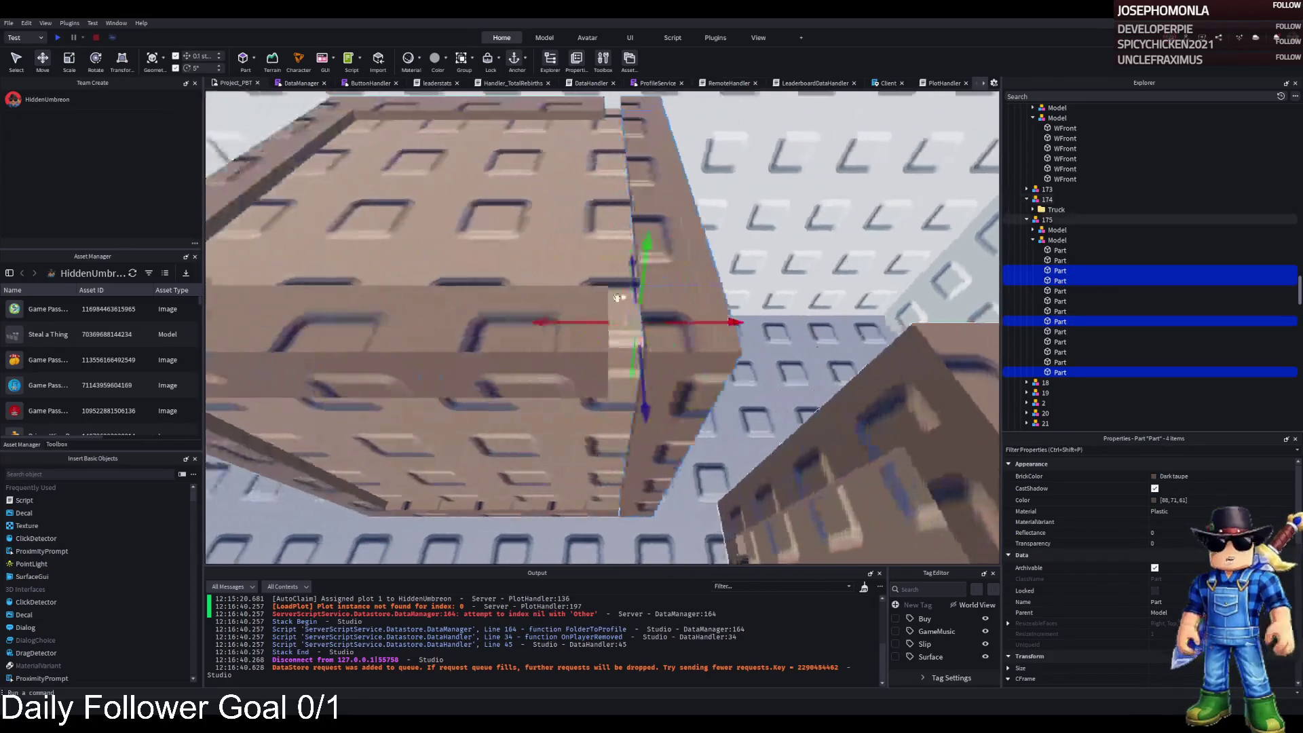
left_click_drag(680, 321, 681, 321)
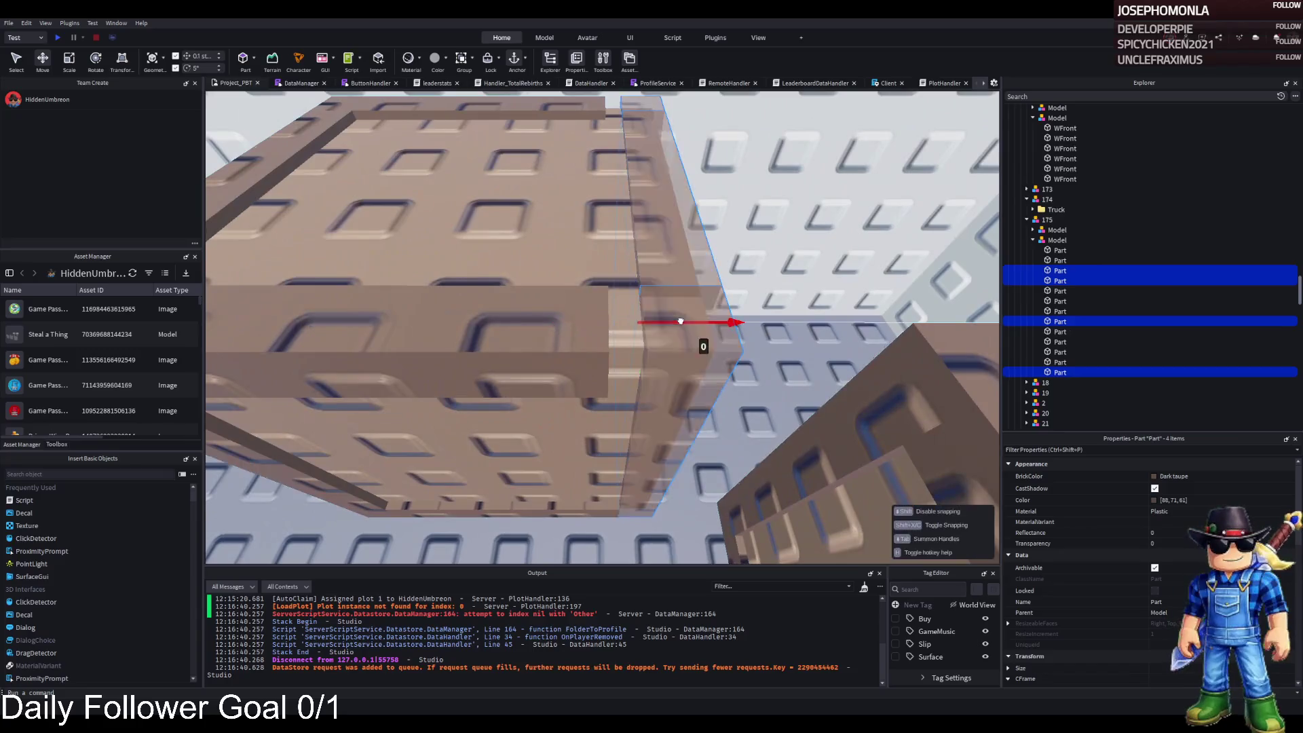
Resize the crate's floor-edge panel to 3.1
left_click(652, 267)
key("ctrl+3")
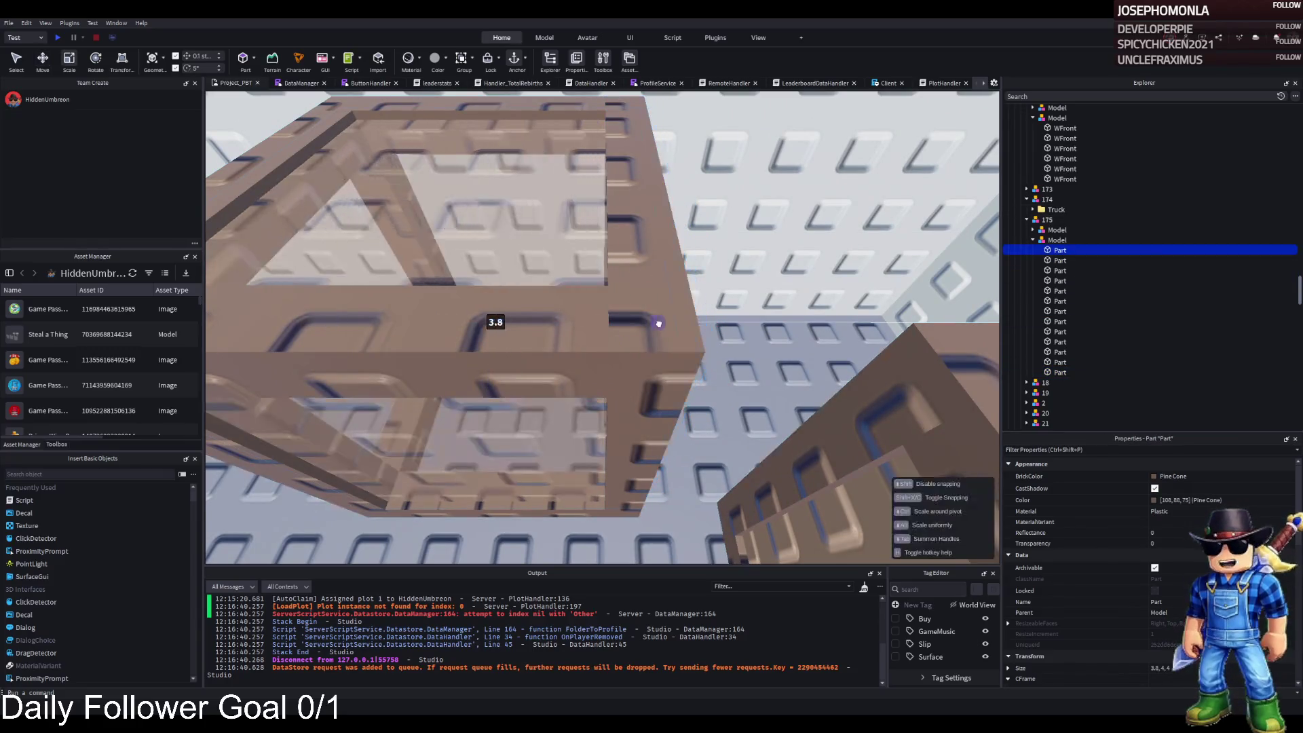
scroll(656, 323, "up", 3)
scroll(657, 323, "down", 3)
left_click(475, 350)
scroll(584, 353, "up", 3)
left_click_drag(757, 364, 747, 363)
scroll(739, 363, "up", 3)
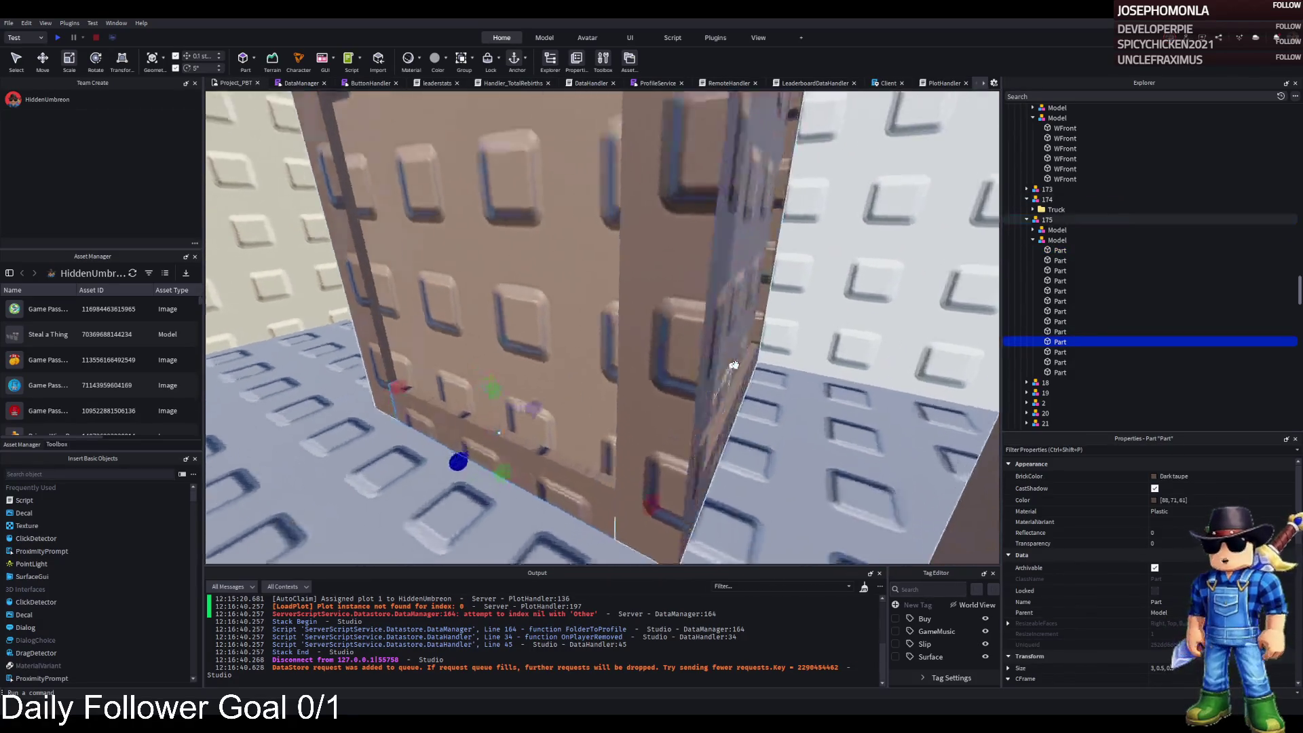
scroll(742, 340, "down", 3)
Stretch the left vertical edge strip to height 4.2
left_click(909, 335)
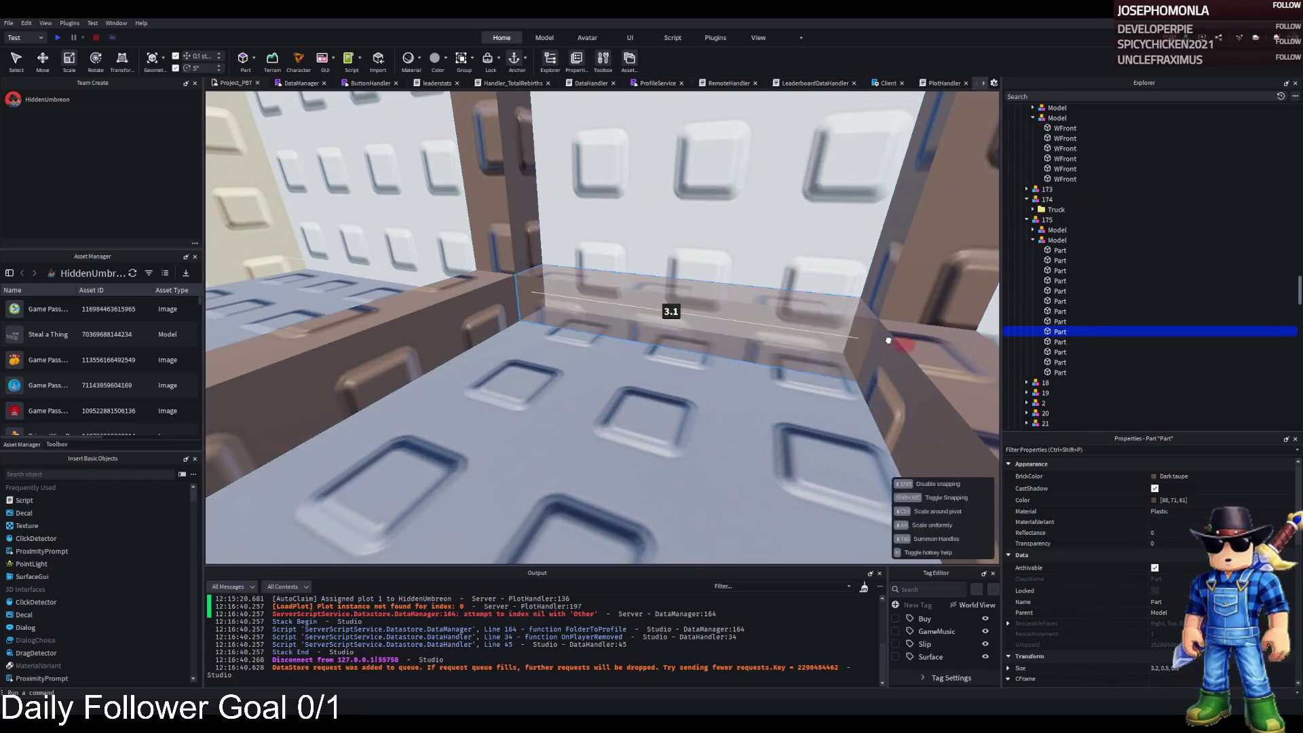
scroll(655, 329, "up", 3)
scroll(657, 323, "down", 2)
left_click(600, 157)
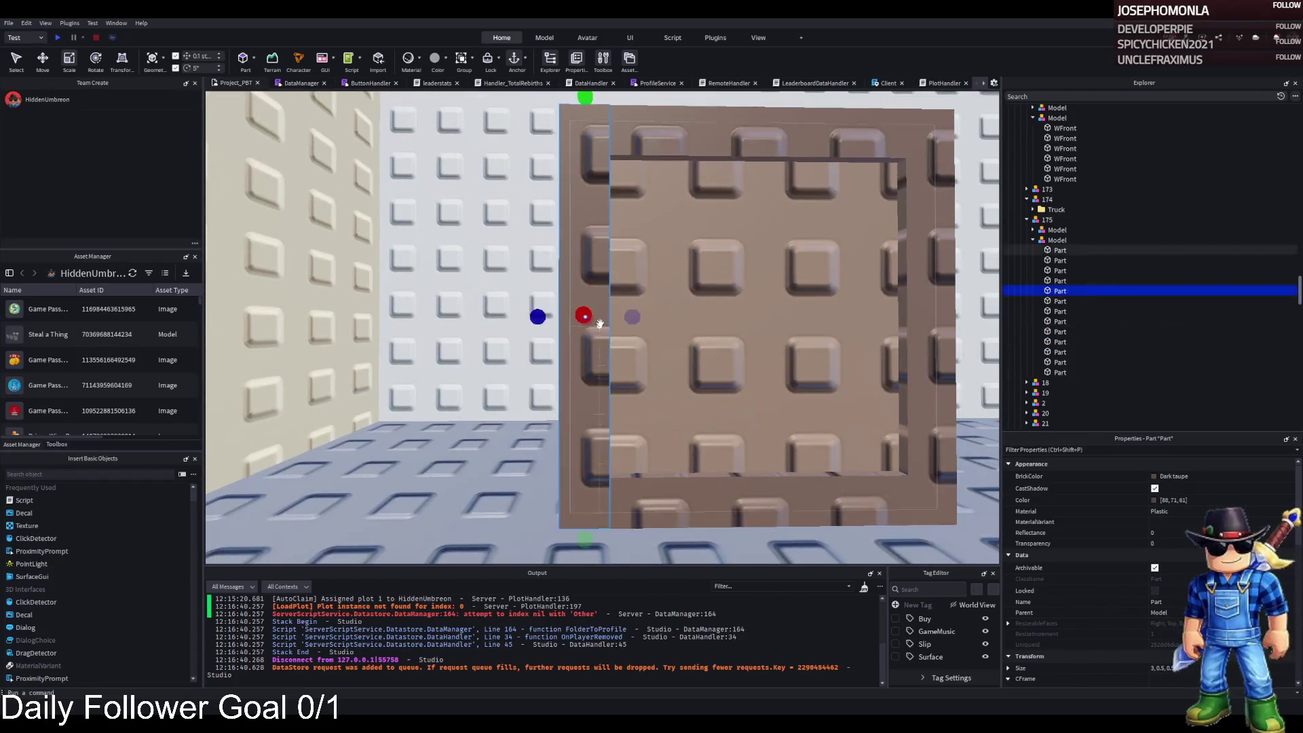
left_click_drag(581, 129, 579, 142)
Resize the first panel's height to about 3.9, then nudge two panels slightly upward
left_click(588, 222)
left_click_drag(661, 201, 661, 216)
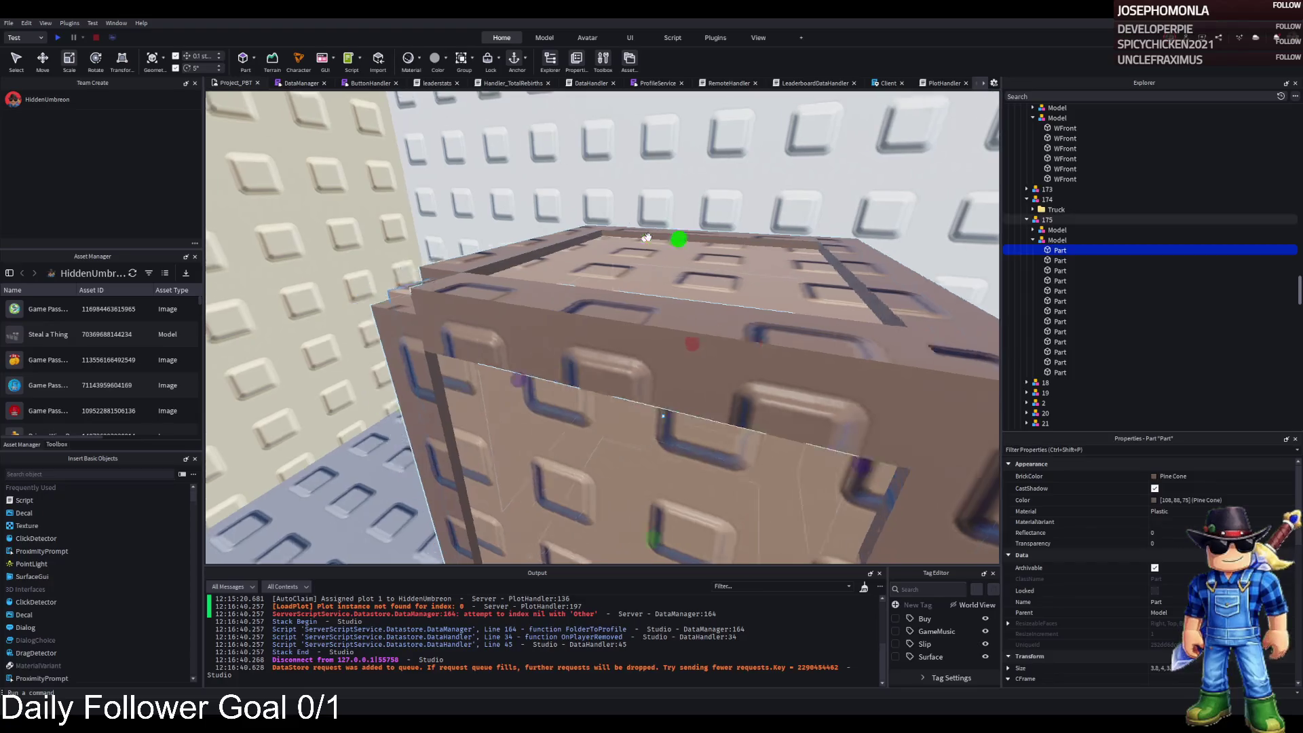
left_click_drag(652, 231, 653, 238)
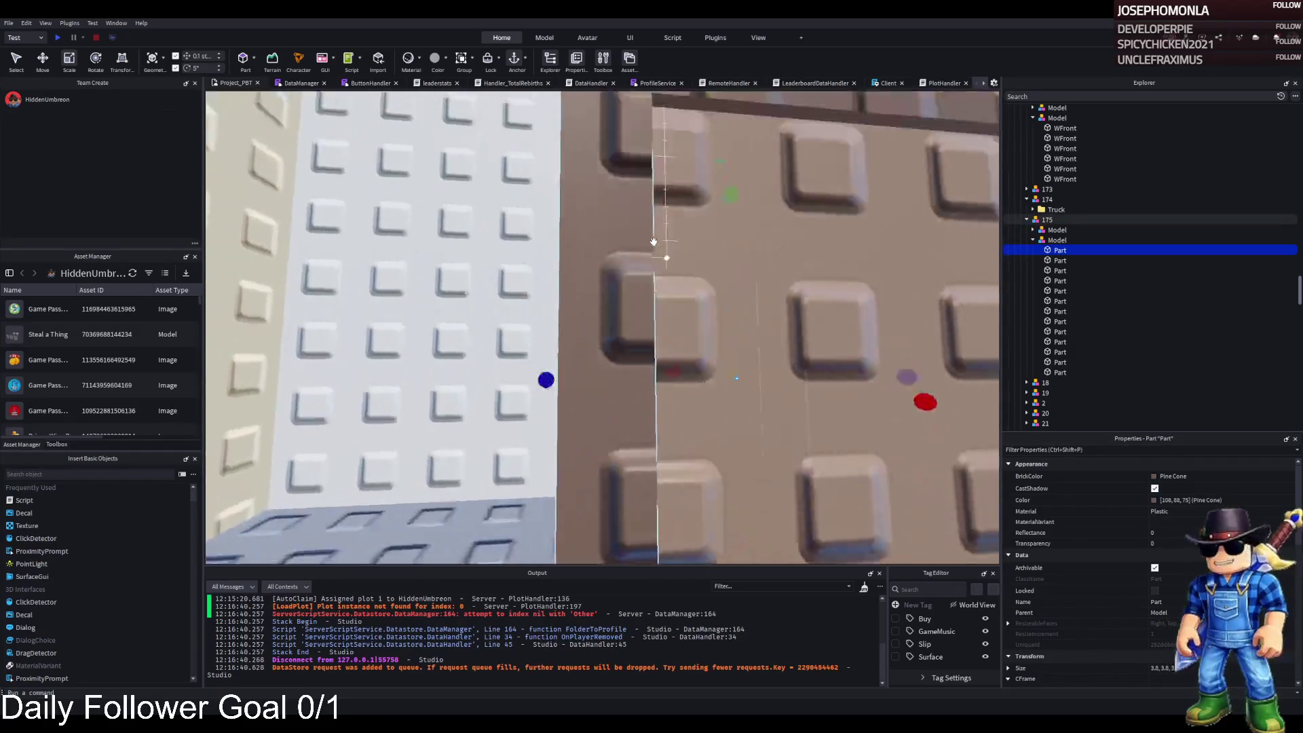
left_click(655, 242)
left_click(650, 238, "ctrl")
key("ctrl+2")
left_click_drag(451, 291, 454, 293)
Select the small top piece and a second piece and shift them vertically
left_click(475, 380)
key("ctrl+3")
left_click(492, 214)
left_click(828, 207, "ctrl")
key("ctrl+2")
mouse_move(713, 164)
left_mouse_down()
mouse_move(726, 437)
mouse_move(849, 255)
left_mouse_up()
Stretch the corner piece to height 4.2, resize the right corner pillar, then focus on crate 175
left_click(848, 255)
key("ctrl+3")
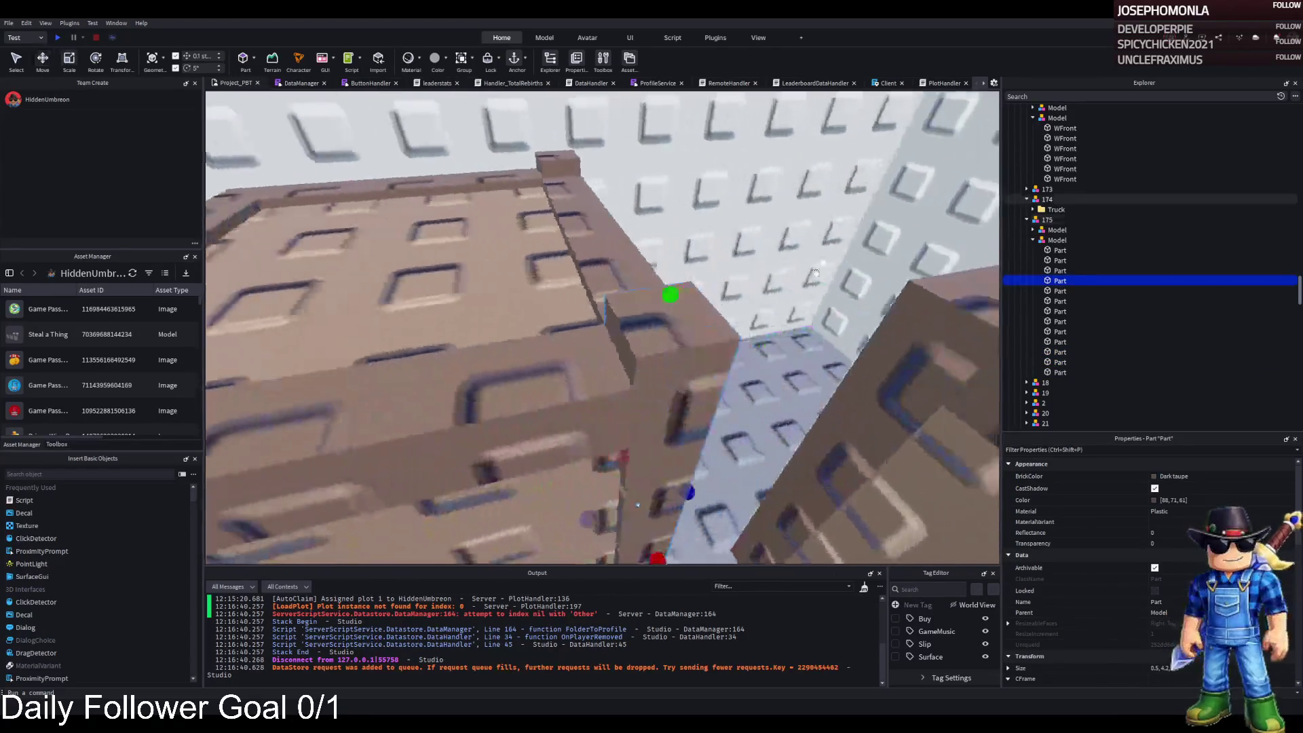
left_click_drag(585, 124, 586, 167)
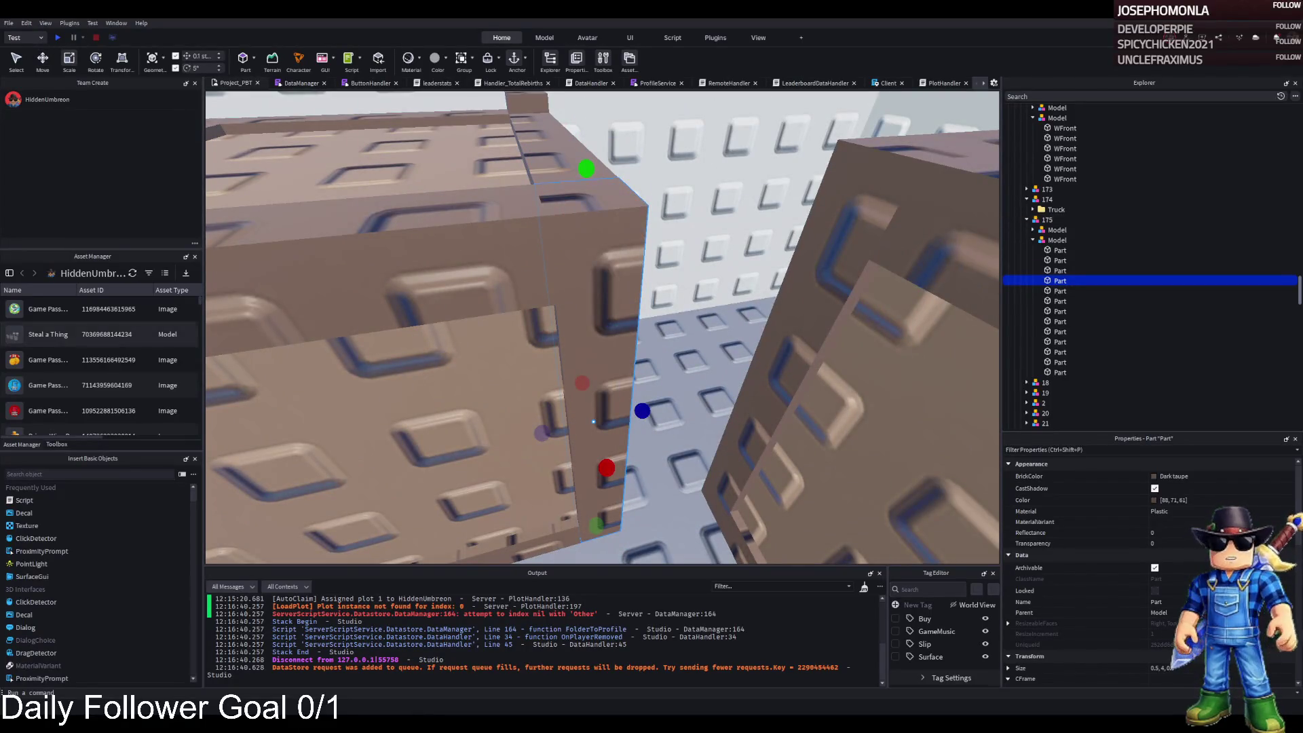
scroll(499, 314, "down", 5)
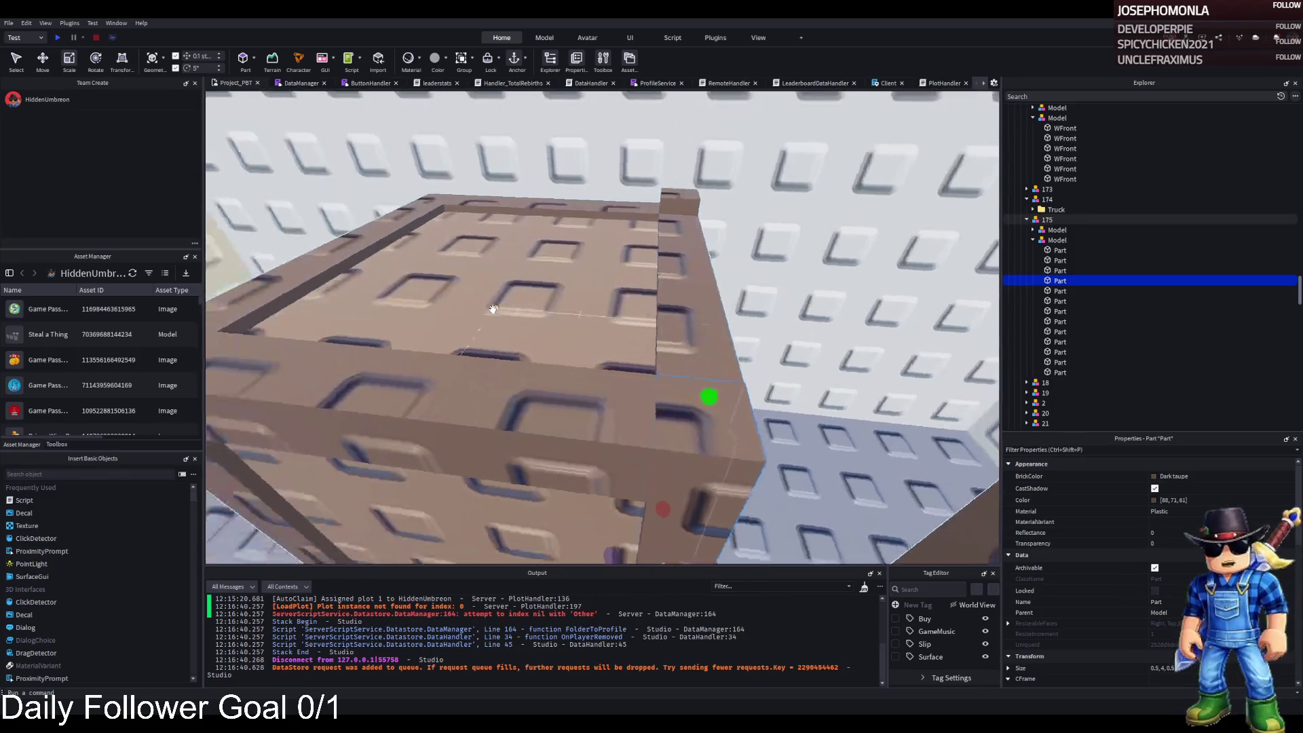
left_click(638, 299)
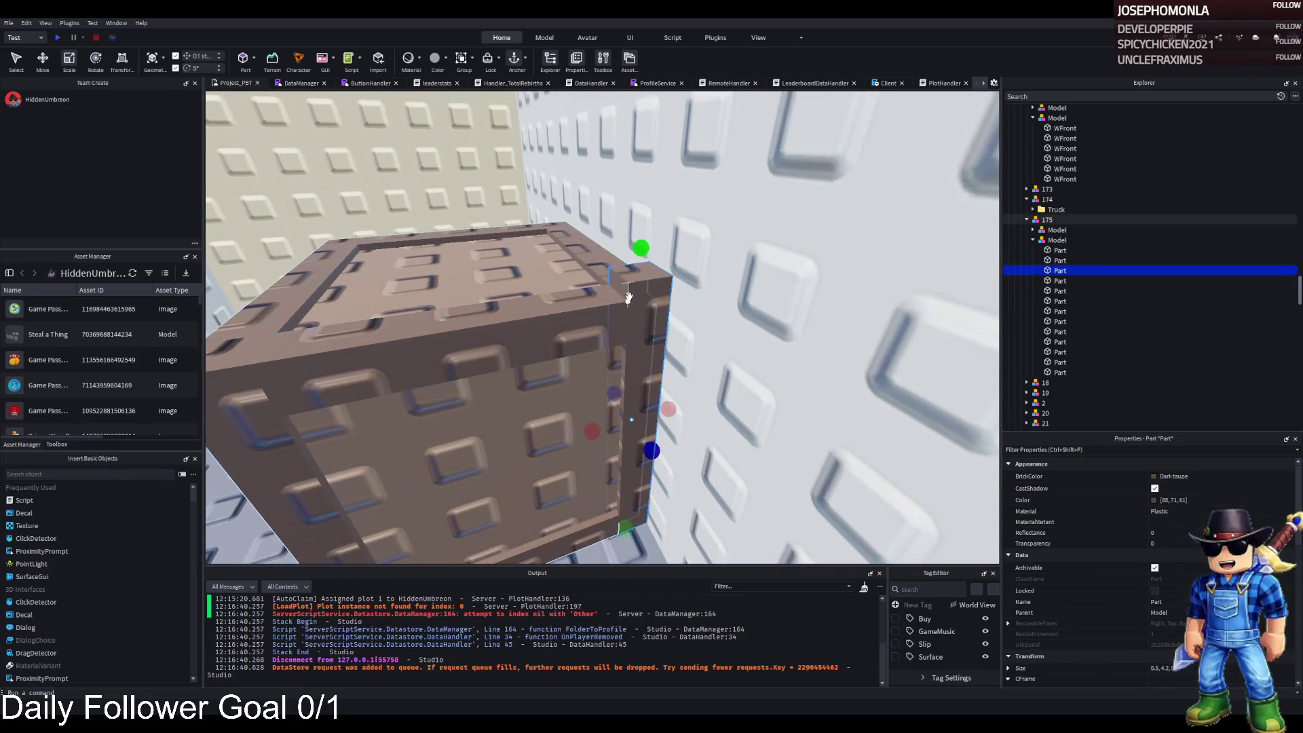
left_click_drag(644, 267, 644, 267)
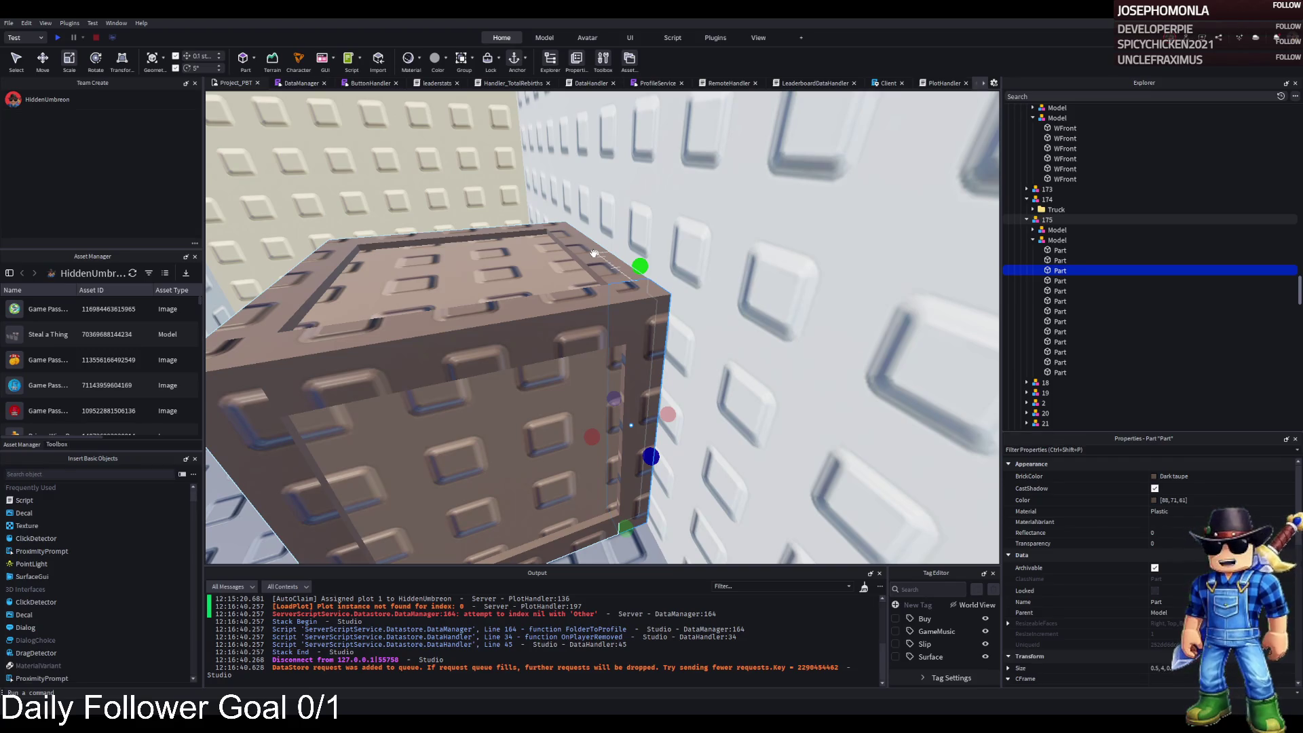
left_click(557, 242)
key("a")
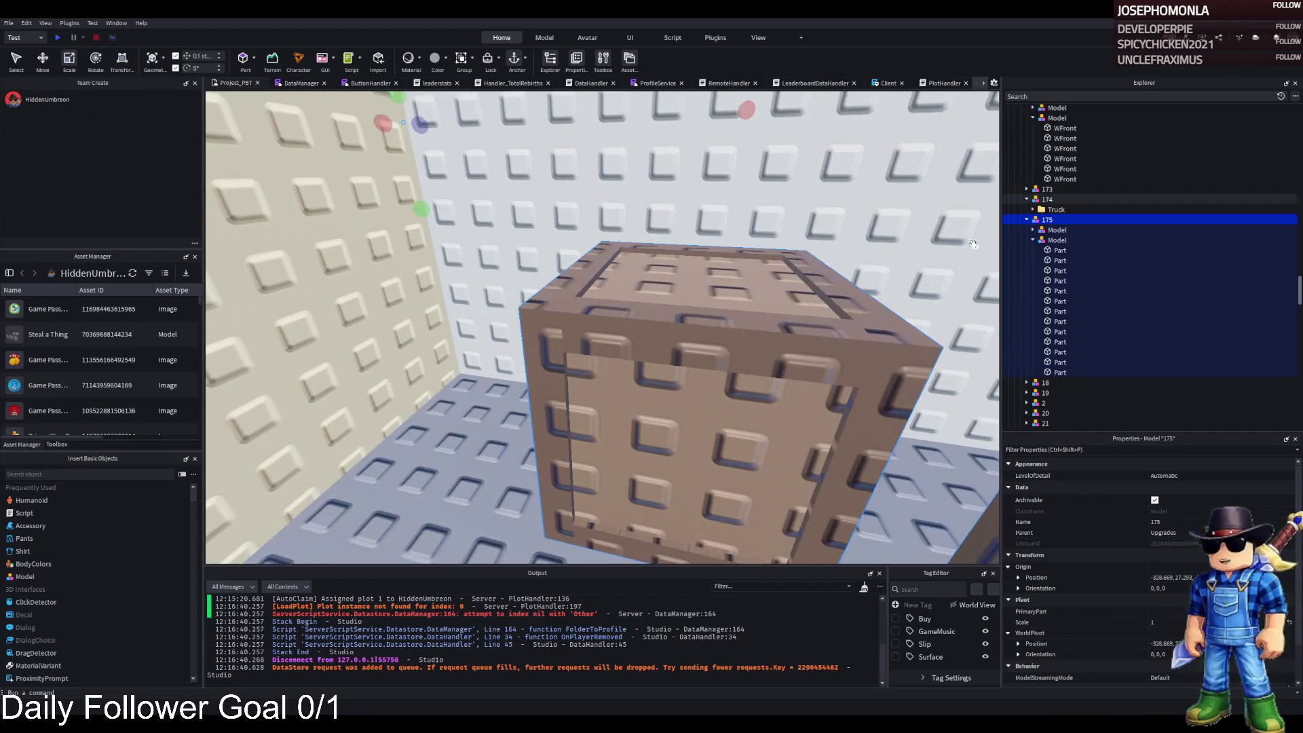
Select the finished crate model, switch to Move, centre the view on it, and Ctrl+D duplicate it
left_click(1046, 239)
key("f")
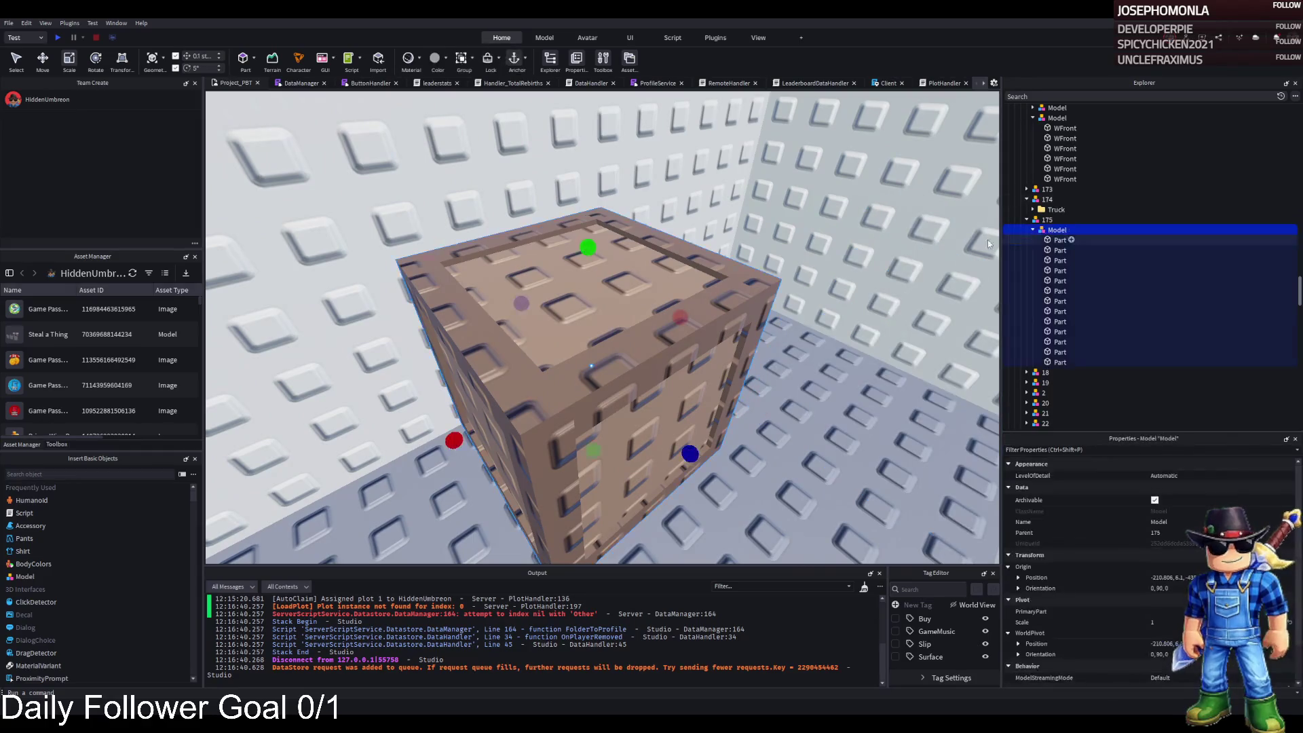
key("ctrl+2")
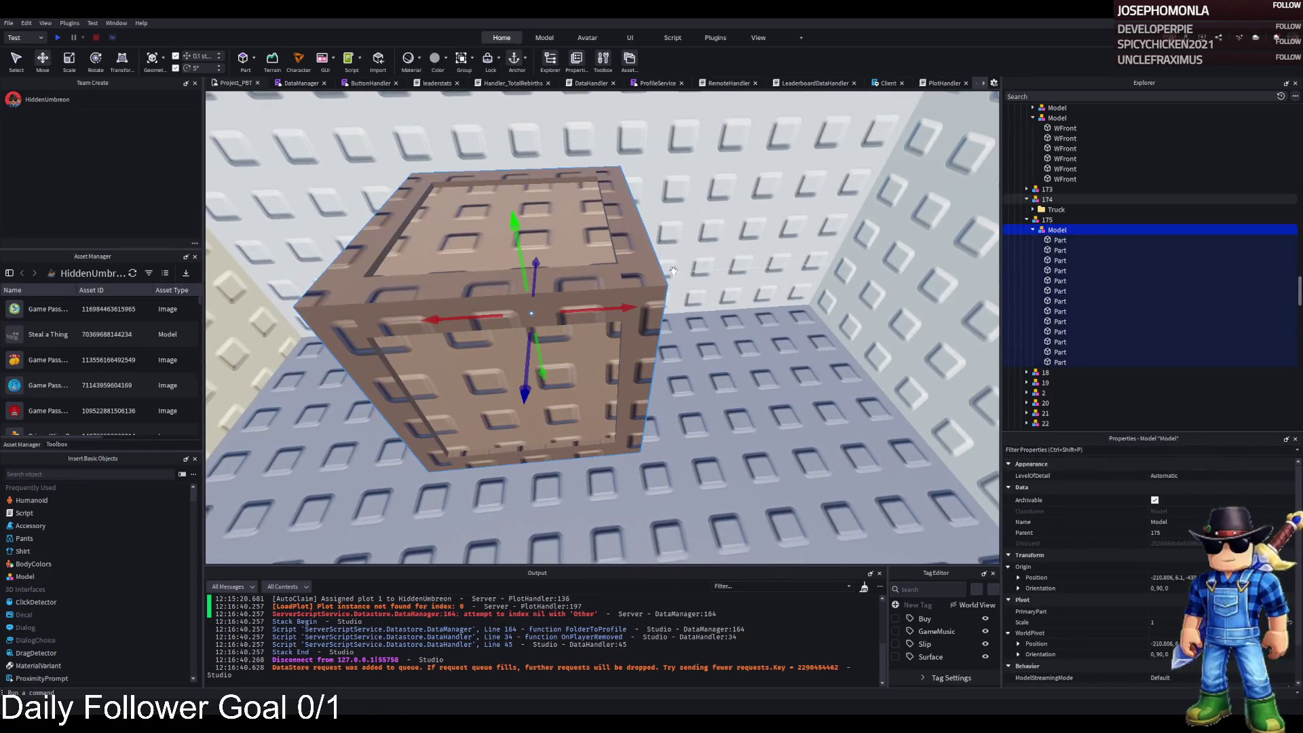
scroll(672, 271, "up", 2)
mouse_move(673, 271)
left_mouse_down()
mouse_move(477, 369)
mouse_move(494, 300)
mouse_move(625, 300)
mouse_move(677, 281)
mouse_move(334, 331)
left_mouse_up()
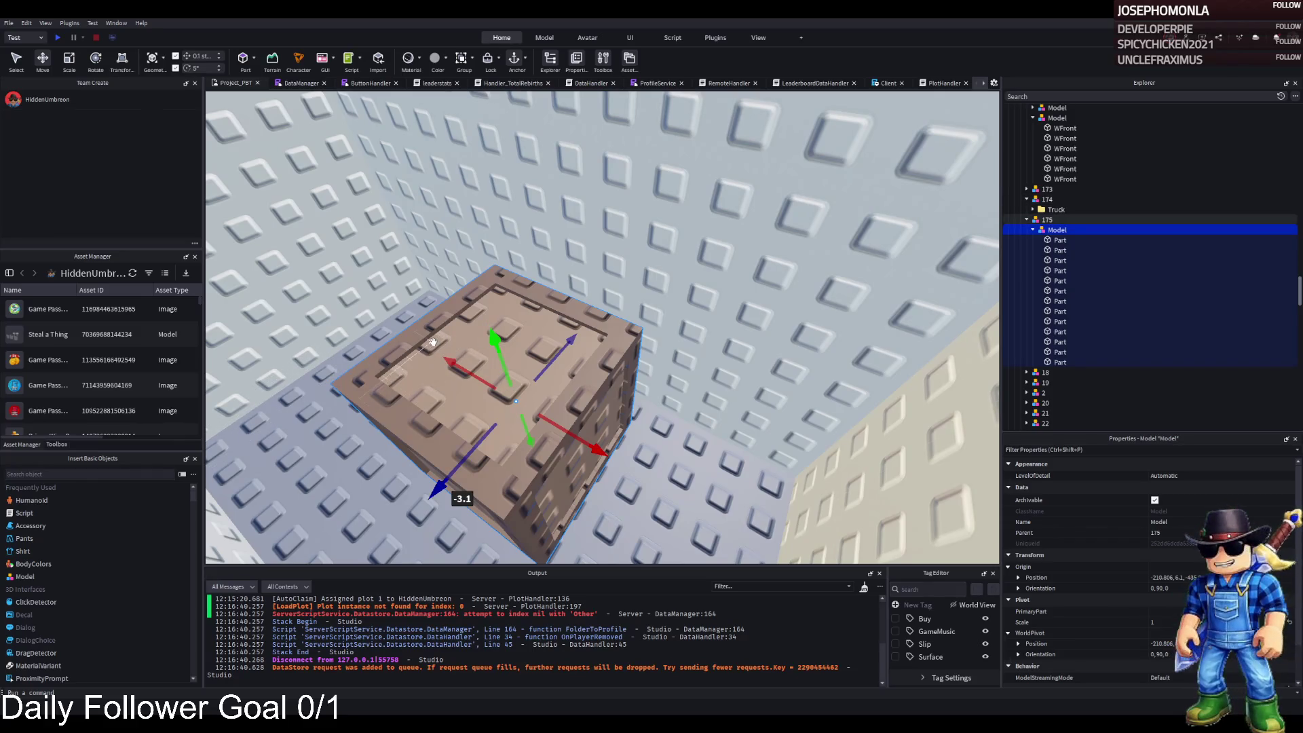
mouse_move(401, 355)
left_mouse_down()
mouse_move(688, 380)
mouse_move(678, 361)
mouse_move(645, 404)
mouse_move(651, 378)
mouse_move(548, 347)
mouse_move(643, 343)
mouse_move(584, 369)
mouse_move(597, 326)
mouse_move(570, 332)
left_mouse_up()
key("ctrl+d")
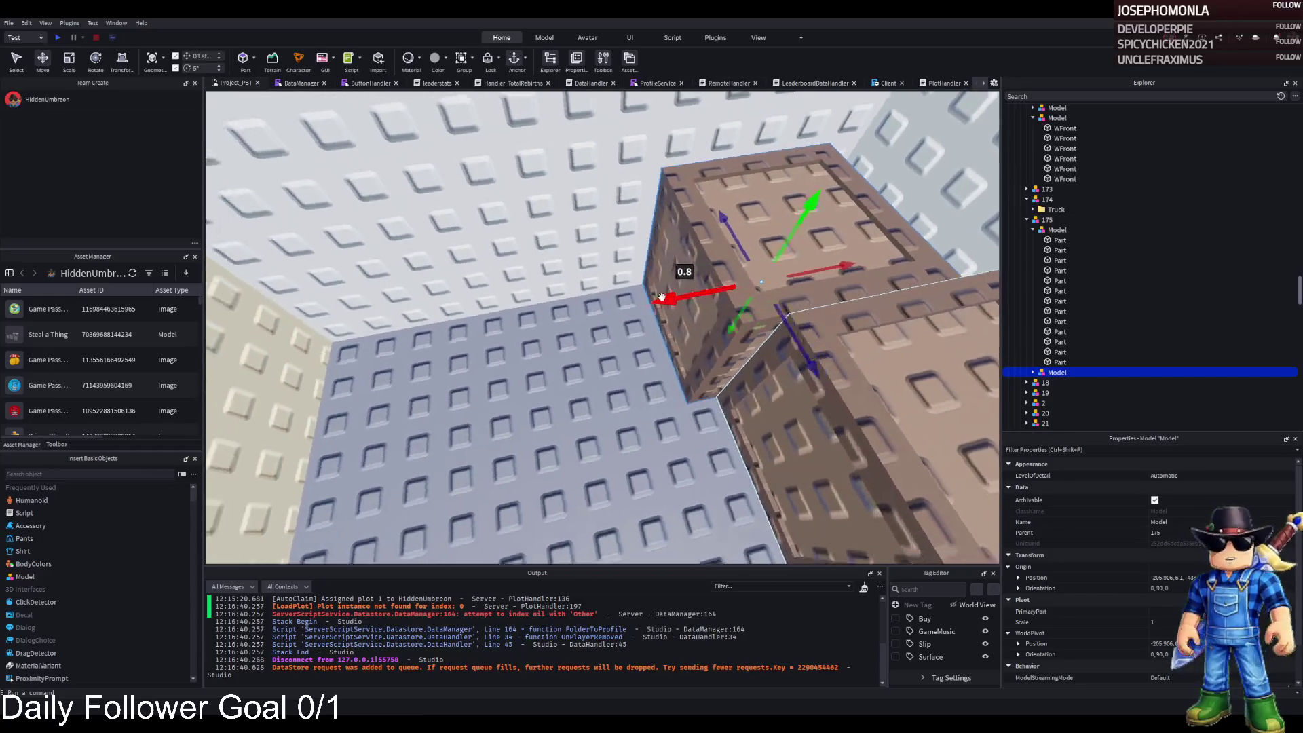
Duplicate the crate, lift the copy 4 studs onto the crates and turn it 15 degrees
key("ctrl+d")
mouse_move(592, 291)
left_mouse_down()
mouse_move(574, 281)
mouse_move(567, 119)
left_mouse_up()
key("ctrl+2")
mouse_move(719, 197)
left_mouse_down()
mouse_move(709, 209)
mouse_move(719, 202)
left_mouse_up()
Add another crate copy, slide it 3.7 studs sideways, then rotate and nudge it into place
key("ctrl+v")
key("ctrl+2")
scroll(614, 308, "down", 2)
scroll(615, 309, "up", 3)
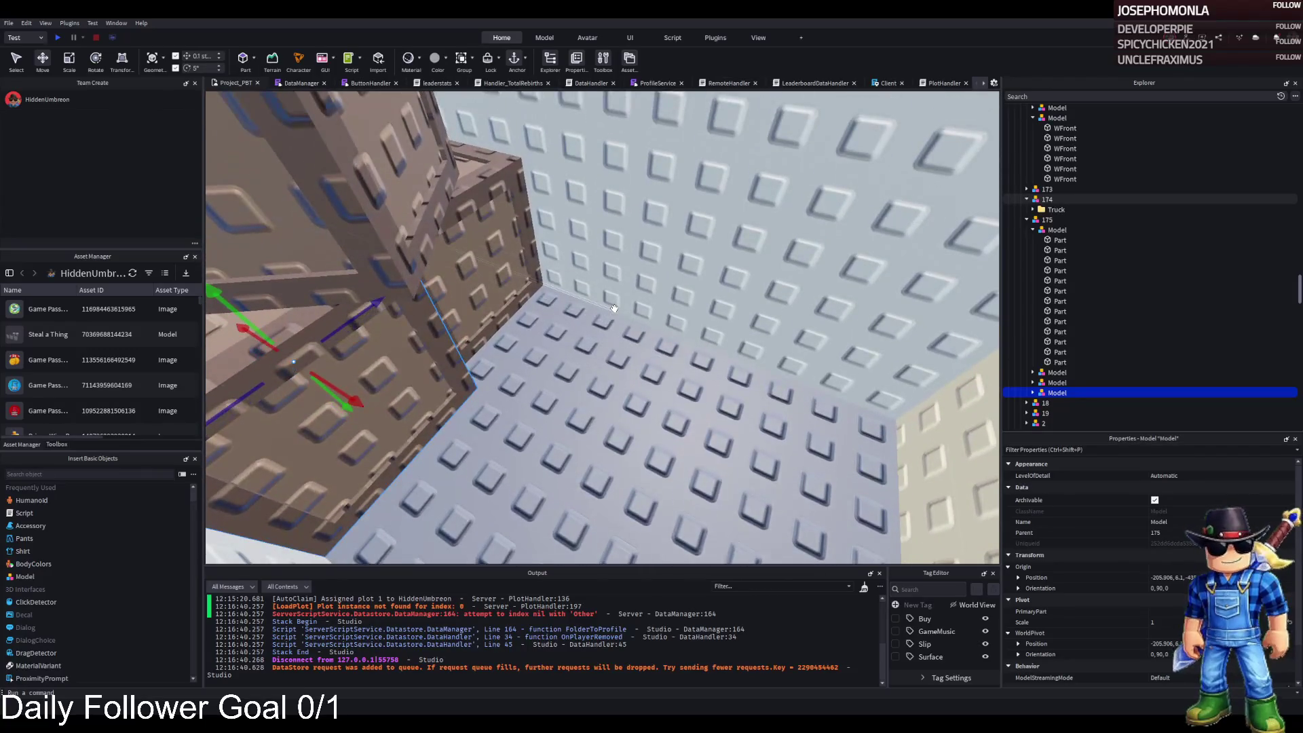
mouse_move(367, 309)
left_mouse_down()
mouse_move(430, 408)
mouse_move(487, 392)
mouse_move(647, 296)
left_mouse_up()
mouse_move(548, 332)
left_mouse_down()
mouse_move(596, 328)
mouse_move(582, 328)
left_mouse_up()
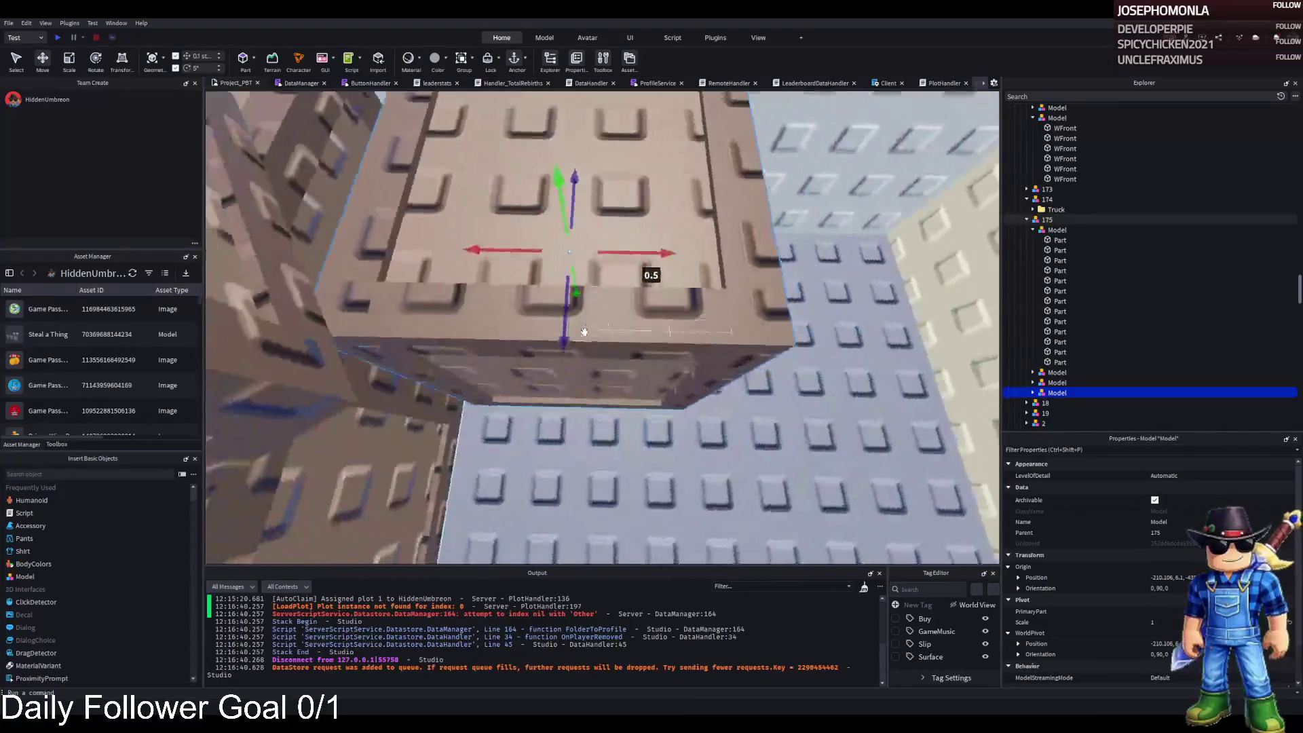
key("ctrl+4")
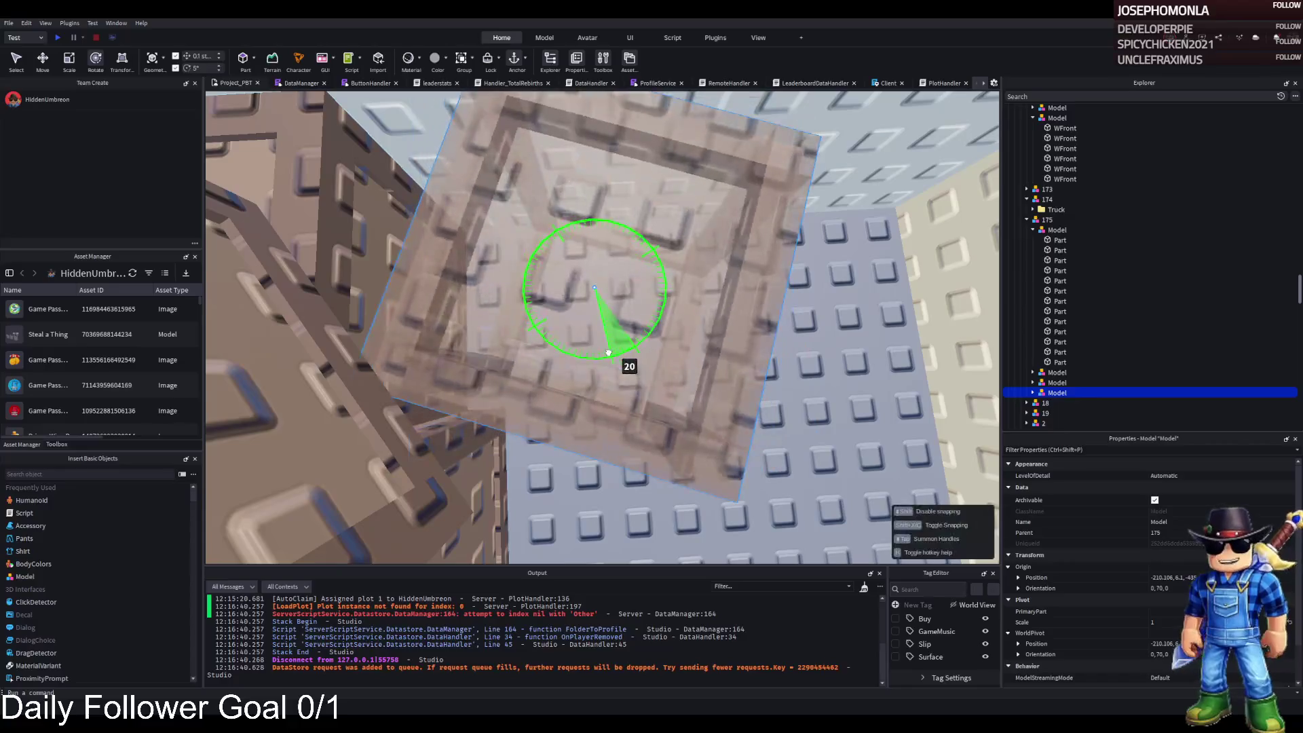
left_click_drag(608, 352, 609, 334)
key("ctrl+2")
key("ctrl+4")
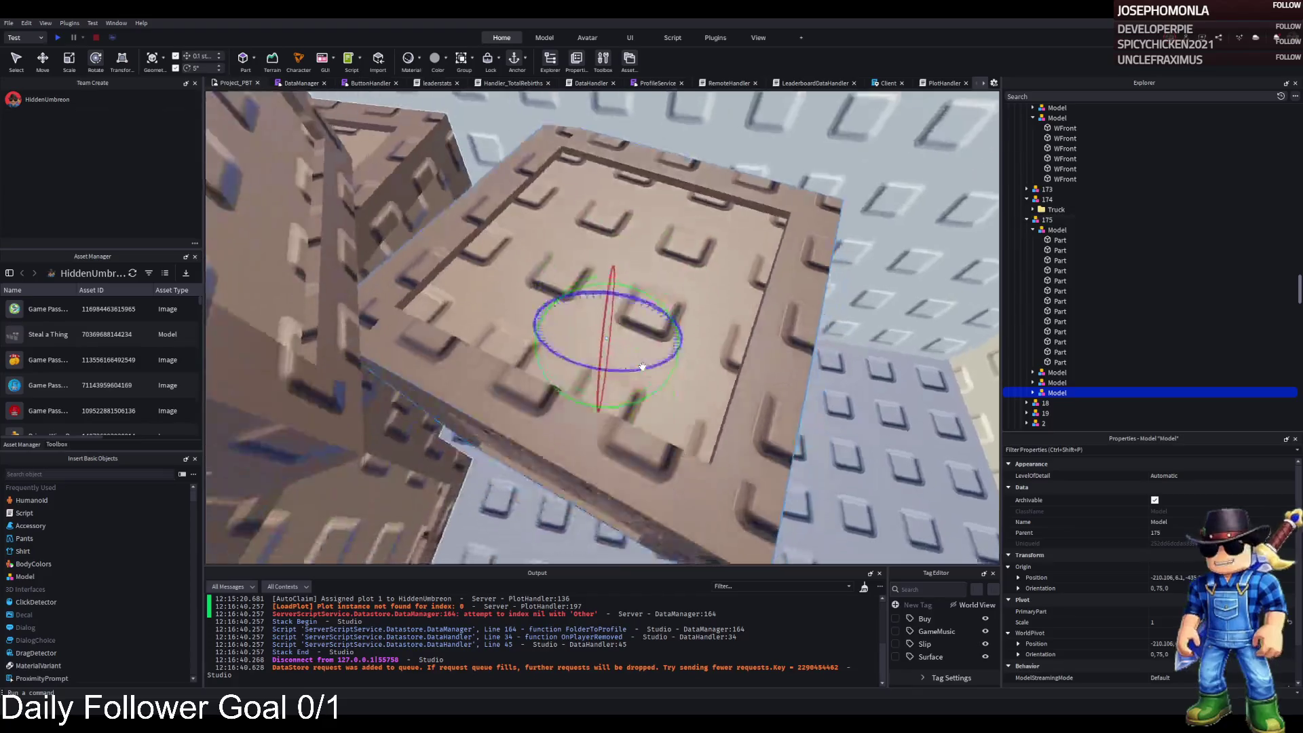
key("ctrl+2")
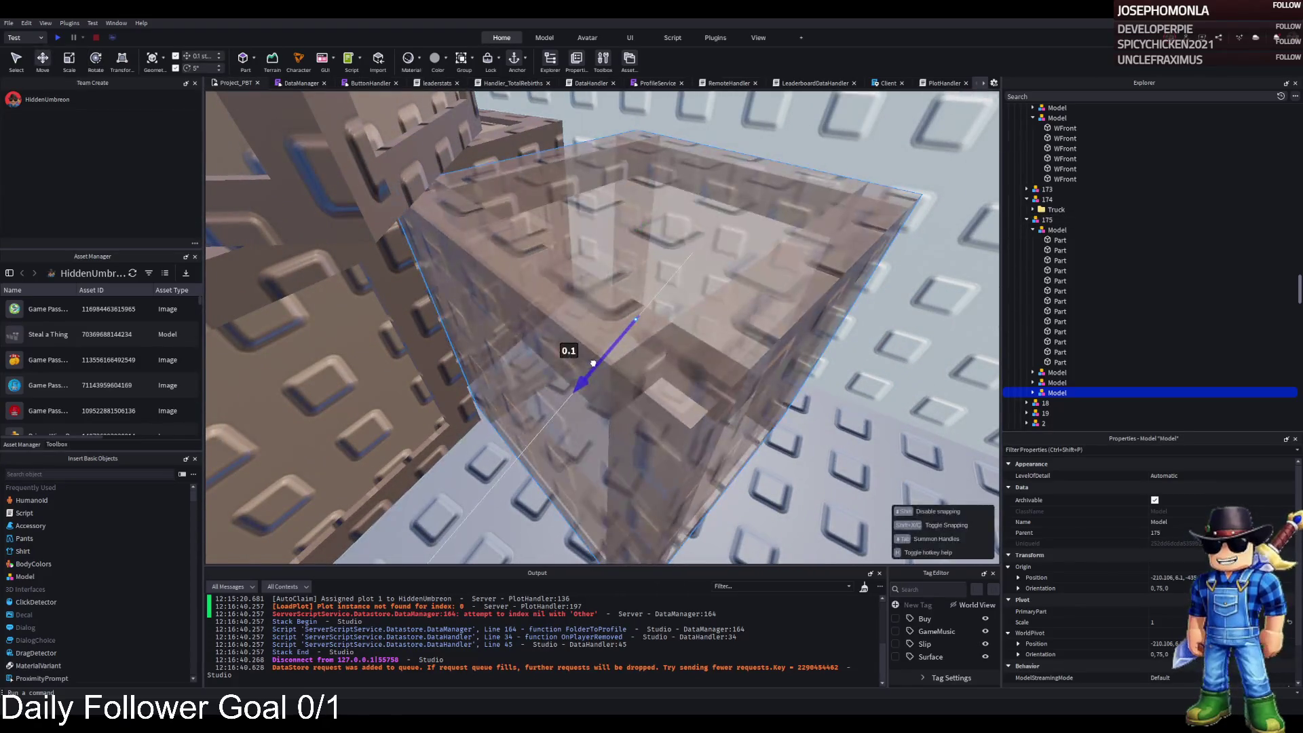
left_click_drag(587, 366, 589, 366)
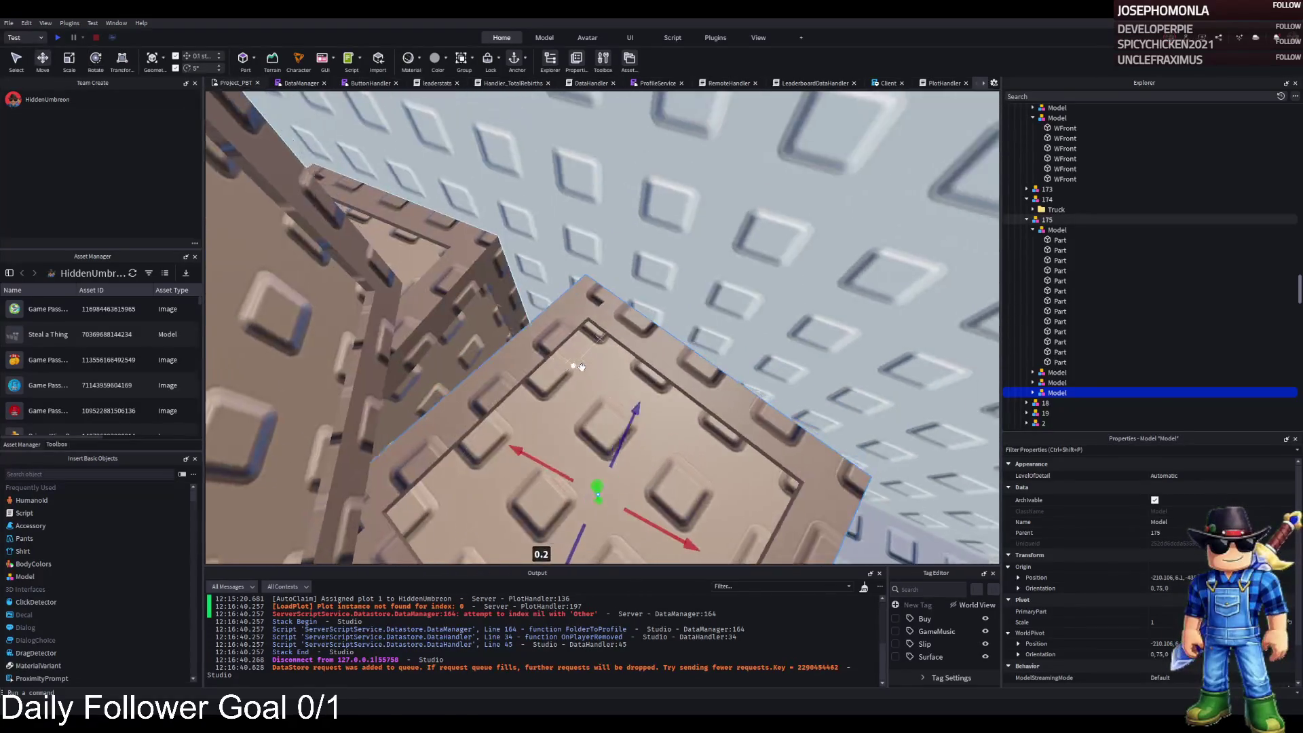
Fly the camera around the crates and pull back to view the stack
key("w")
key("w")
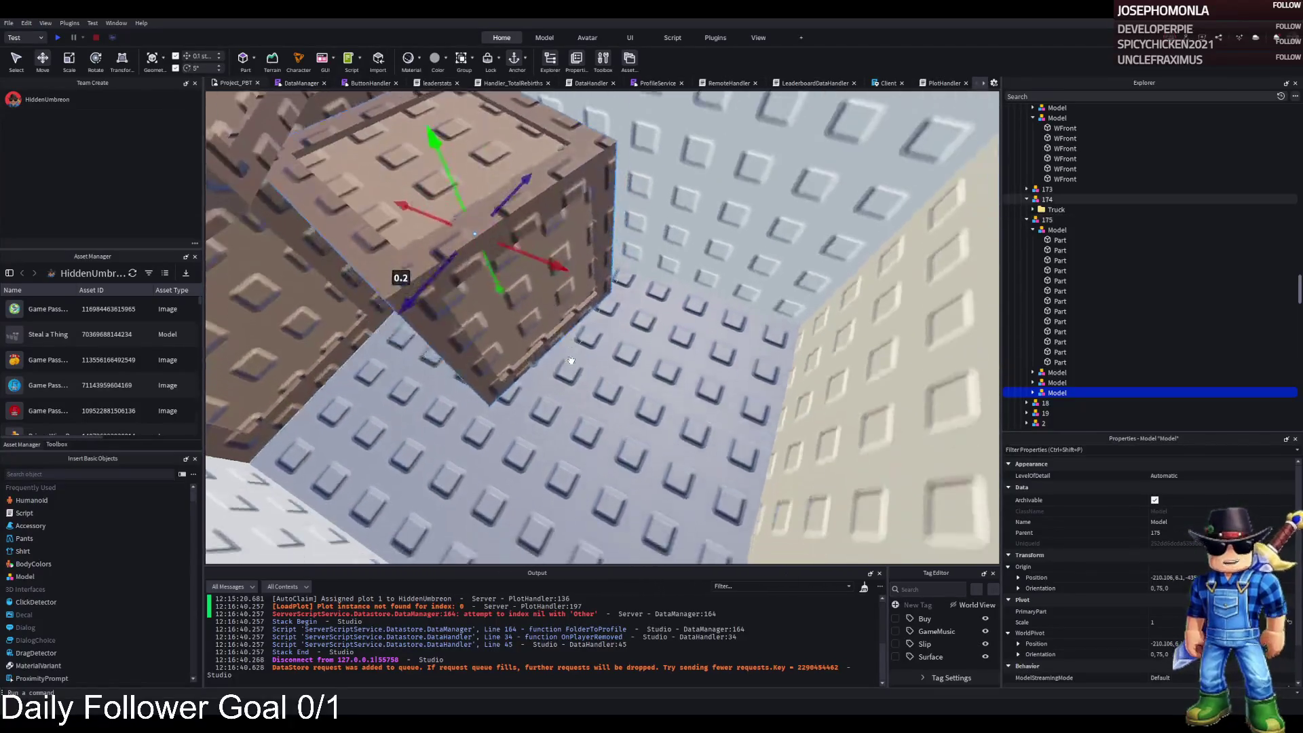
key("w")
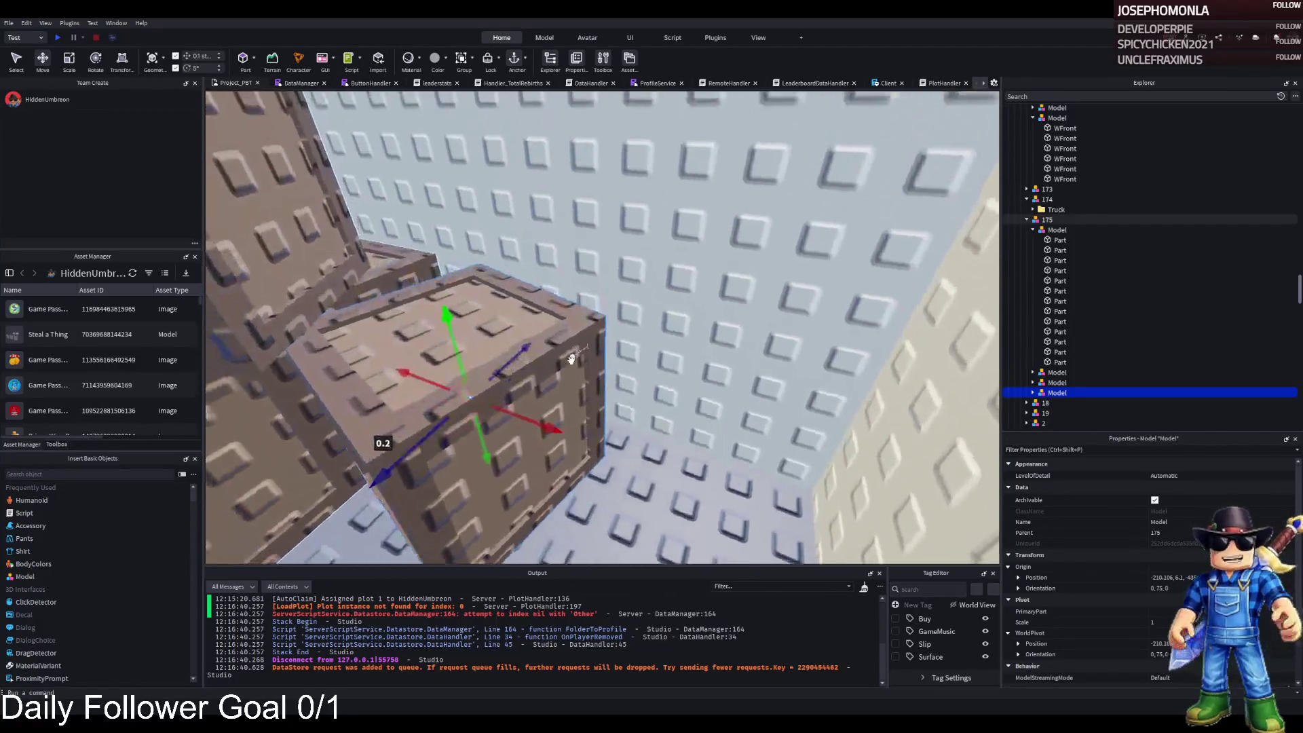
key("w")
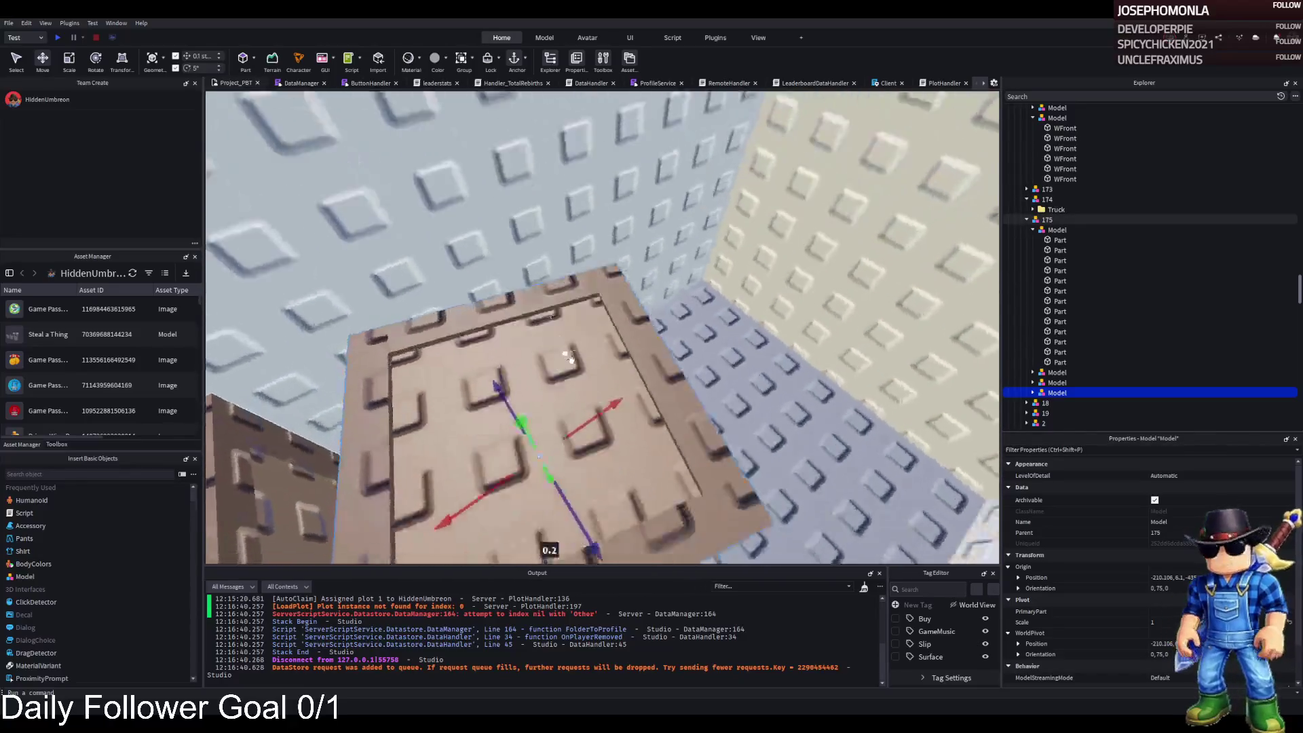
key("w")
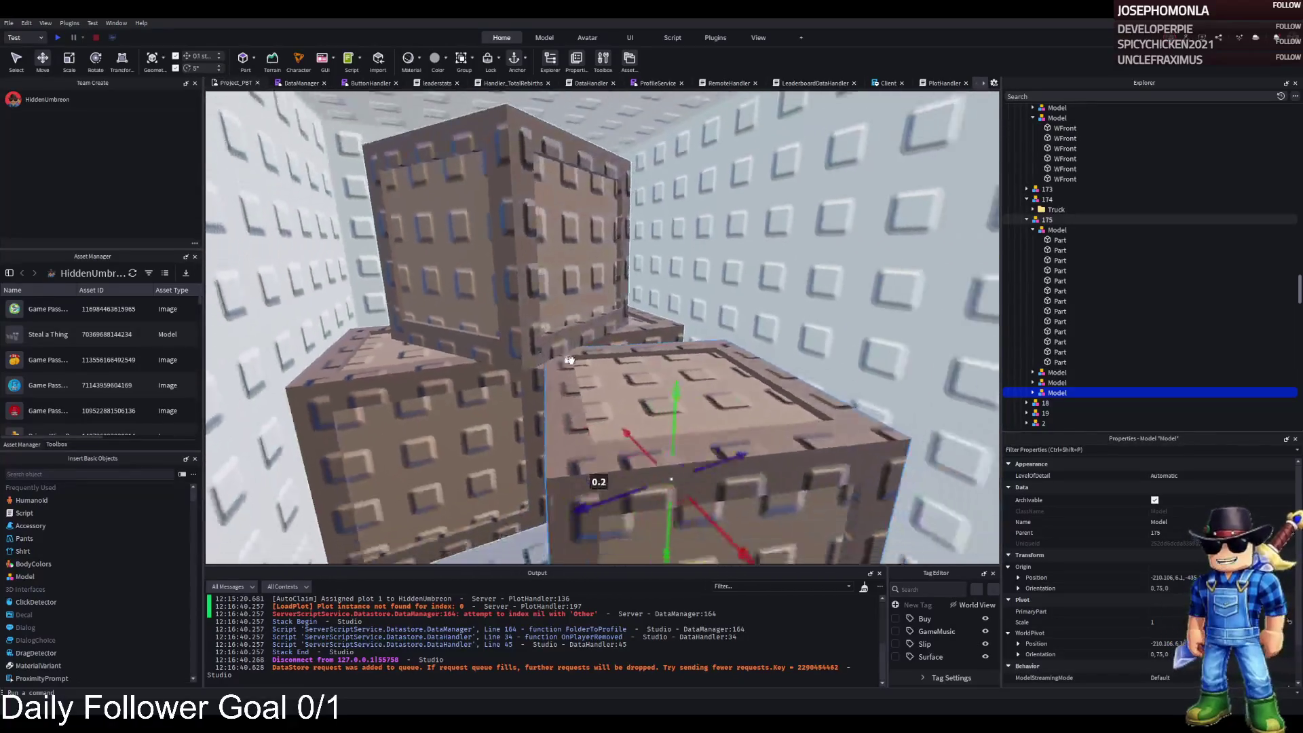
key("s")
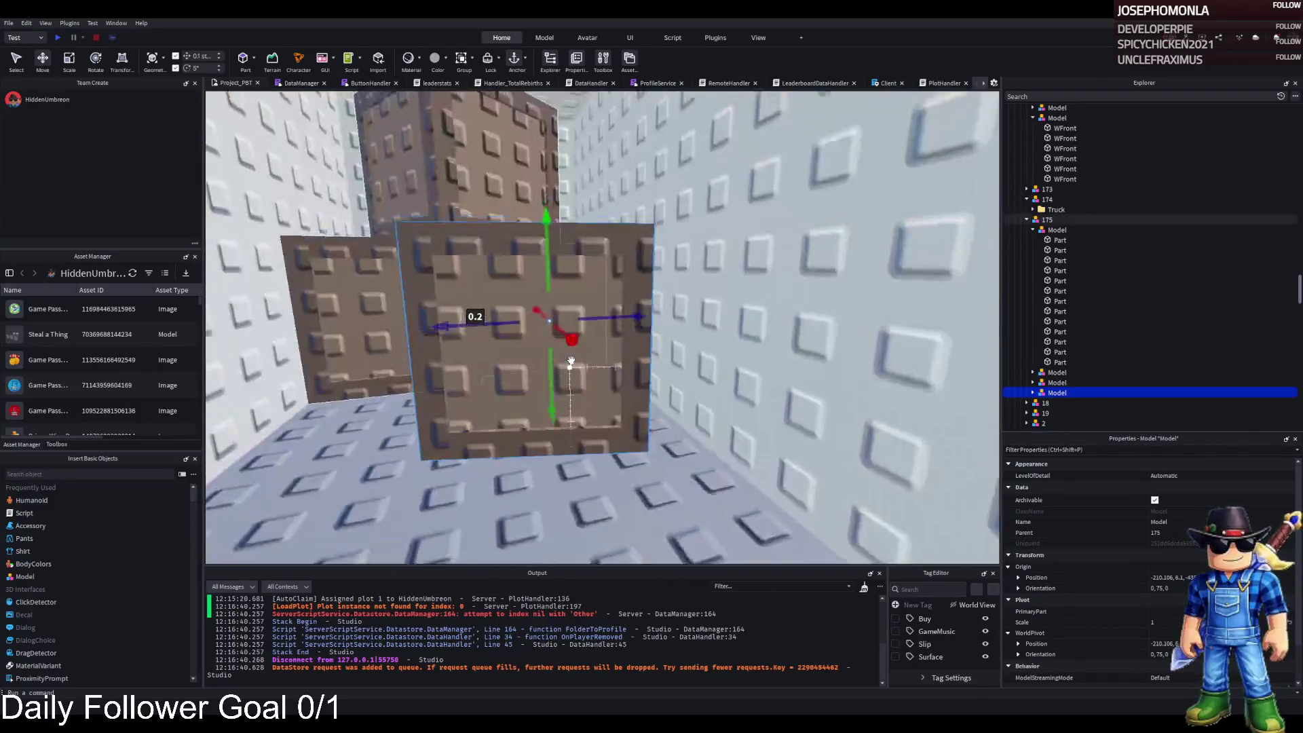
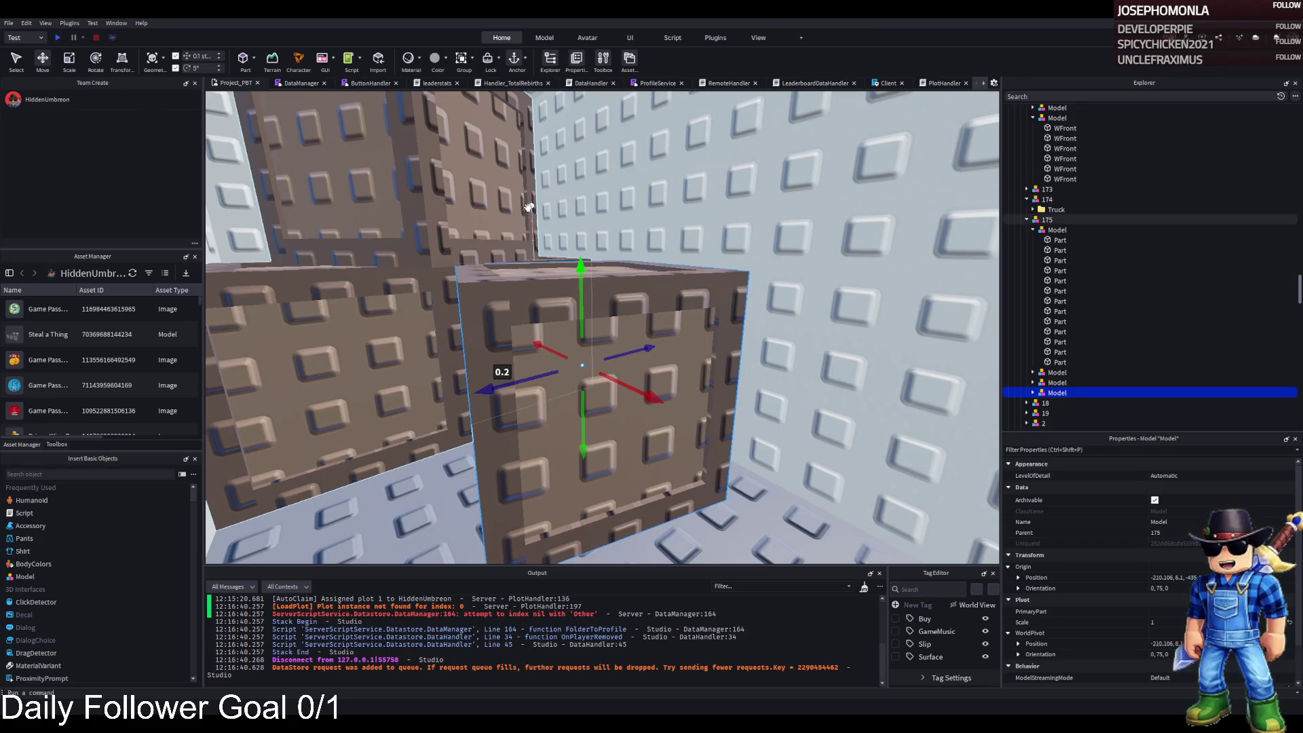
Reposition the Shelfs and Loading Dock pads with the Move tool
right_click(584, 367)
right_click(585, 321)
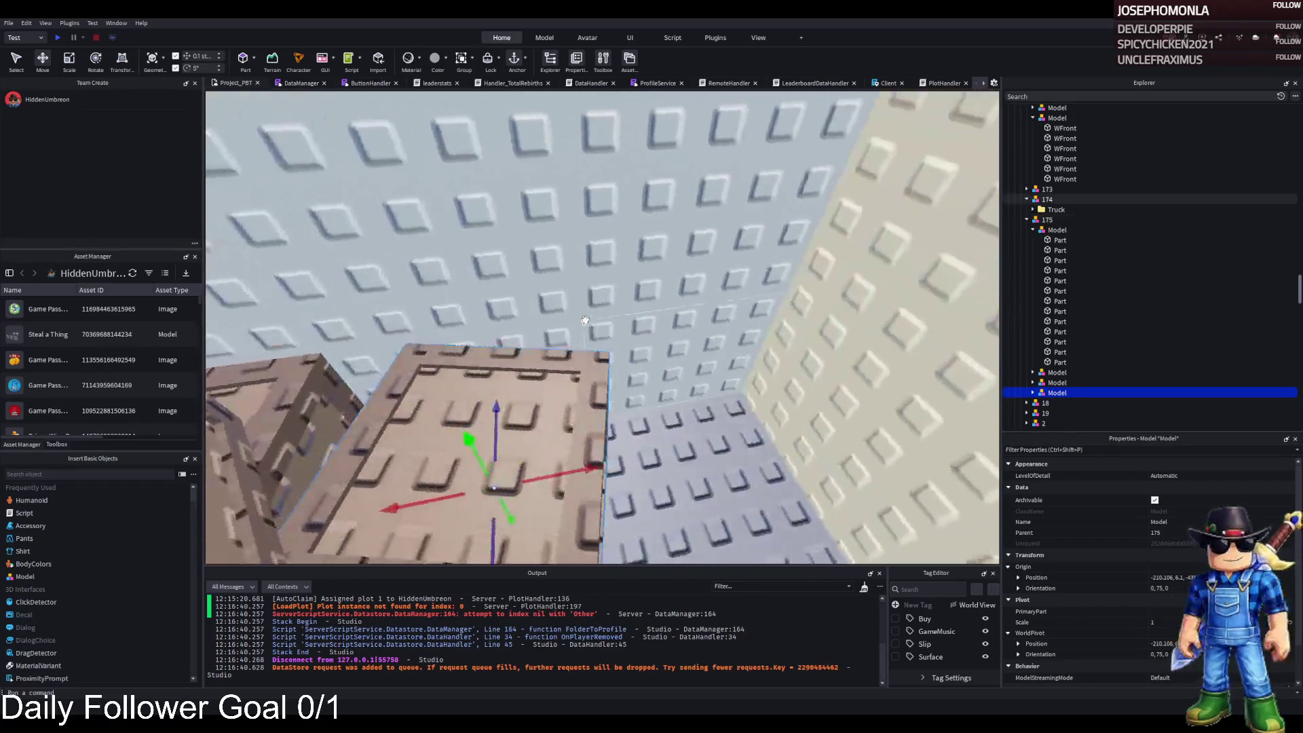
scroll(584, 319, "up", 5)
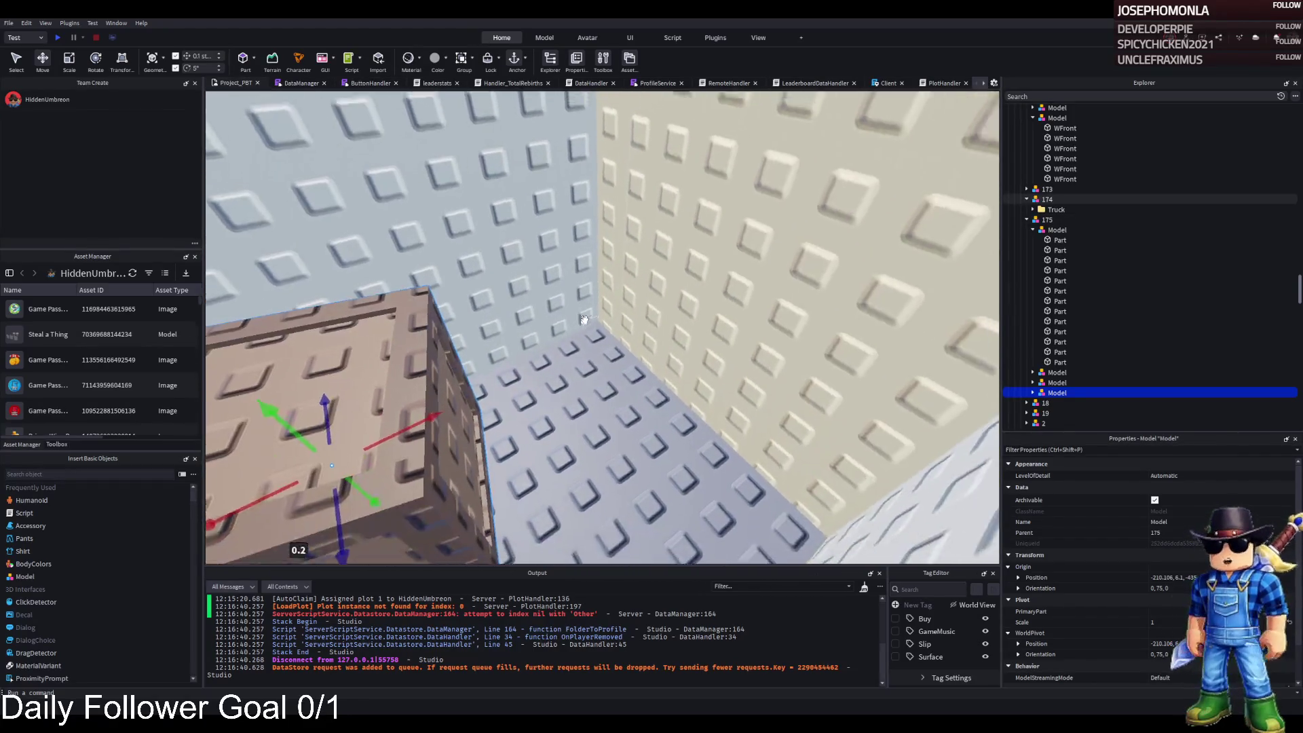
scroll(584, 319, "down", 10)
scroll(585, 319, "up", 5)
scroll(585, 319, "down", 3)
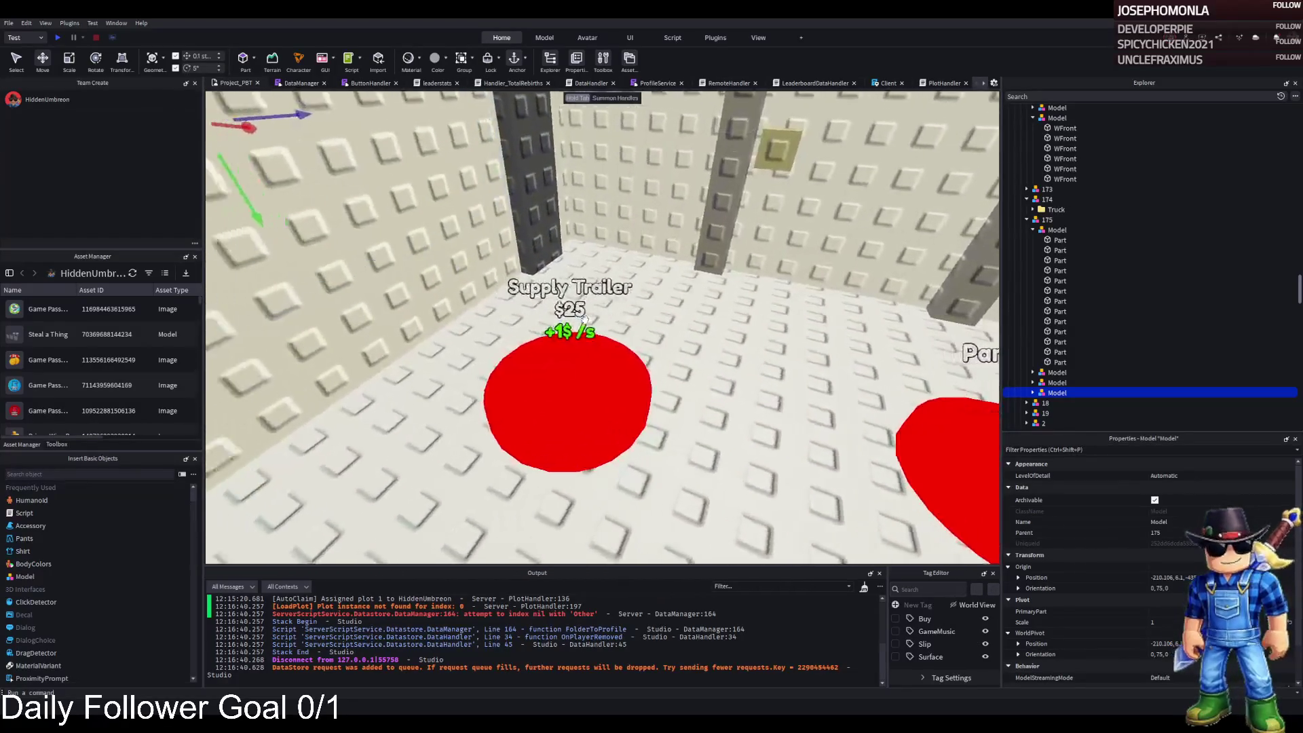
key("d")
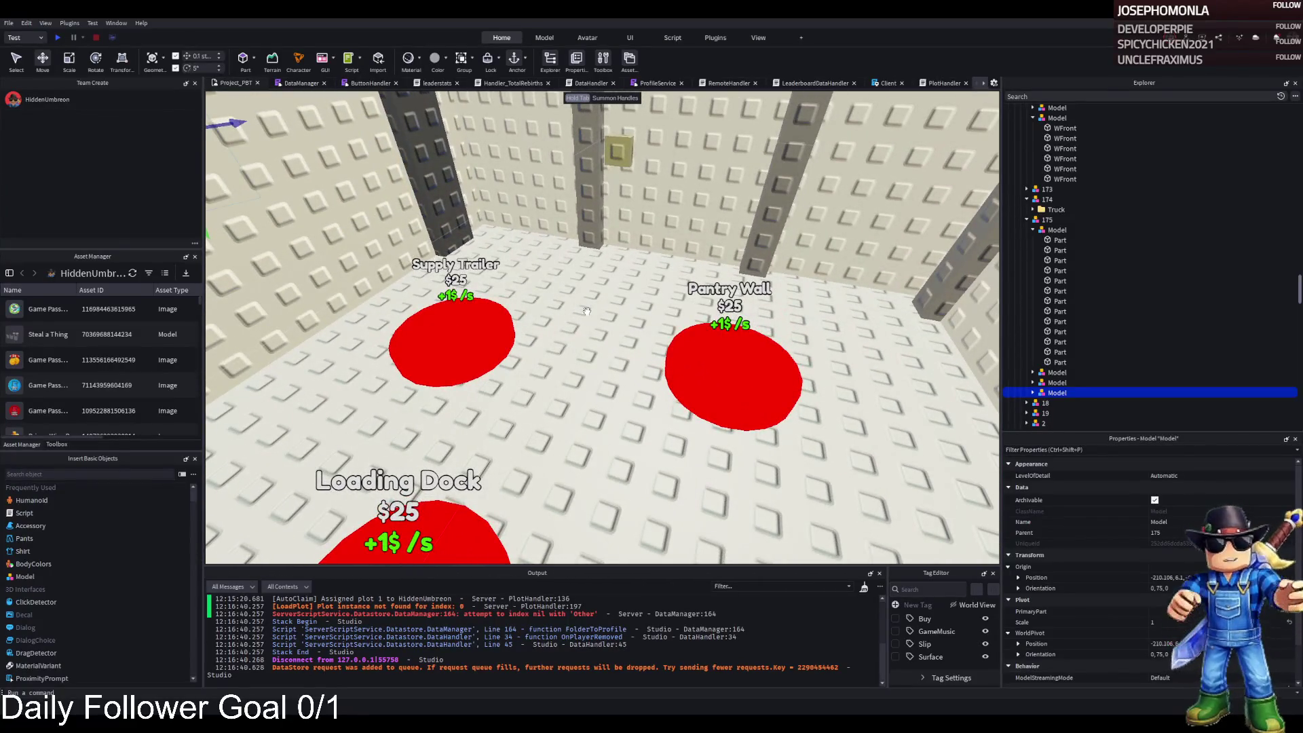
scroll(587, 311, "down", 4)
left_click(567, 306)
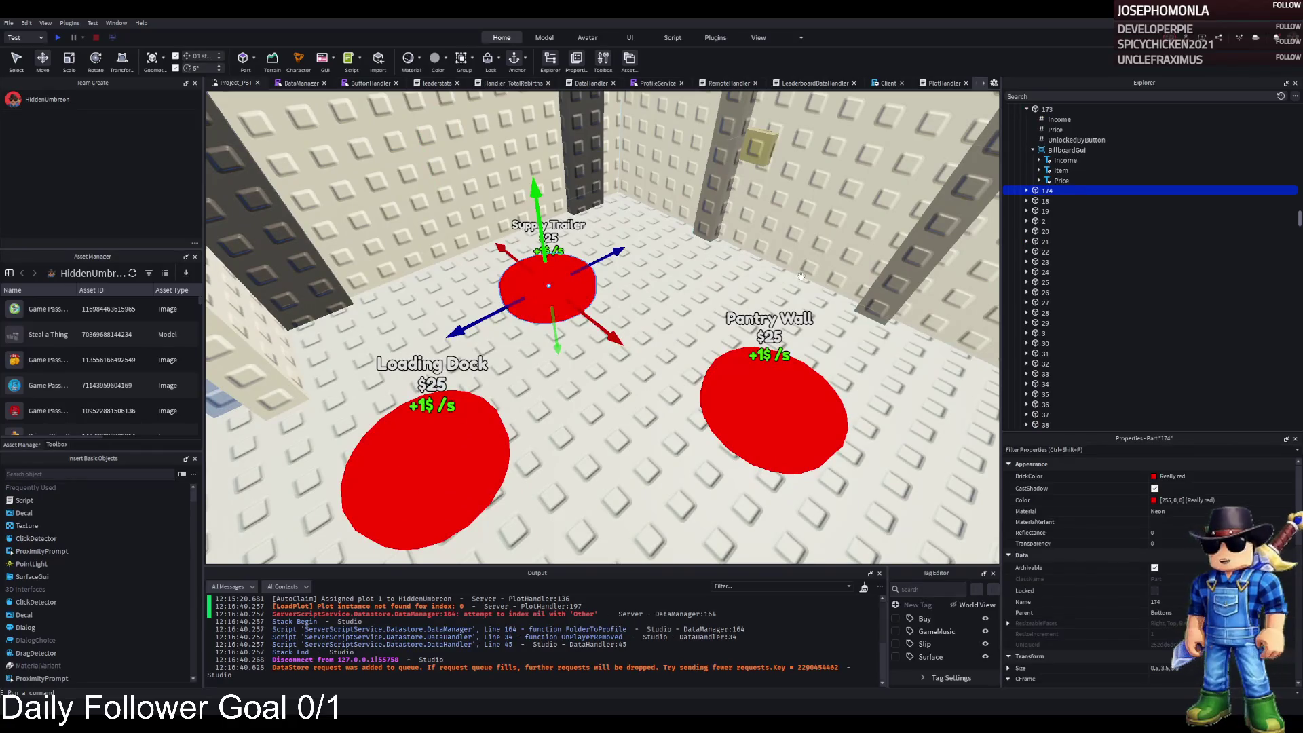
scroll(801, 276, "down", 3)
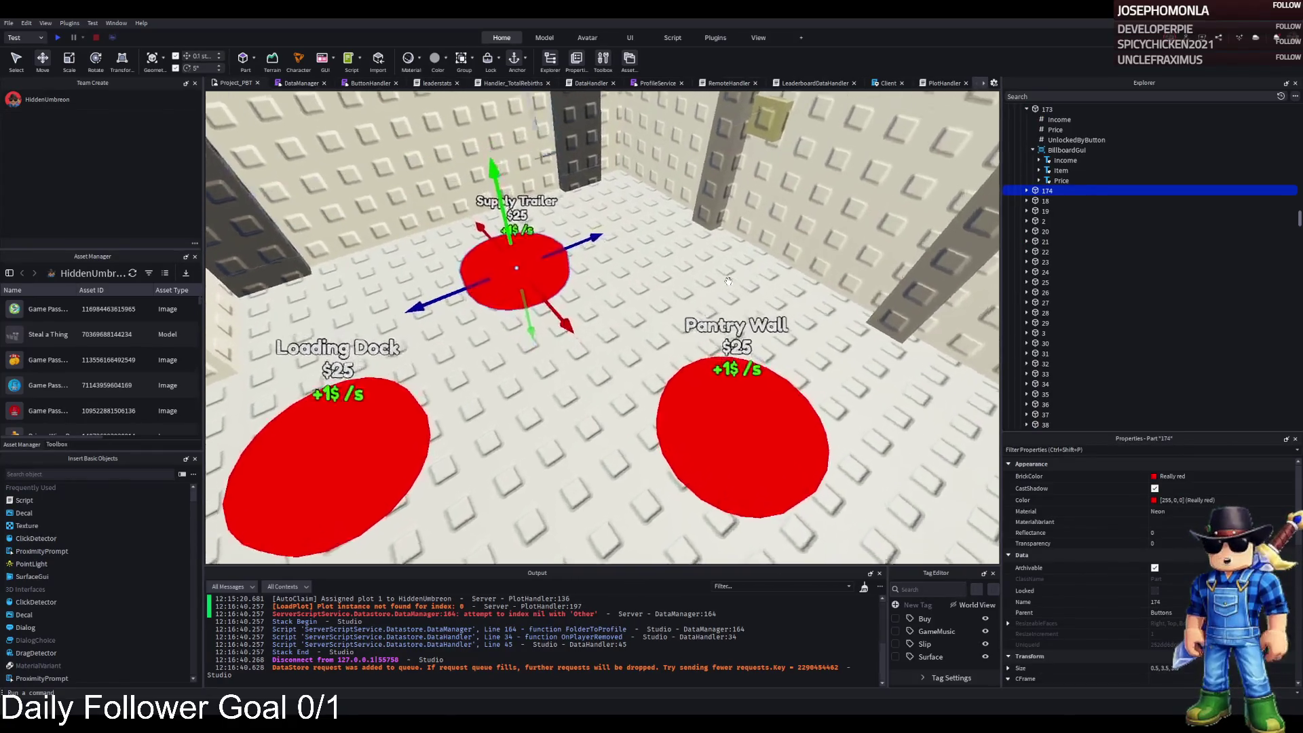
key("e")
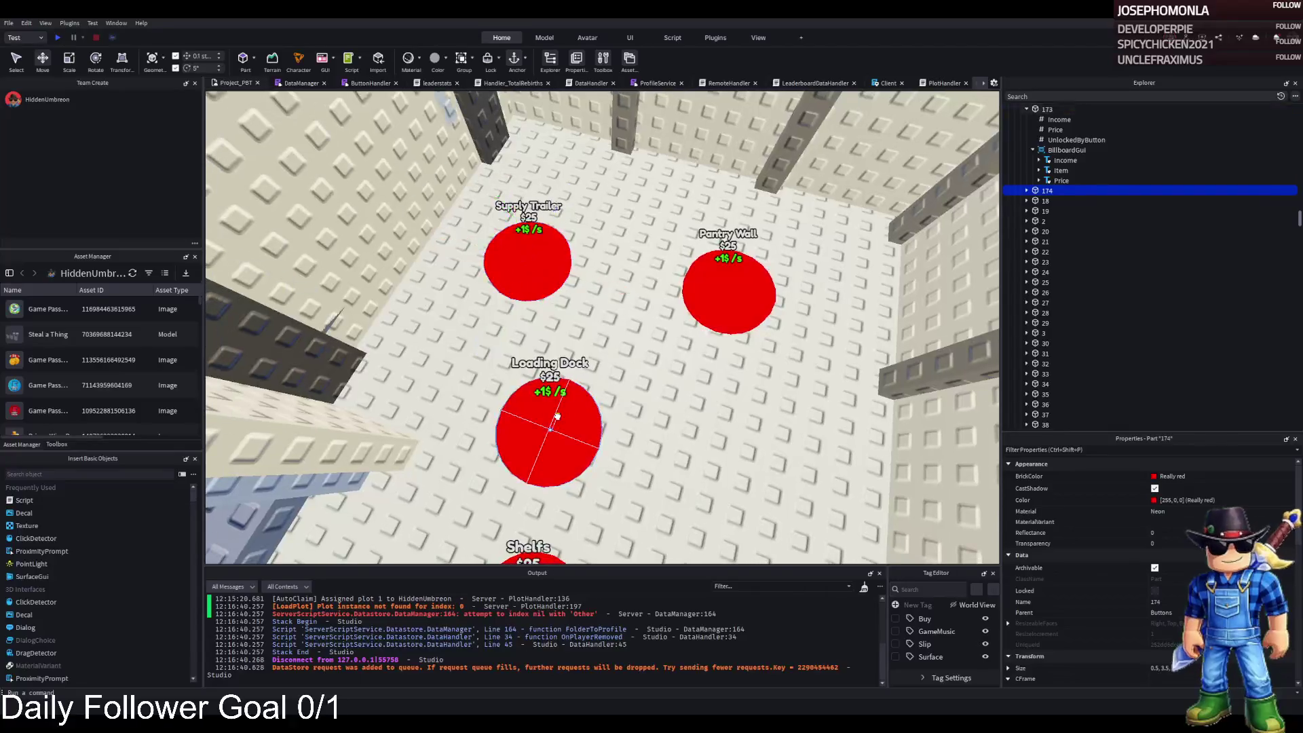
left_click(556, 415)
key("f")
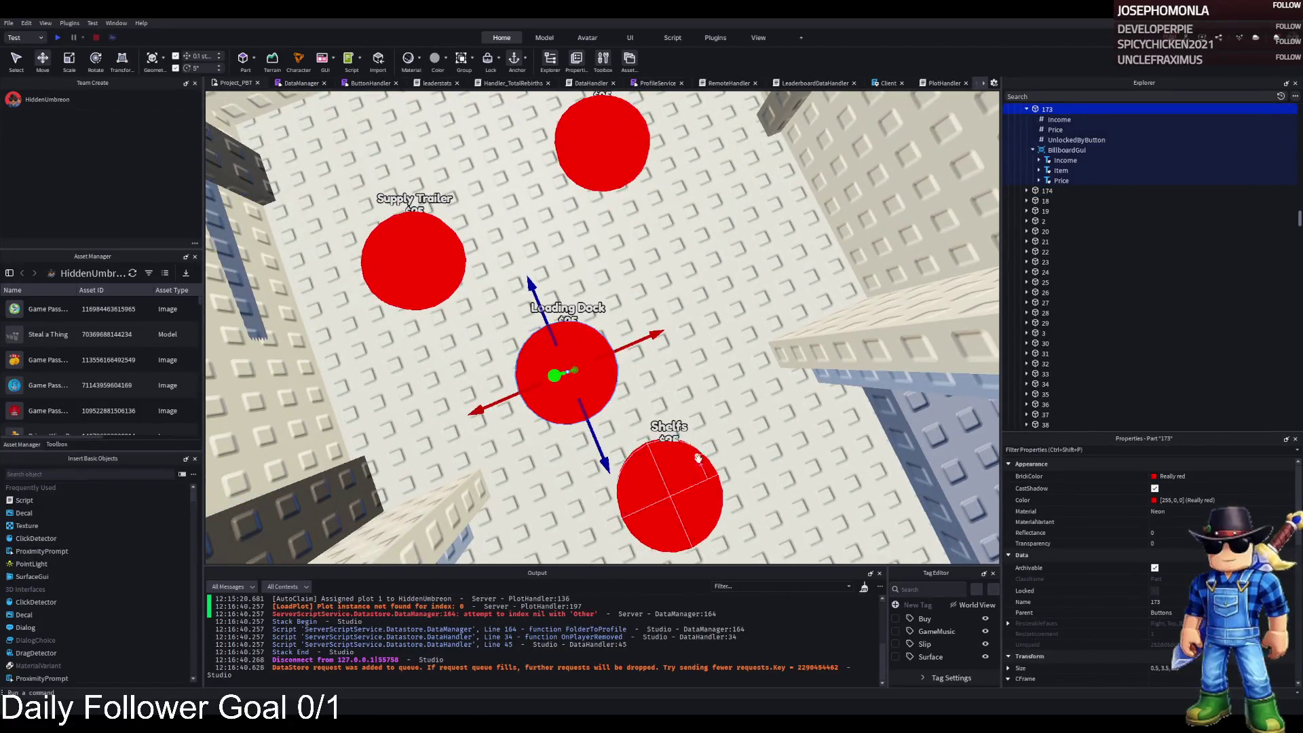
left_click(699, 449)
left_click_drag(699, 449, 745, 429)
left_click(617, 346)
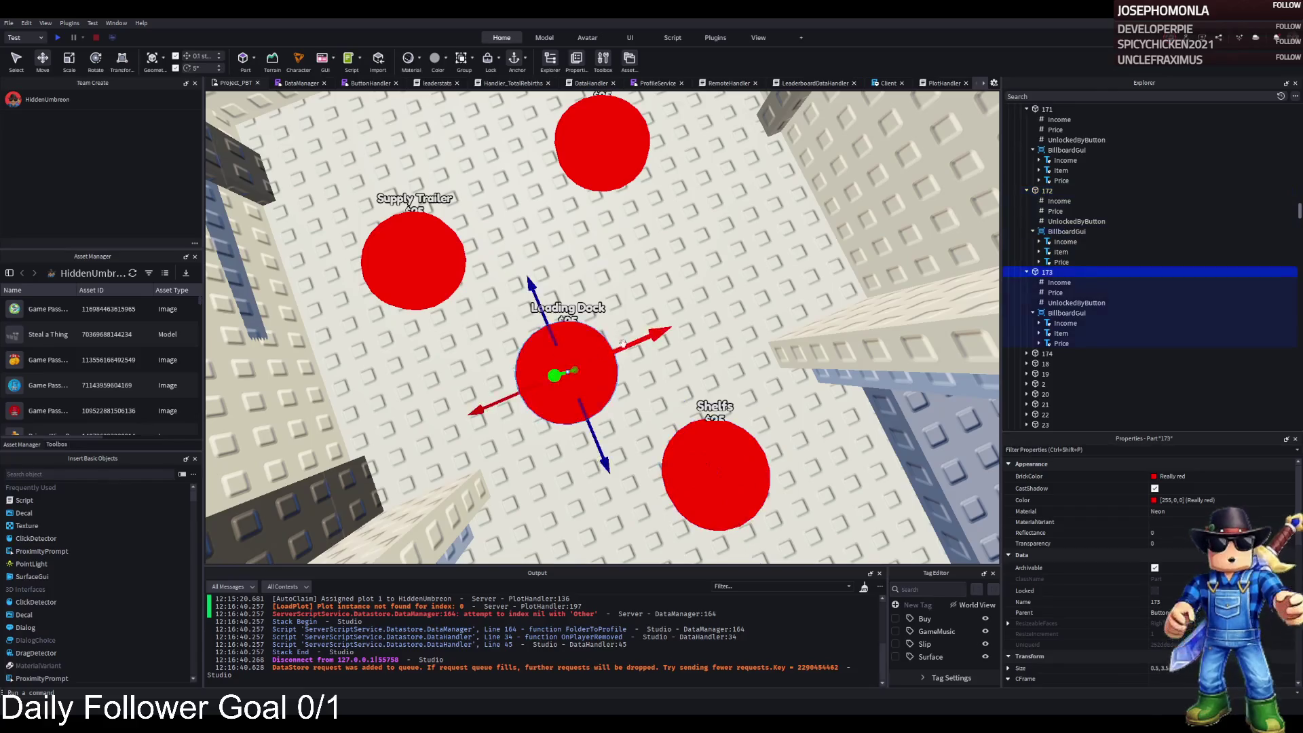
left_click_drag(618, 344, 683, 317)
Slide the Supply Trailer pad into its new position beside the others
left_click(434, 254)
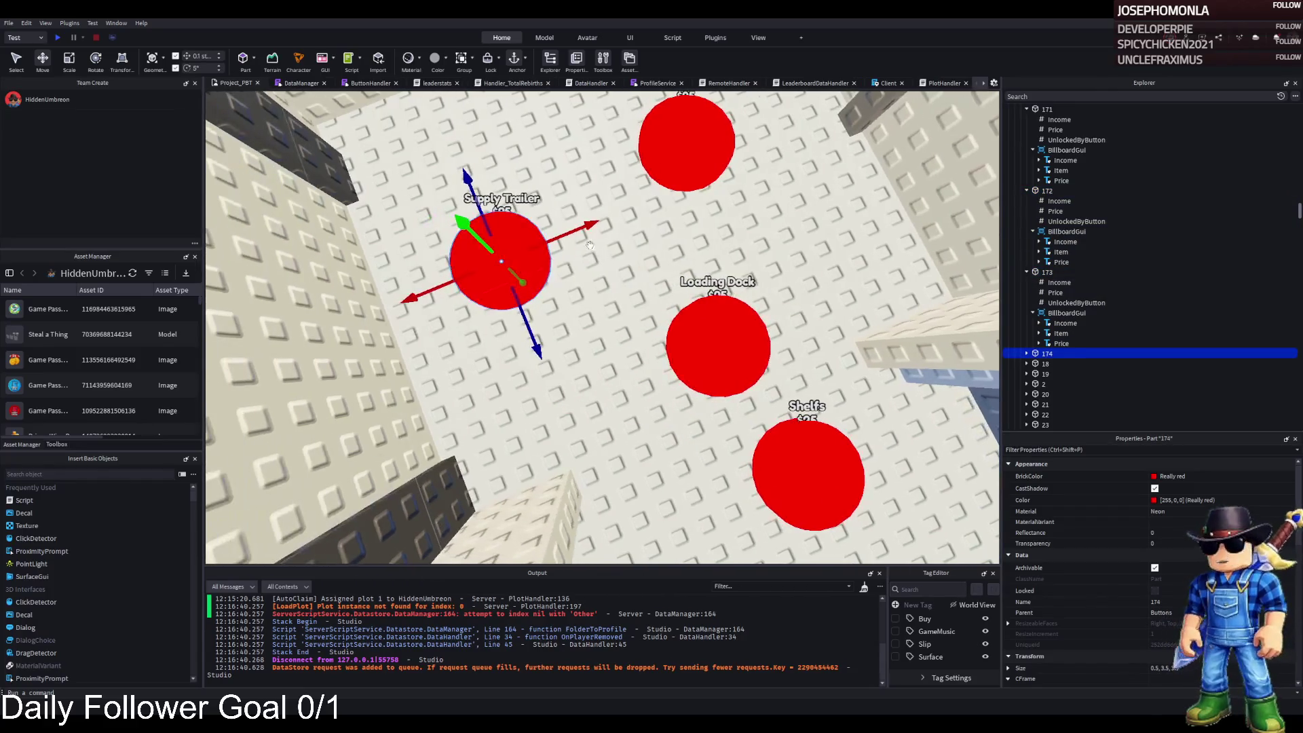
left_click_drag(574, 232, 593, 252)
mouse_move(533, 299)
left_mouse_down()
mouse_move(567, 314)
mouse_move(573, 334)
mouse_move(587, 329)
left_mouse_up()
mouse_move(601, 252)
left_mouse_down()
mouse_move(611, 274)
mouse_move(602, 249)
left_mouse_up()
key("w")
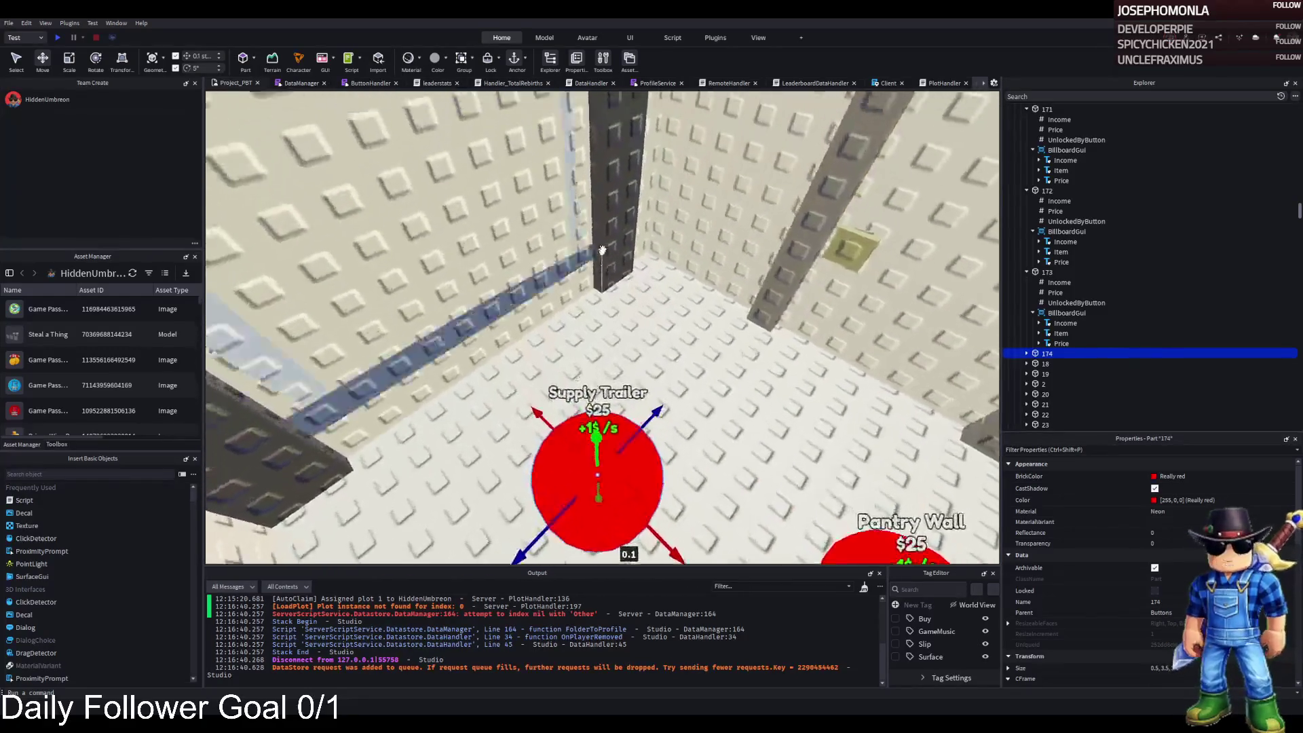
key("w")
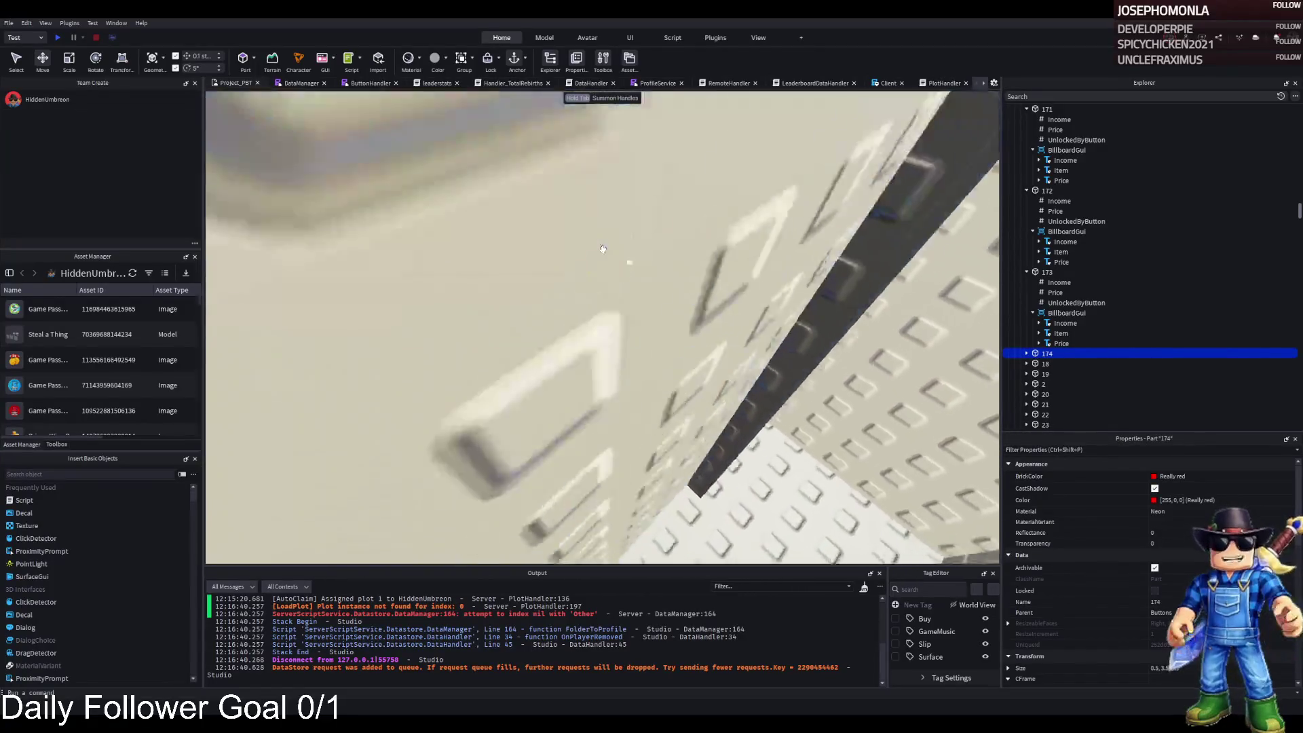
key("f")
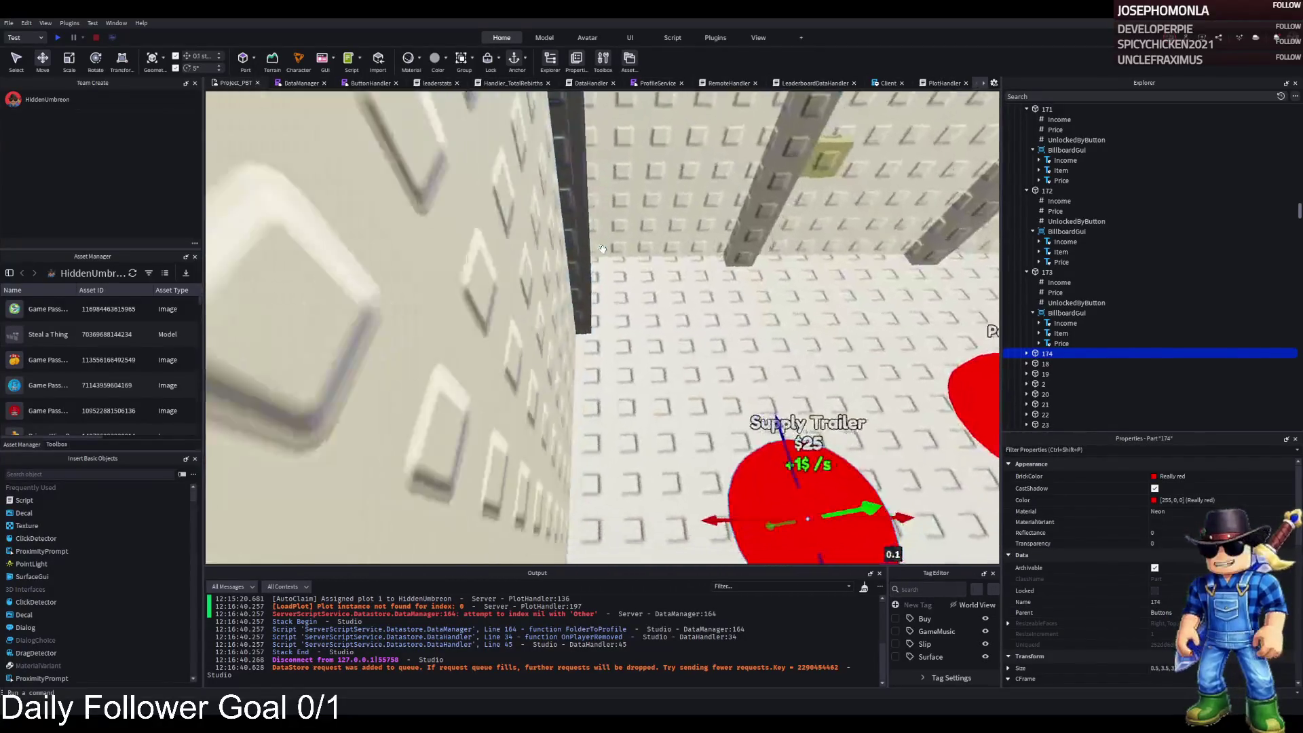
scroll(602, 249, "down", 5)
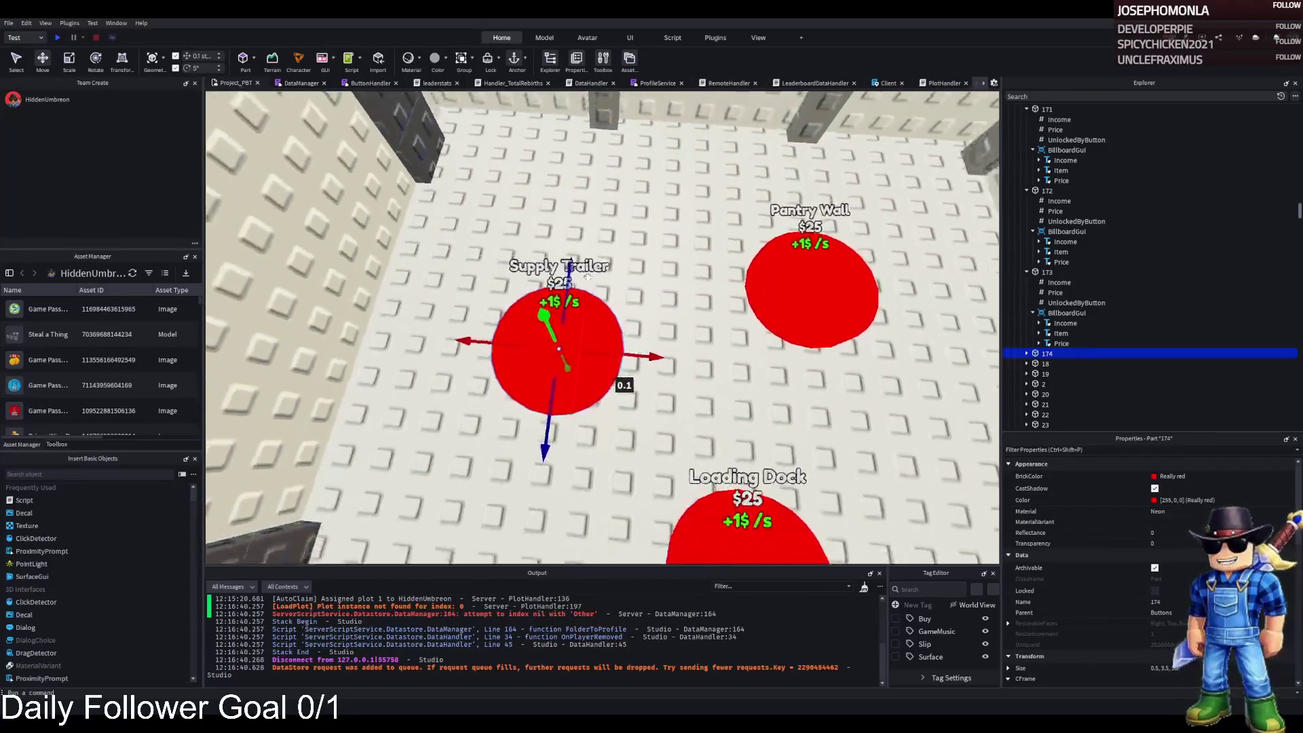
mouse_move(610, 349)
left_mouse_down()
mouse_move(675, 354)
mouse_move(546, 338)
left_mouse_up()
Duplicate the Supply Trailer pad and rename the copy 175
key("ctrl+d")
key("F2")
type("175")
key("Return")
Change pad 175's BillboardGui Item text from Supply Trailer to 'Supply Crates'
left_click(1027, 364)
left_click(1033, 405)
left_click(1061, 425)
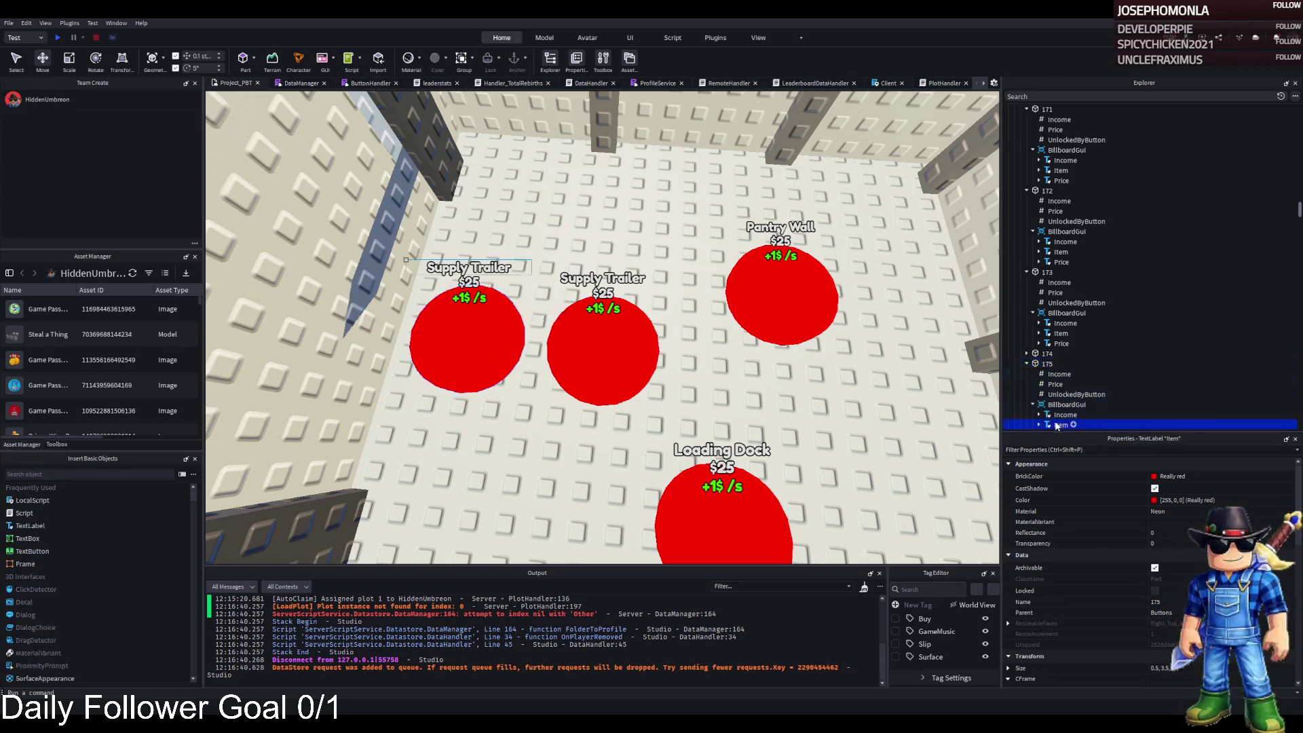
scroll(1203, 490, "down", 10)
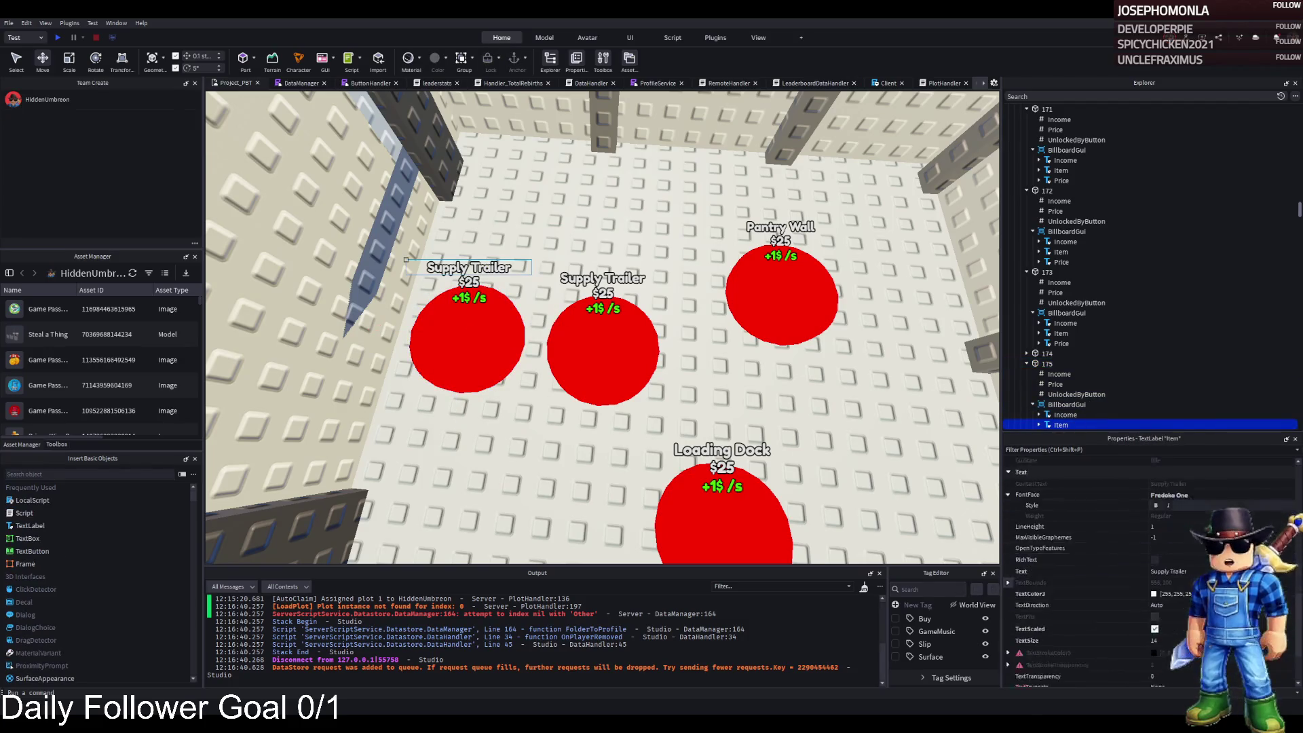
left_click(1200, 571)
key("BackSpace")
key("BackSpace")
key("BackSpace")
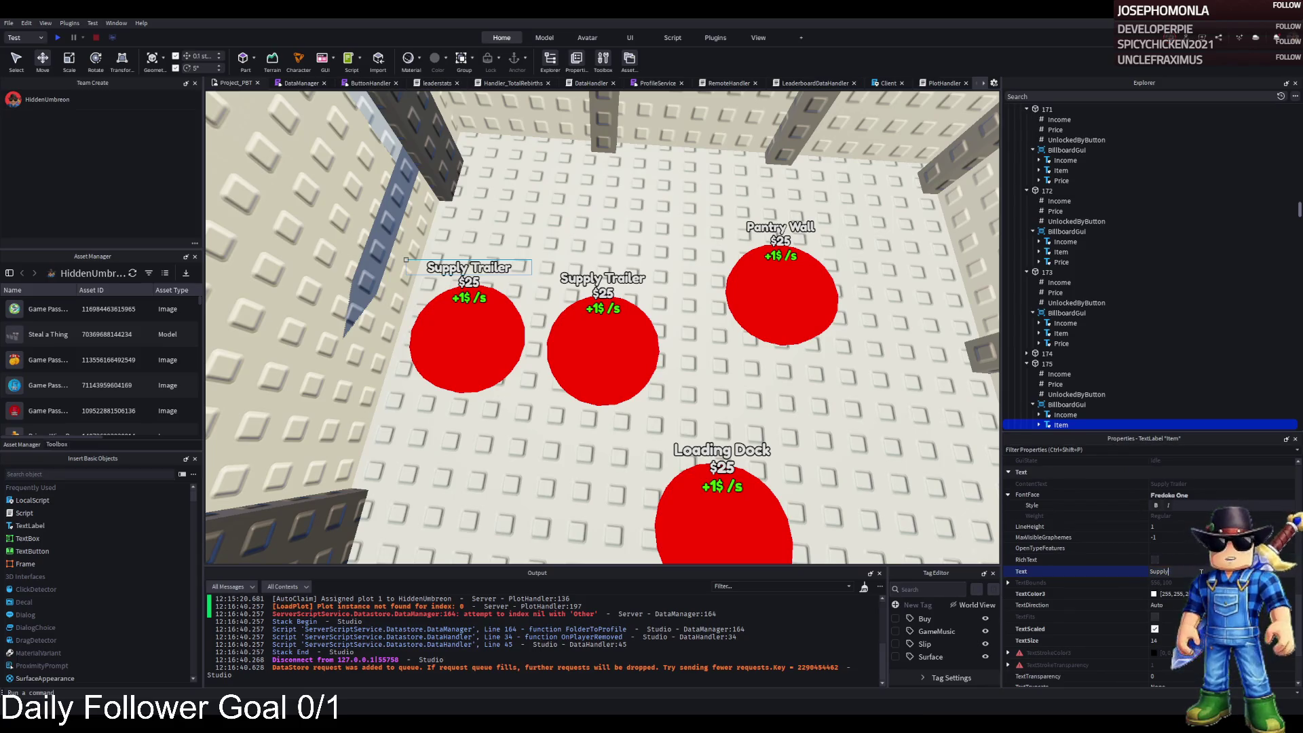
type(" Crates")
key("Return")
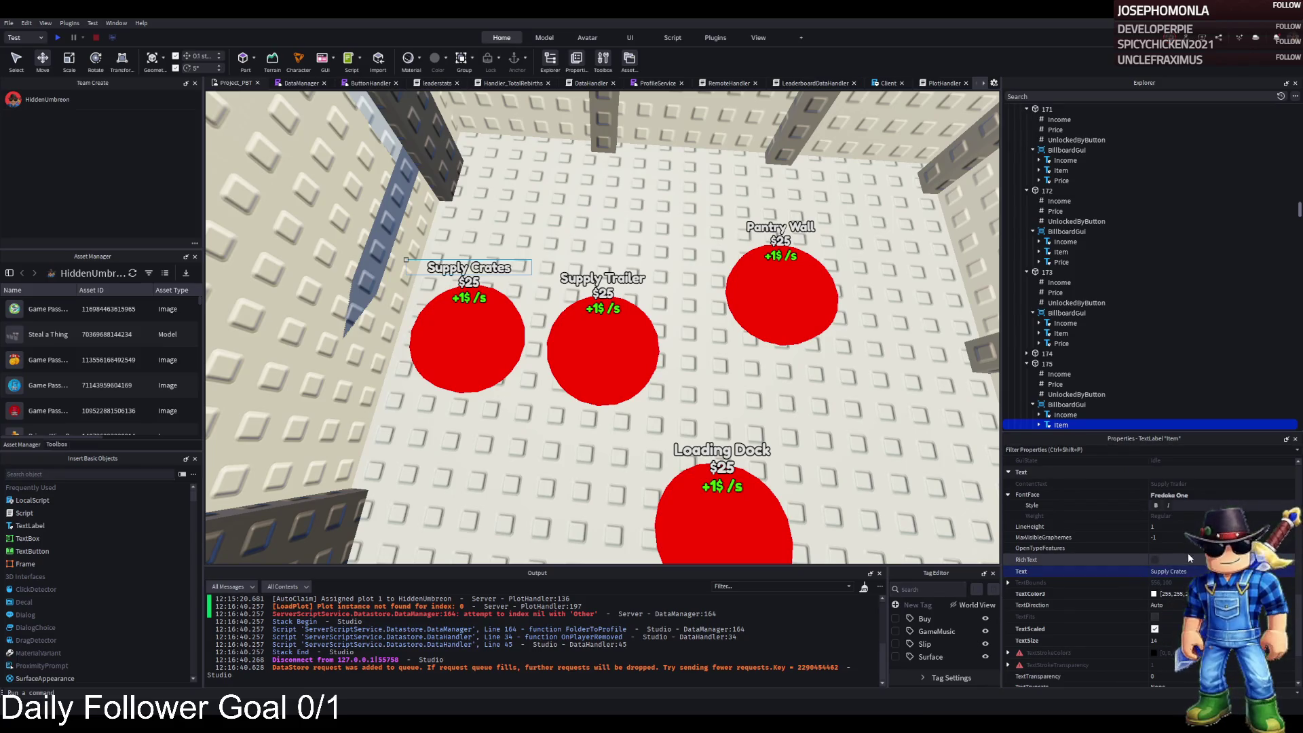
Select the Supply Crates pad and tilt the view across the pads
key("a")
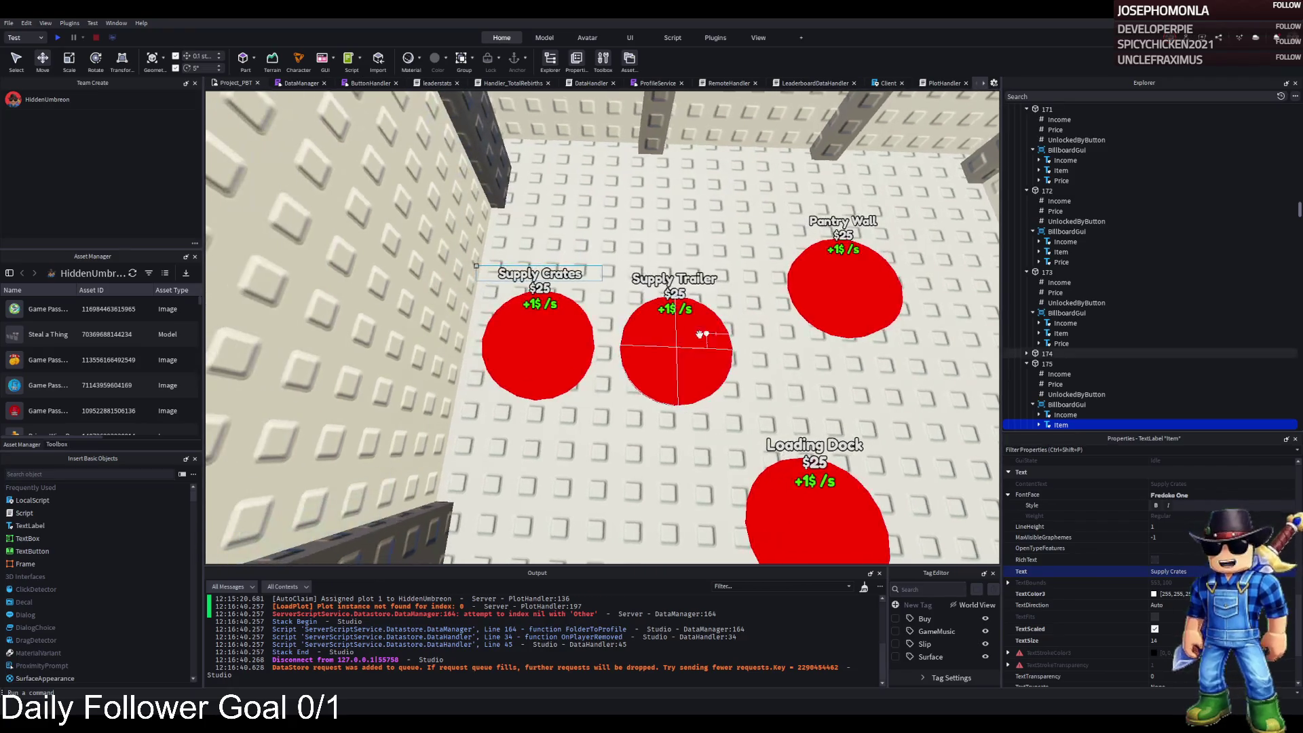
left_click(545, 332)
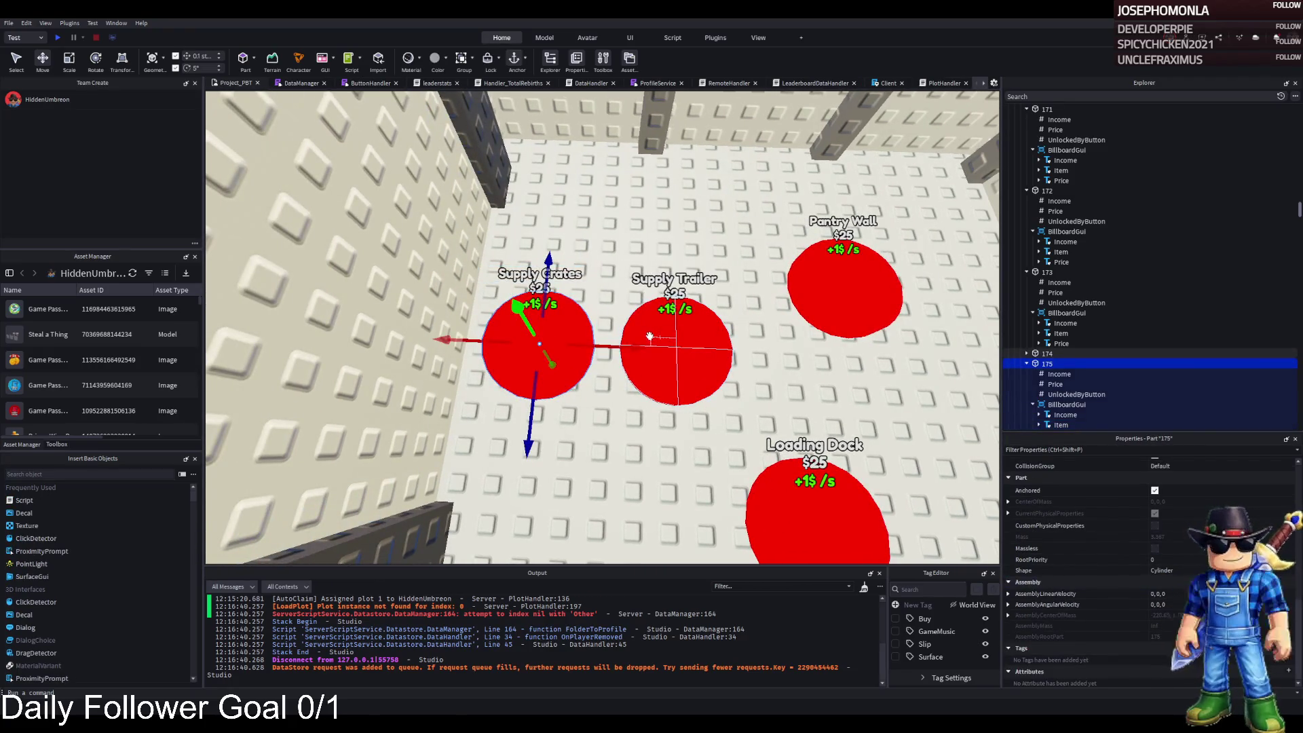
key("d")
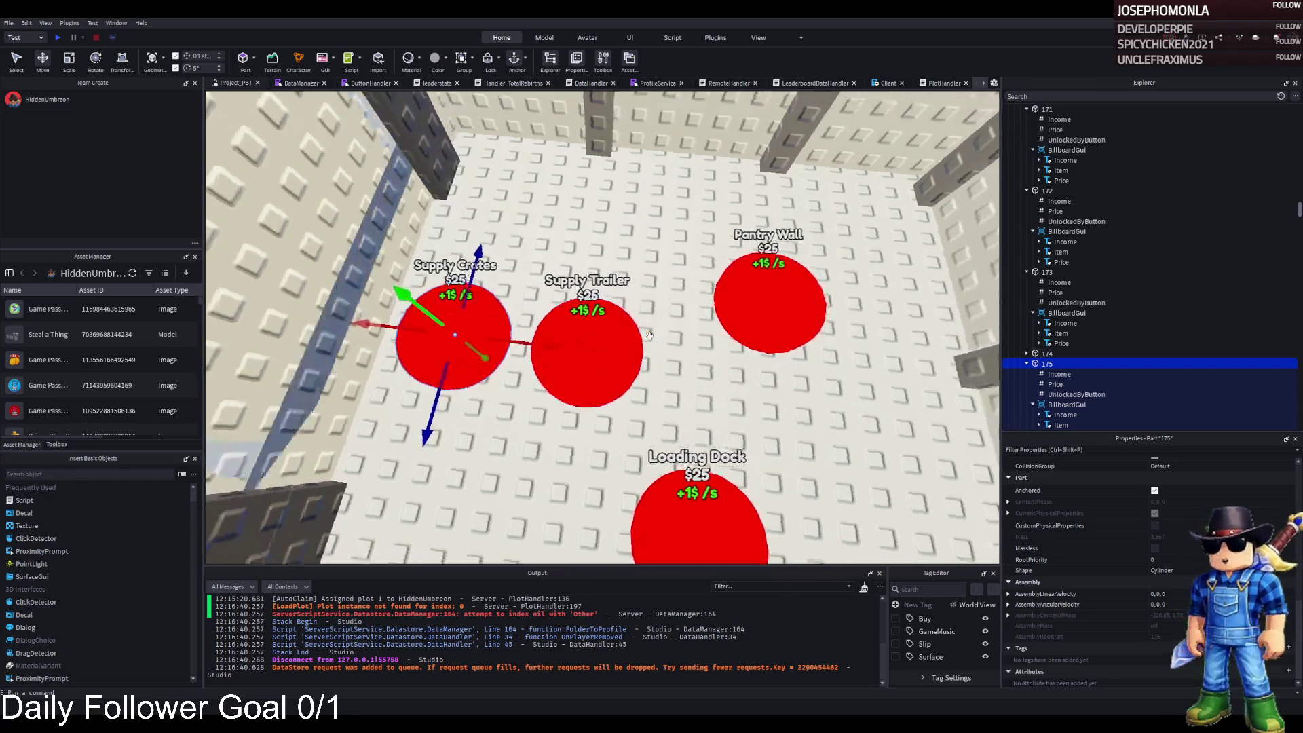
key("a")
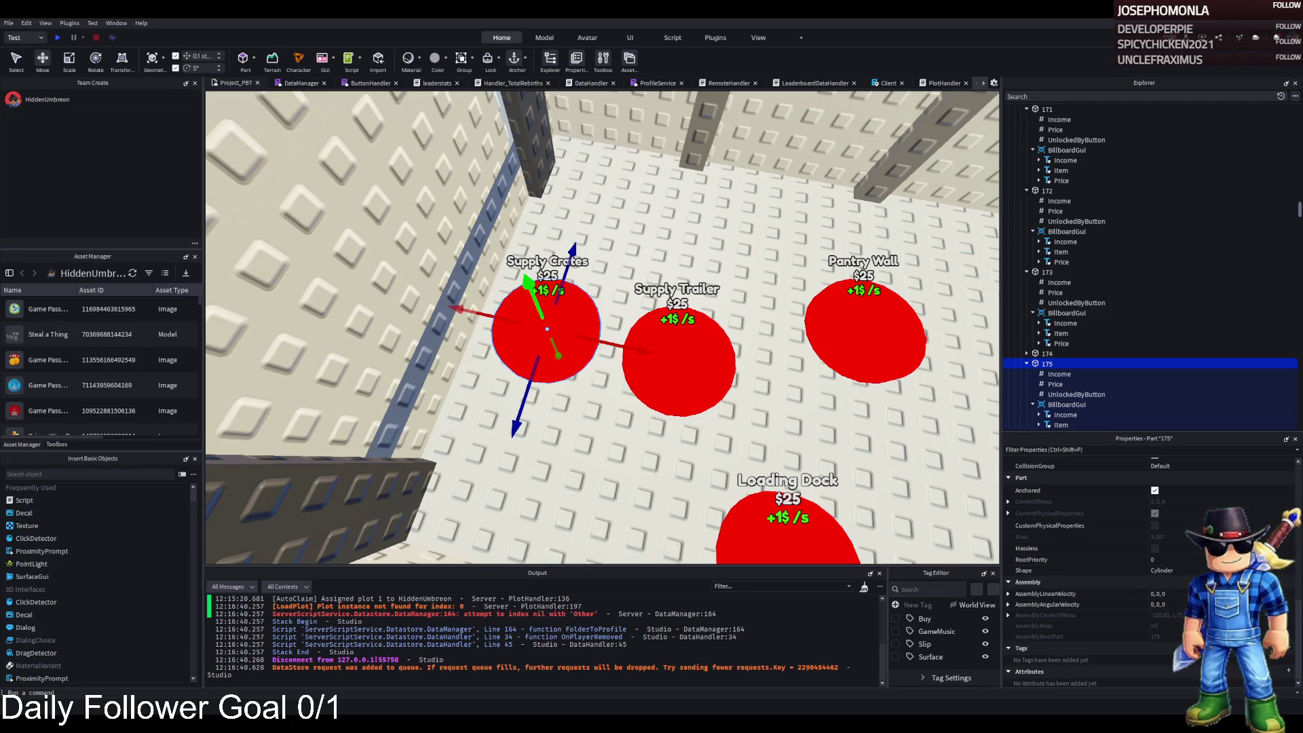
left_click_drag(467, 300, 467, 299)
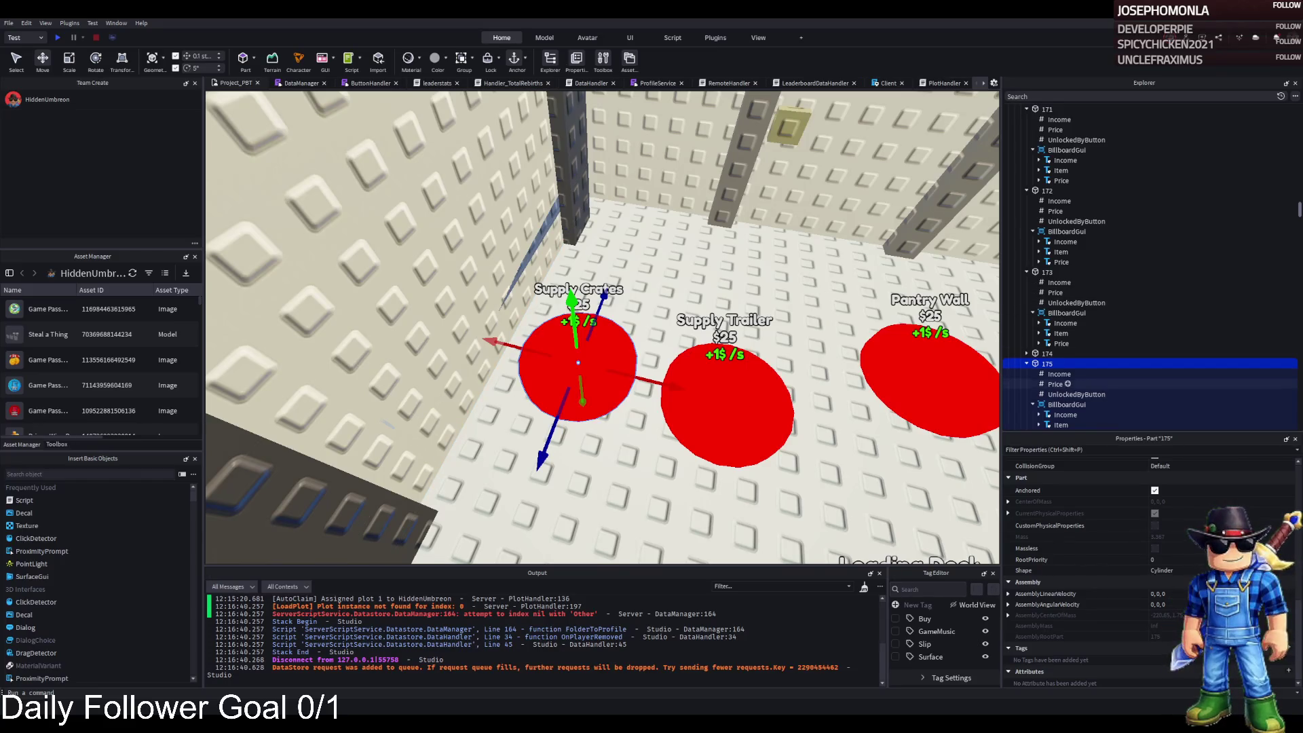
Set pad 175's Price value to 44000, then reselect pad 175
scroll(1068, 384, "down", 2)
left_click(1064, 334)
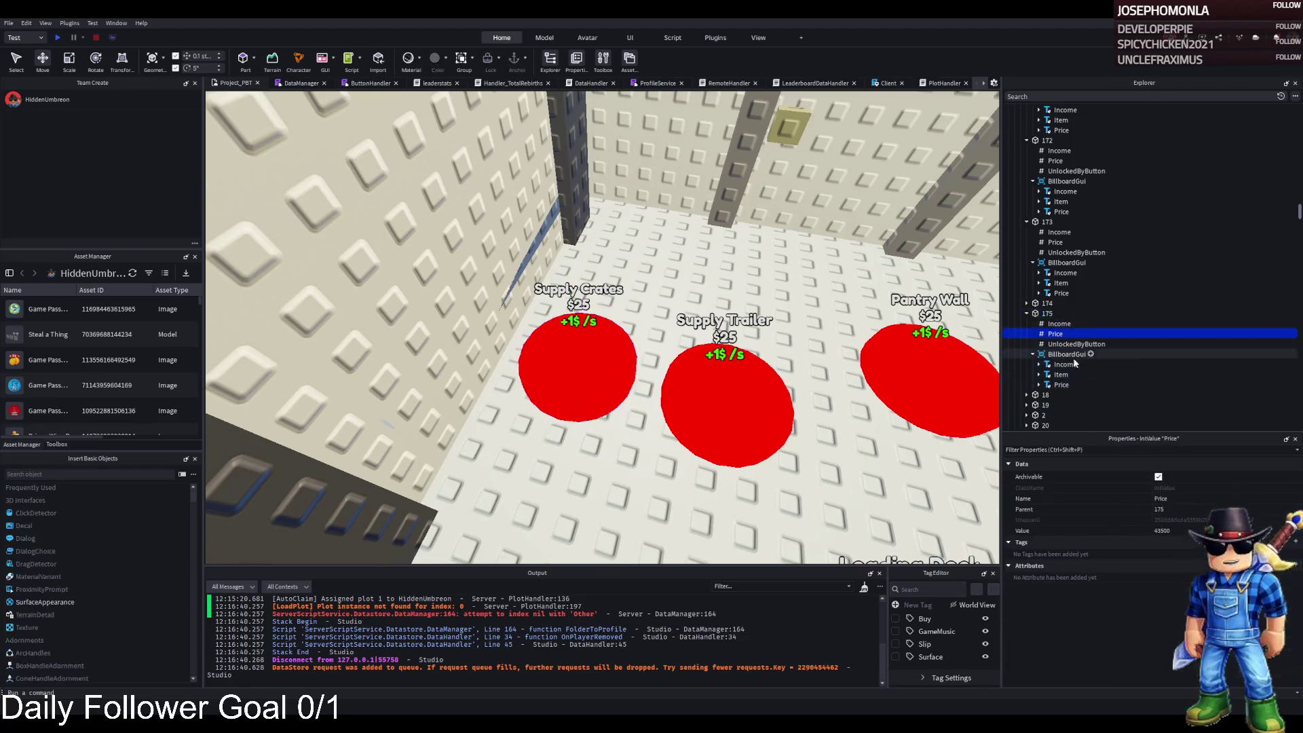
left_click(1162, 531)
type("44000")
key("Return")
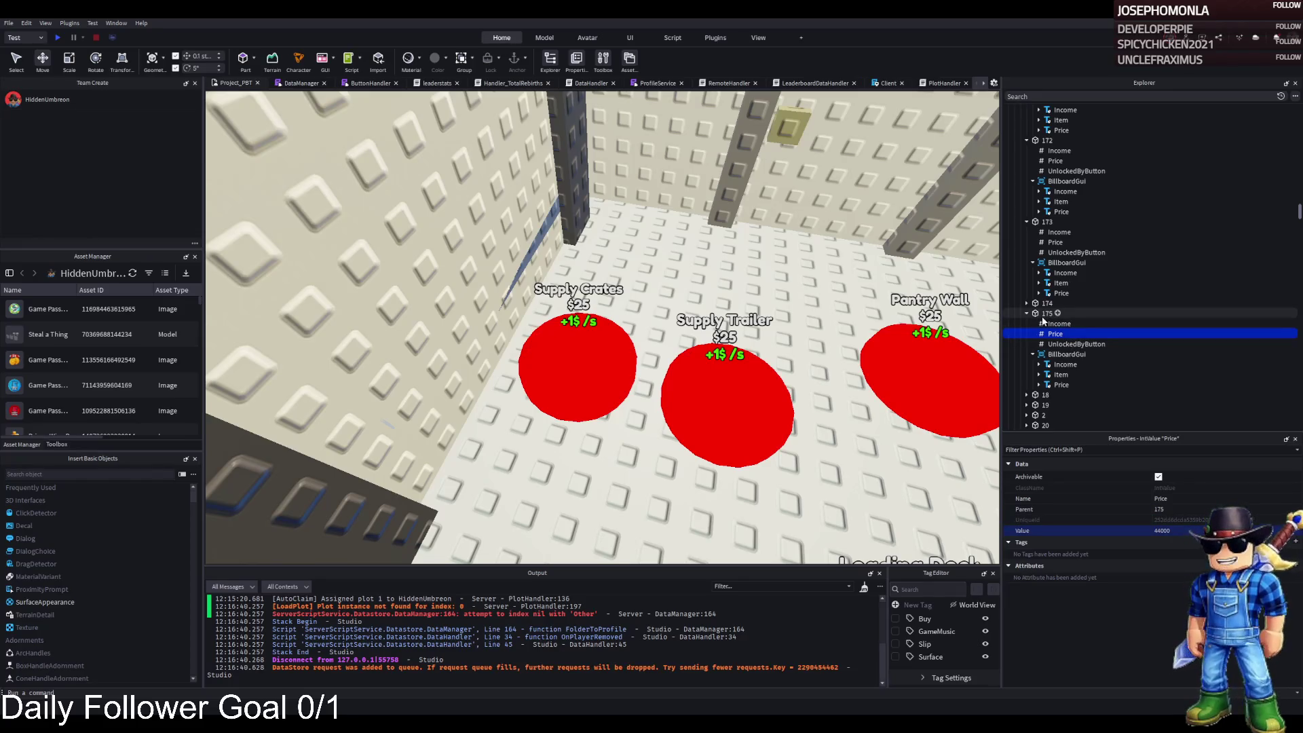
left_click(1043, 316)
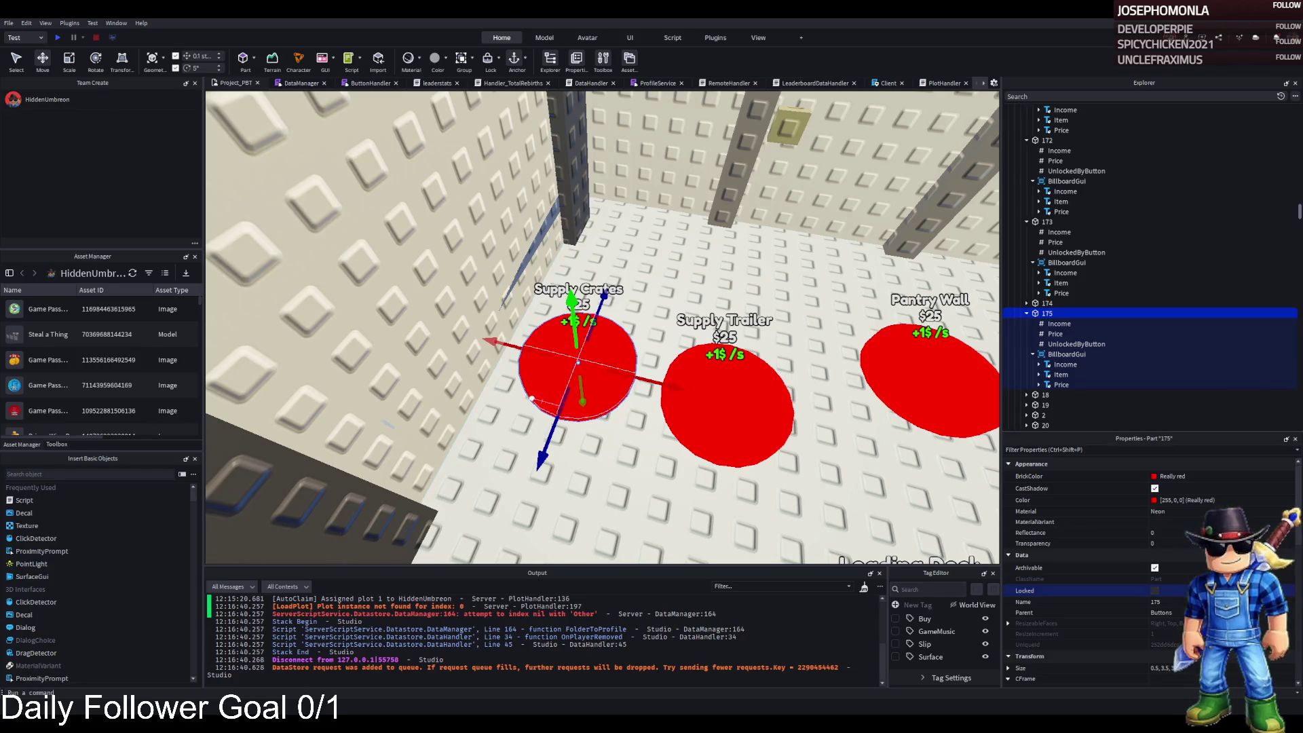
key("d")
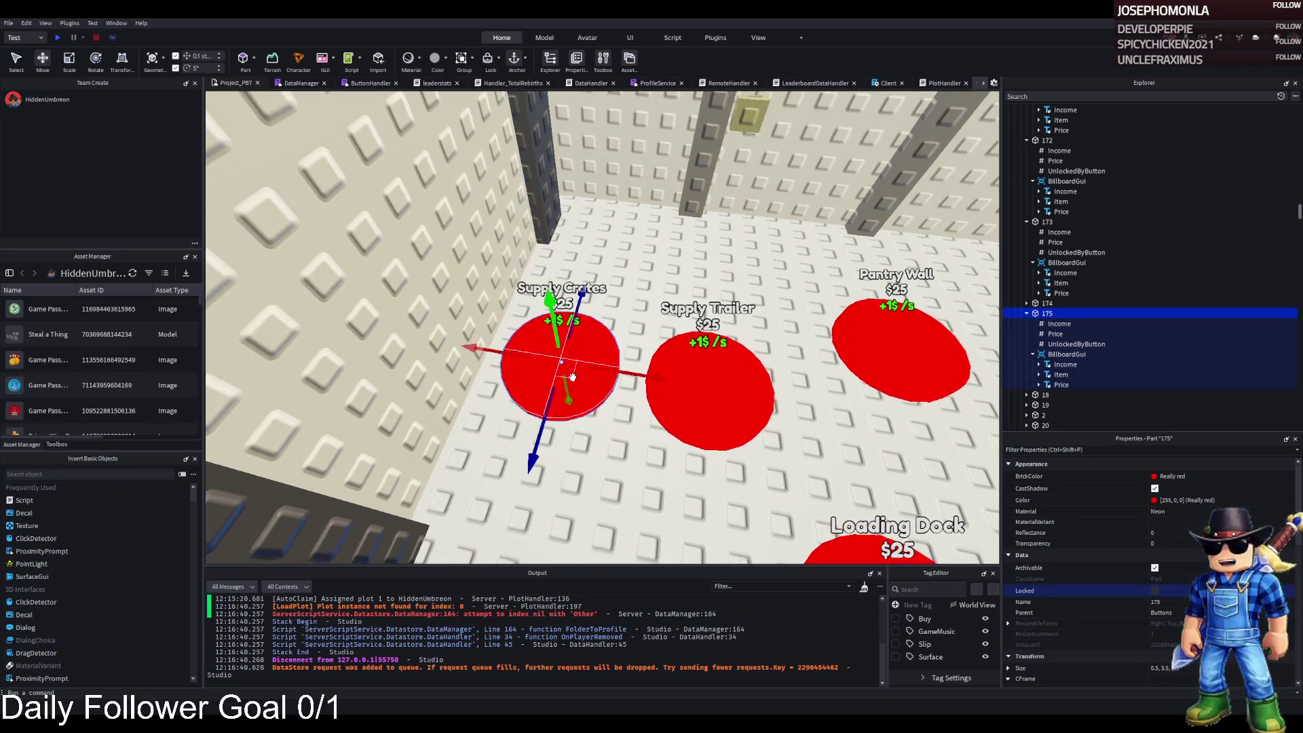
key("a")
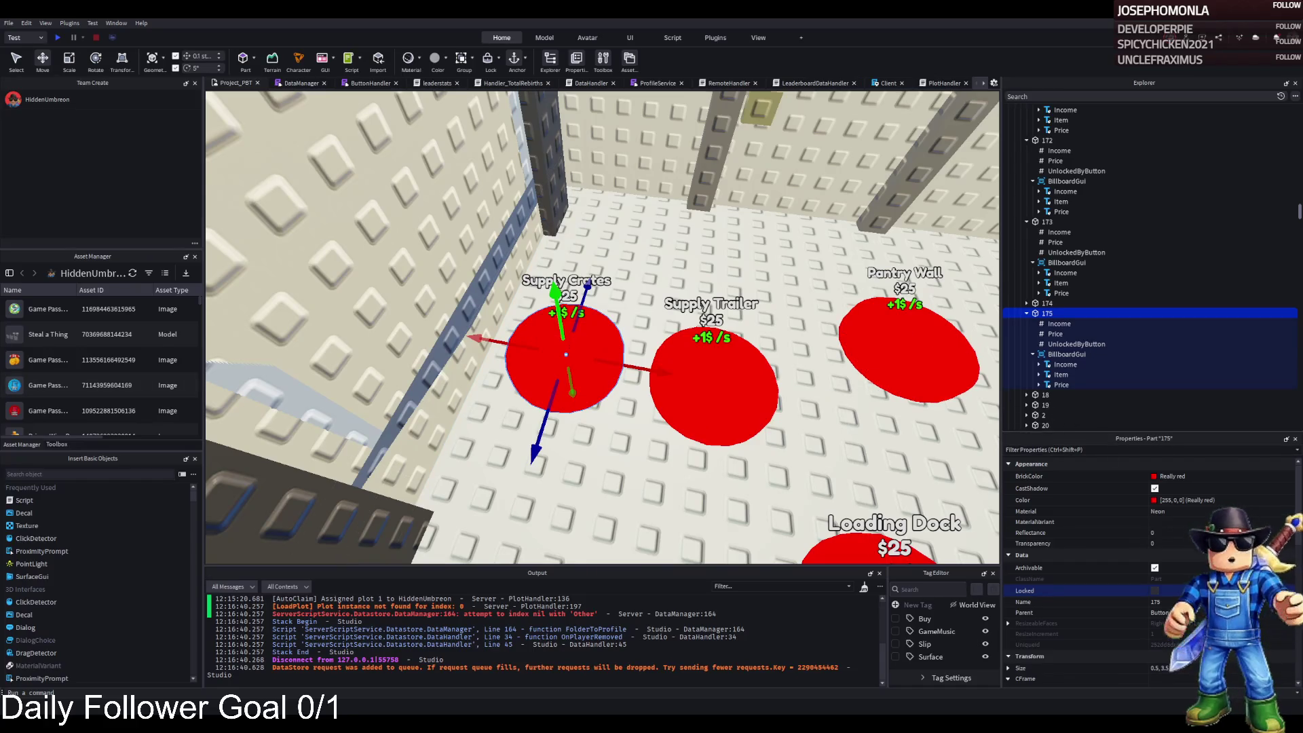
mouse_move(282, 309)
left_mouse_down()
mouse_move(347, 309)
mouse_move(331, 299)
left_mouse_up()
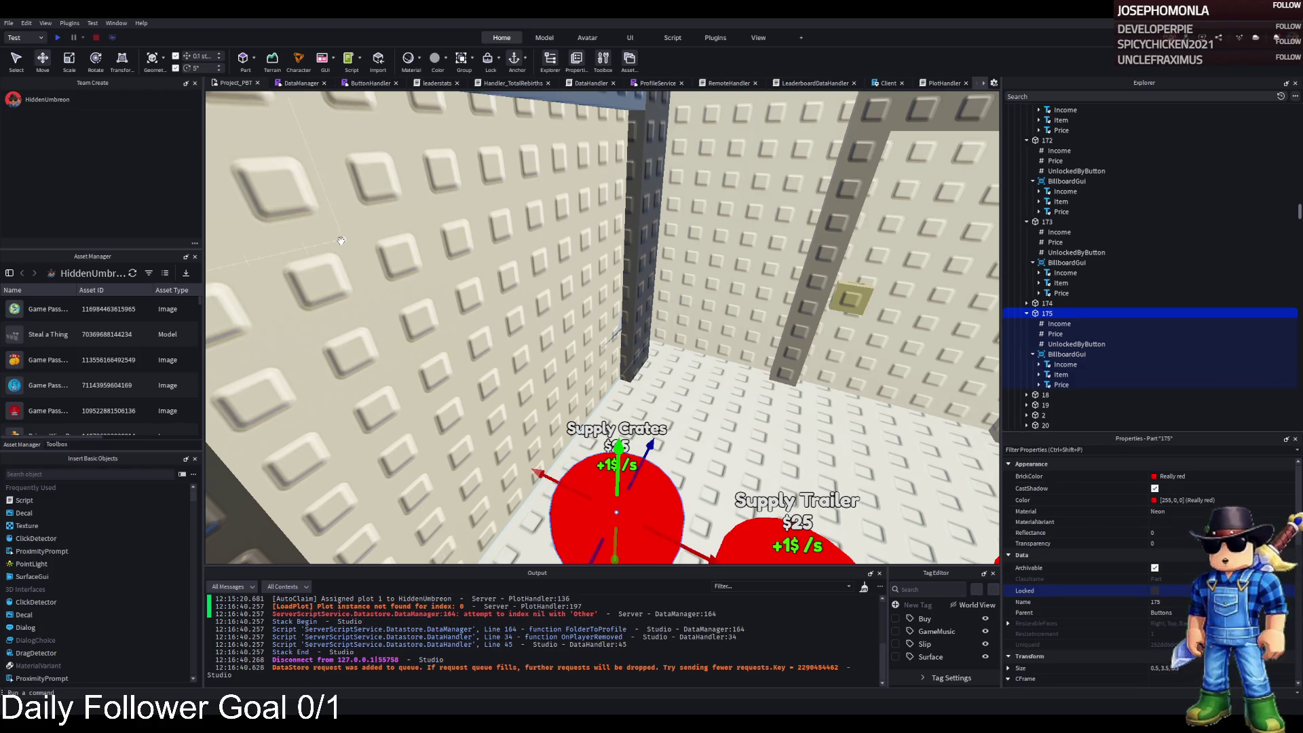
scroll(403, 339, "down", 3)
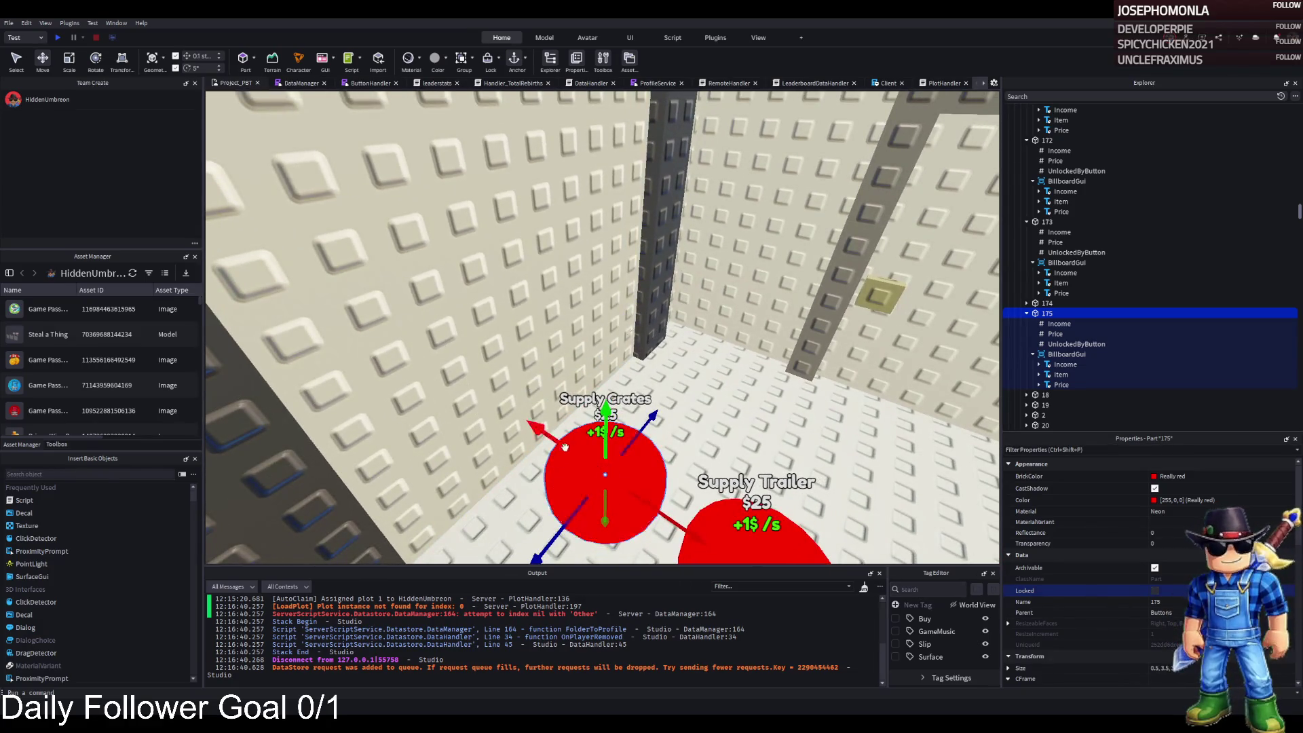
Set pad 175's UnlockedByButton value to 174
left_click(1049, 347)
left_click(1160, 530)
key("BackSpace")
type("4")
key("Return")
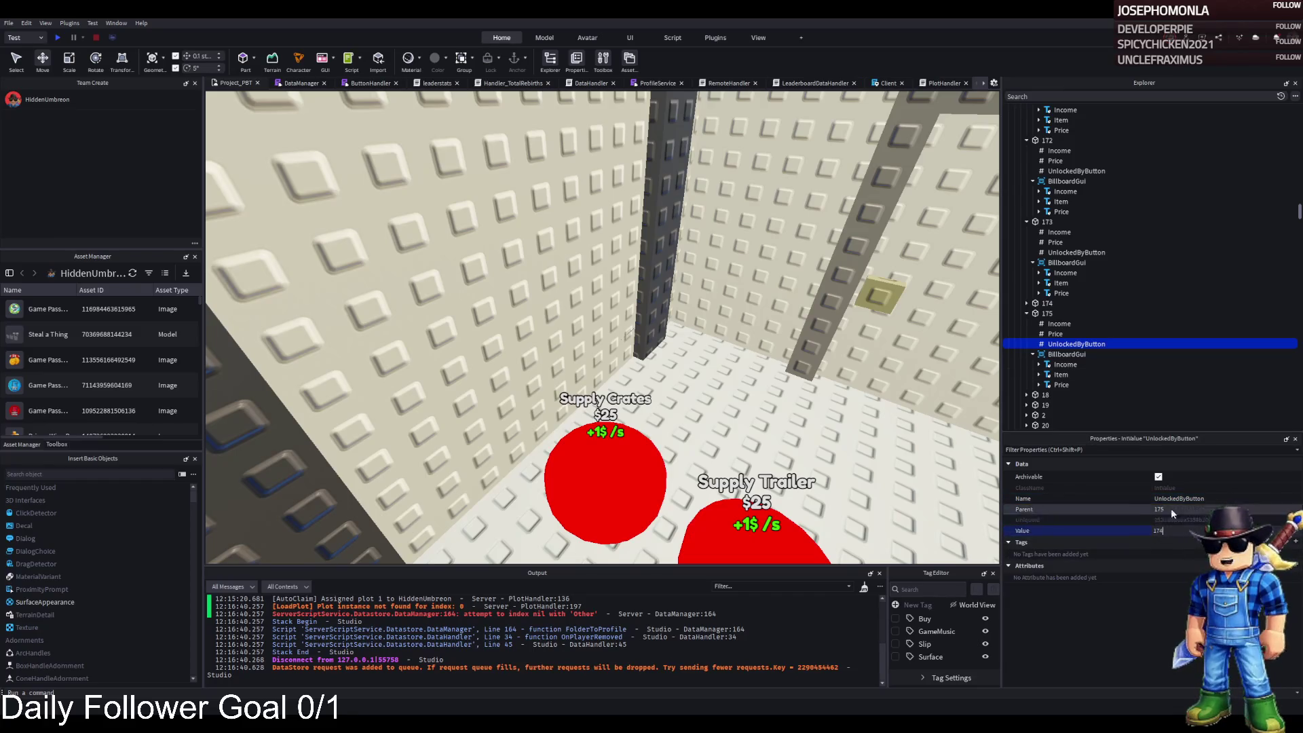
Fly the camera to the Supply Crates crate stack and select model 175
left_click(621, 479)
key("w")
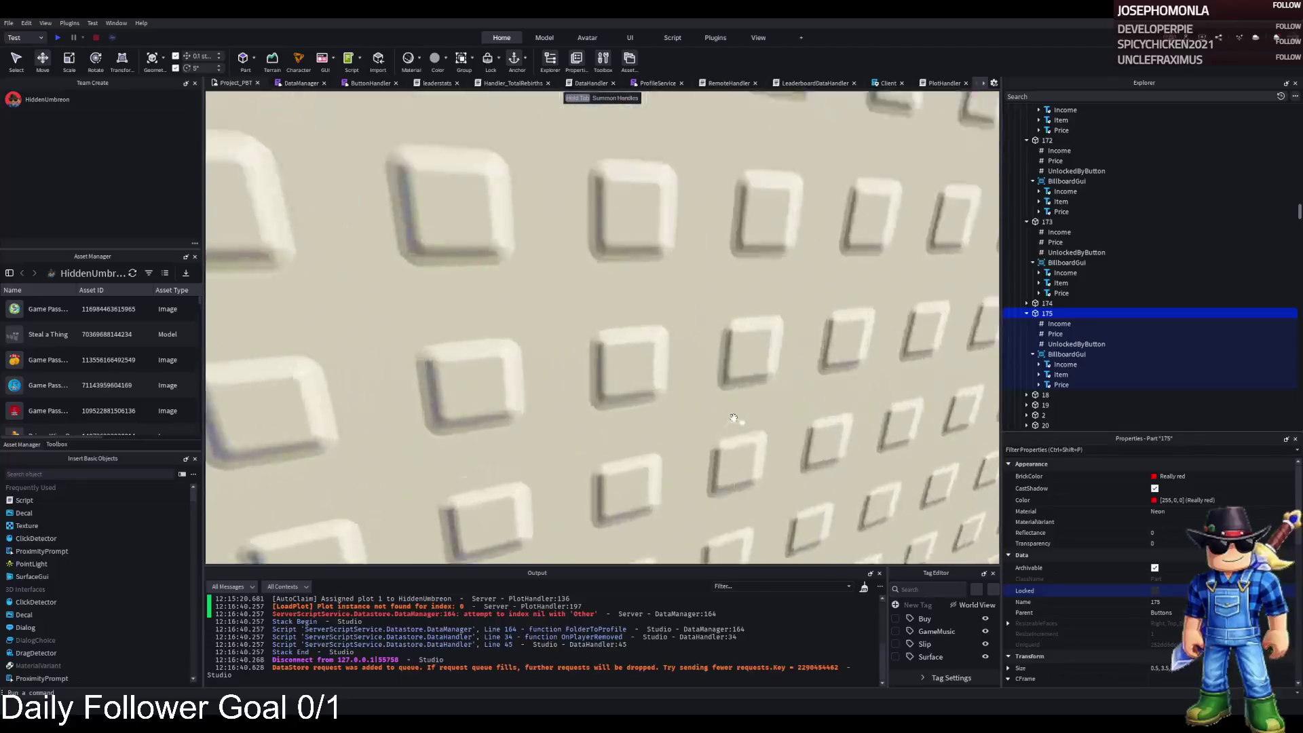
key("w")
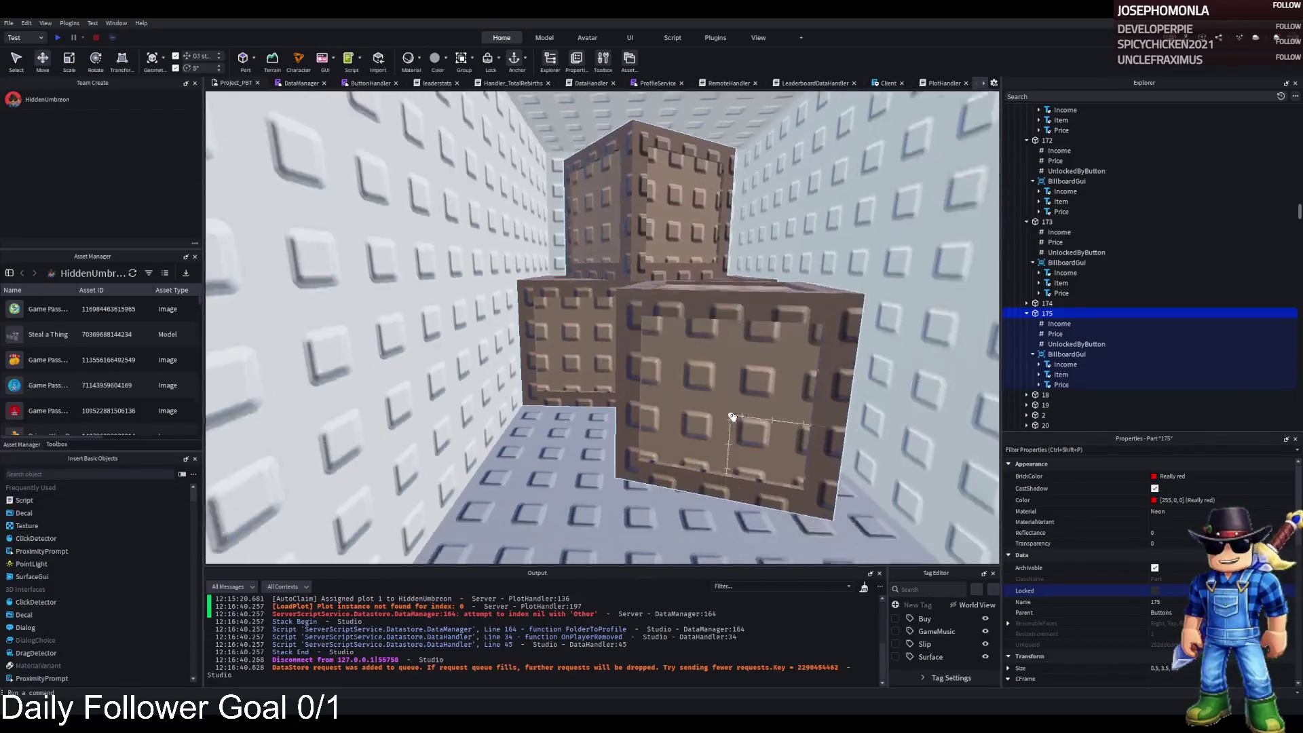
key("w")
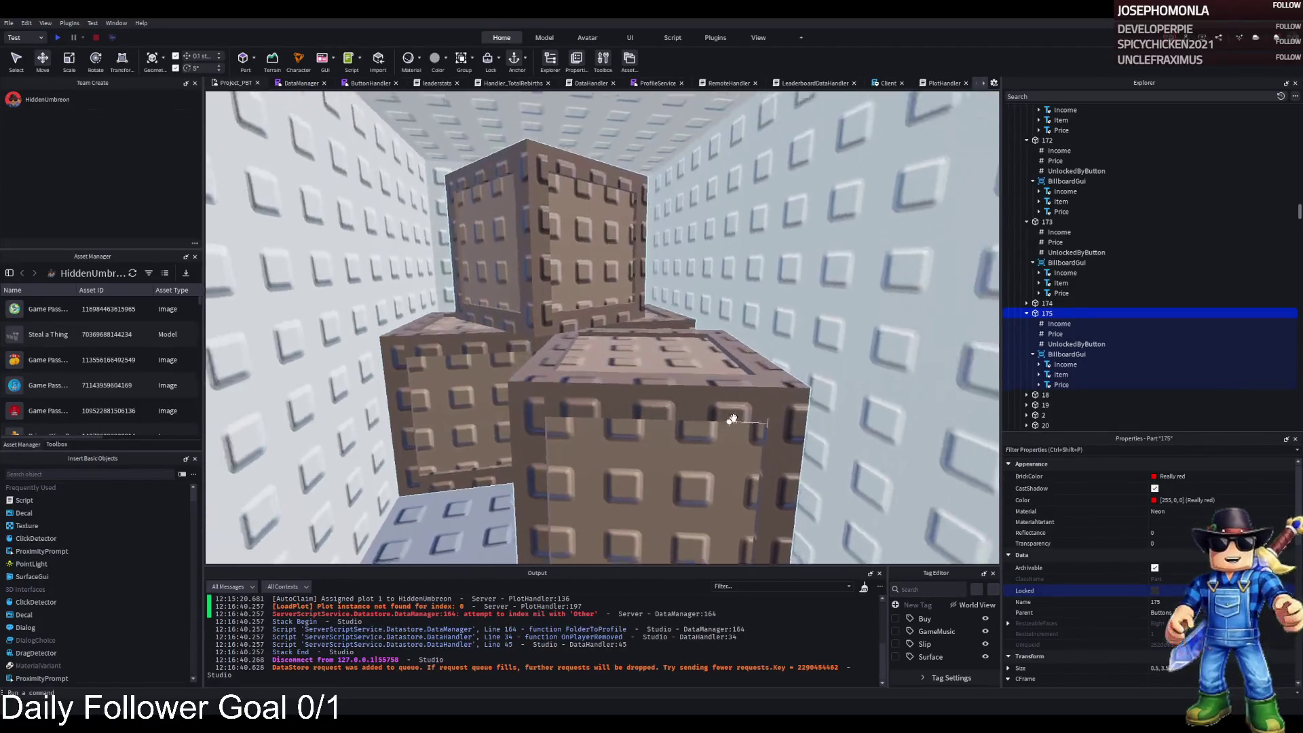
key("w")
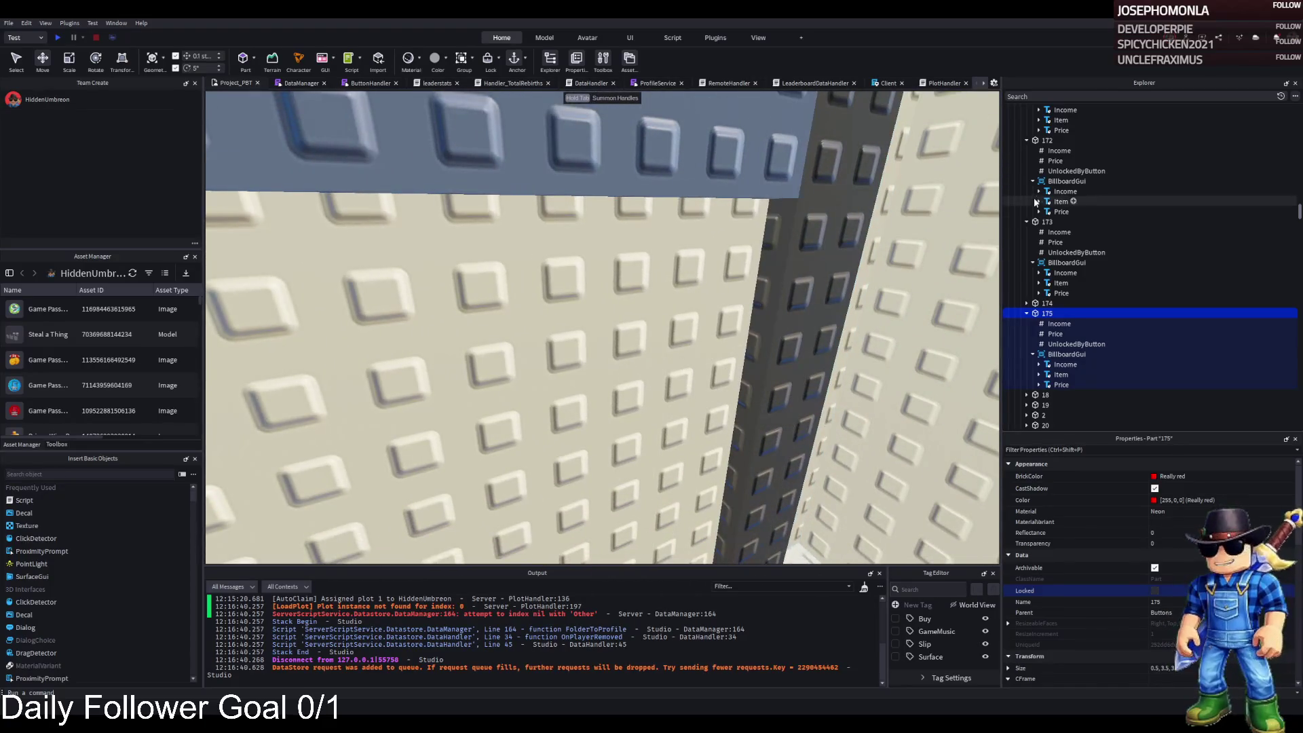
left_click(831, 269)
key("s")
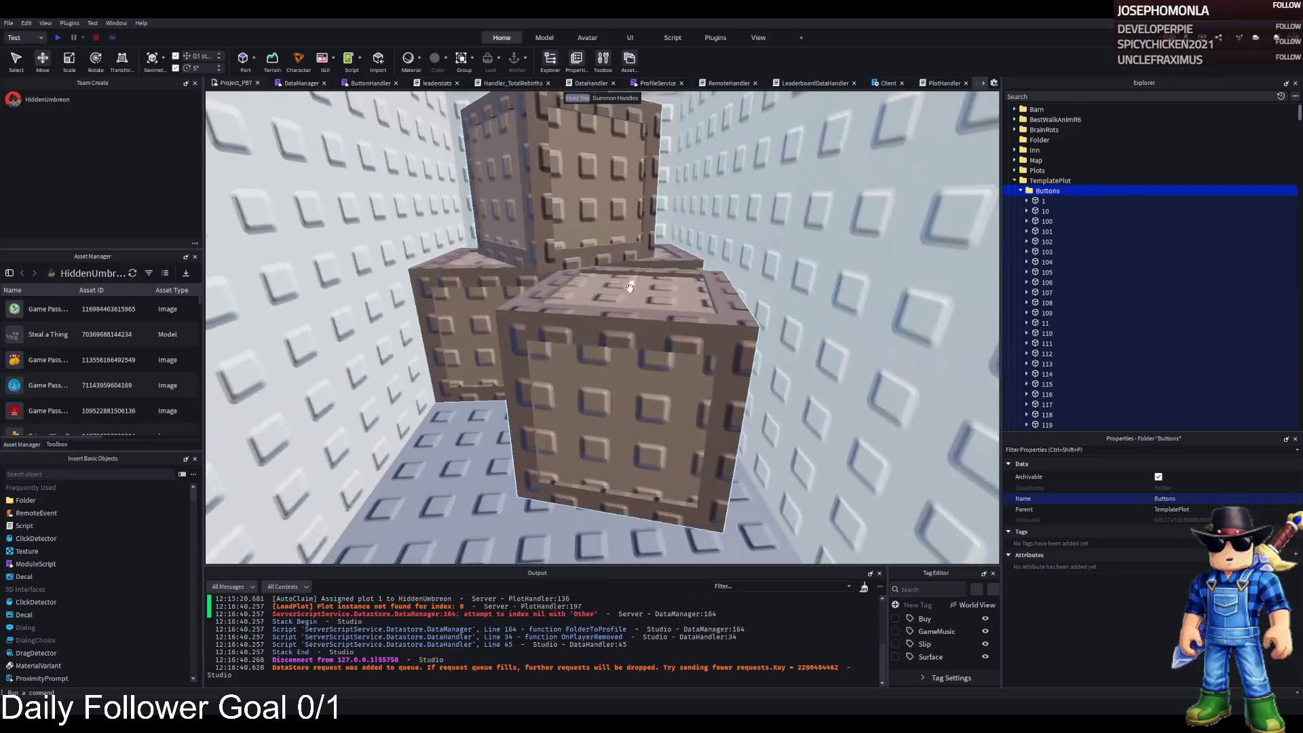
left_click(670, 311)
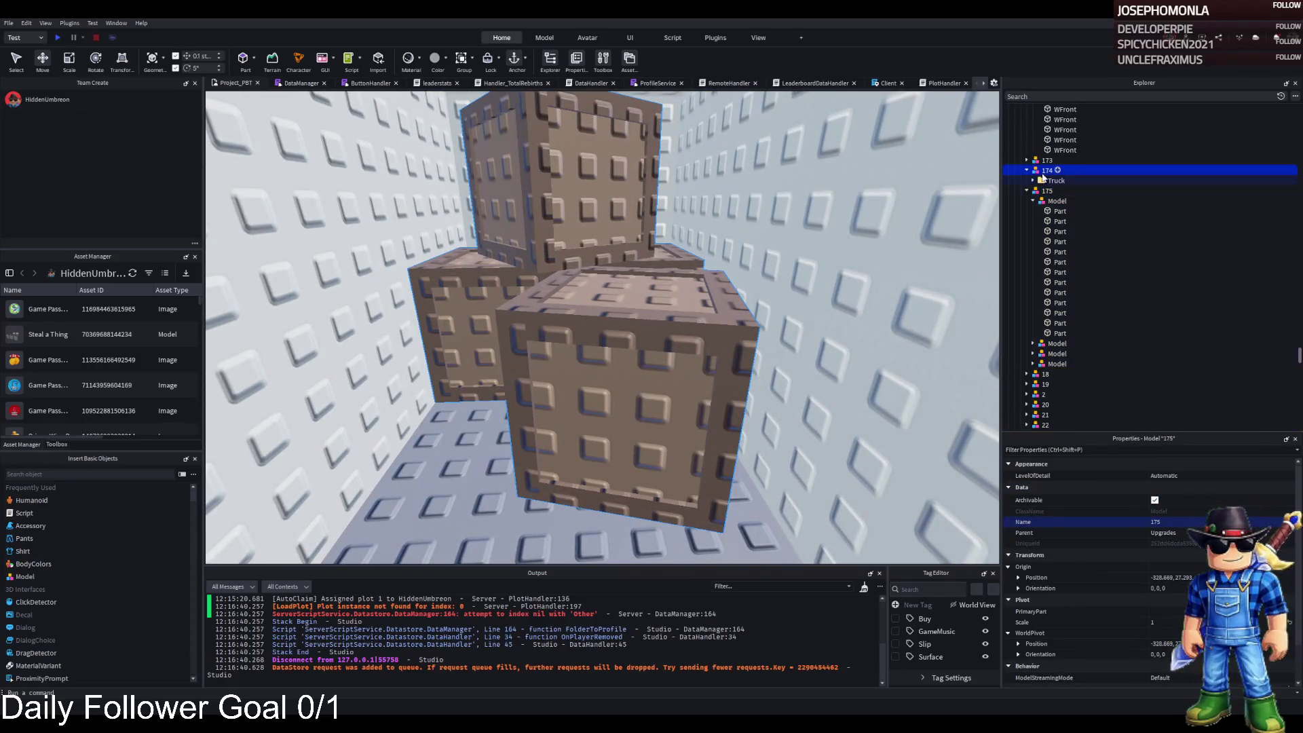
Move the TemplatePlot folder into ReplicatedStorage and start a playtest
left_click(1062, 191)
left_click_drag(1062, 189, 1049, 292)
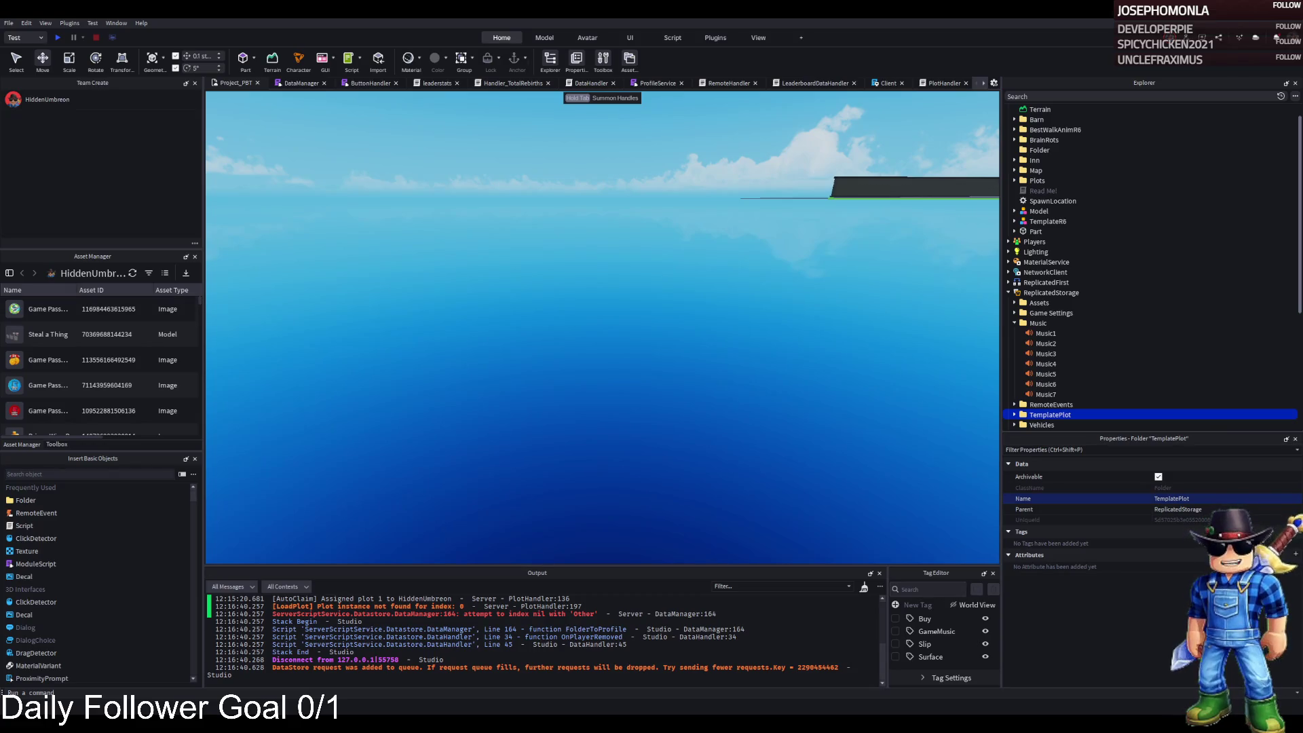
key("F5")
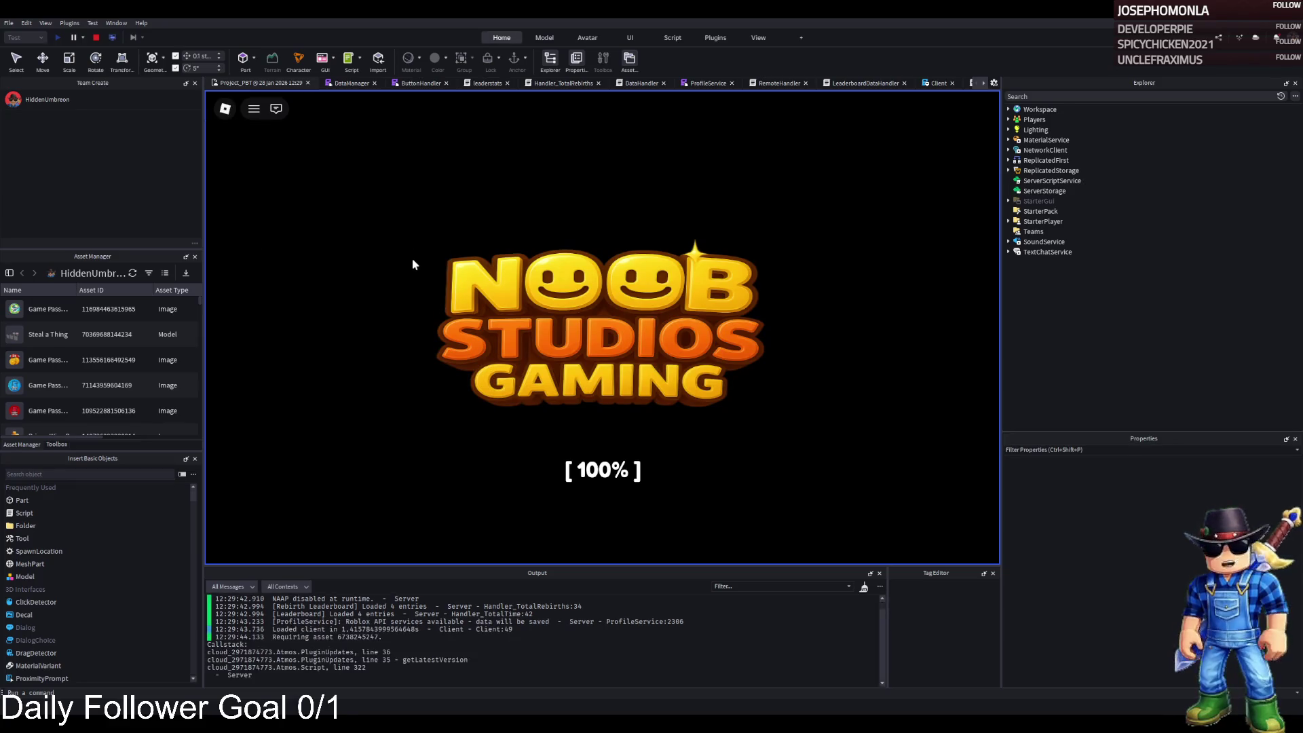
key("w")
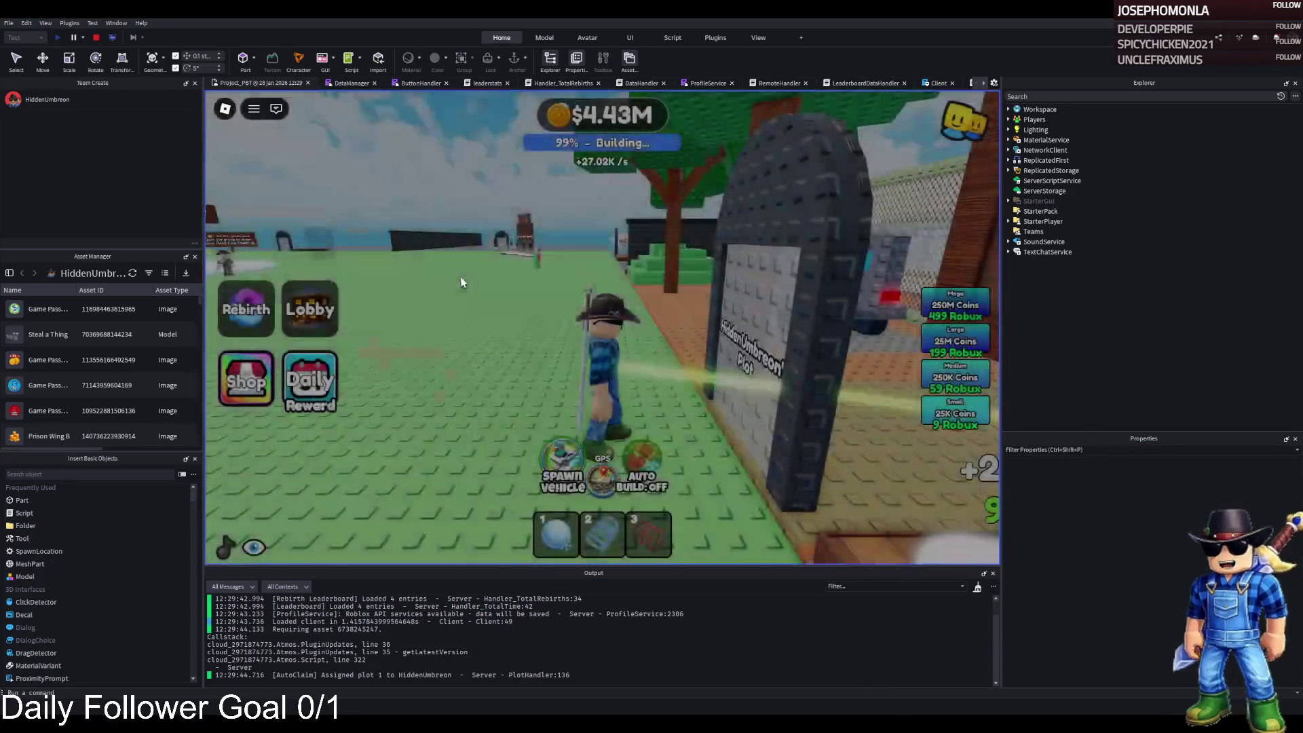
key("w")
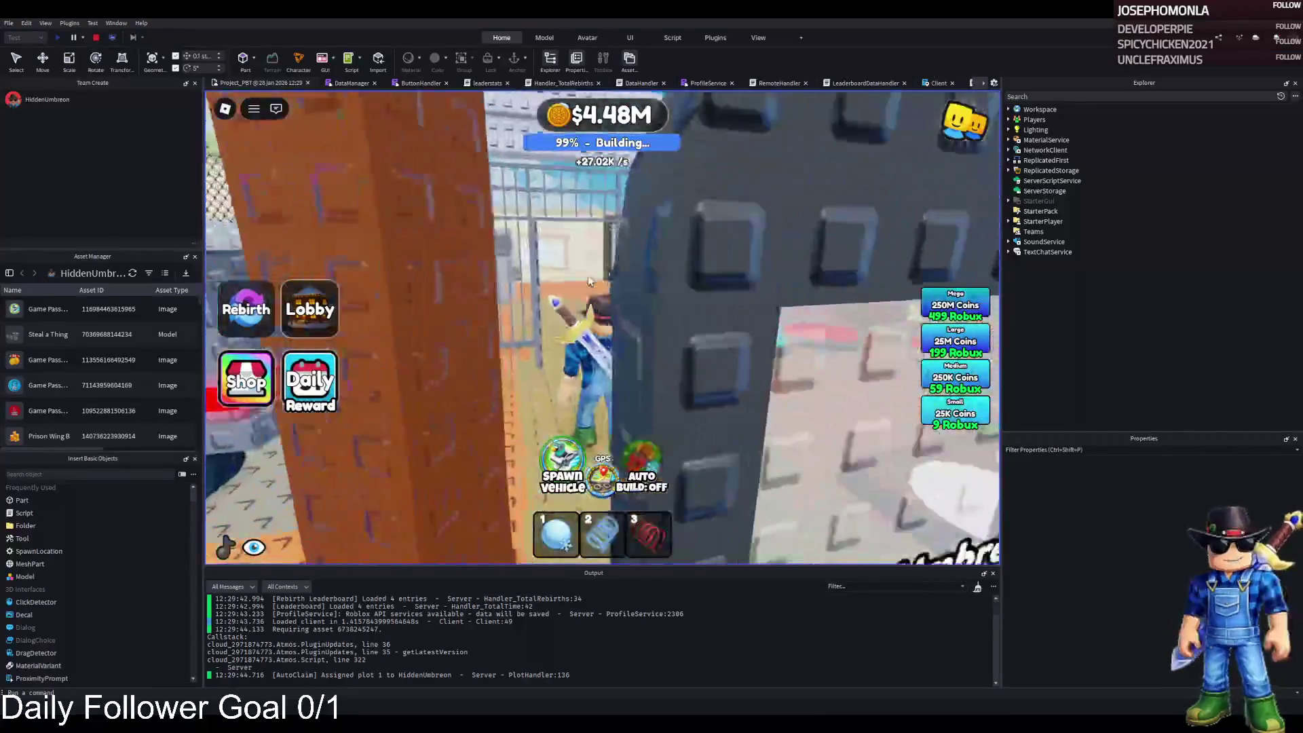
key("w")
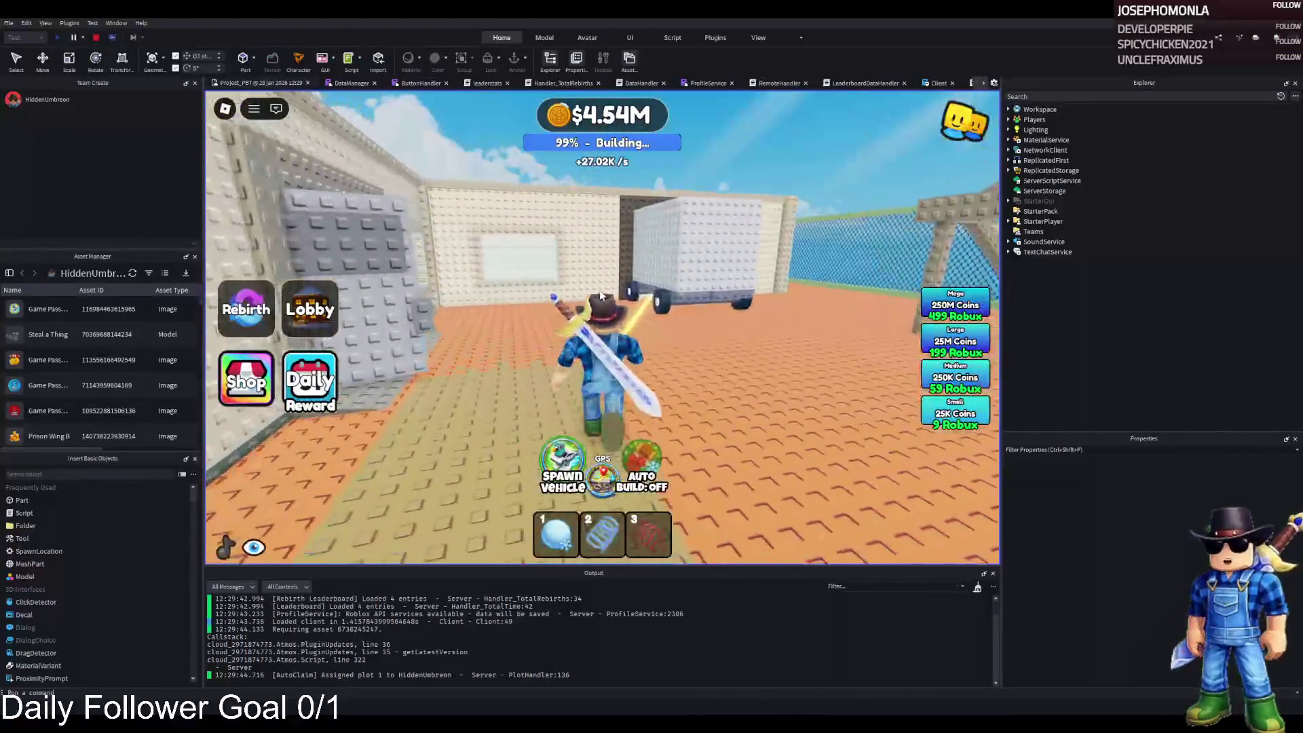
key("w")
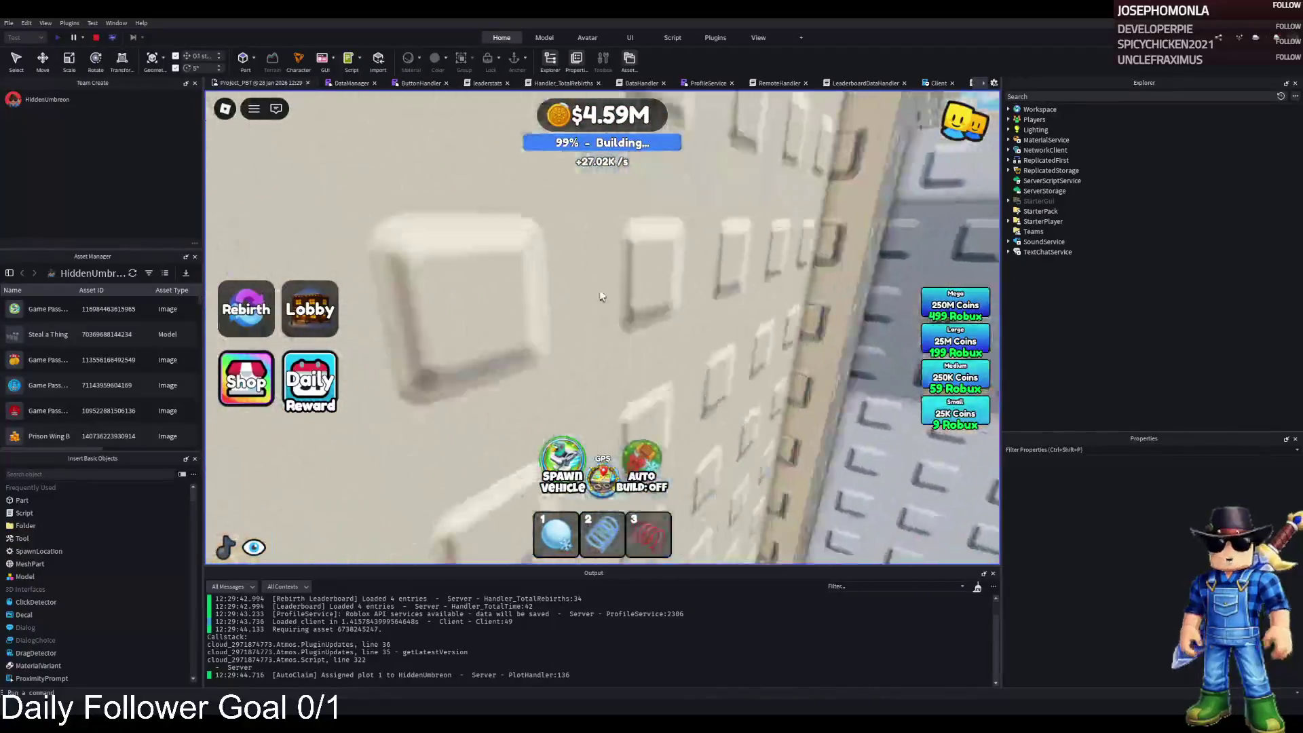
key("w")
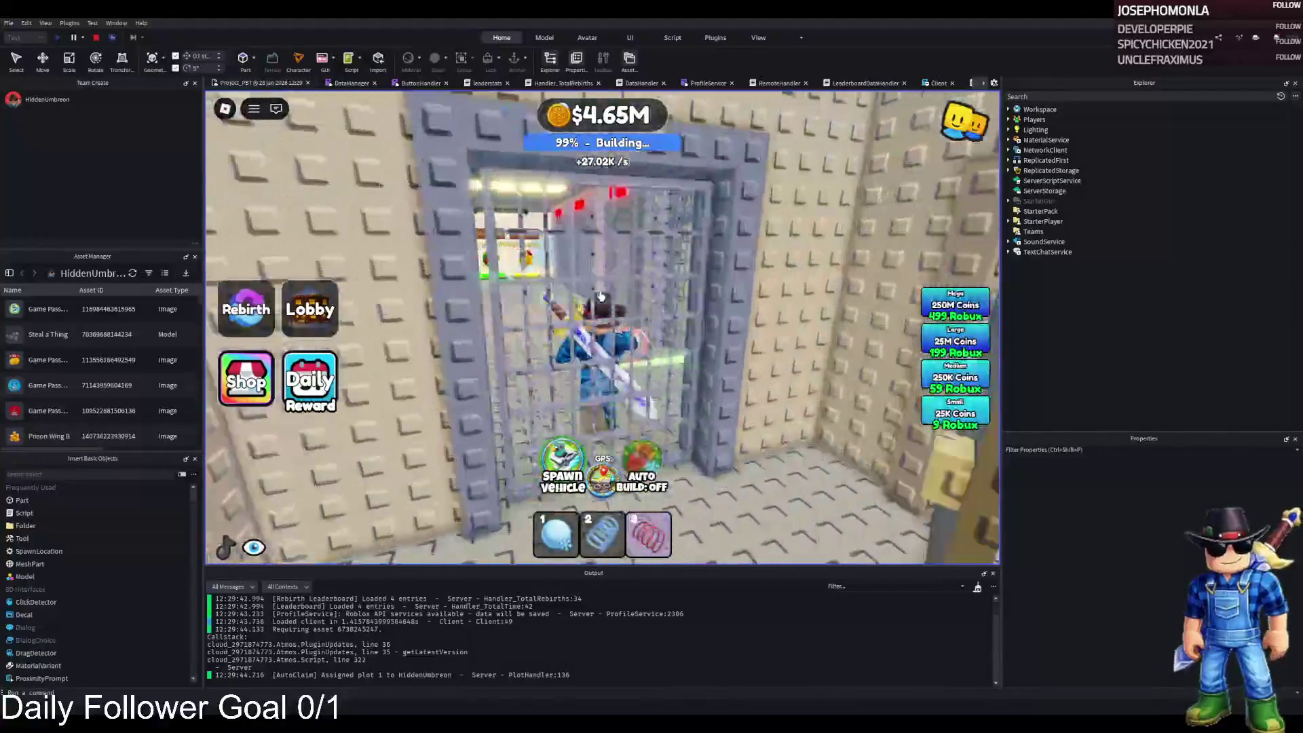
key("w")
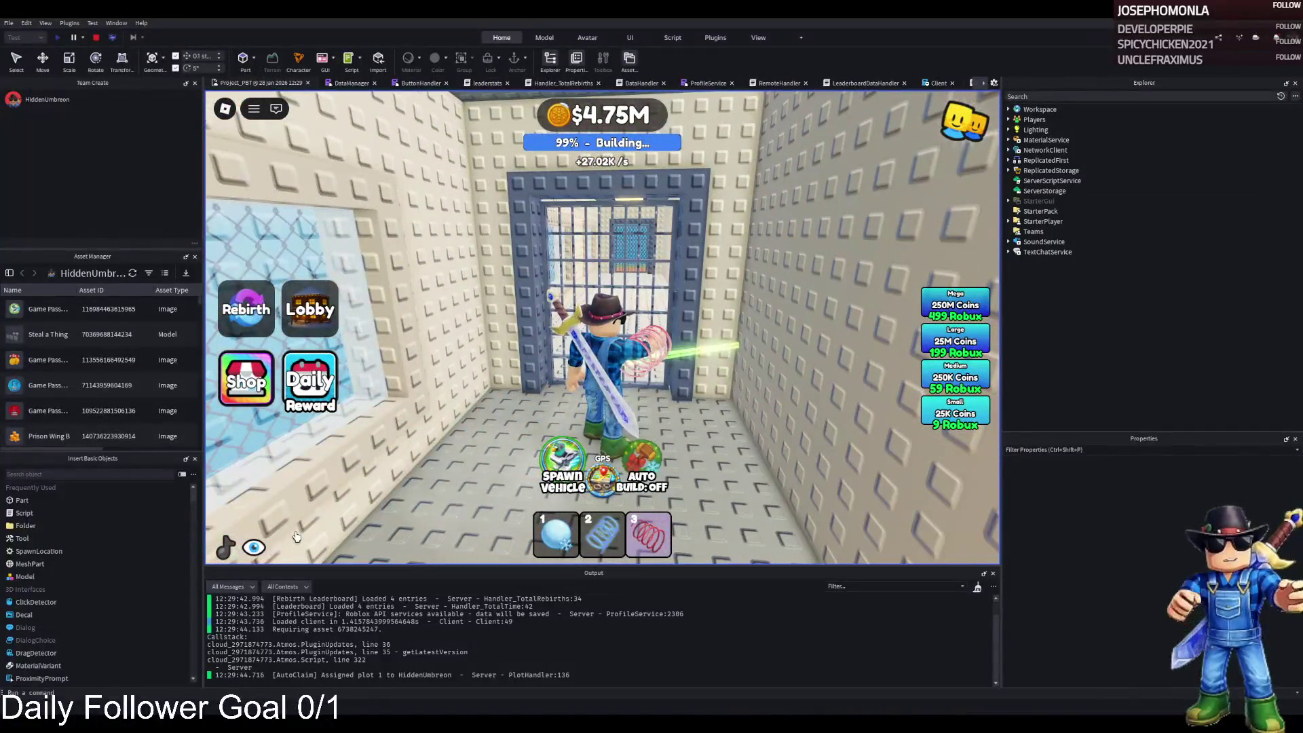
key("w")
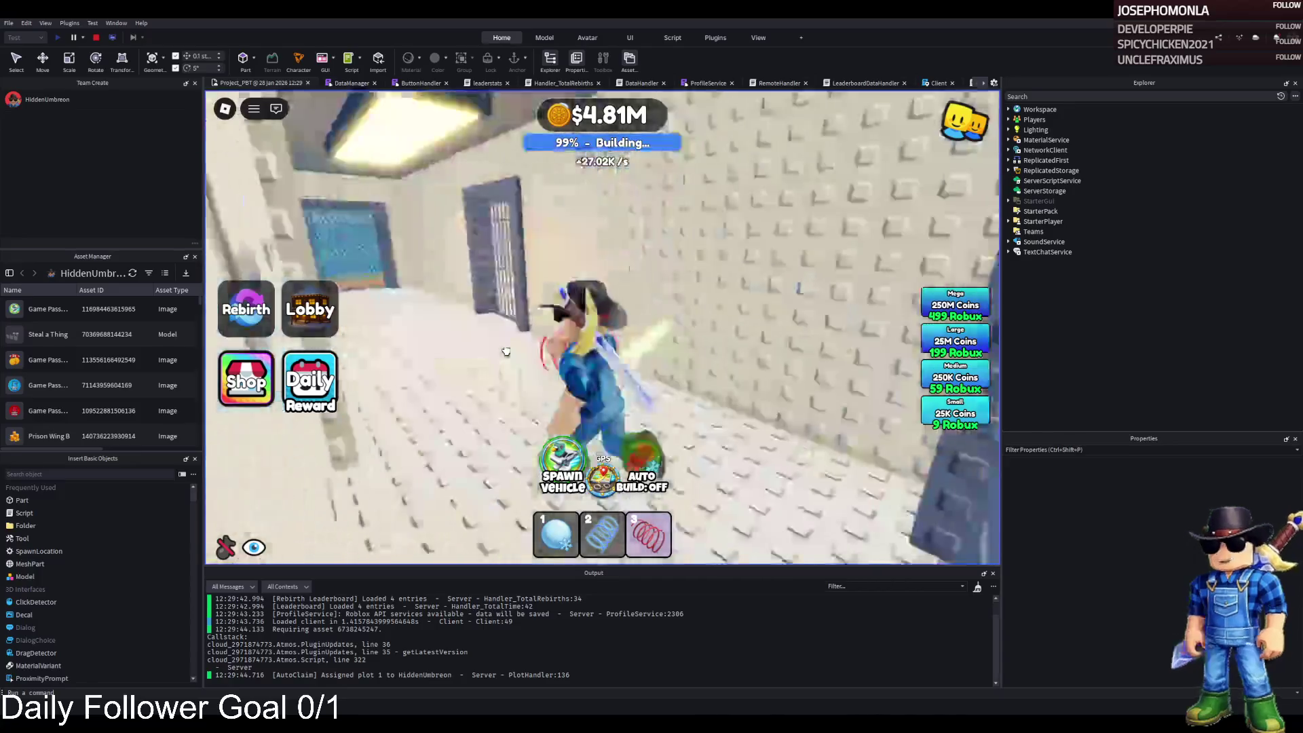
key("w")
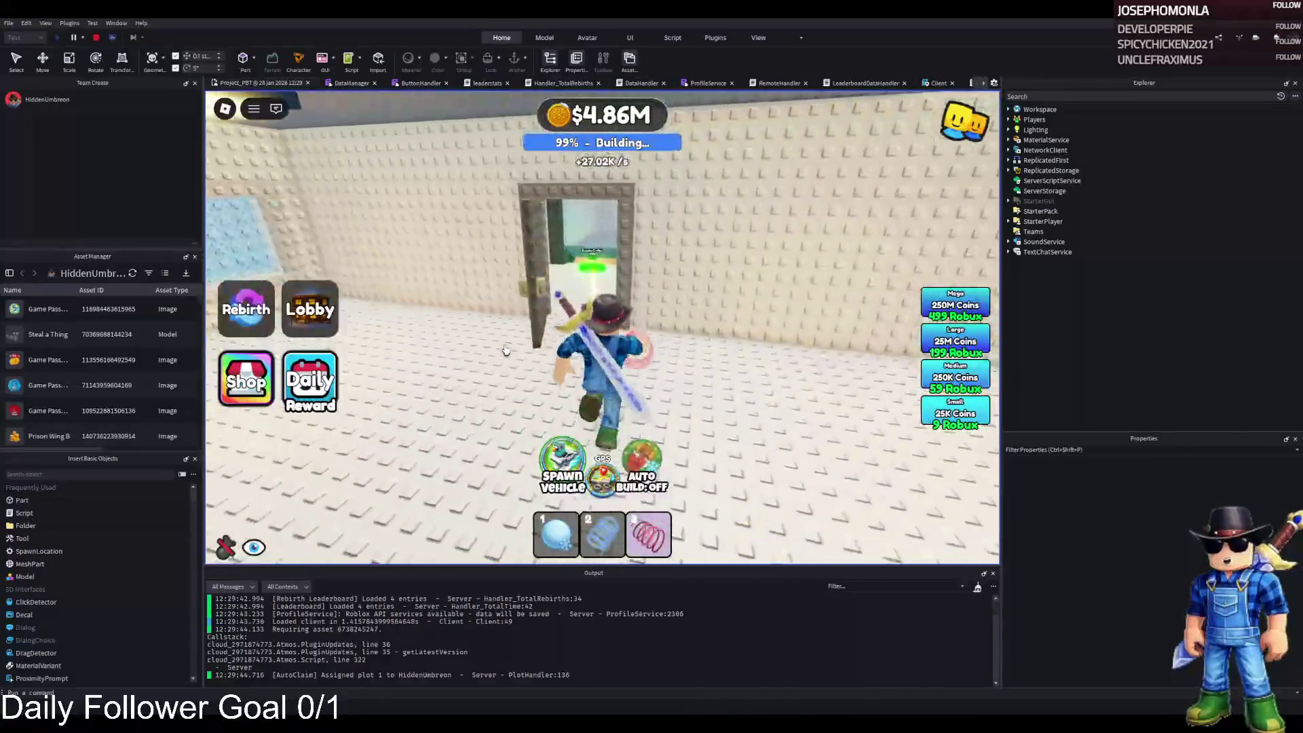
key("w")
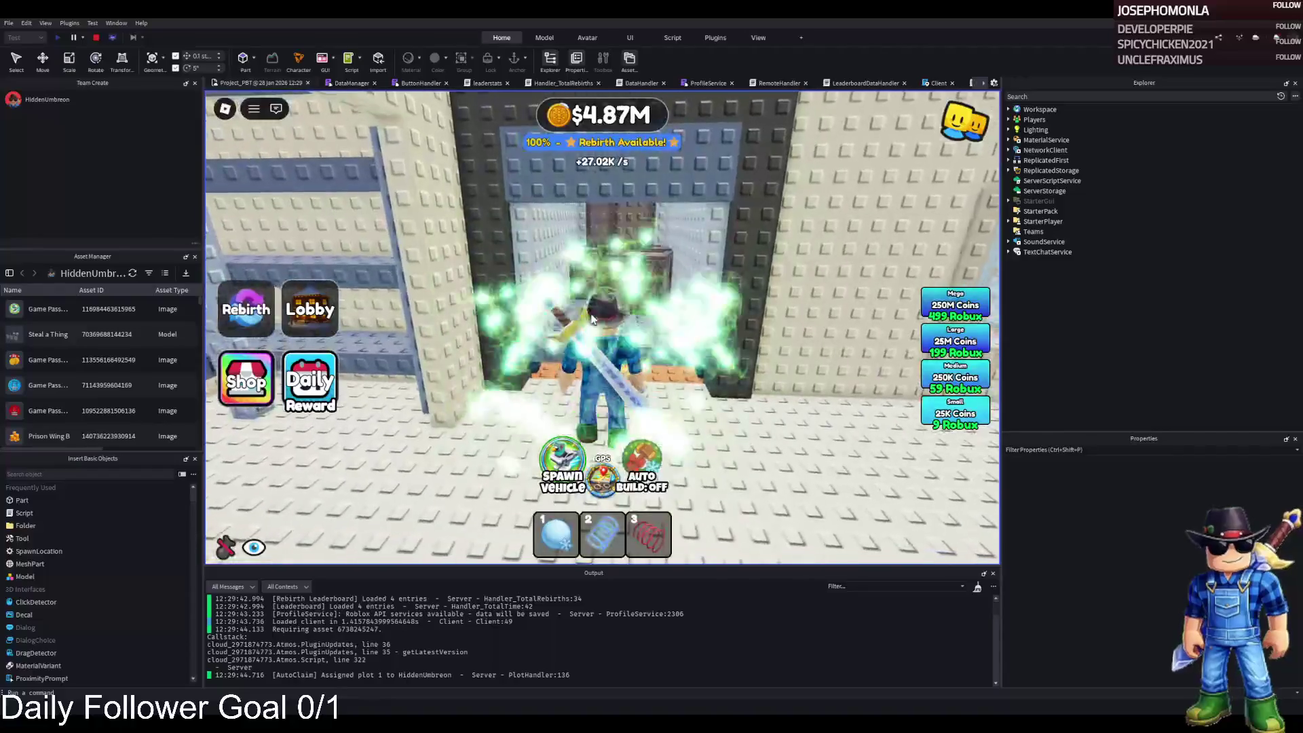
key("w")
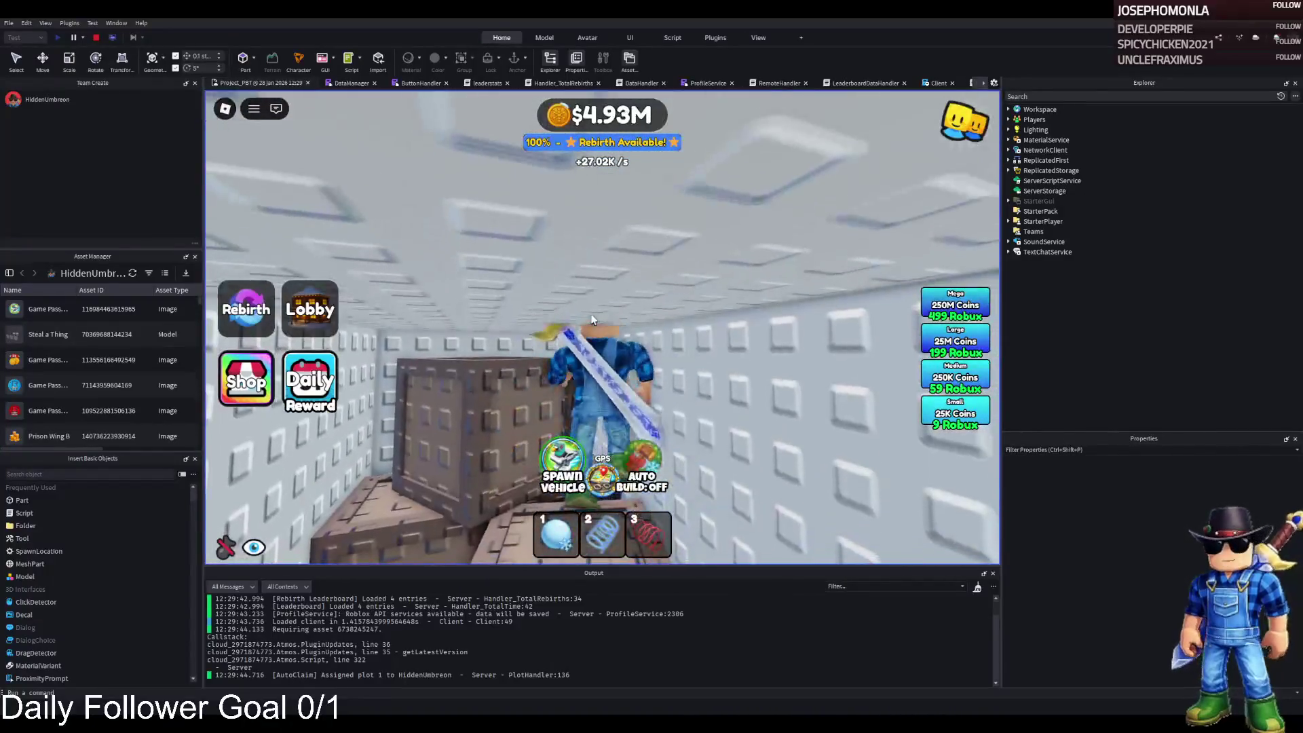
key("w")
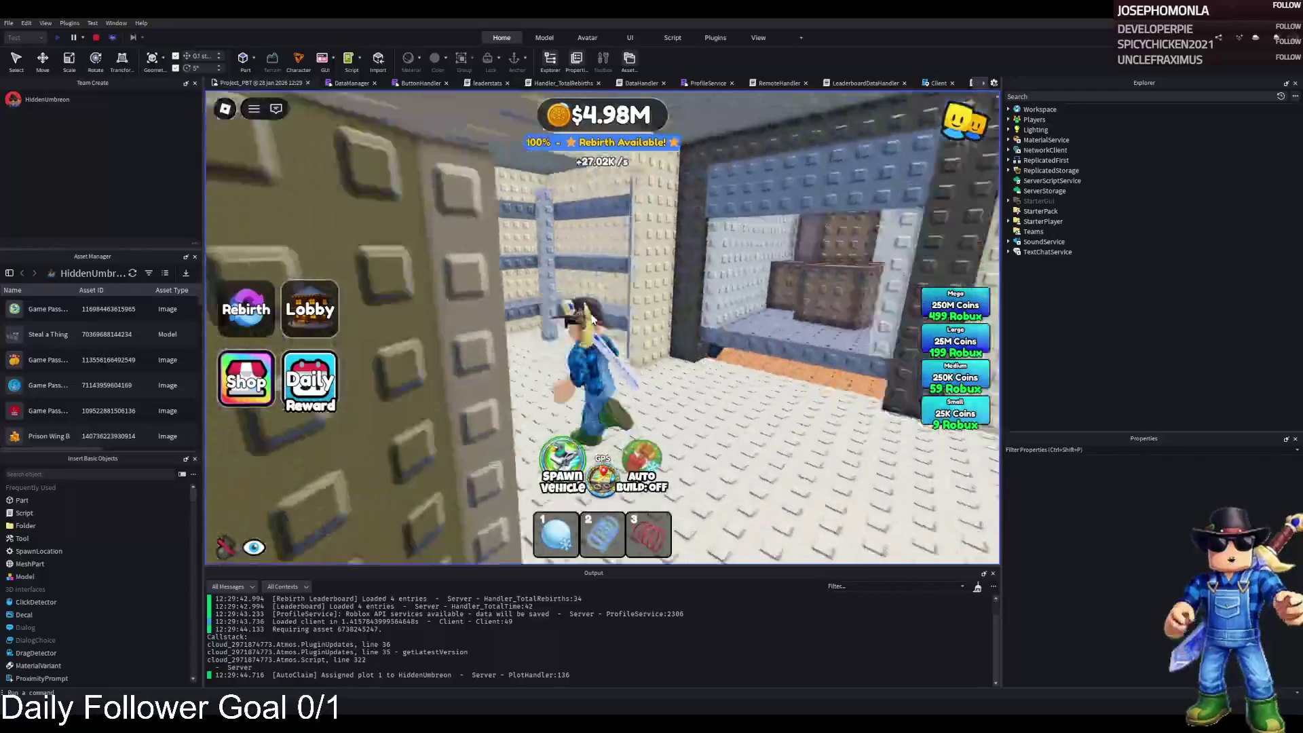
key("s")
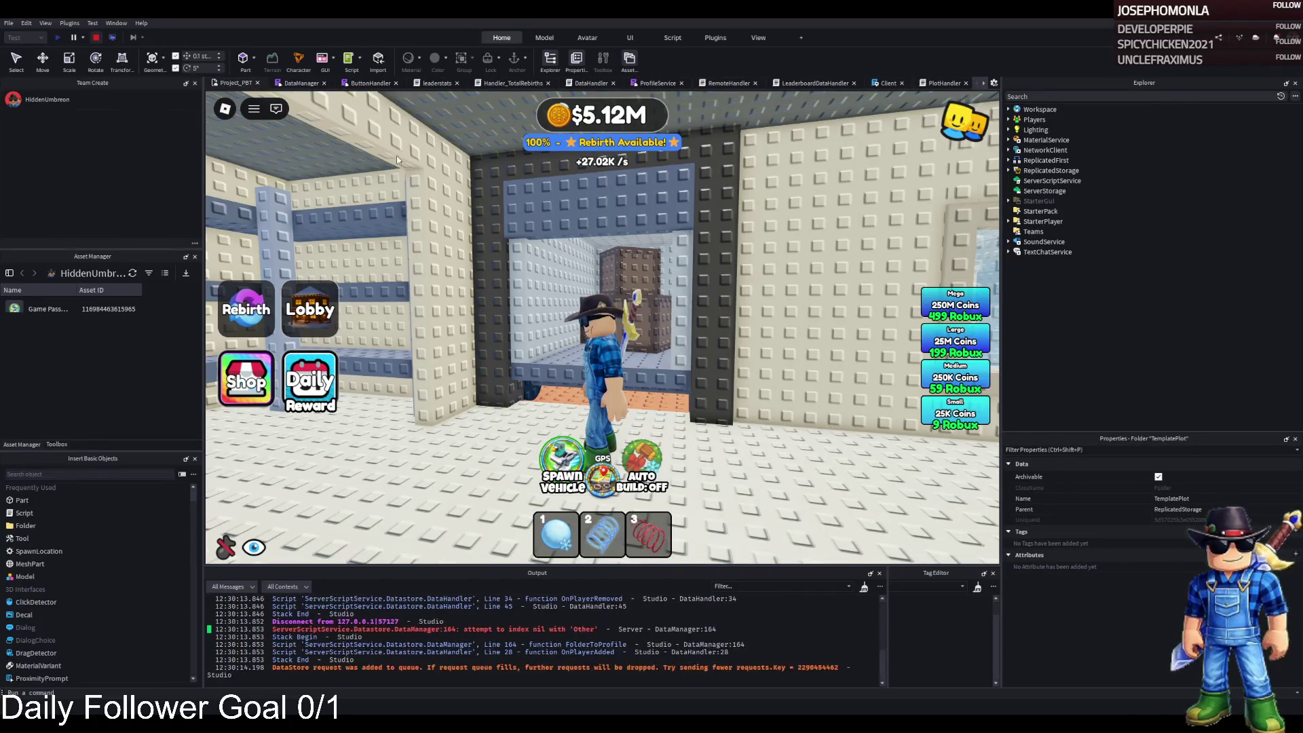
key("shift+F5")
key("ctrl+z")
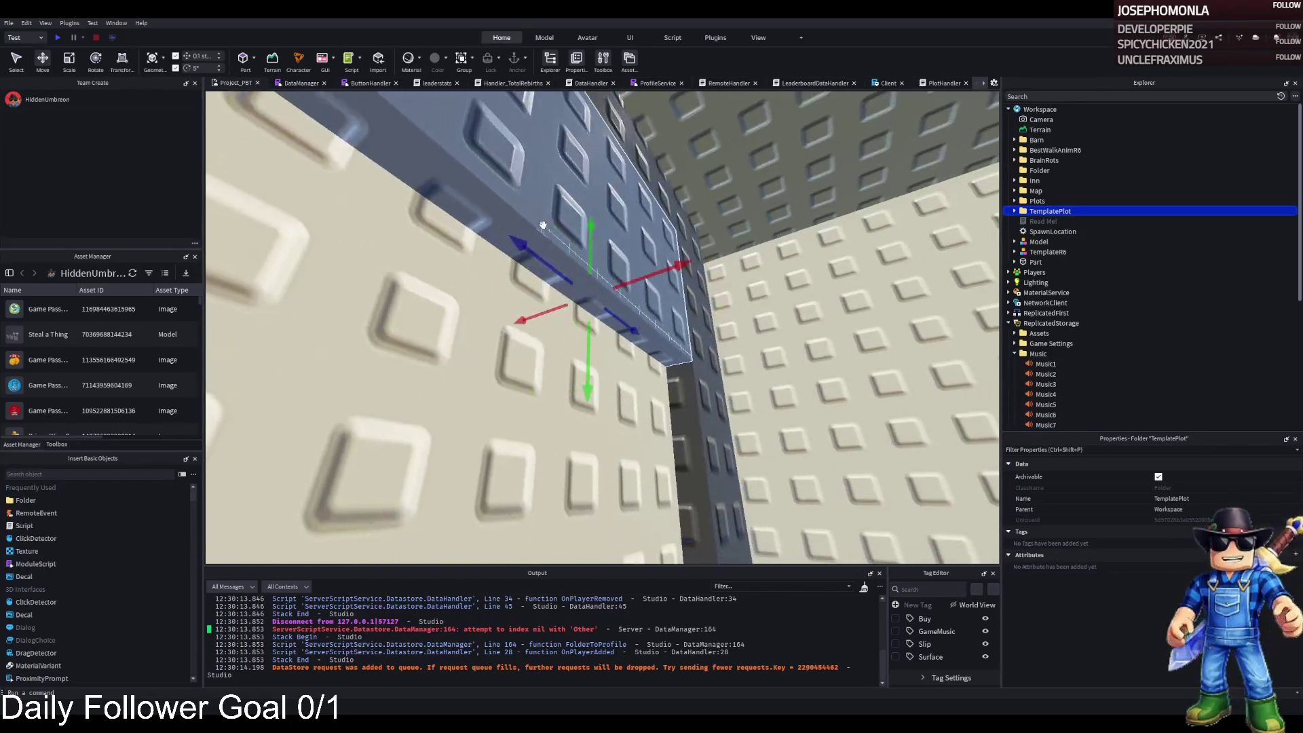
Scale the doorway's top Frame bar thinner (depth 0.8) and shorter
left_click(671, 237)
key("ctrl+3")
left_click_drag(573, 224, 567, 228)
left_click(1195, 671)
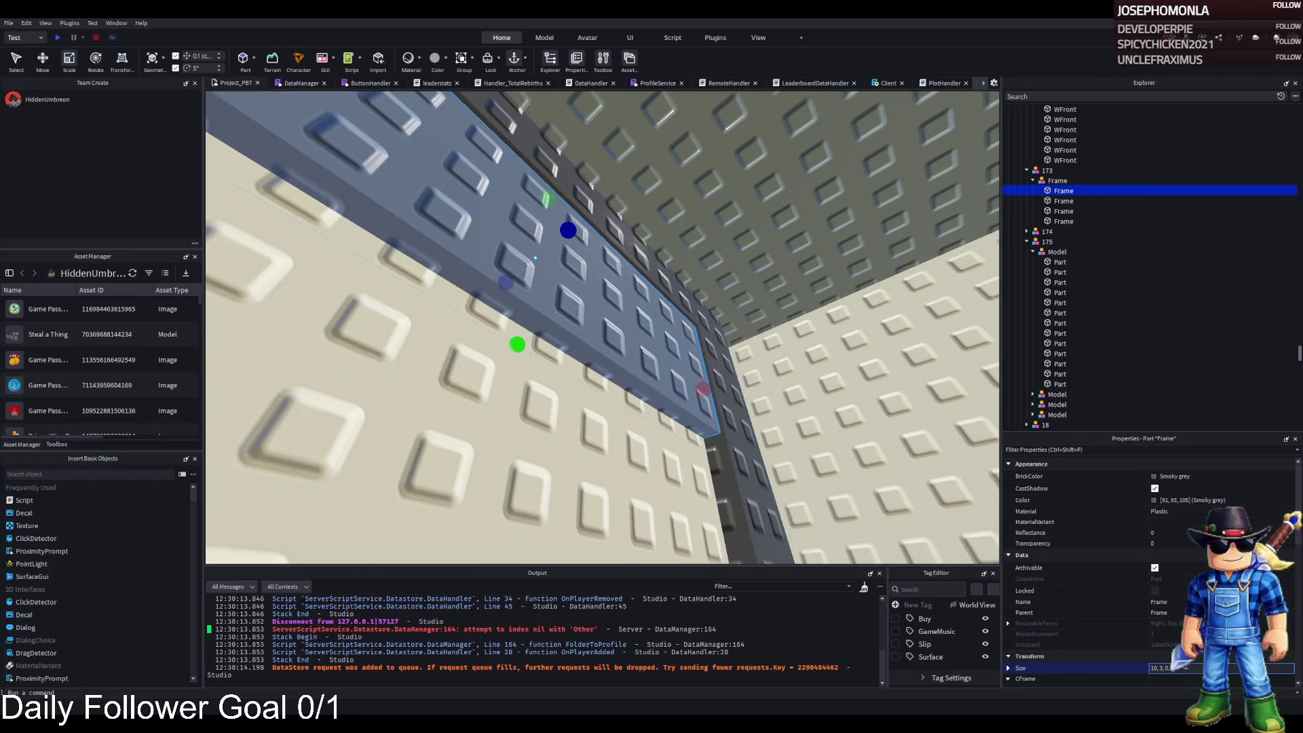
key("Return")
left_click_drag(517, 343, 588, 268)
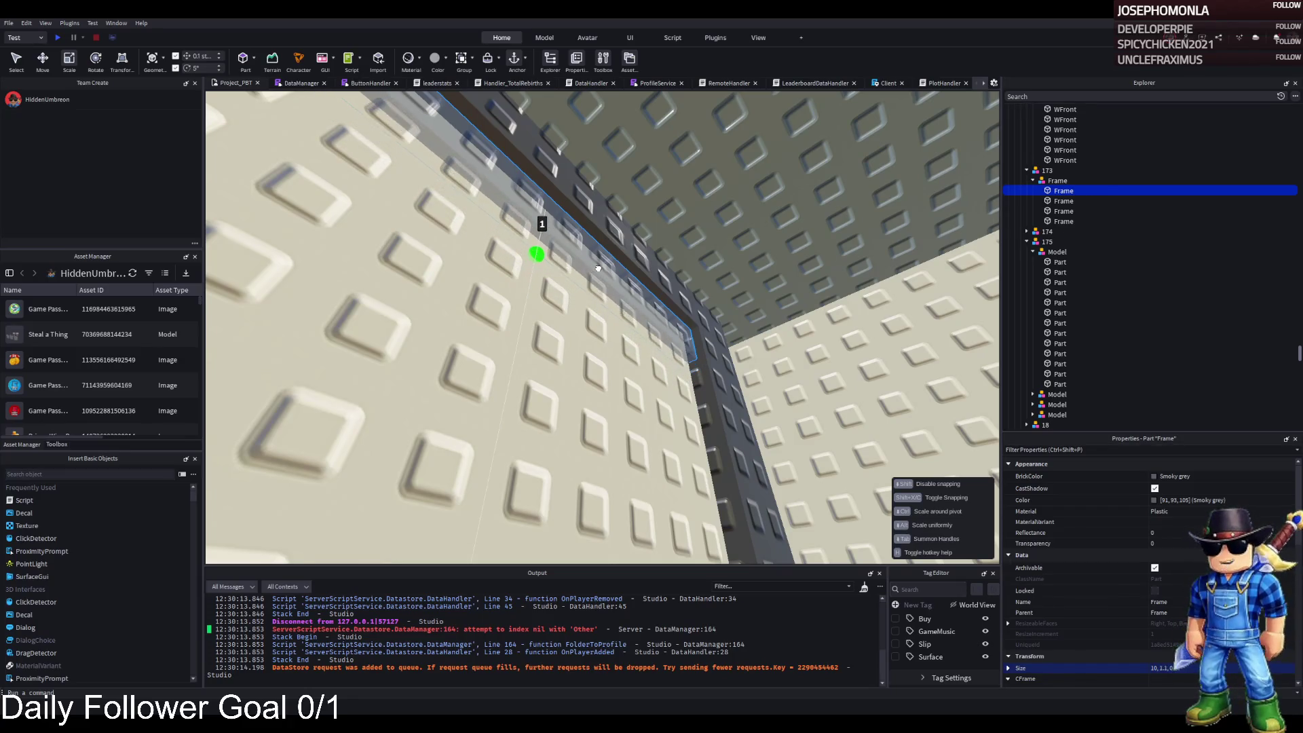
left_click_drag(598, 269, 598, 268)
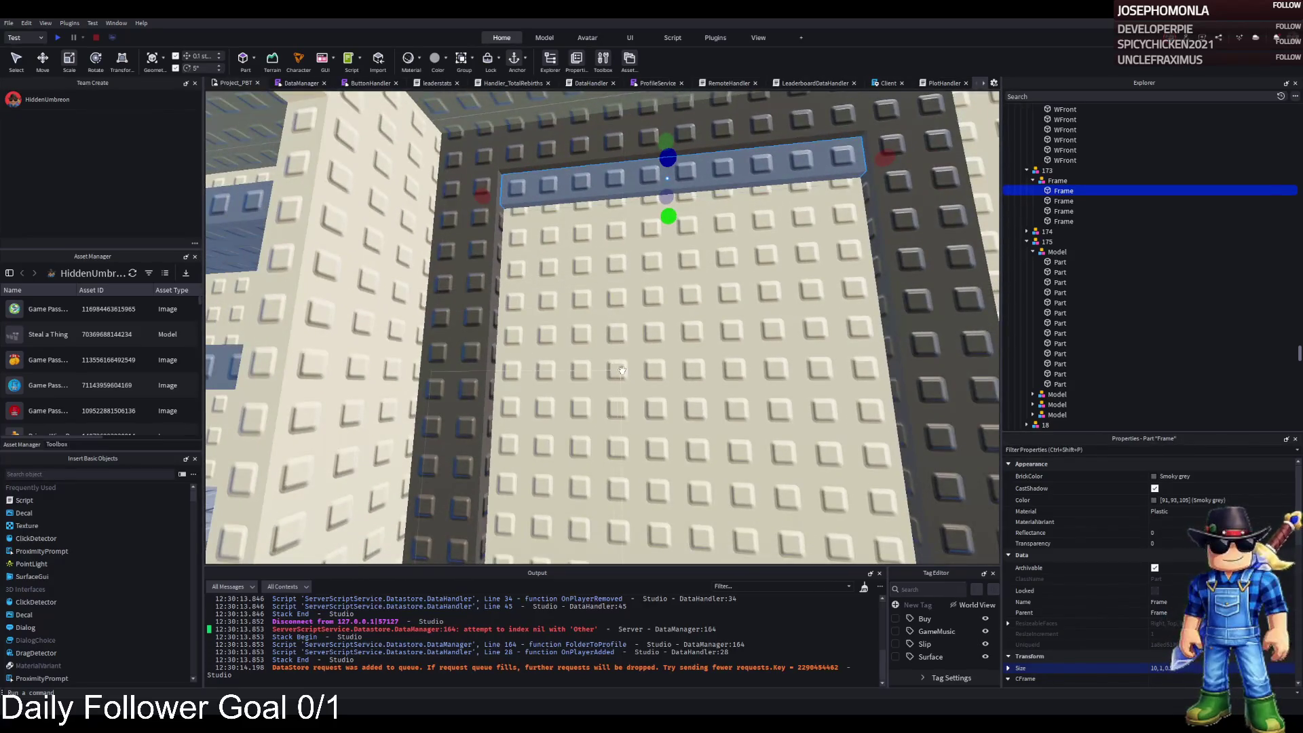
Fly the camera back to the back-room pads and select the Supply Crates pad
key("d")
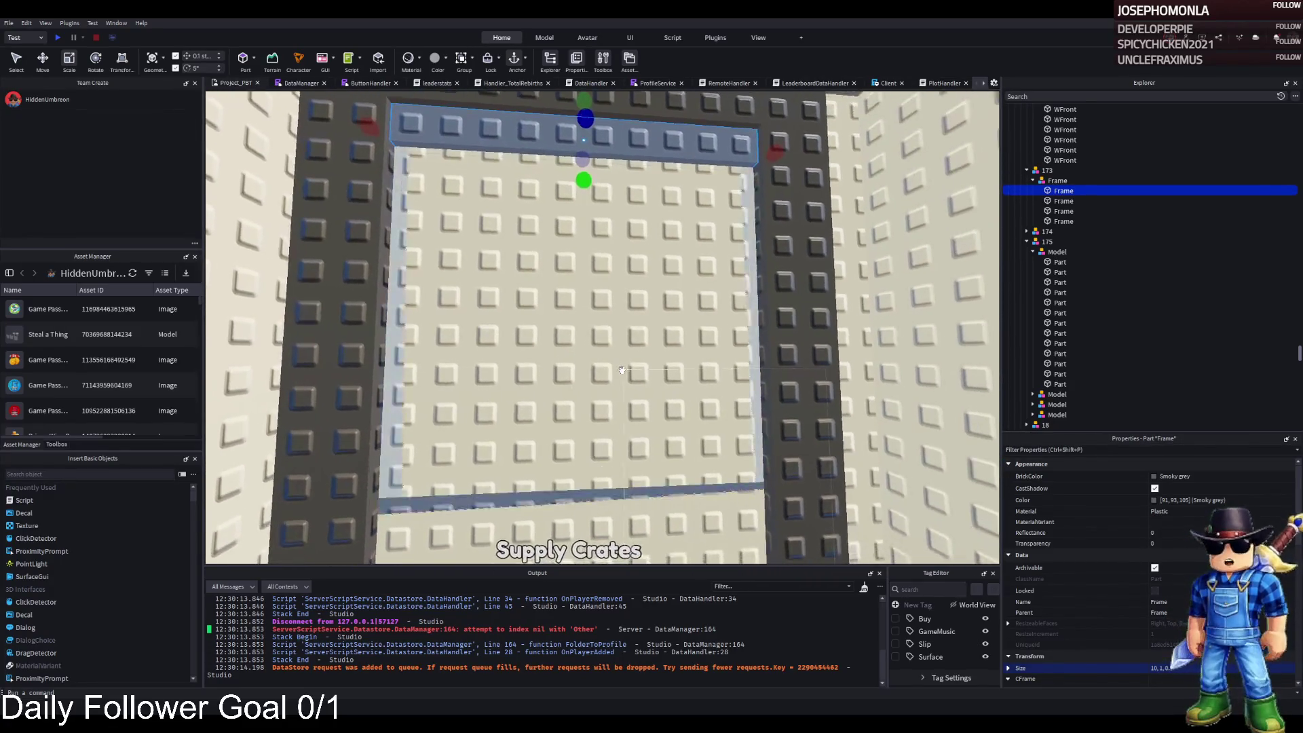
key("d")
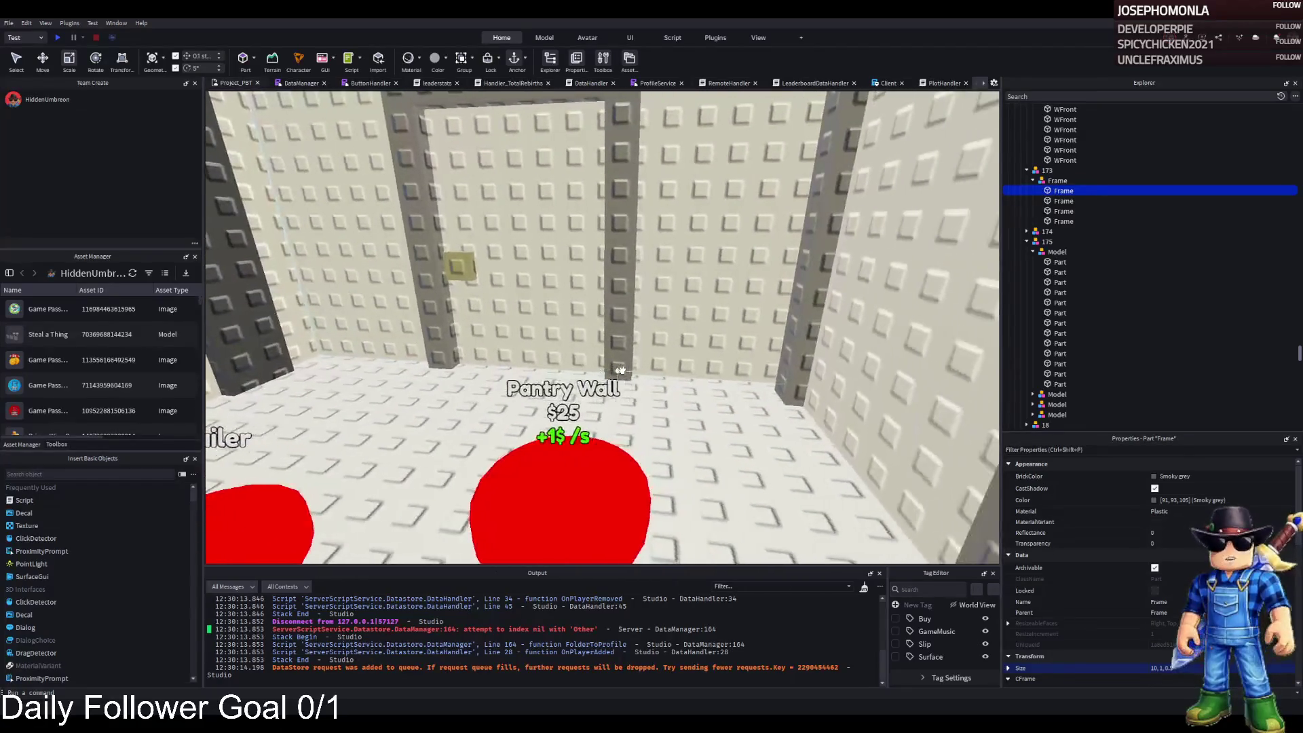
key("d")
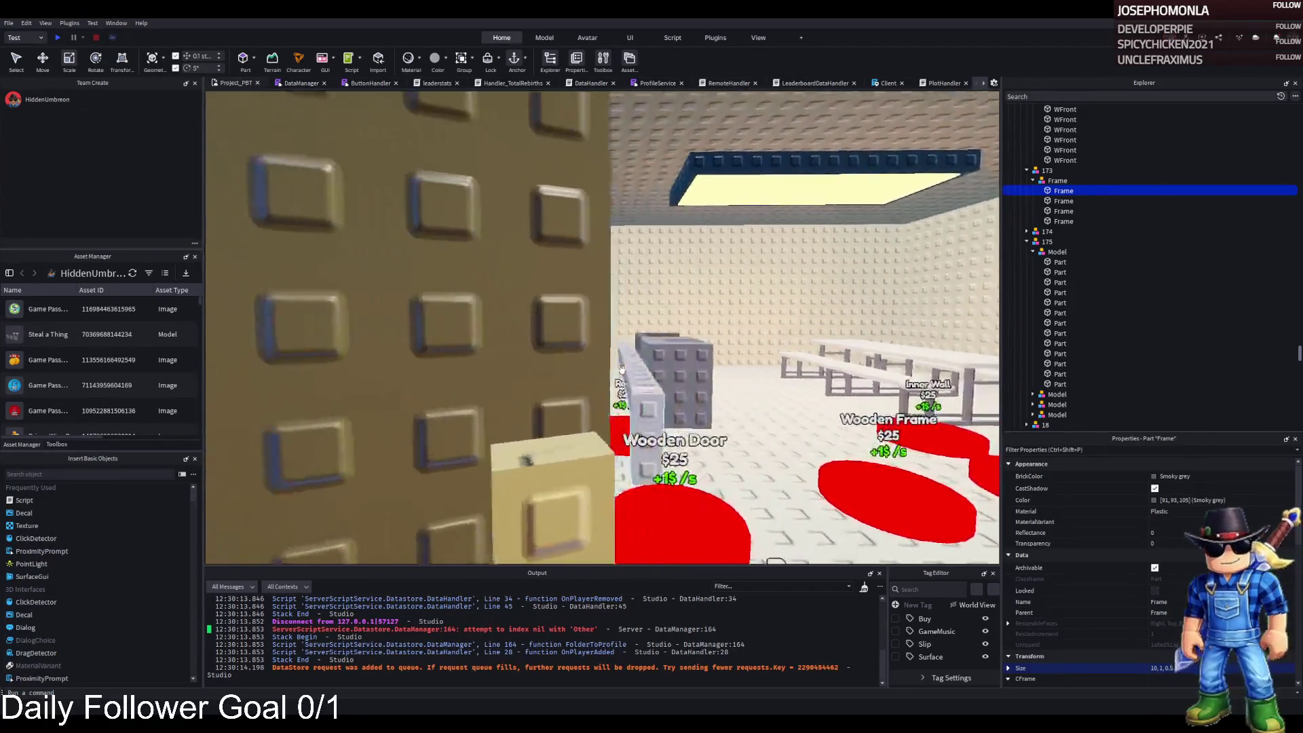
key("d")
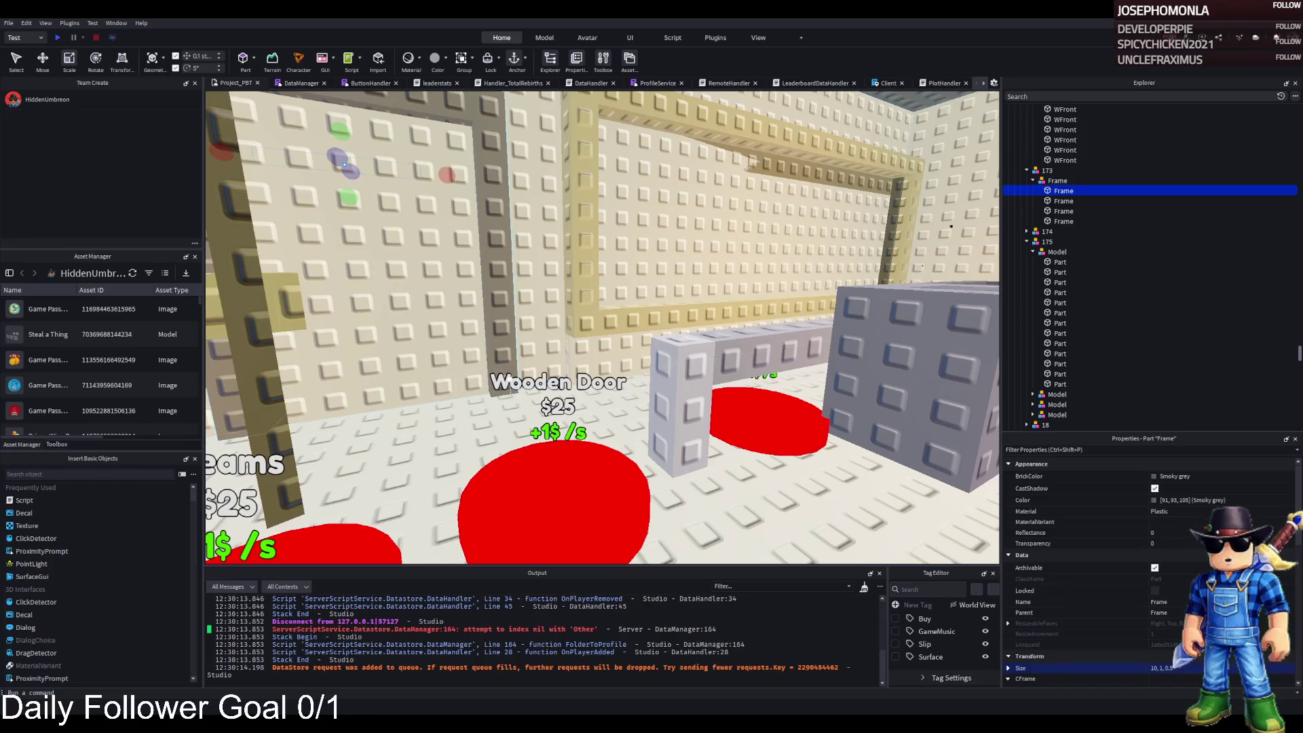
key("a")
key("s")
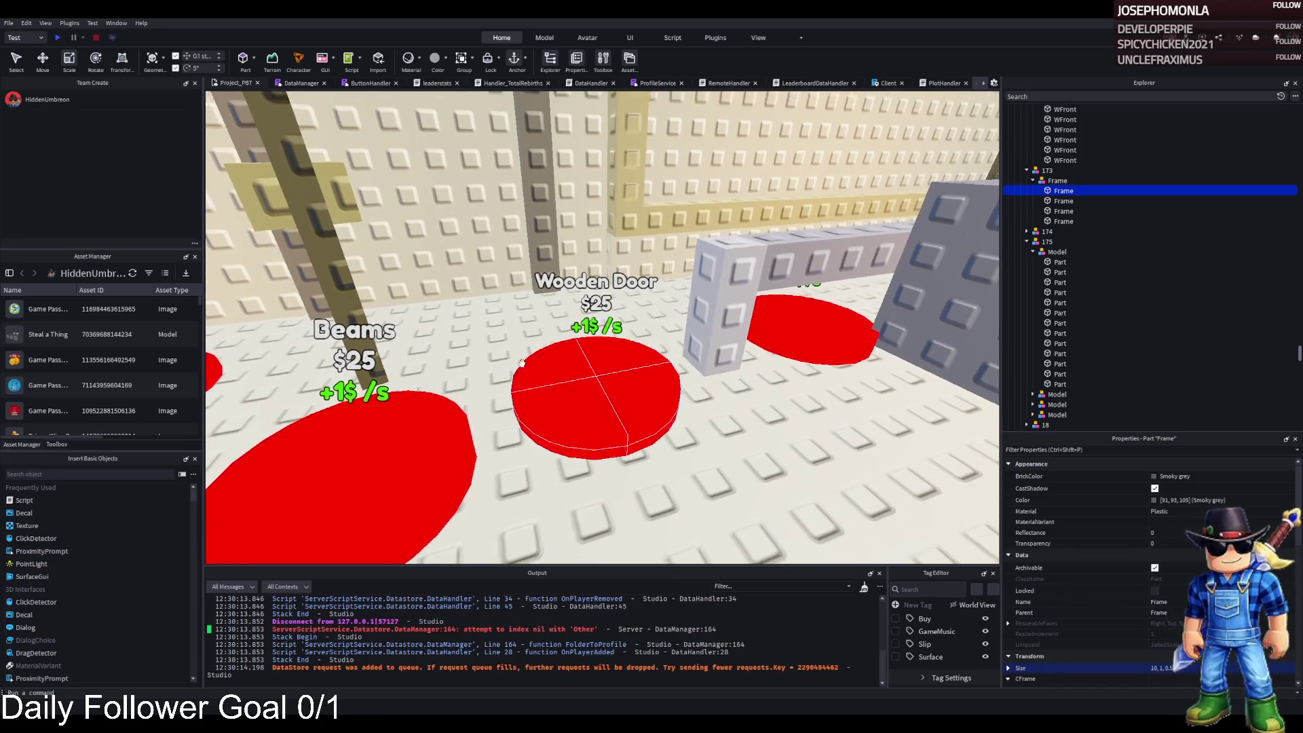
key("w")
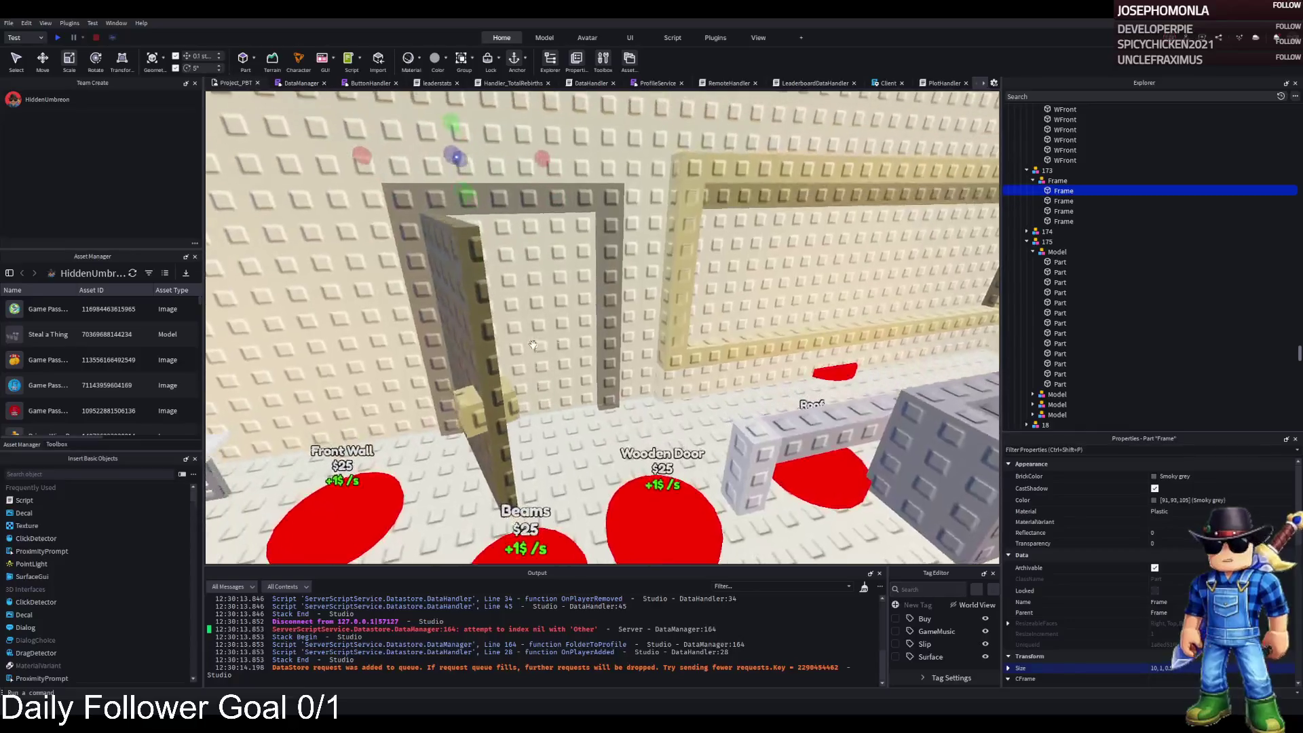
key("w")
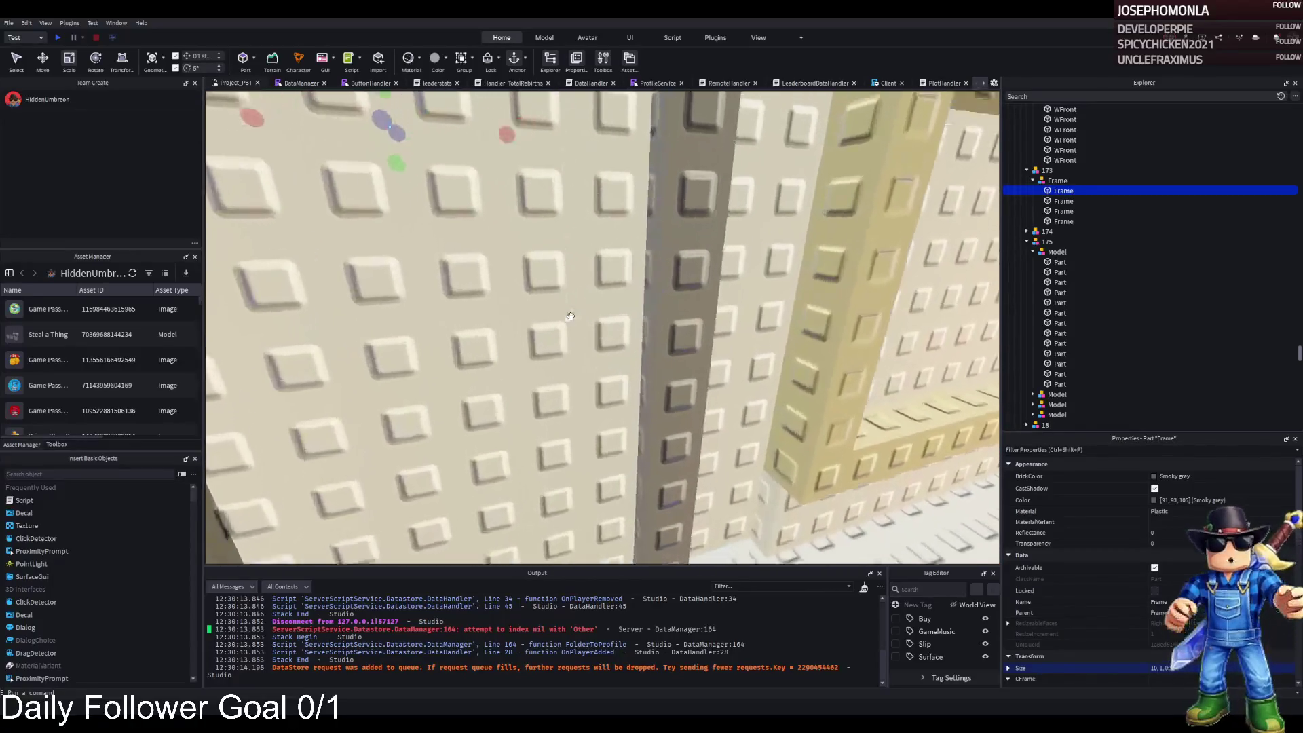
key("s")
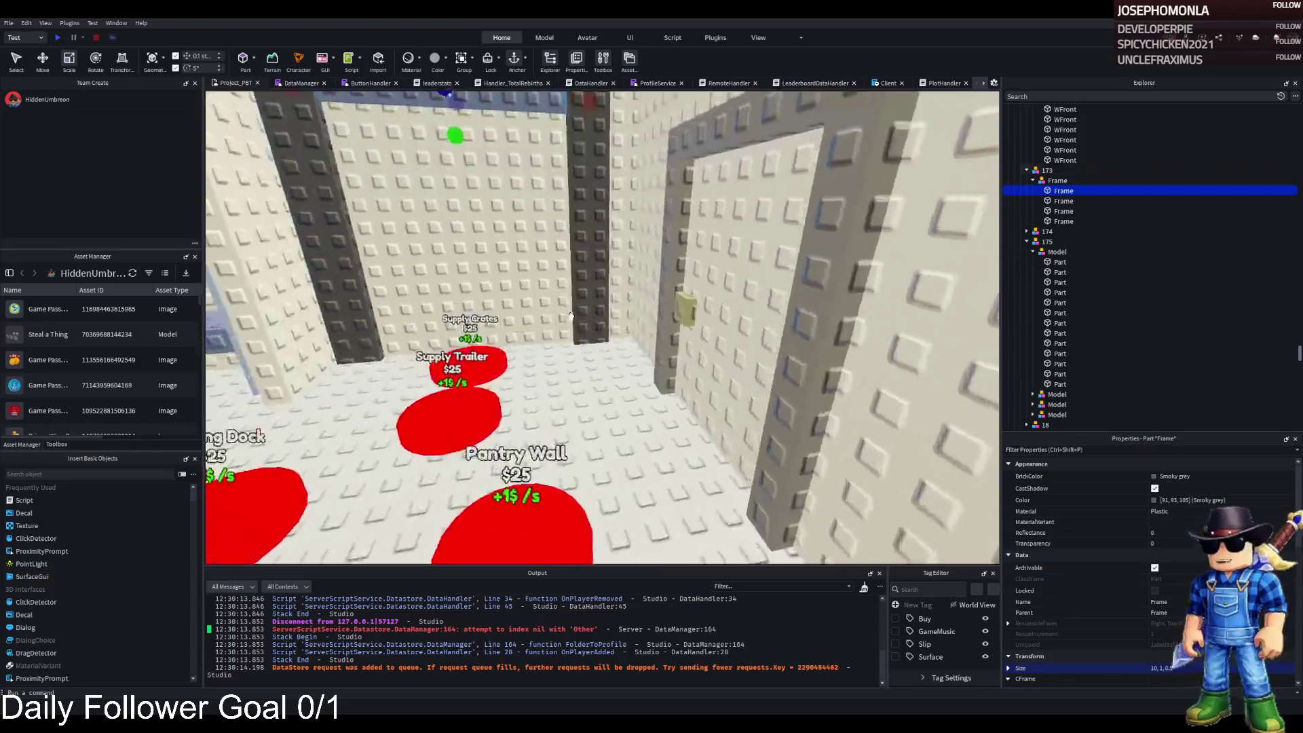
key("a")
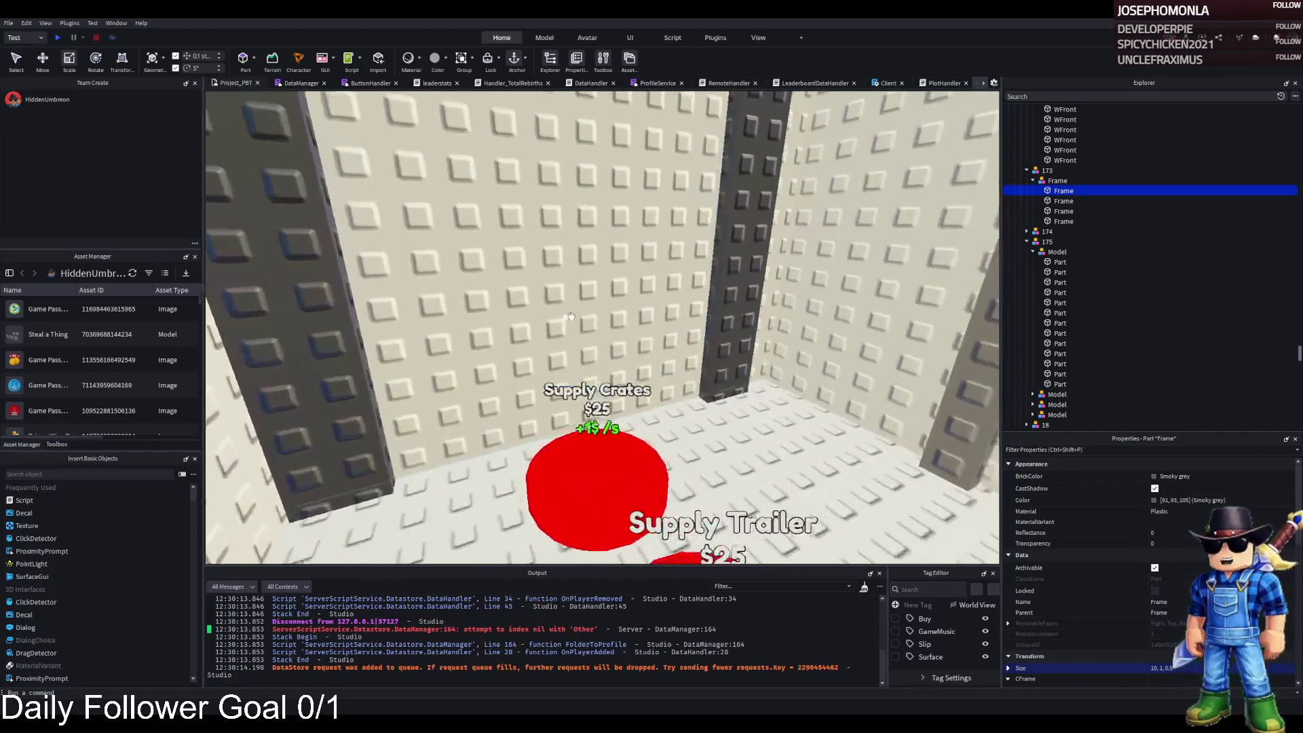
left_click(596, 424)
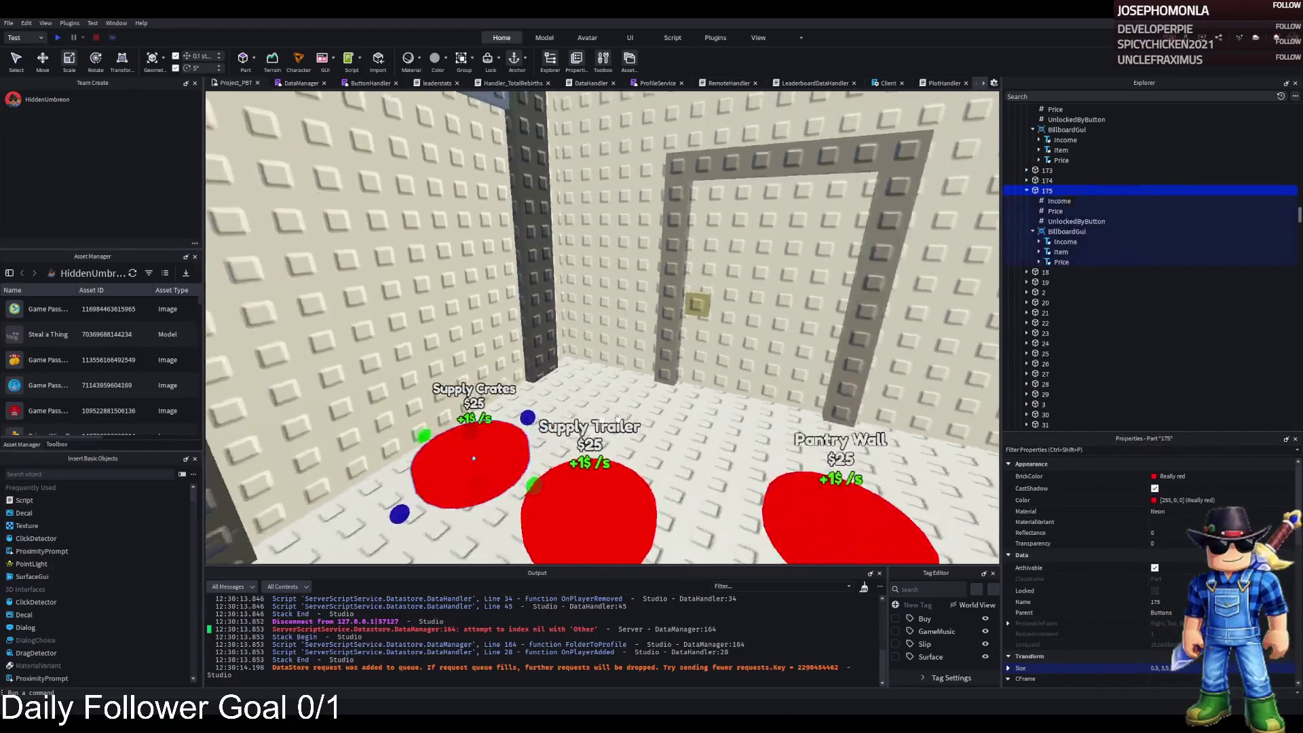
Duplicate the Supply Crates pad as 176 and drag the copy off the original
key("ctrl+d")
key("F2")
type("176")
key("Return")
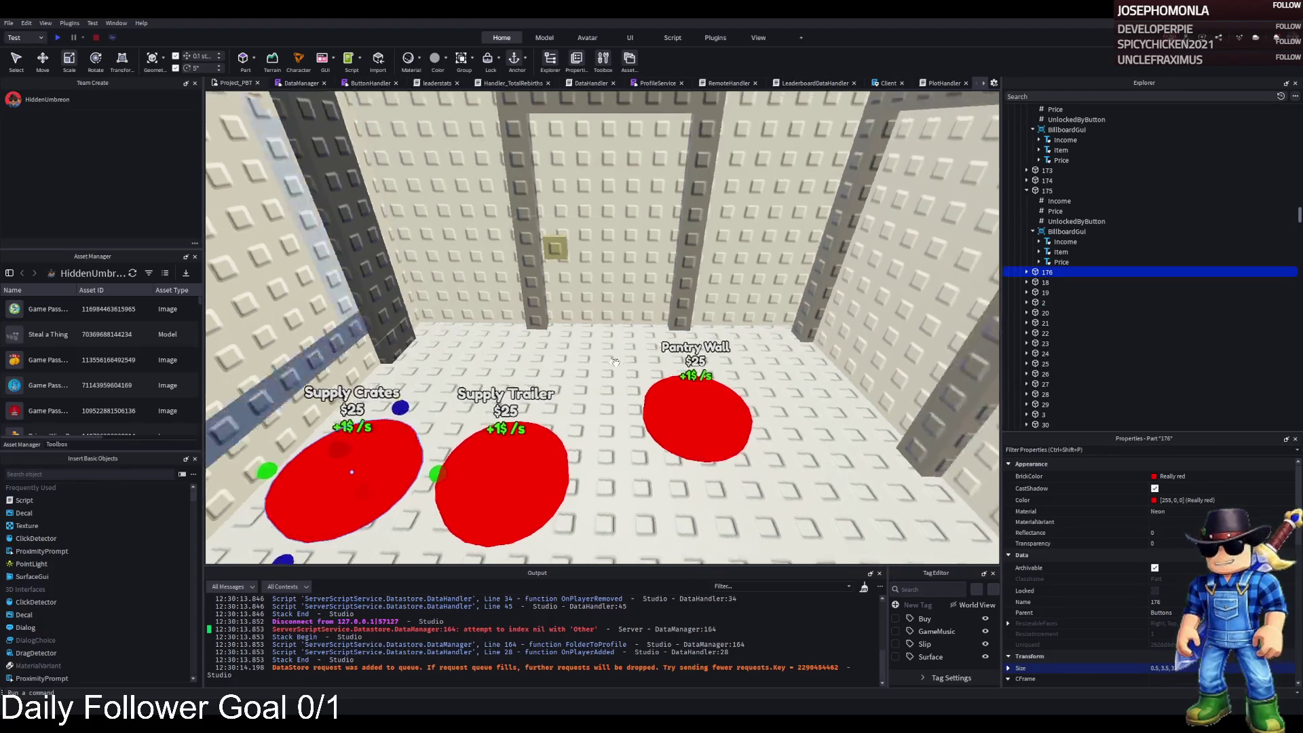
key("ctrl+2")
left_click_drag(501, 360, 486, 326)
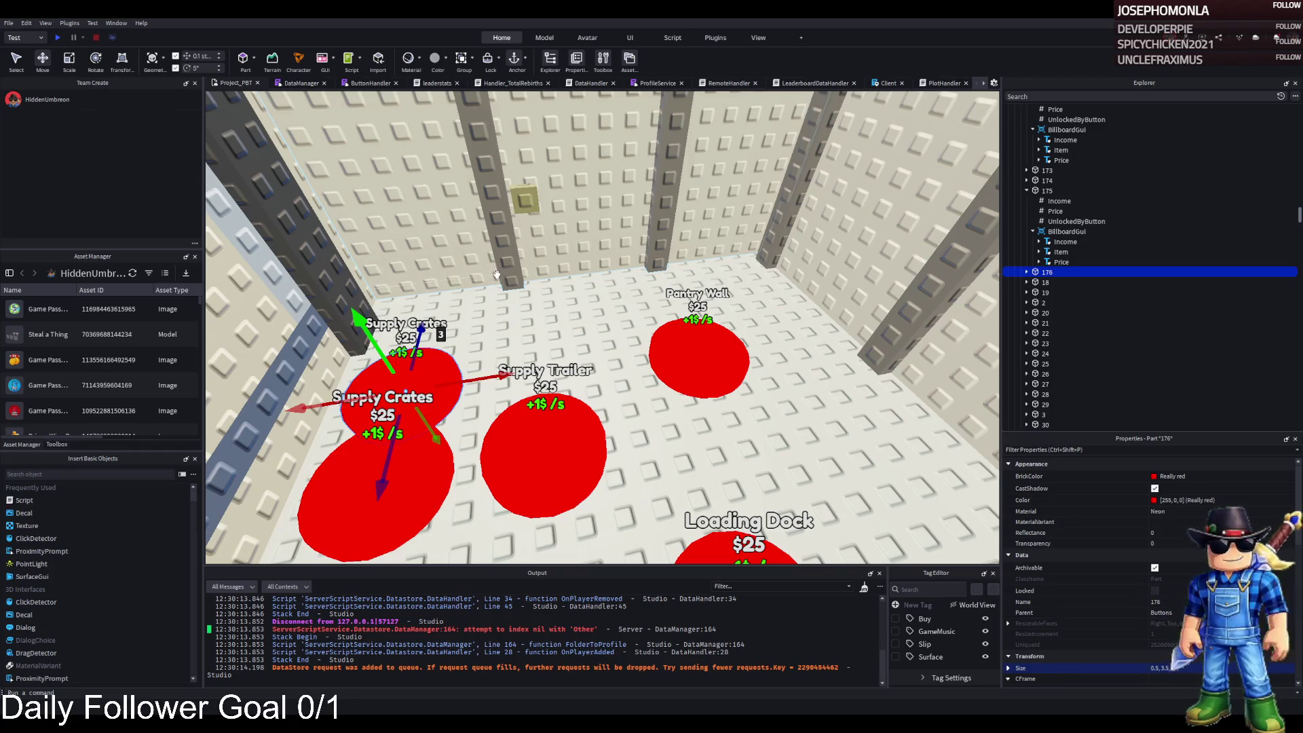
Fly the view over the pads toward the Pantry Wall pad
key("s")
key("w")
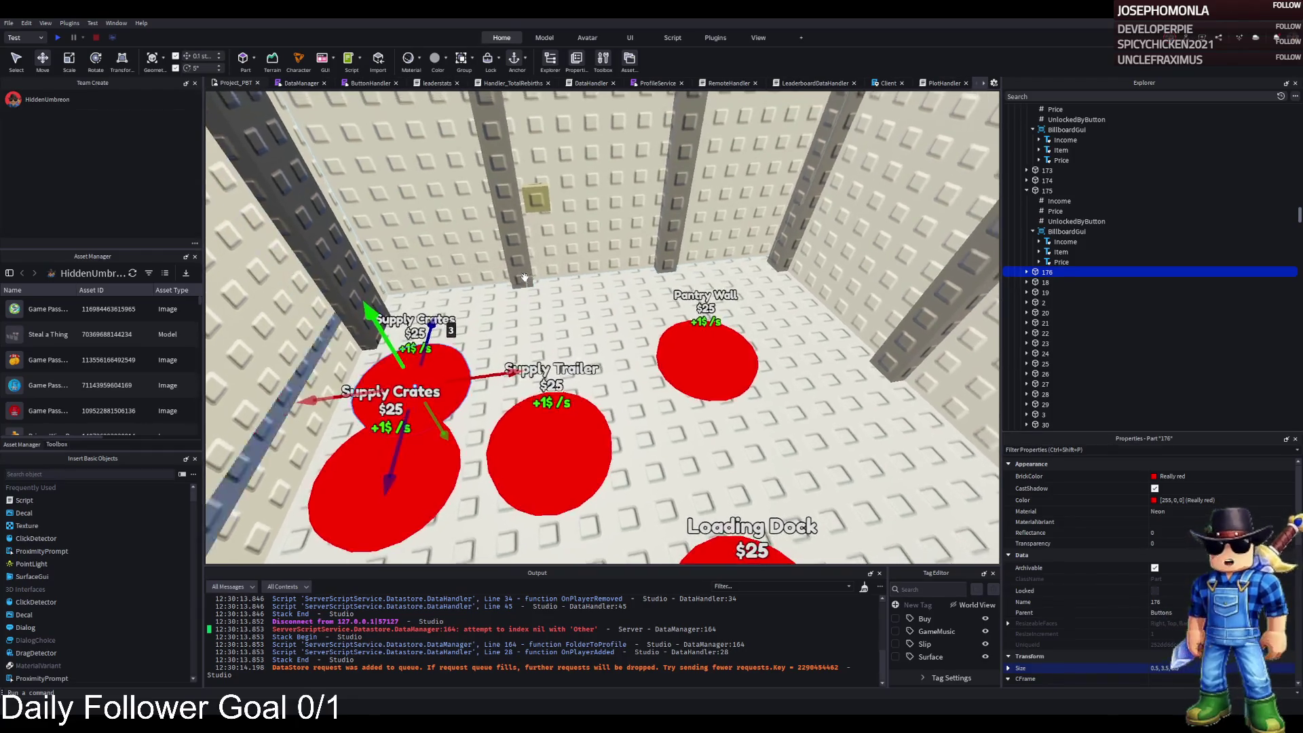
key("s")
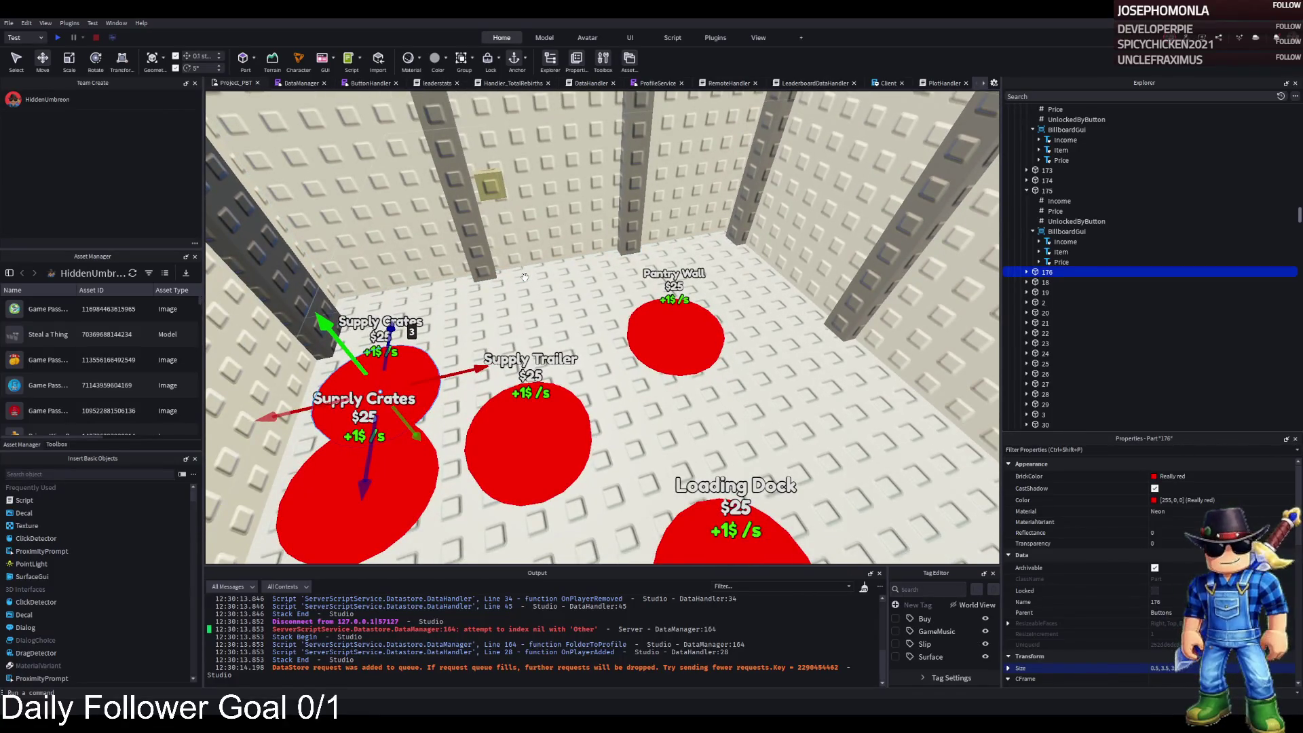
key("s")
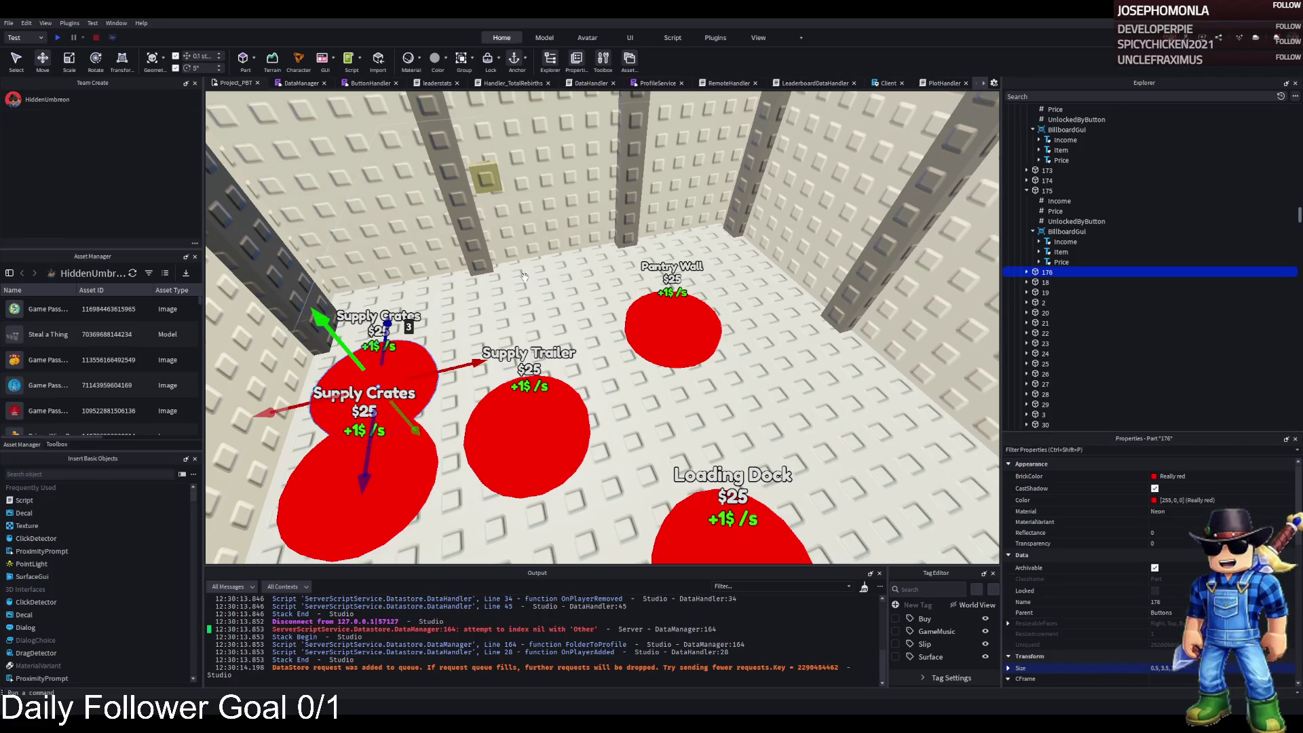
key("d")
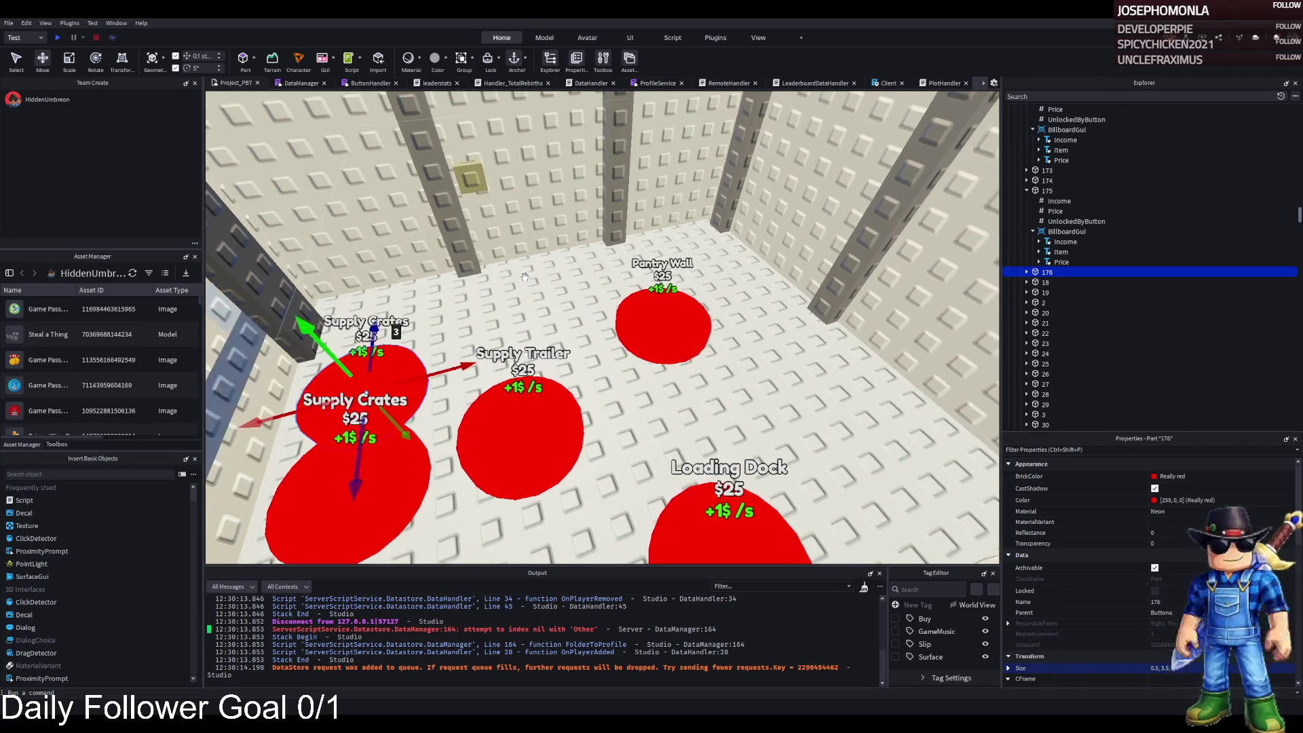
key("s")
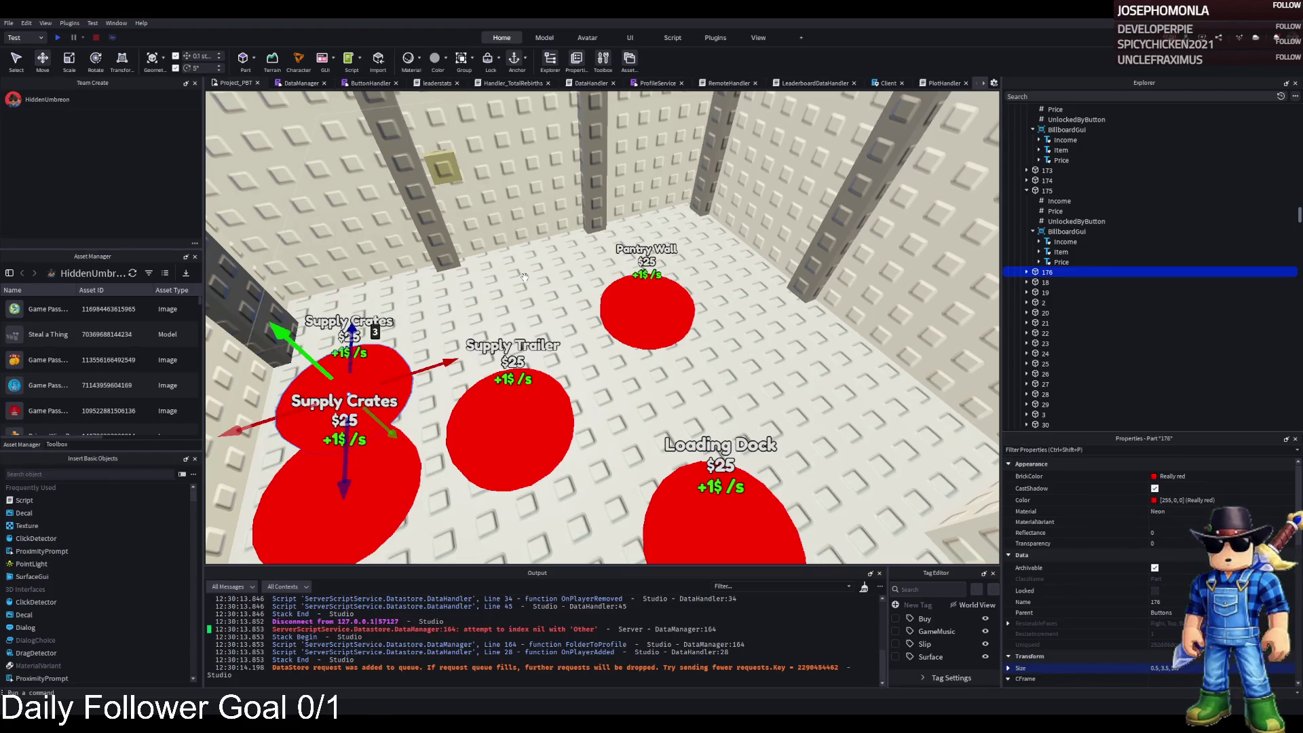
key("w")
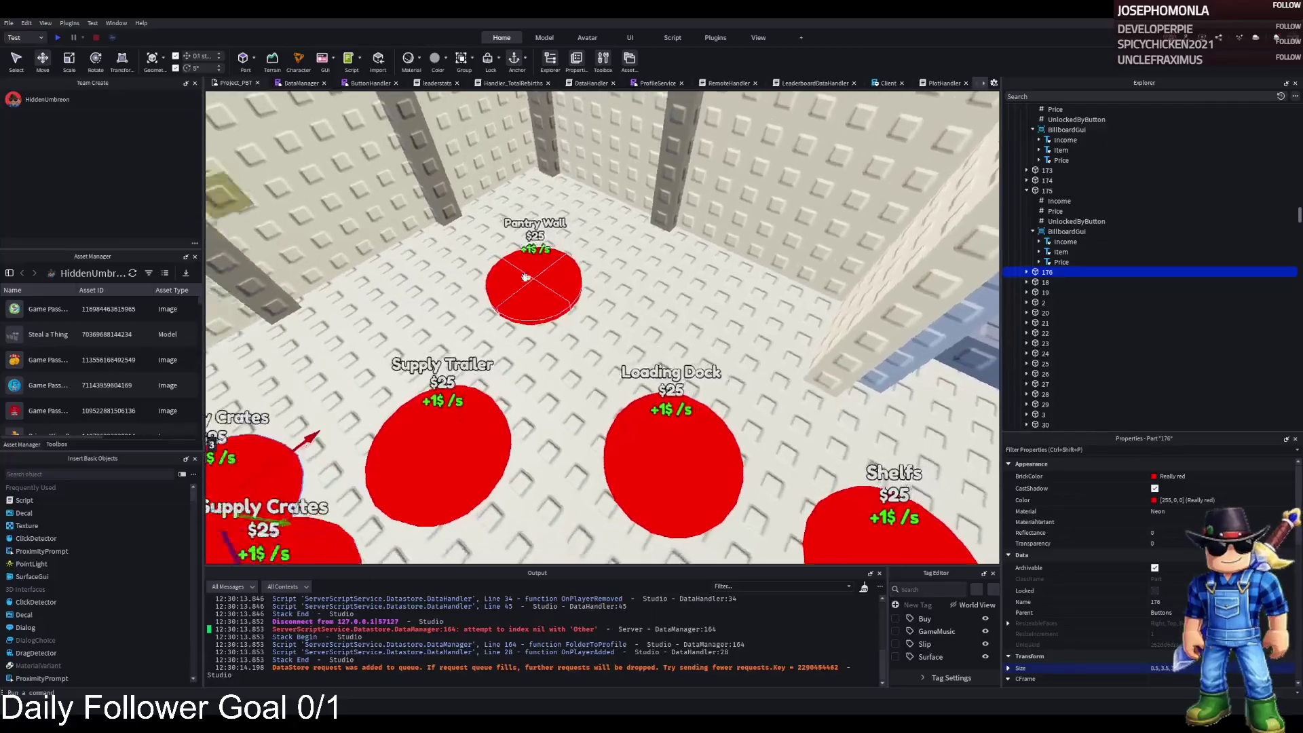
left_click(529, 275)
key("s")
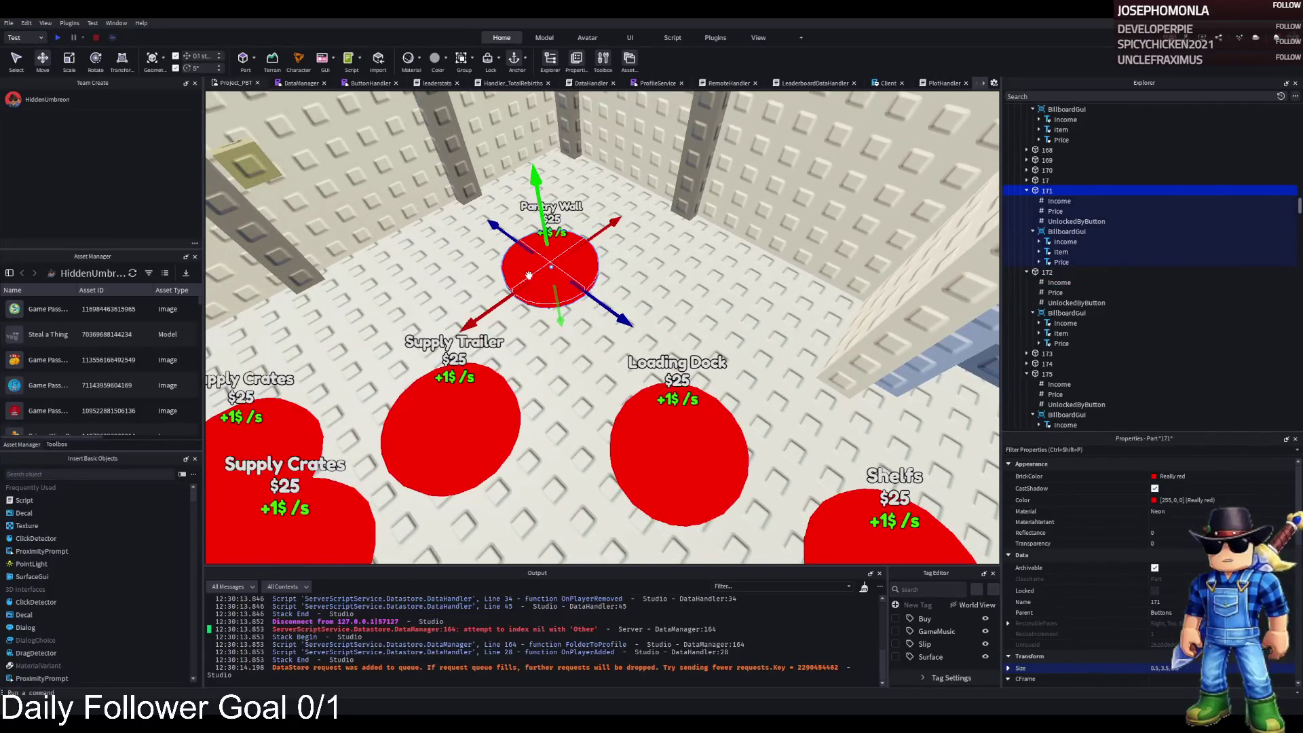
key("Left")
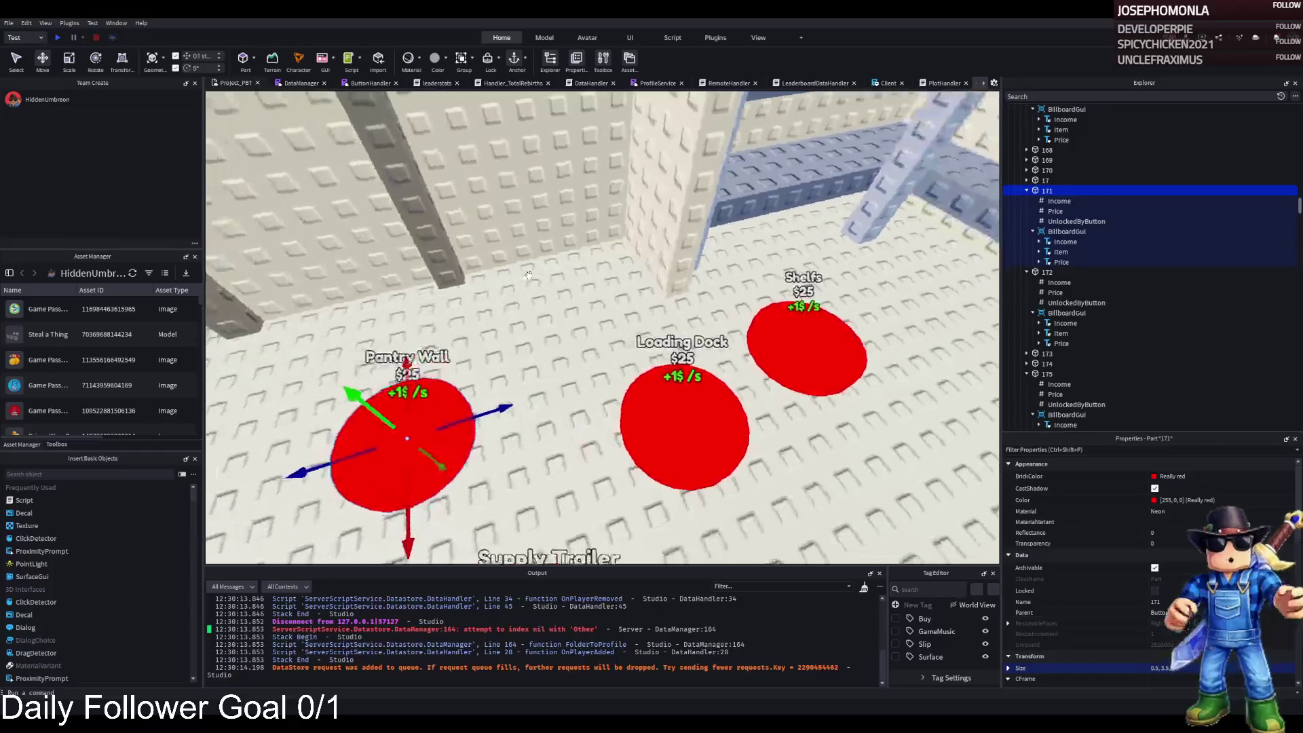
key("Left")
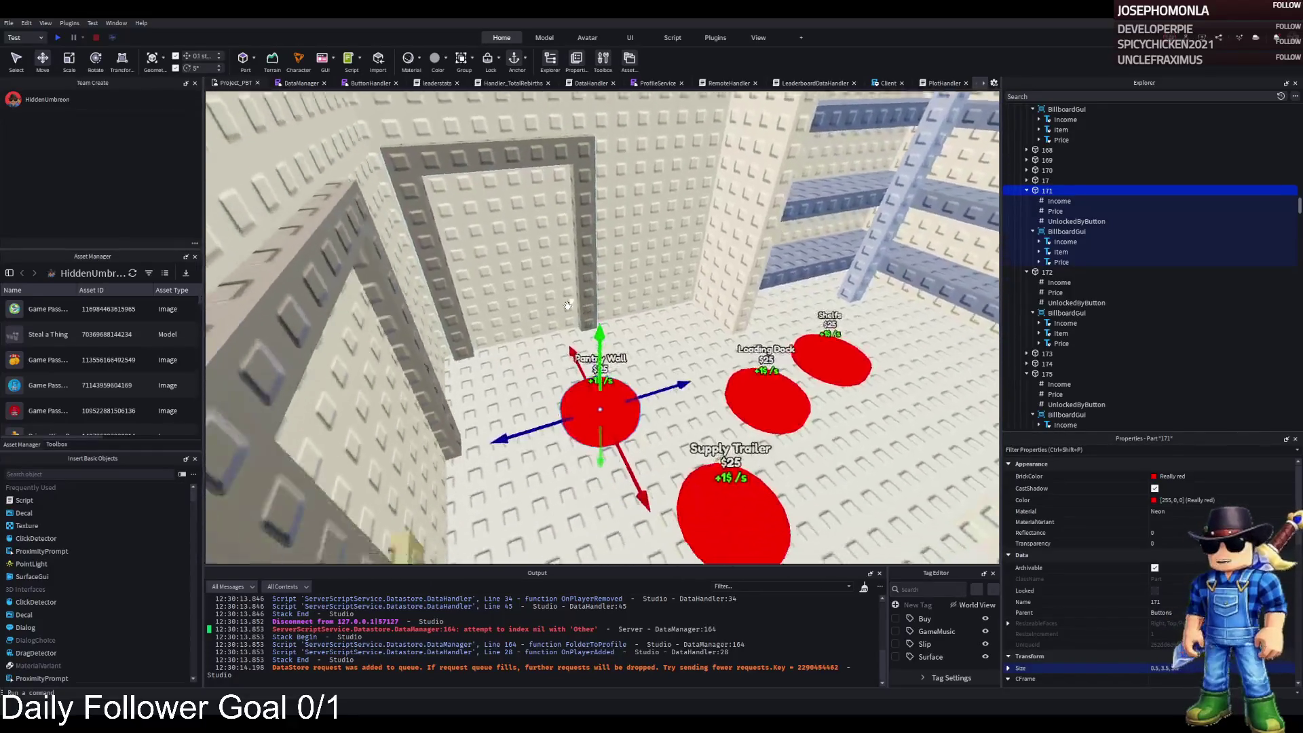
left_click_drag(590, 312, 545, 333)
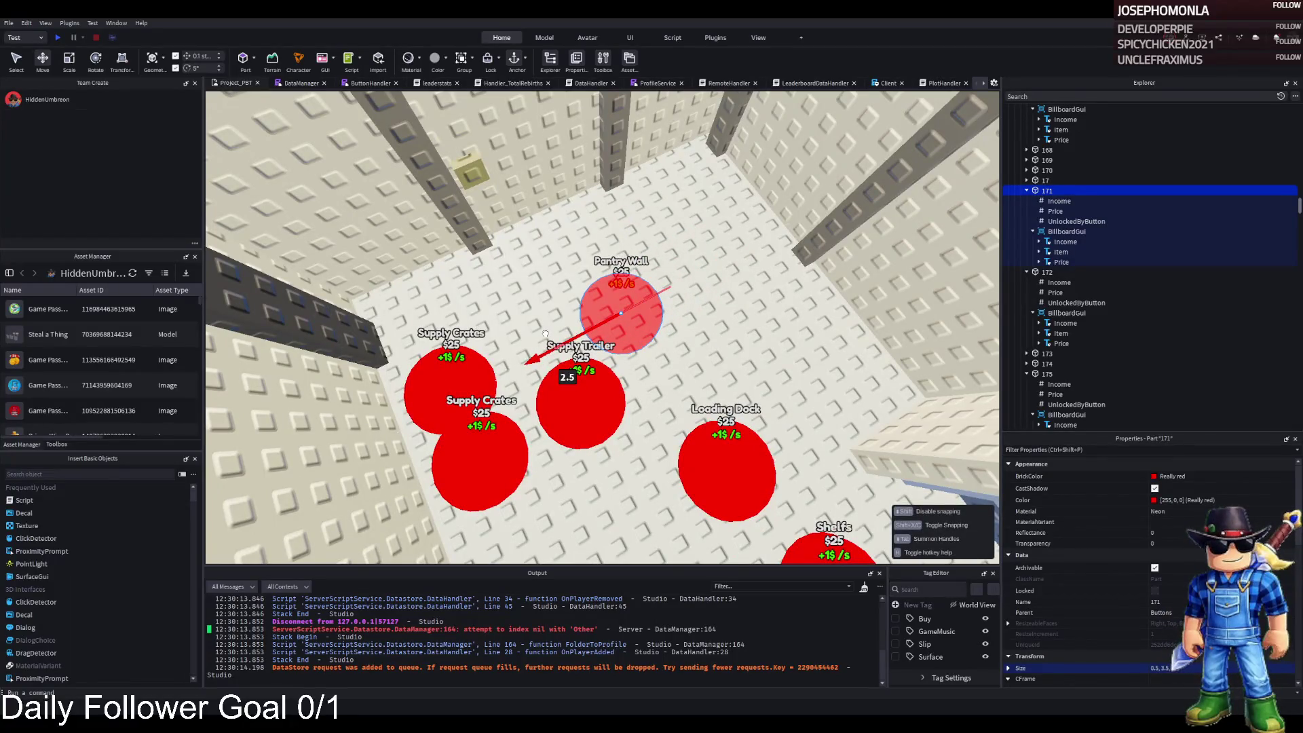
left_click_drag(545, 333, 529, 342)
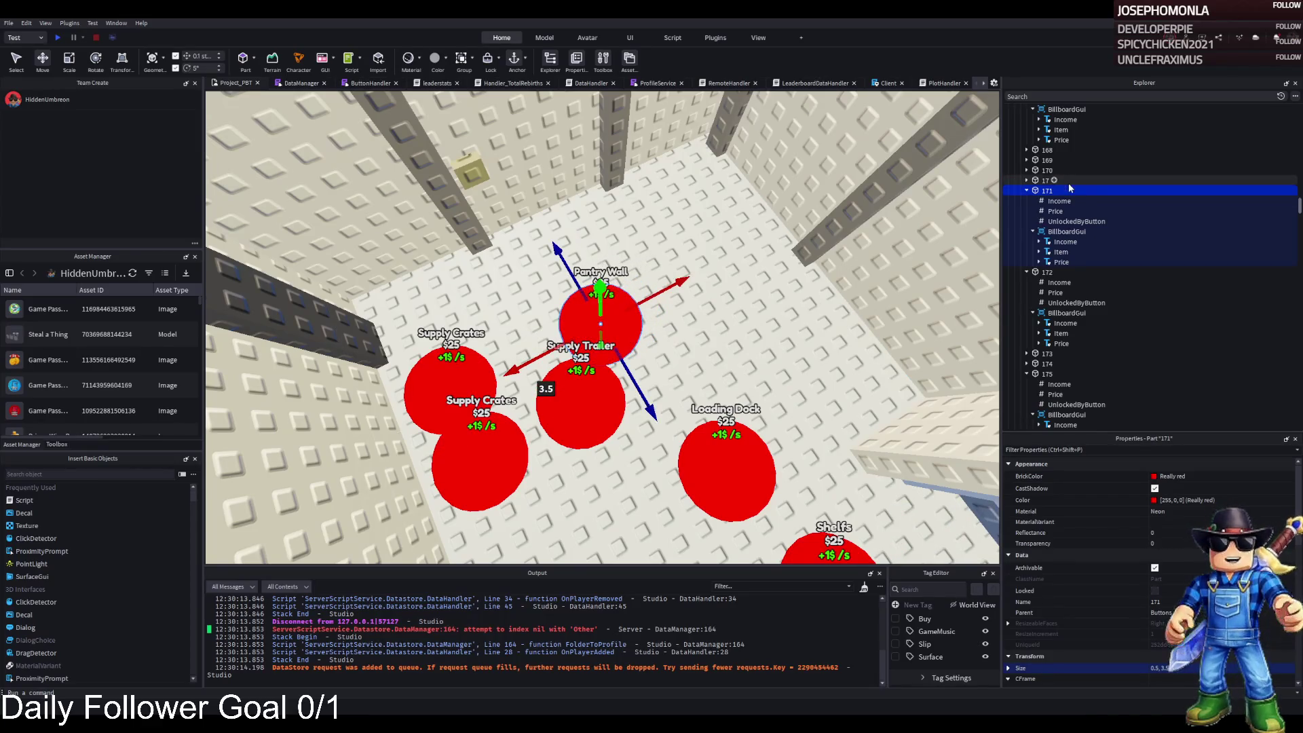
key("ctrl+z")
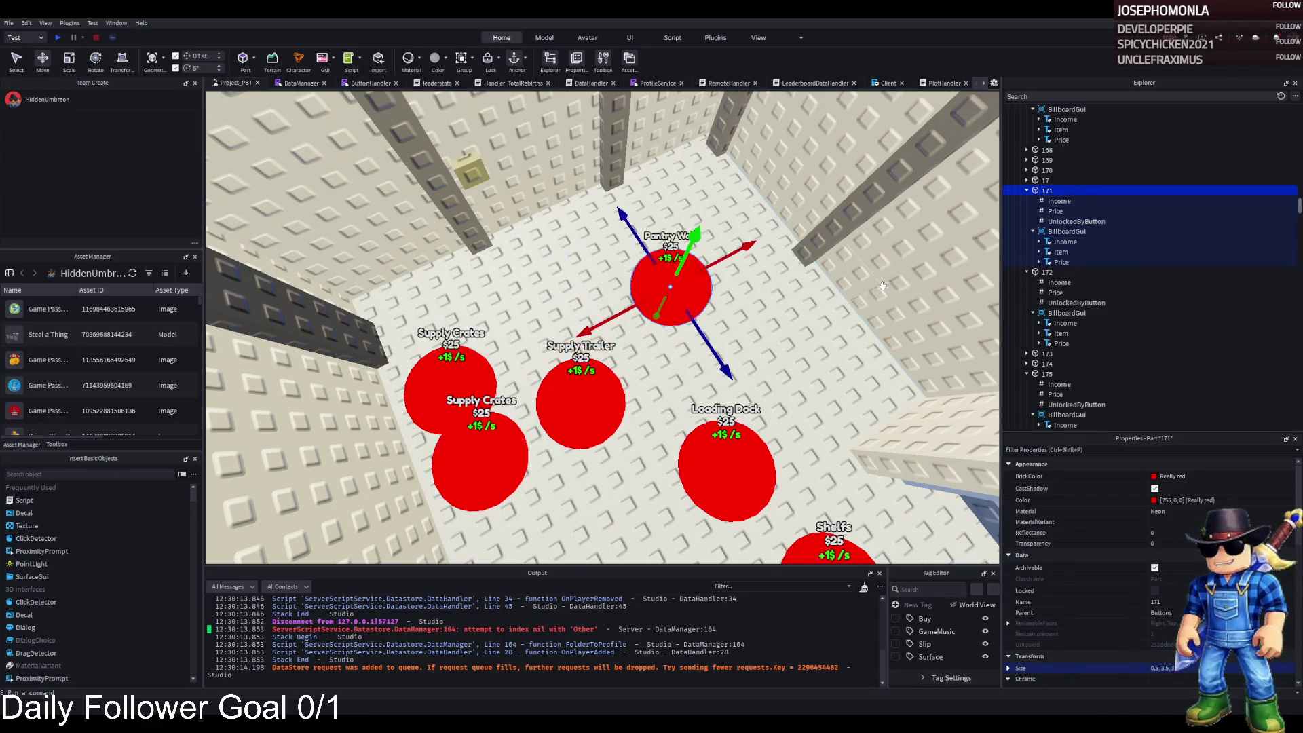
key("ctrl+z")
key("ctrl+y")
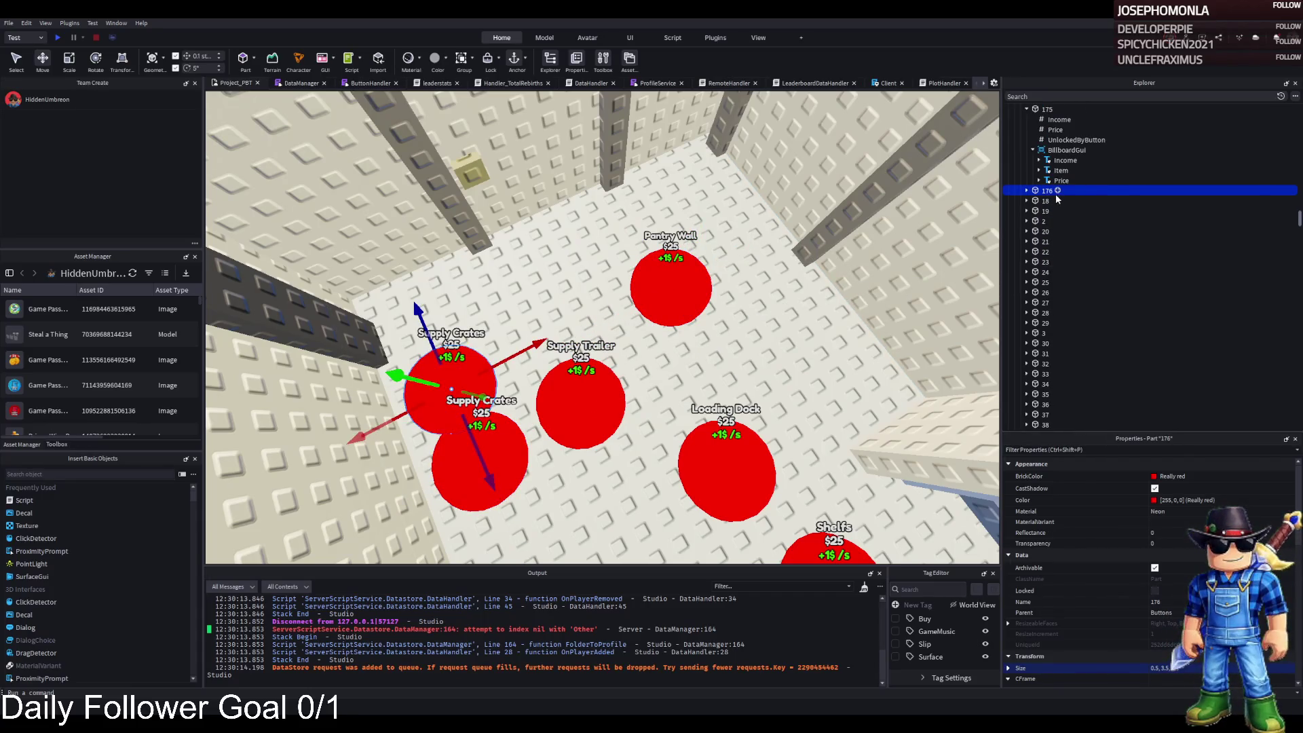
Set pad 176's UnlockedByButton value to 175 and nudge the pad slightly
left_click(1026, 191)
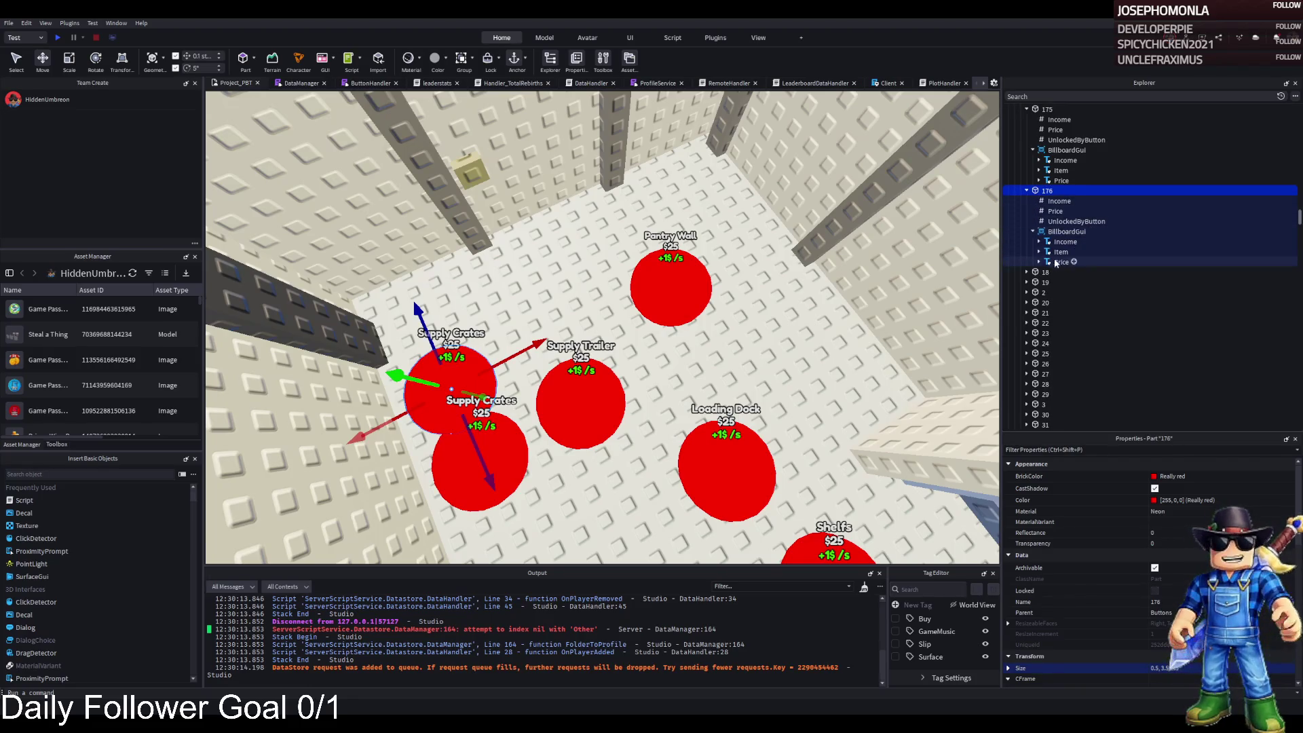
left_click(1075, 221)
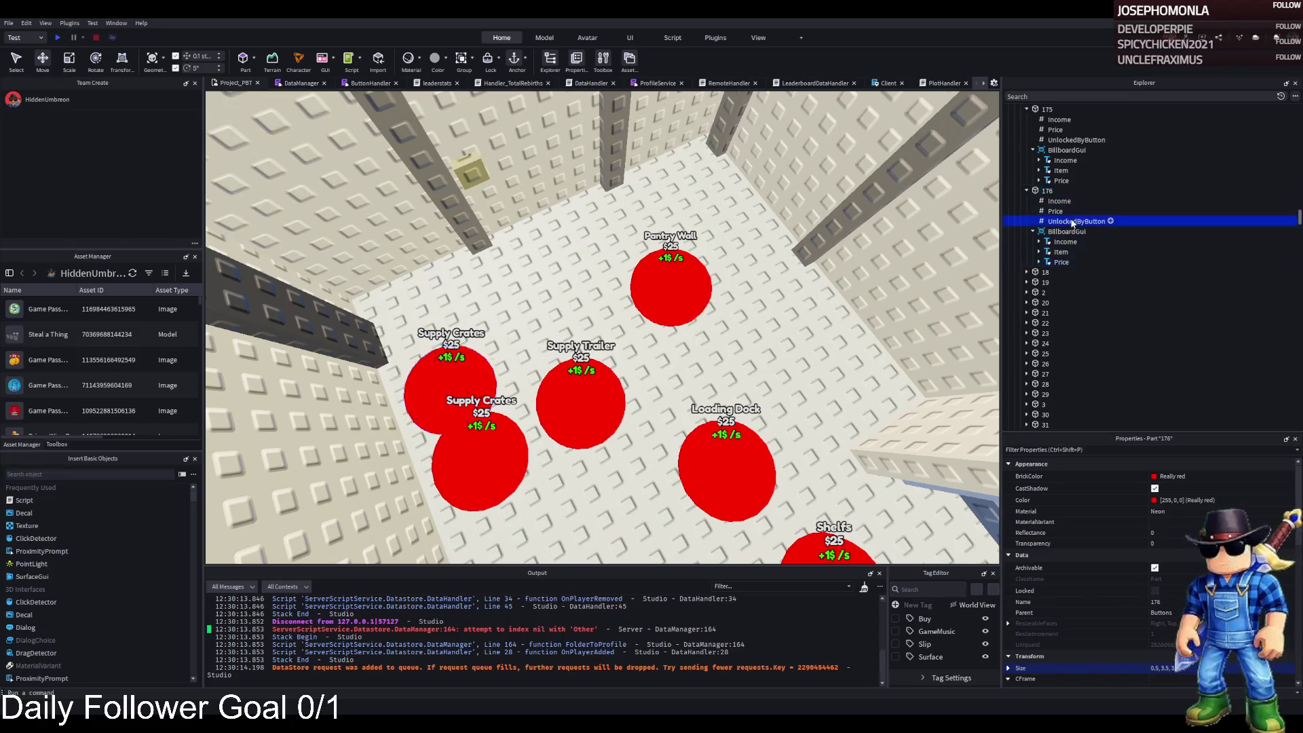
left_click(1206, 530)
type("175")
key("Return")
left_click(1047, 190)
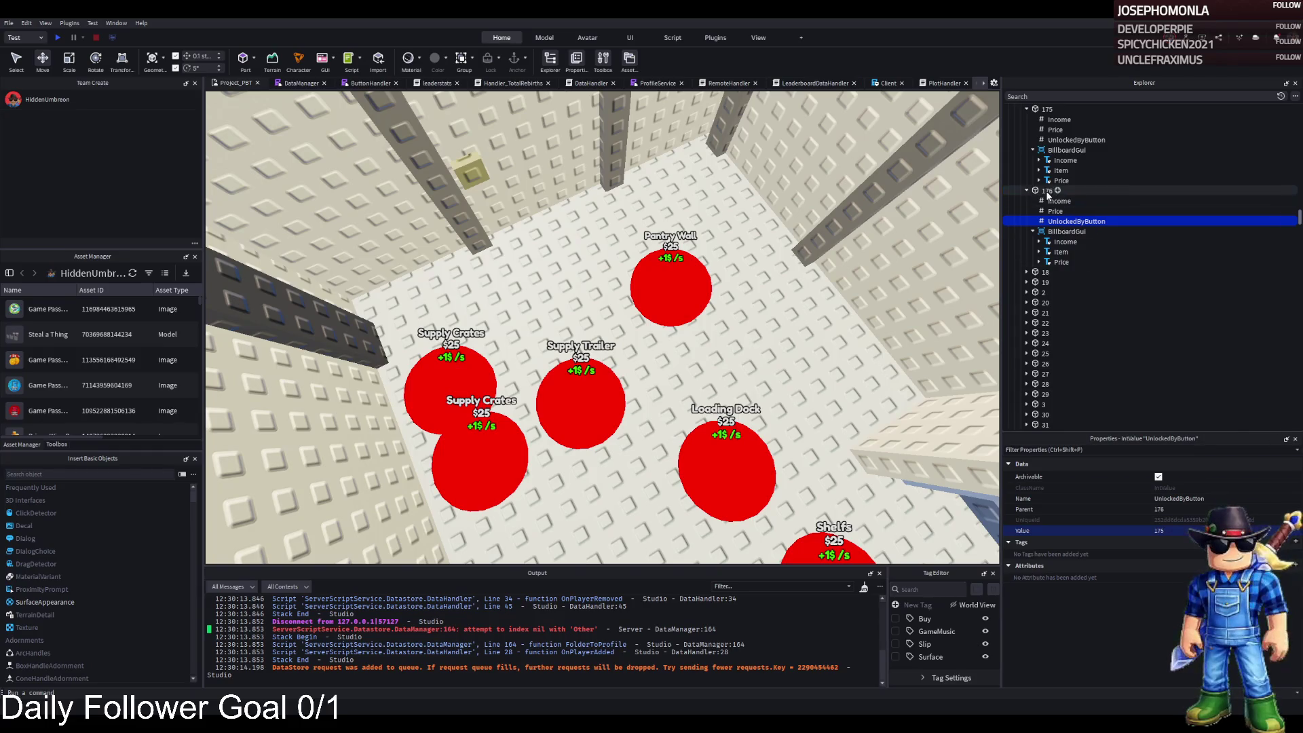
left_click_drag(512, 346, 546, 336)
Change pad 176's Item label text to 'Inner Walls' and check its Price value
scroll(1085, 577, "down", 10)
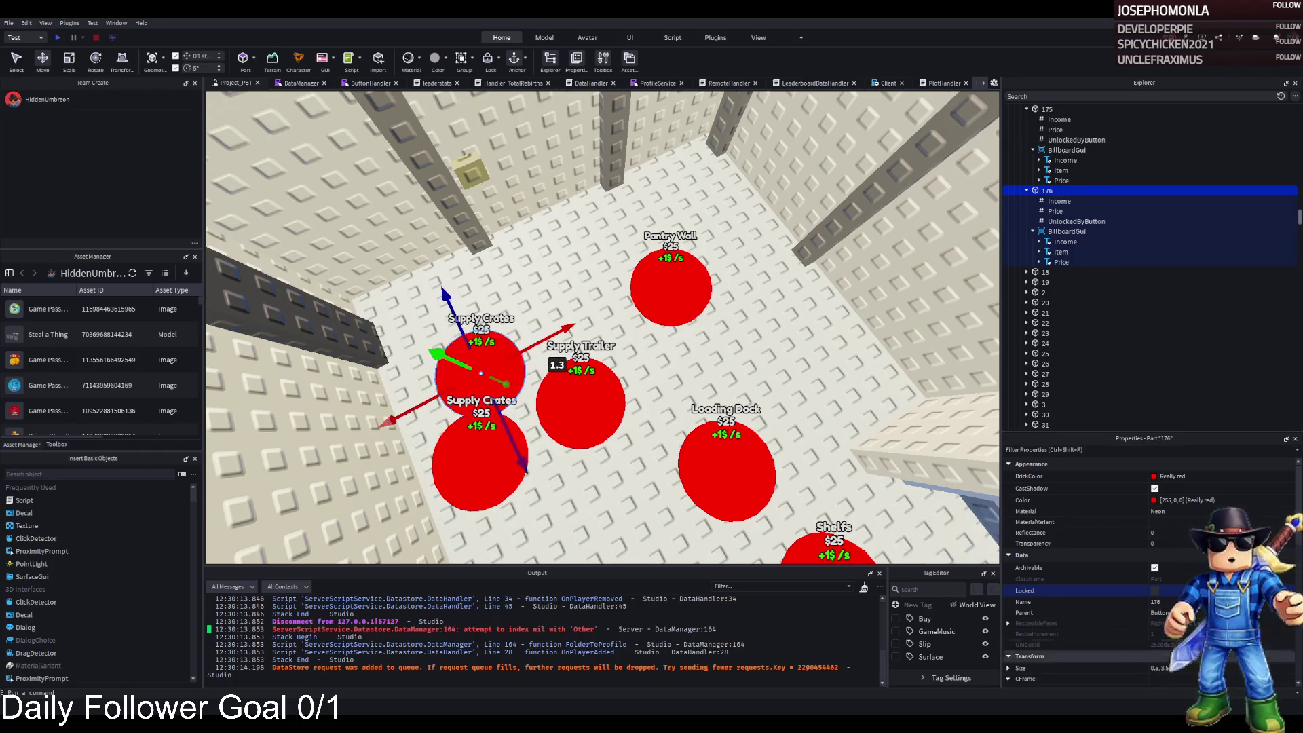
left_click(1061, 251)
left_click(1205, 485)
type("Inner Walls")
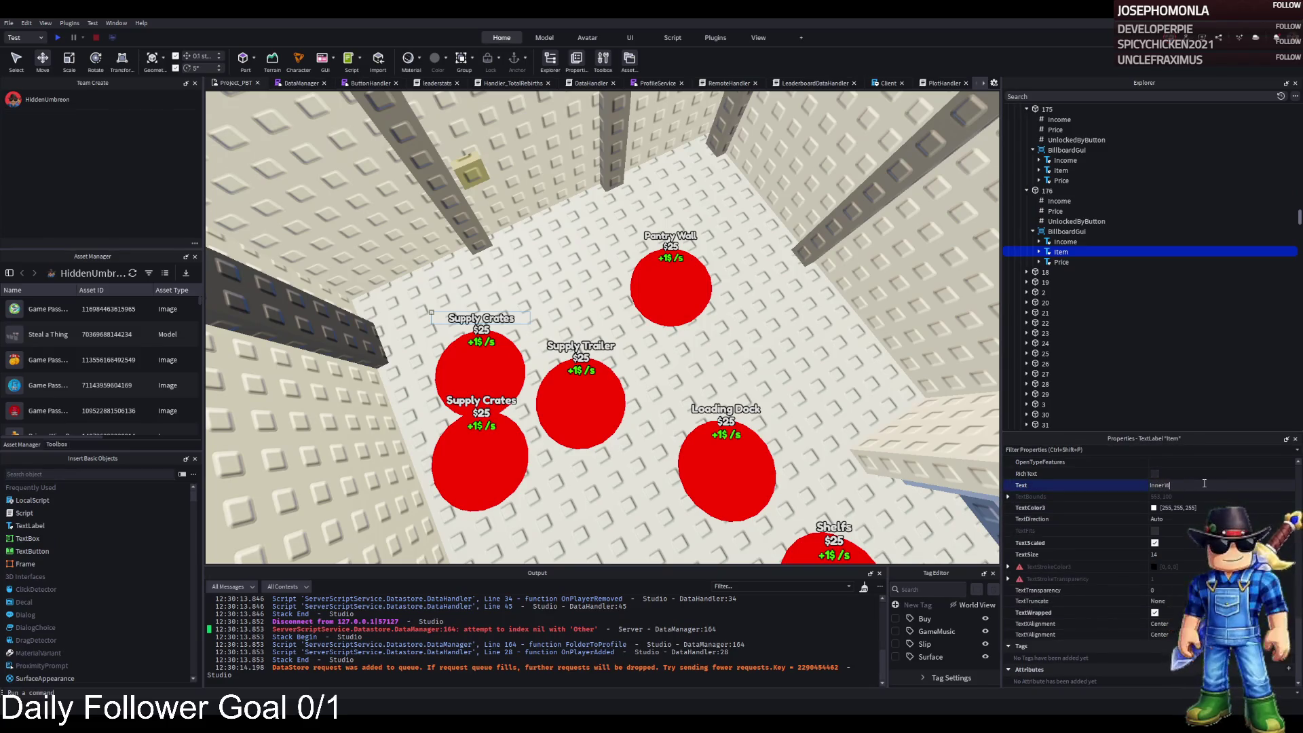
key("Return")
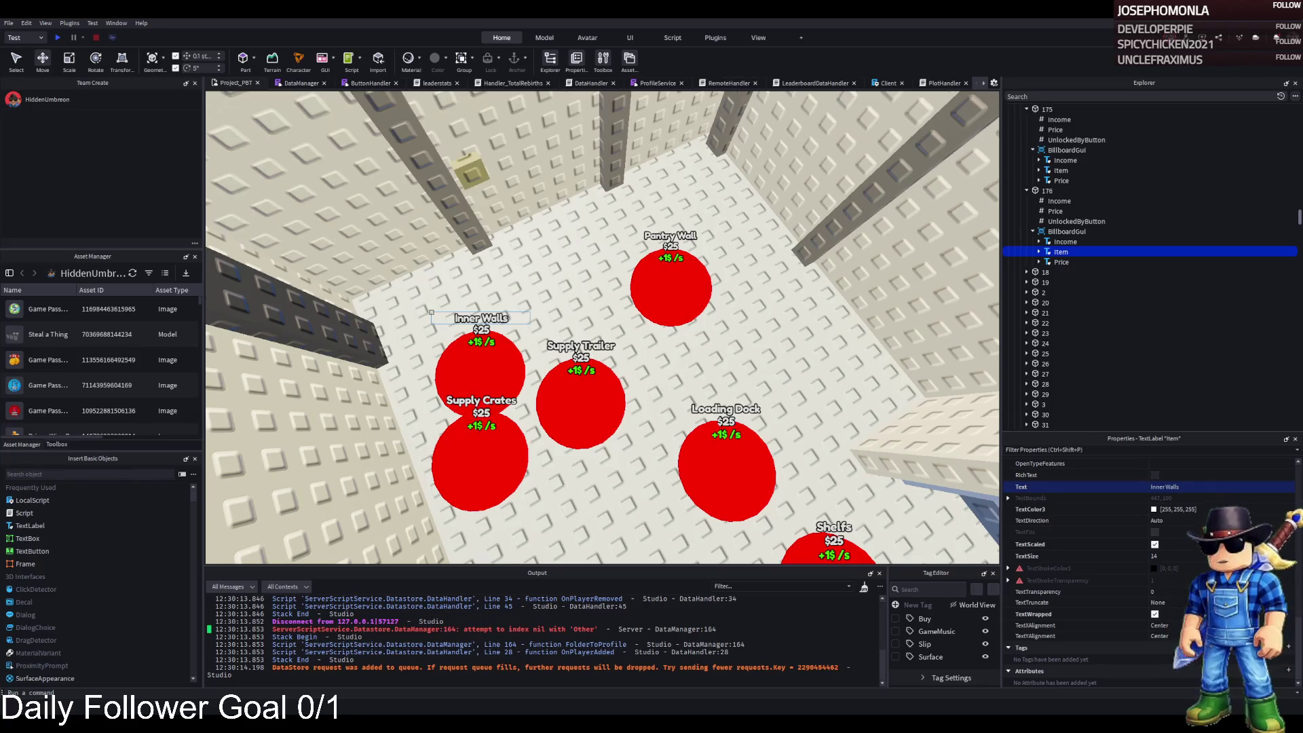
scroll(497, 331, "up", 3)
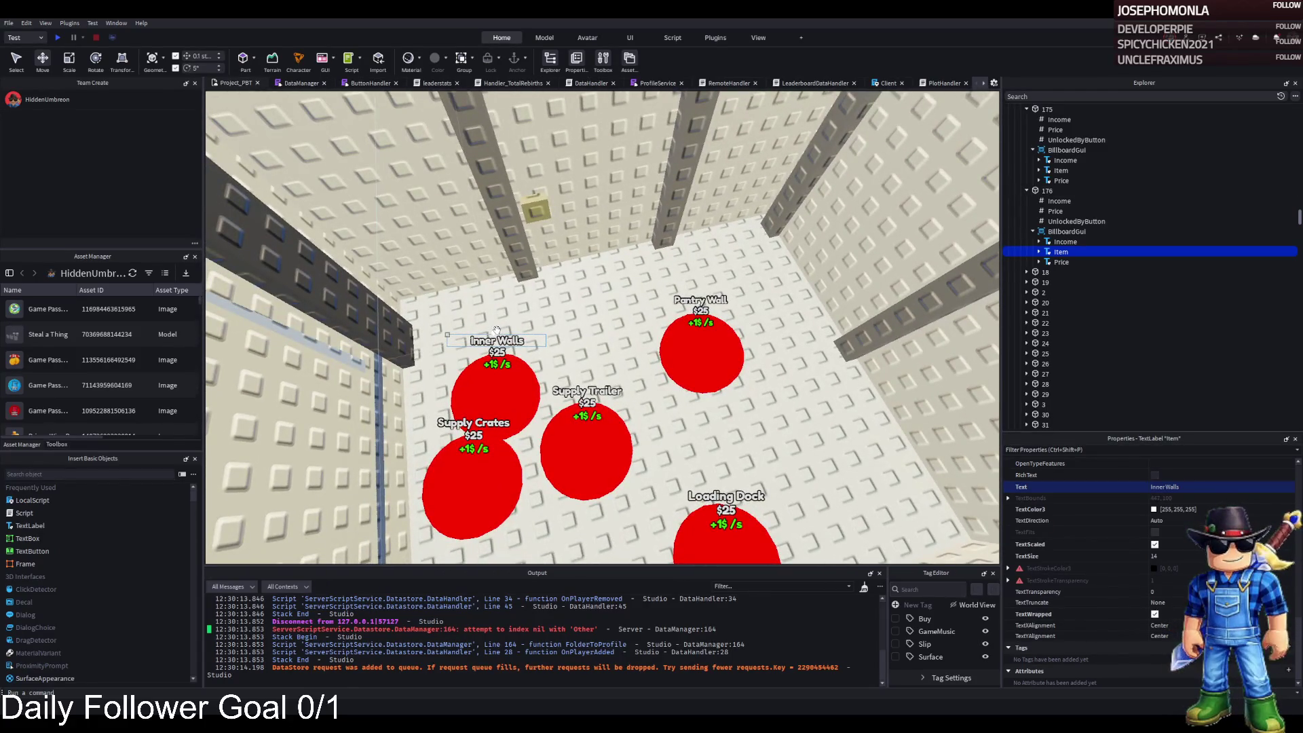
scroll(496, 331, "up", 5)
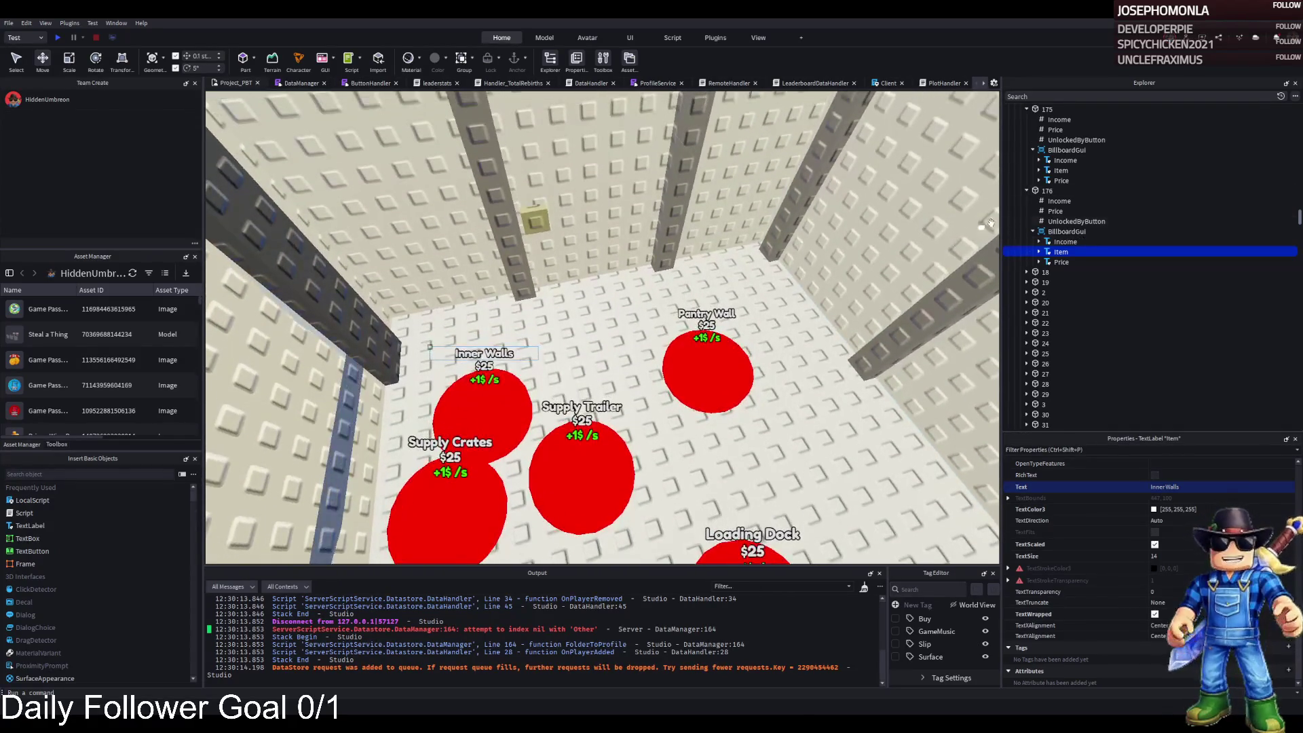
left_click(1046, 211)
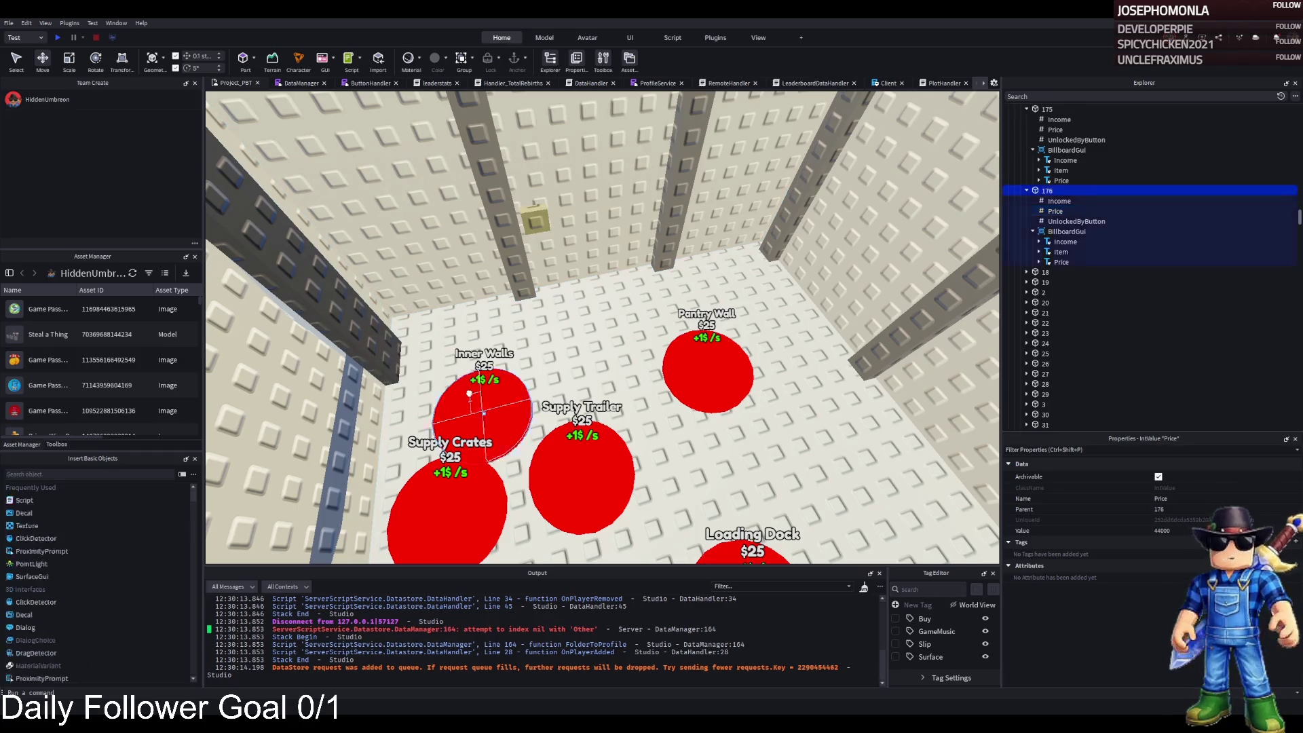
left_click(483, 411)
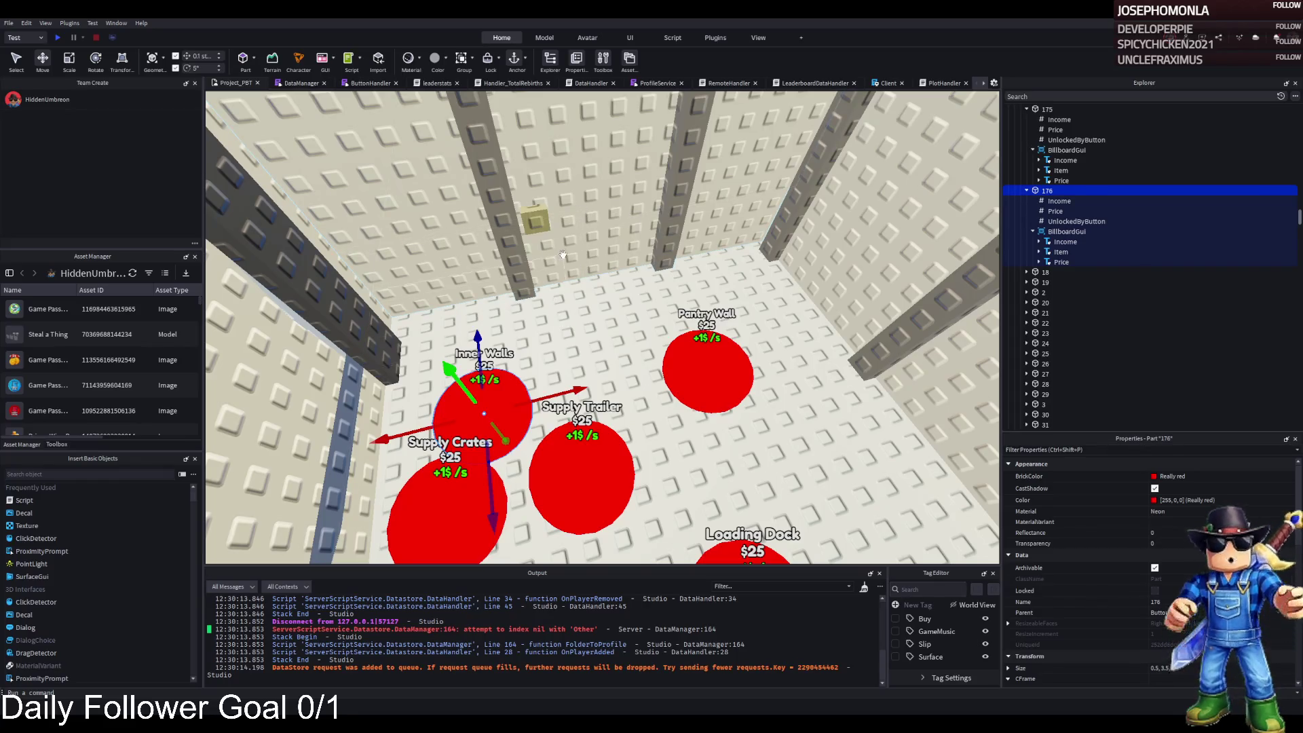
scroll(568, 253, "up", 5)
scroll(568, 253, "down", 5)
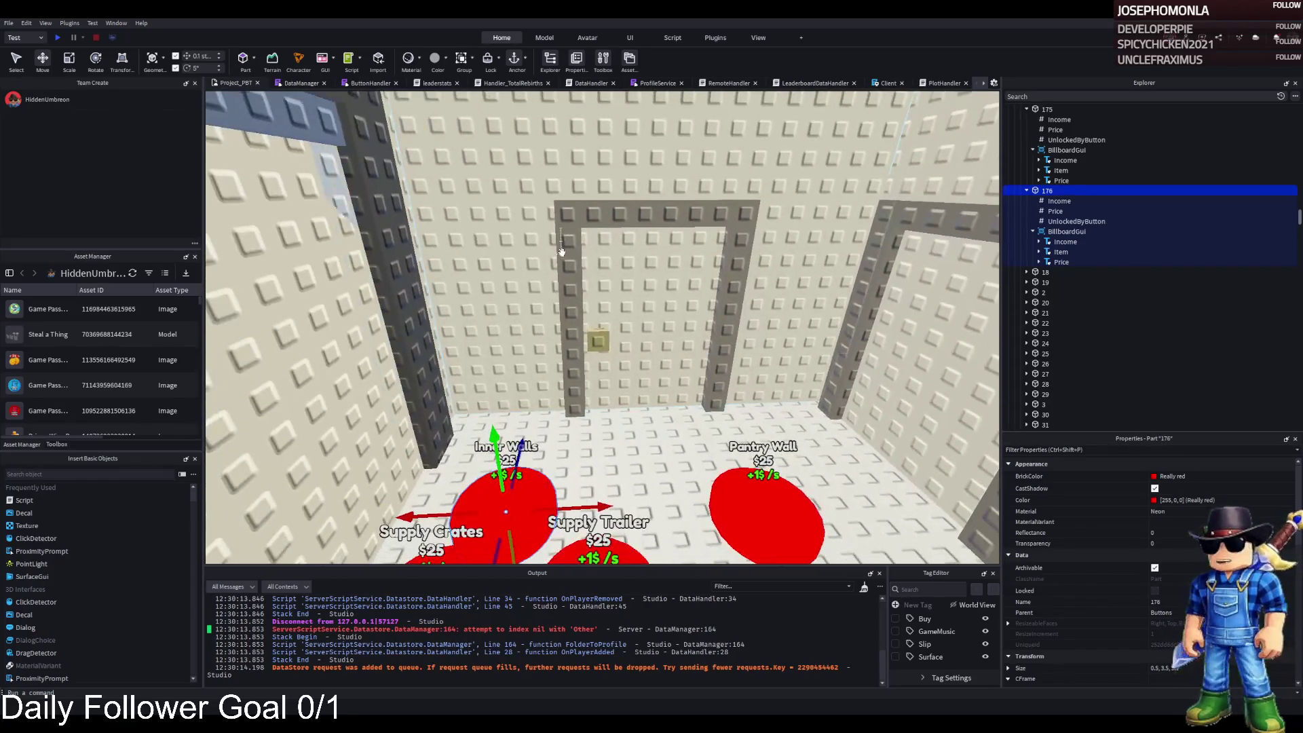